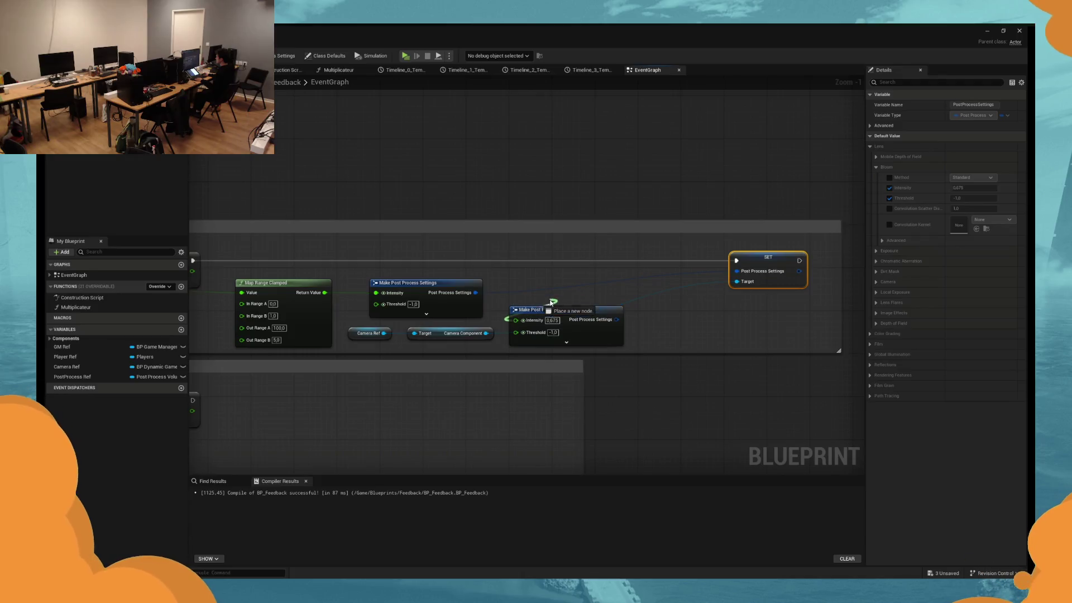
Rearrange the graph and delete the extra Make Post Process Settings node.
{"action": "mouse_move", "coordinate": [550, 314]}
{"action": "left_mouse_down"}
{"action": "mouse_move", "coordinate": [556, 288]}
{"action": "mouse_move", "coordinate": [532, 274]}
{"action": "mouse_move", "coordinate": [447, 273]}
{"action": "left_mouse_up"}
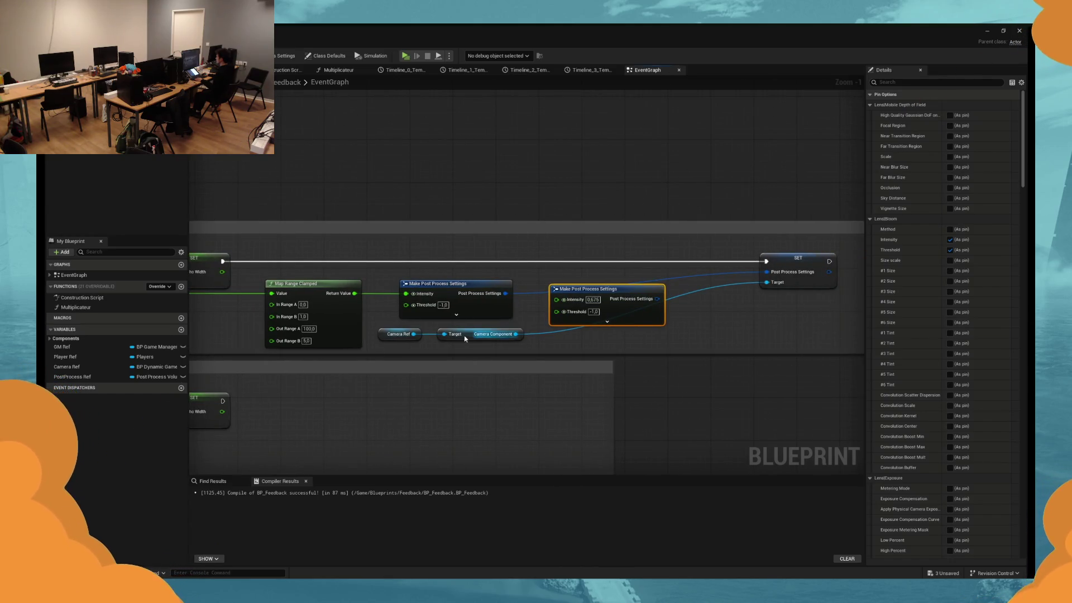
{"action": "left_click_drag", "start_coordinate": [560, 343], "coordinate": [374, 328]}
{"action": "left_click_drag", "start_coordinate": [484, 334], "coordinate": [730, 337]}
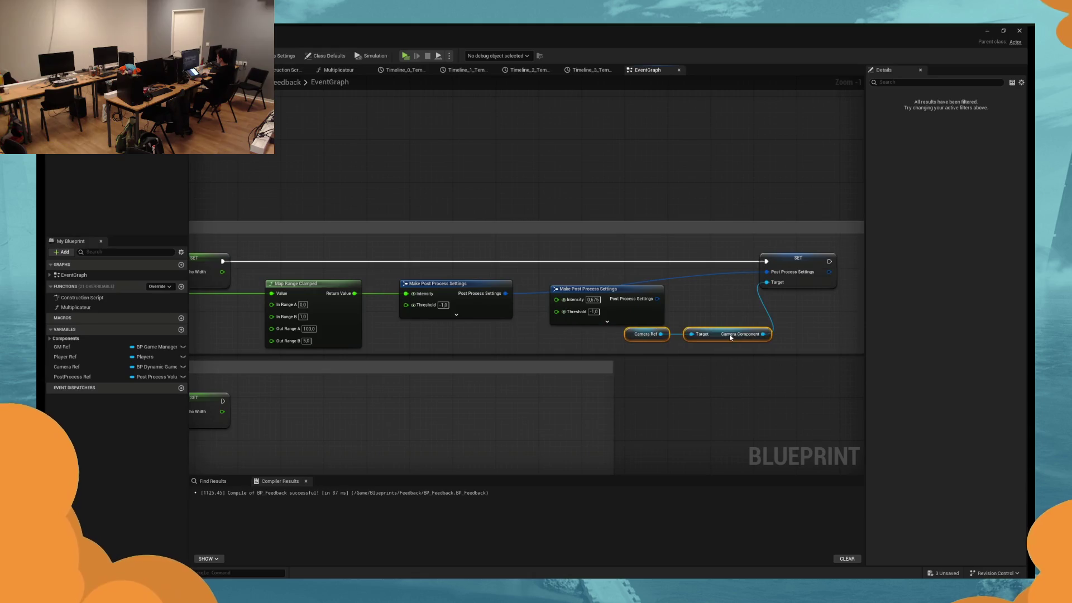
{"action": "left_click_drag", "start_coordinate": [617, 293], "coordinate": [612, 286]}
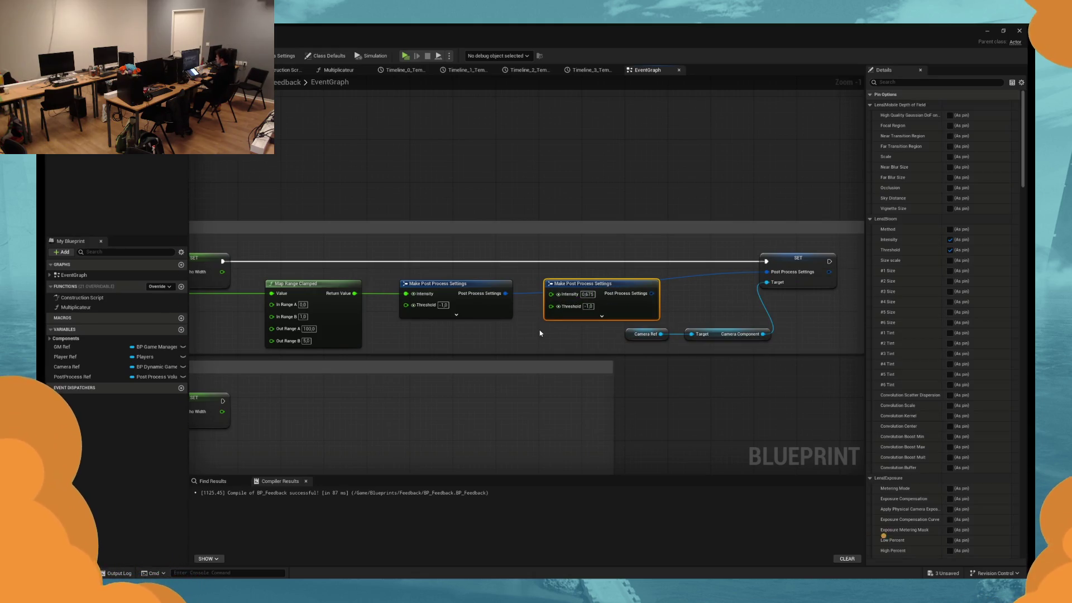
{"action": "key", "text": "Delete"}
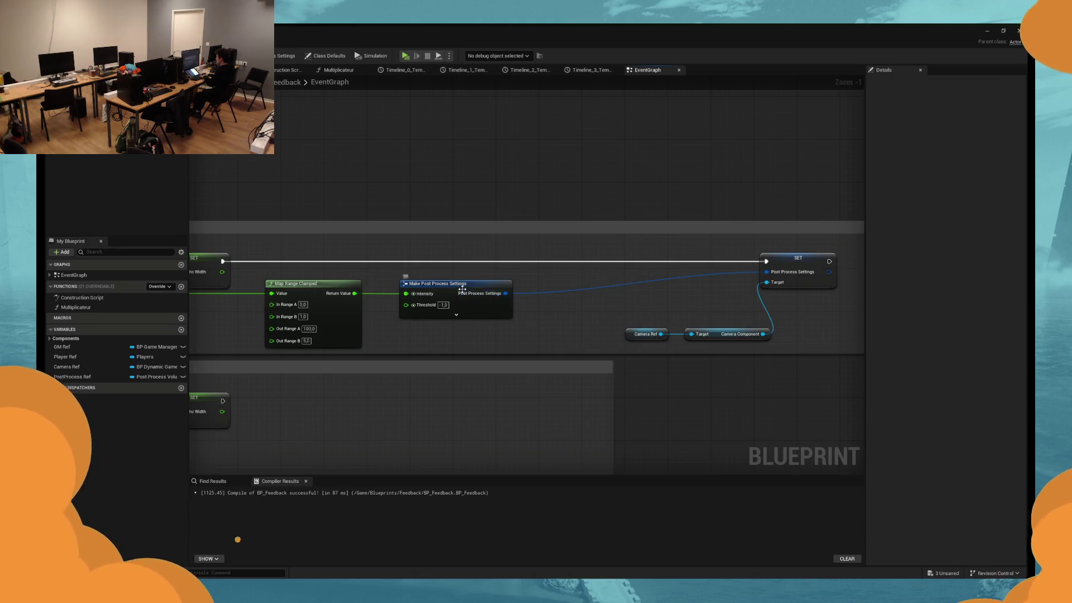
{"action": "left_click_drag", "start_coordinate": [463, 289], "coordinate": [598, 289]}
Duplicate the Map Range Clamped node and place the copy beside the post process nodes.
{"action": "left_click", "coordinate": [344, 319]}
{"action": "key", "text": "ctrl+c"}
{"action": "key", "text": "ctrl+v"}
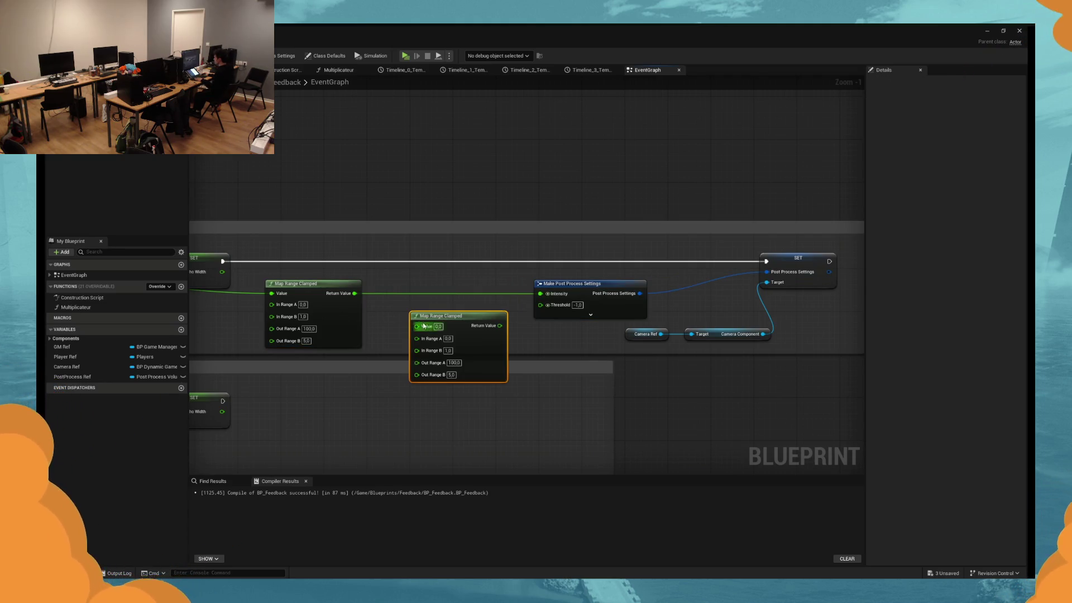
{"action": "left_click_drag", "start_coordinate": [290, 294], "coordinate": [759, 292]}
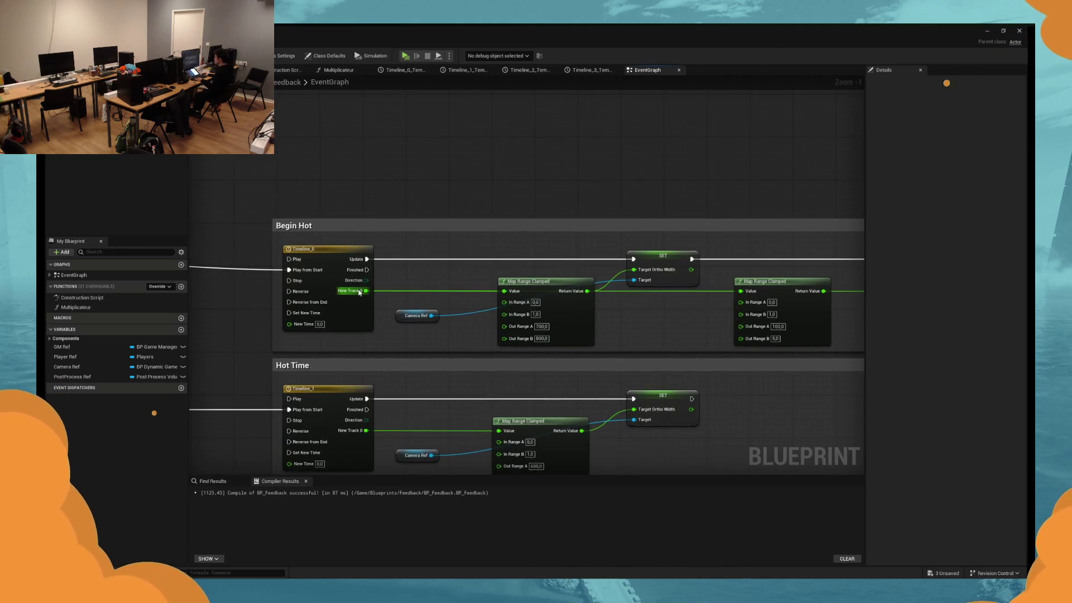
{"action": "left_click_drag", "start_coordinate": [868, 292], "coordinate": [601, 294]}
{"action": "mouse_move", "coordinate": [680, 347]}
{"action": "left_mouse_down"}
{"action": "mouse_move", "coordinate": [665, 322]}
{"action": "mouse_move", "coordinate": [742, 303]}
{"action": "left_mouse_up"}
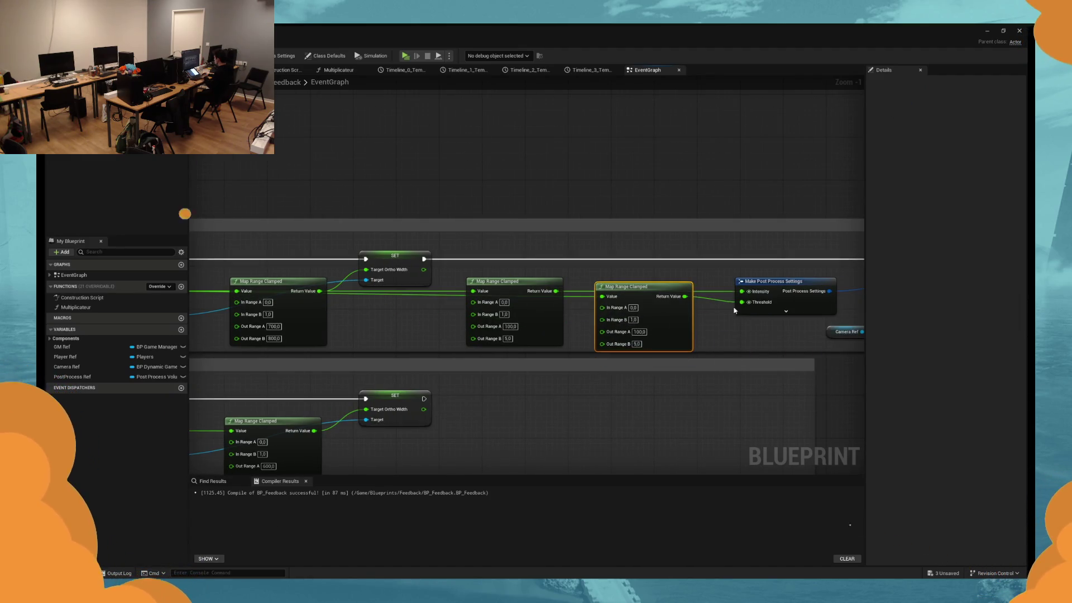
Set the new Map Range Clamped output range to -1 and 1, then start a play test.
{"action": "left_click", "coordinate": [637, 344]}
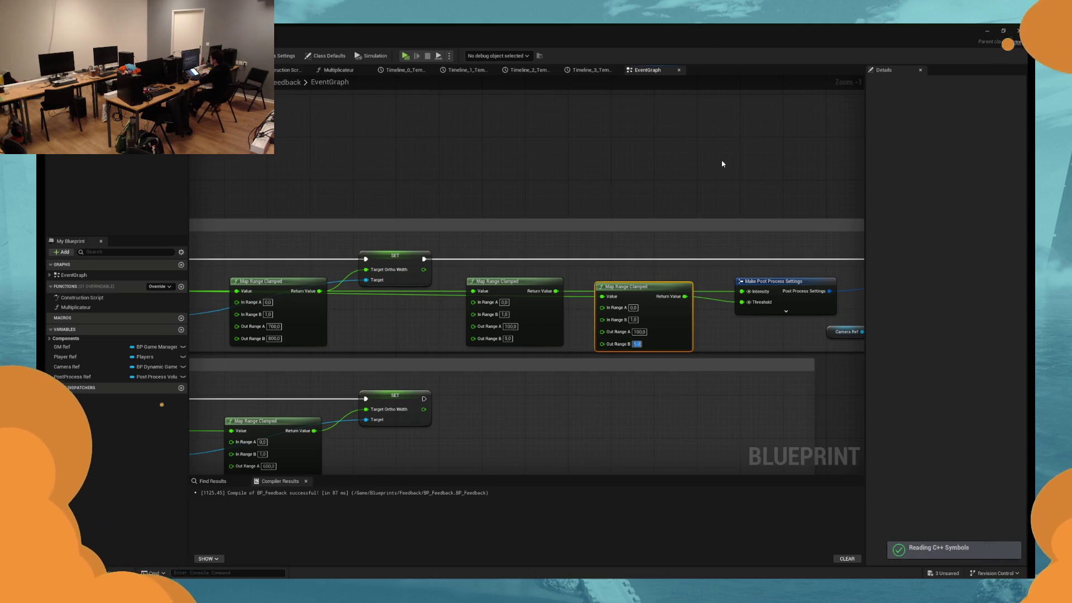
{"action": "left_click_drag", "start_coordinate": [722, 164], "coordinate": [500, 176]}
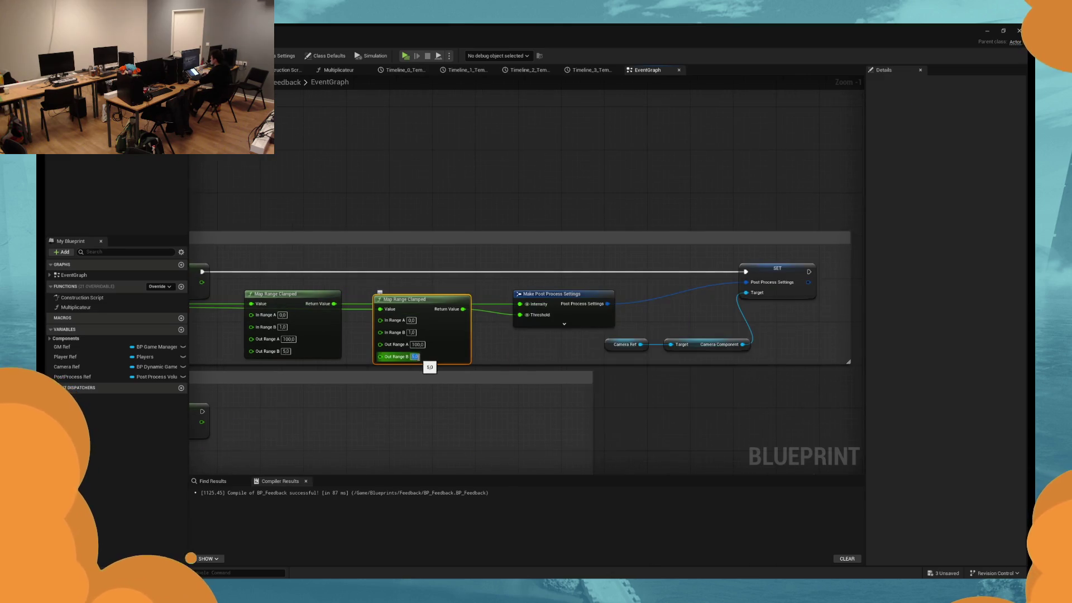
{"action": "type", "text": "0"}
{"action": "left_click", "coordinate": [416, 344]}
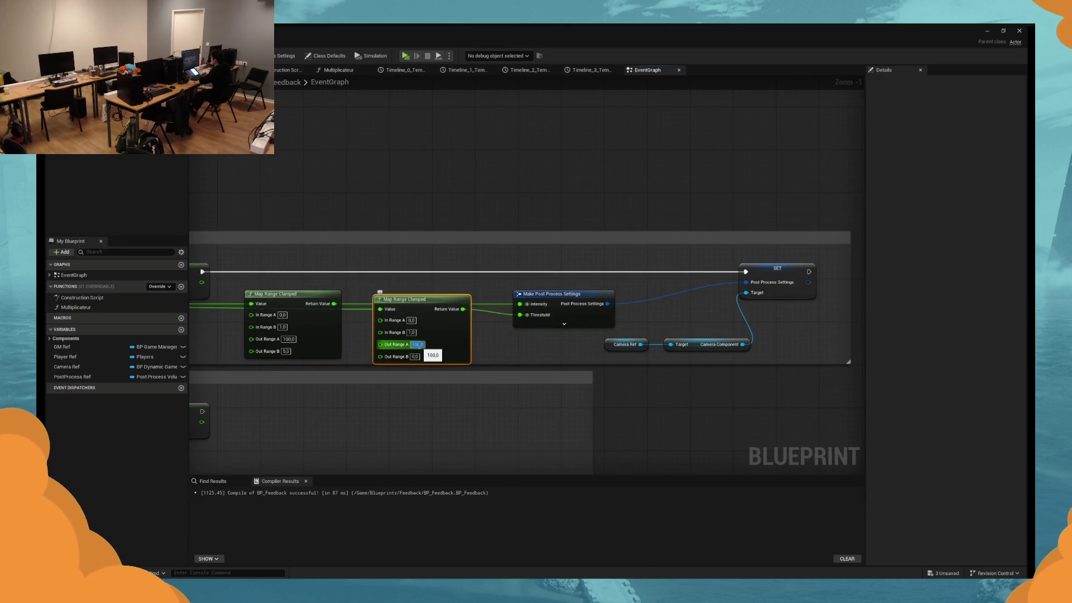
{"action": "type", "text": "1"}
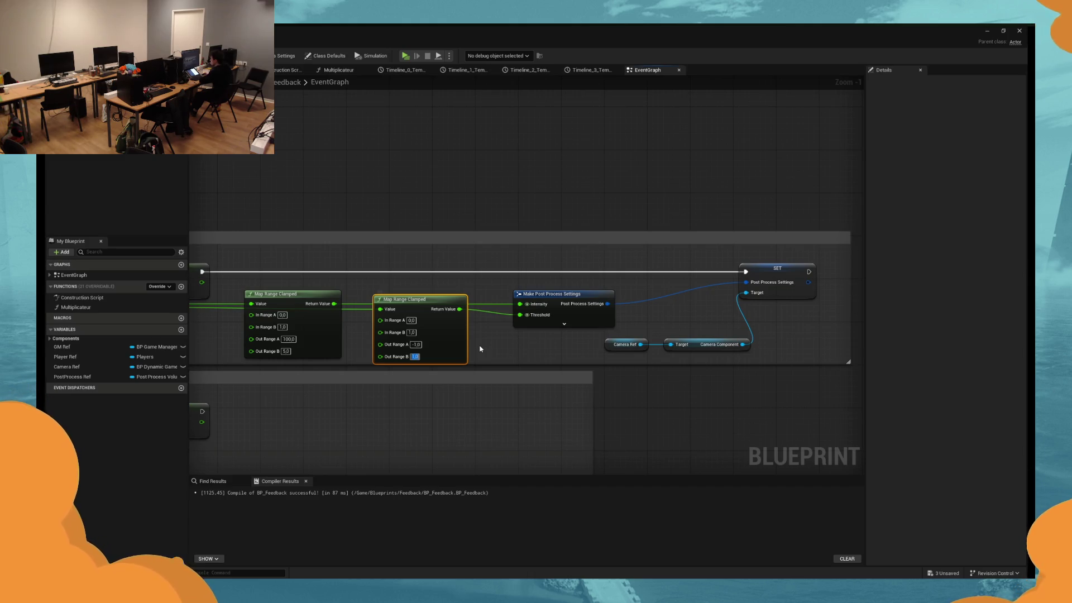
{"action": "left_click", "coordinate": [398, 185]}
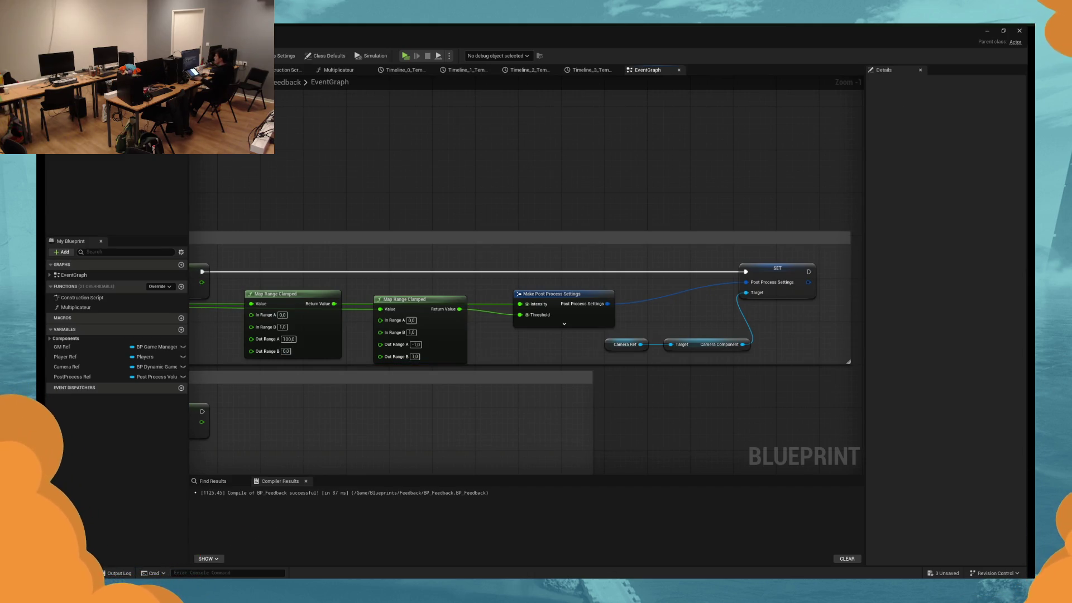
{"action": "left_click", "coordinate": [406, 56]}
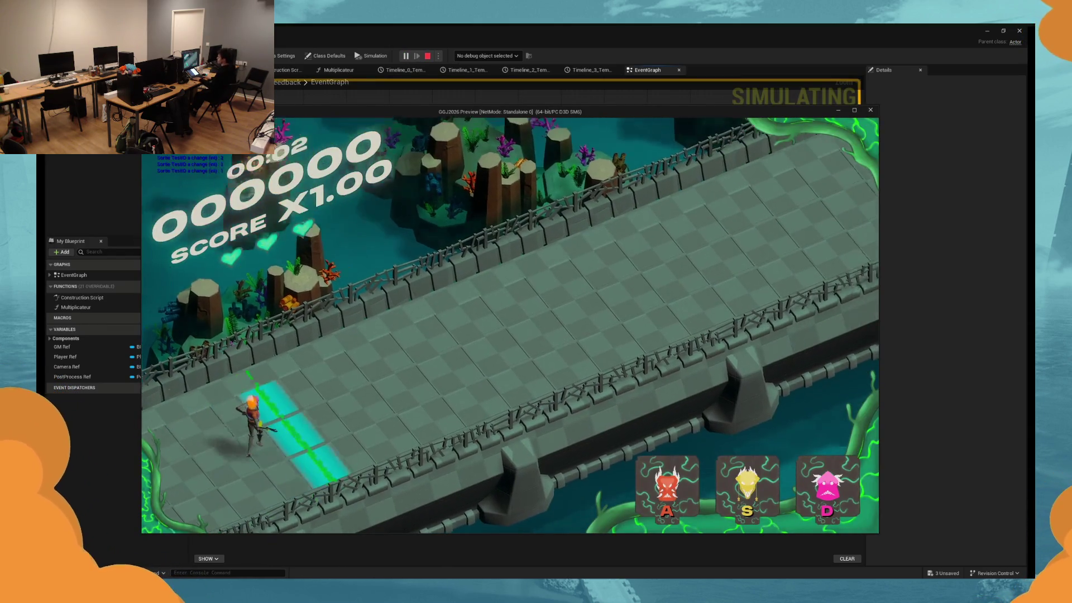
Set the first Map Range Clamped's Out Range A to 1 and play-test the result.
{"action": "key", "text": "Escape"}
{"action": "mouse_move", "coordinate": [347, 307]}
{"action": "left_mouse_down"}
{"action": "mouse_move", "coordinate": [126, 309]}
{"action": "mouse_move", "coordinate": [256, 269]}
{"action": "mouse_move", "coordinate": [228, 263]}
{"action": "left_mouse_up"}
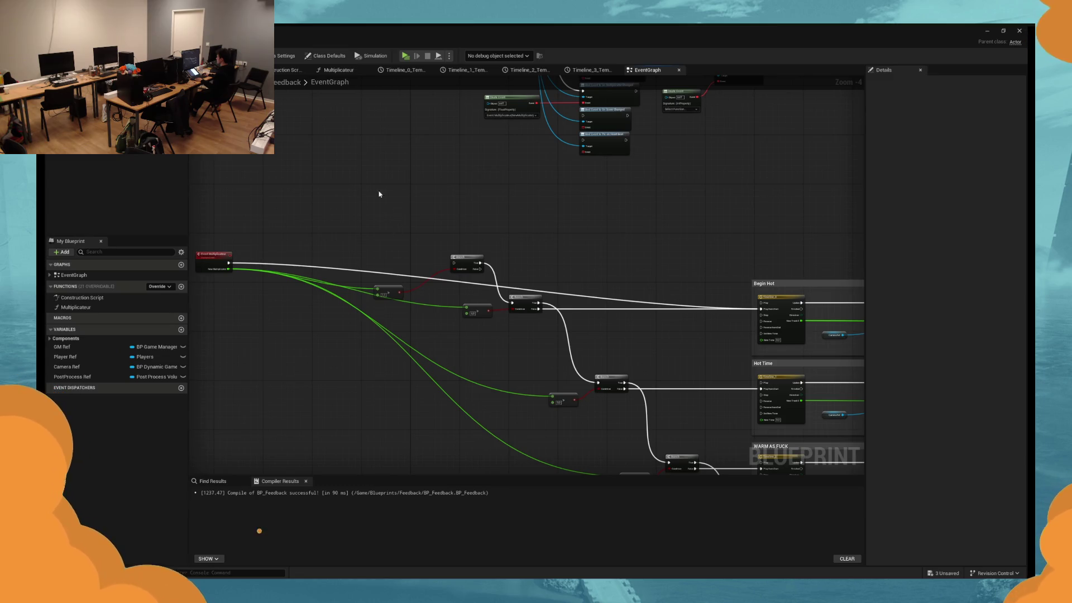
{"action": "left_click", "coordinate": [407, 55]}
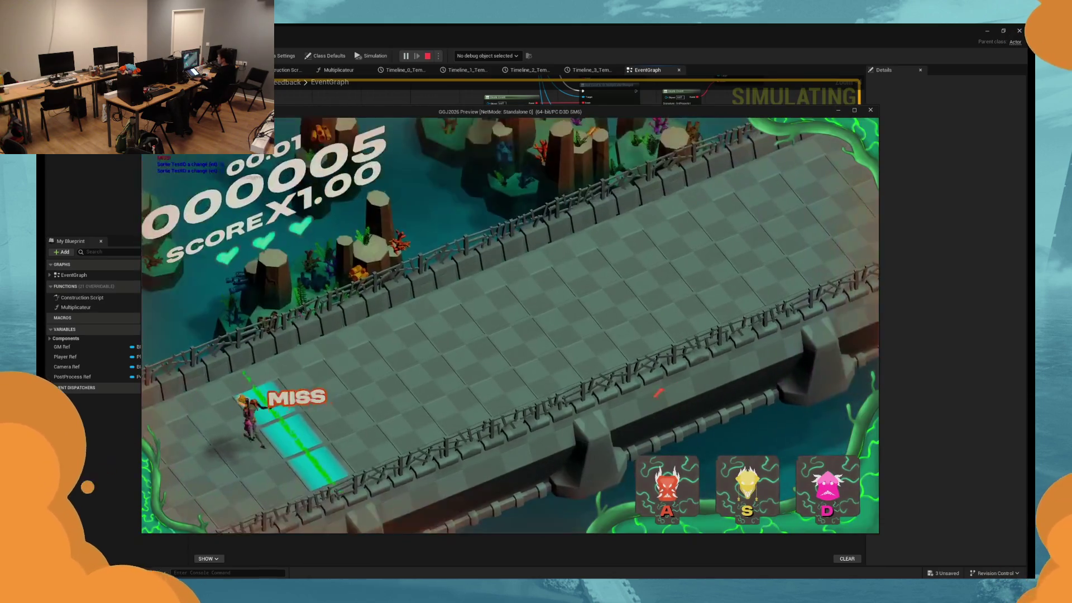
{"action": "key", "text": "Escape"}
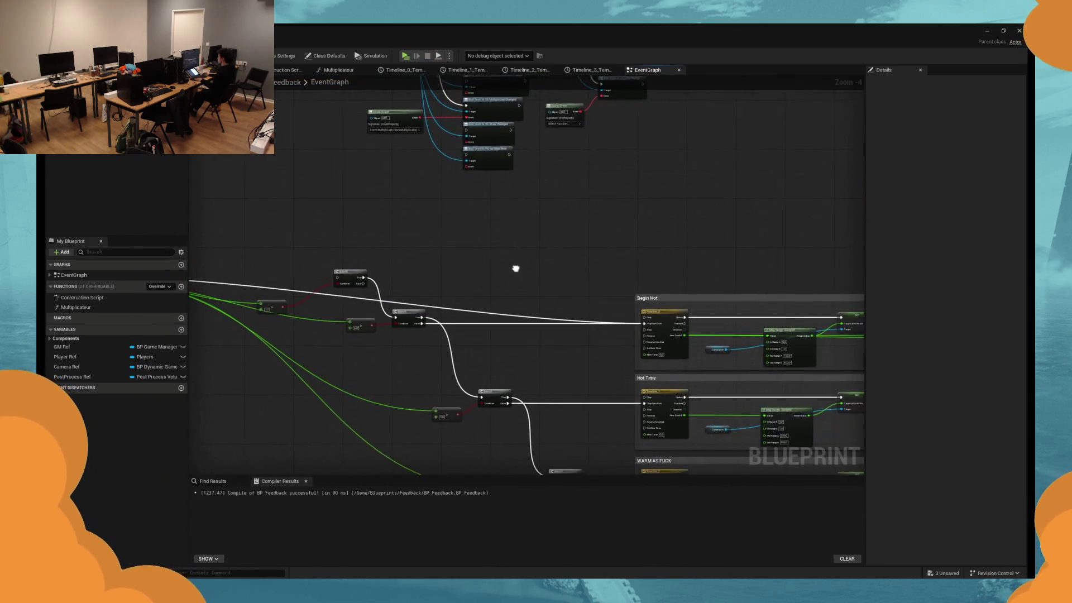
{"action": "scroll", "coordinate": [516, 269], "scroll_direction": "up", "scroll_amount": 2}
{"action": "scroll", "coordinate": [552, 350], "scroll_direction": "up", "scroll_amount": 1}
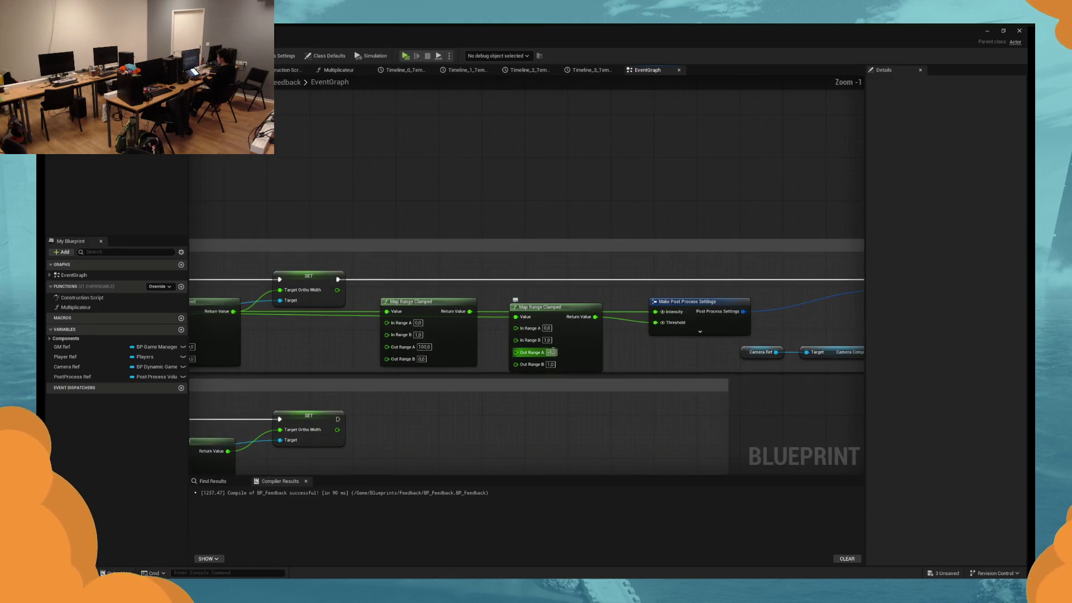
{"action": "type", "text": "1"}
{"action": "key", "text": "Return"}
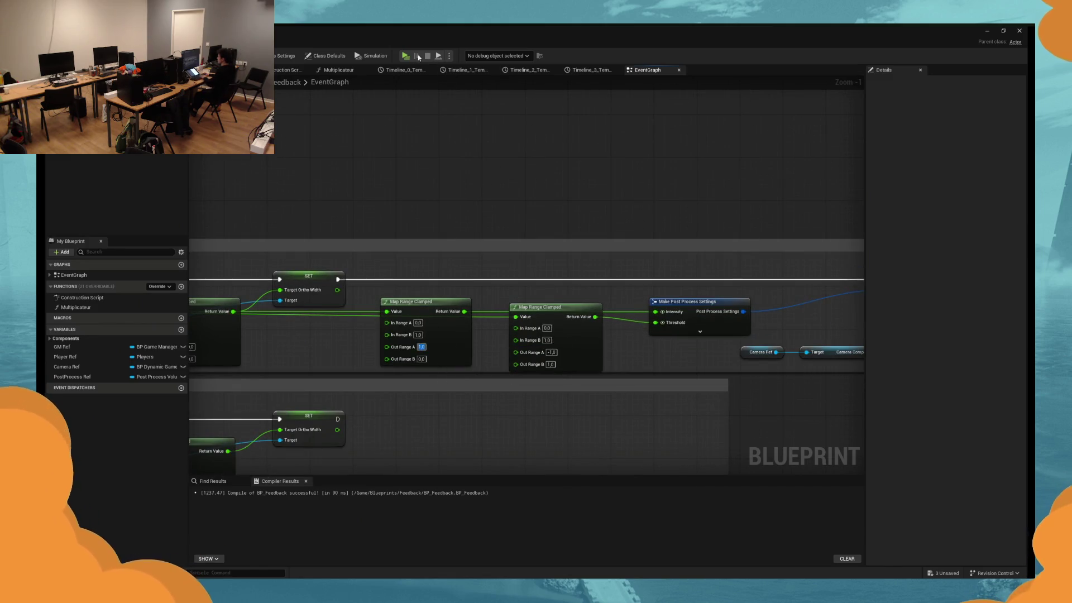
{"action": "left_click", "coordinate": [405, 55]}
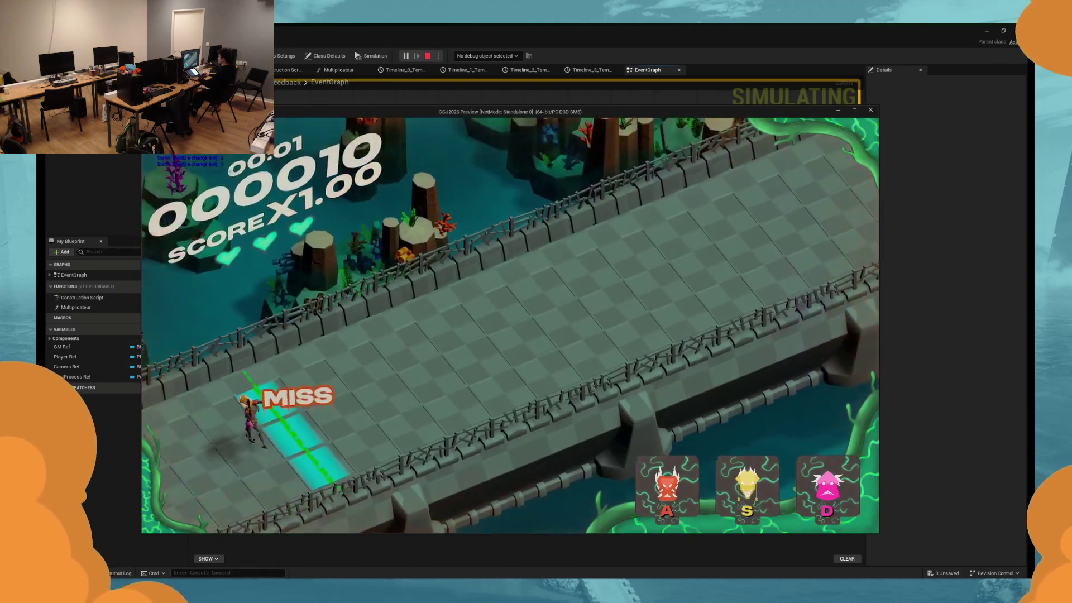
{"action": "key", "text": "Escape"}
Re-edit the first node's Out Range A and run quick play tests after each change.
{"action": "left_click", "coordinate": [421, 346]}
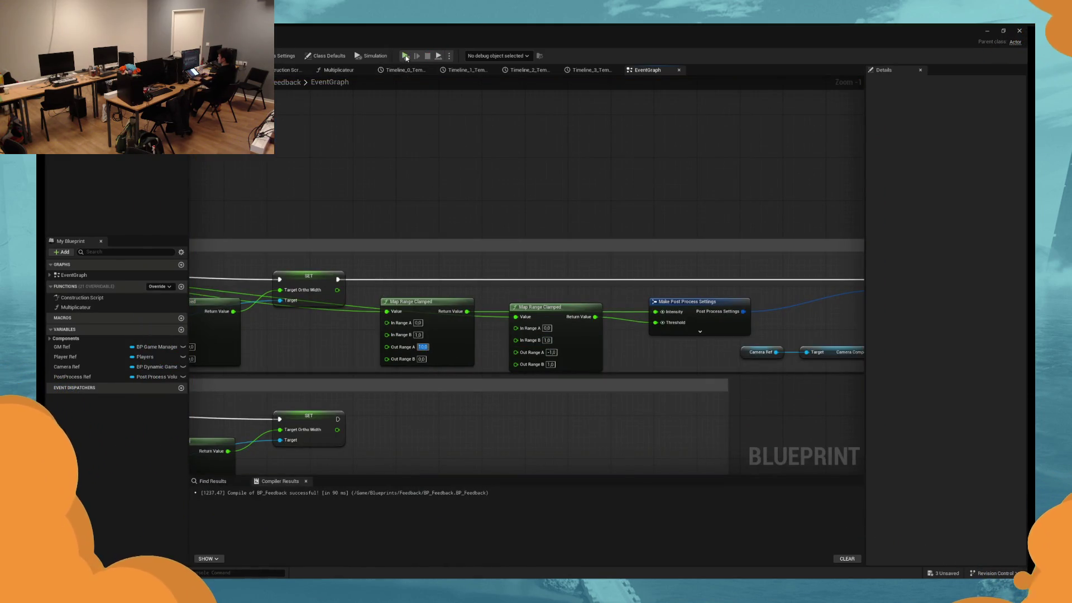
{"action": "key", "text": "alt+p"}
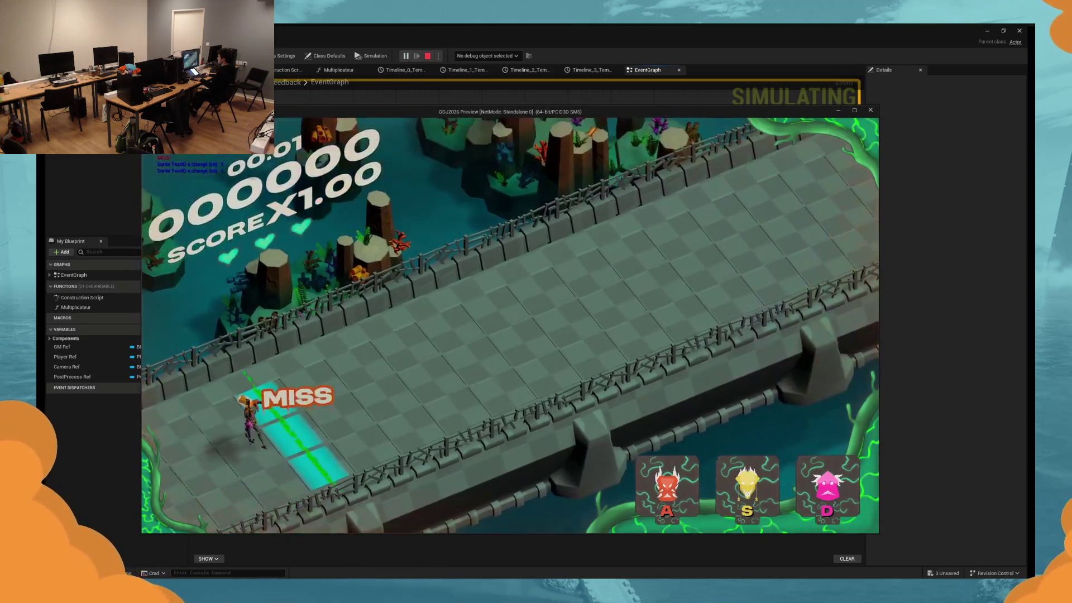
{"action": "key", "text": "Escape"}
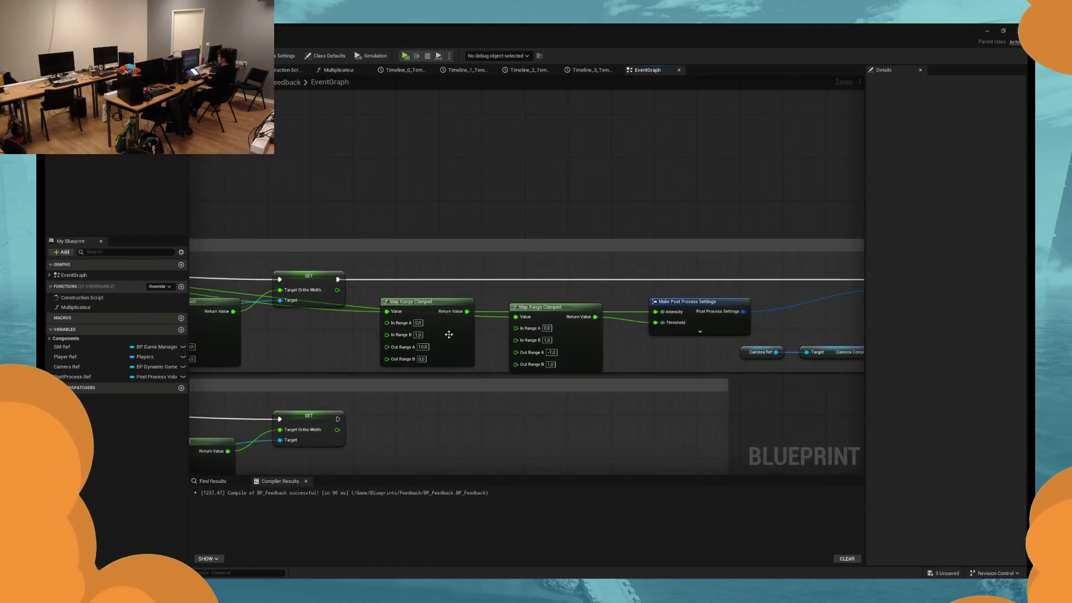
{"action": "type", "text": "1"}
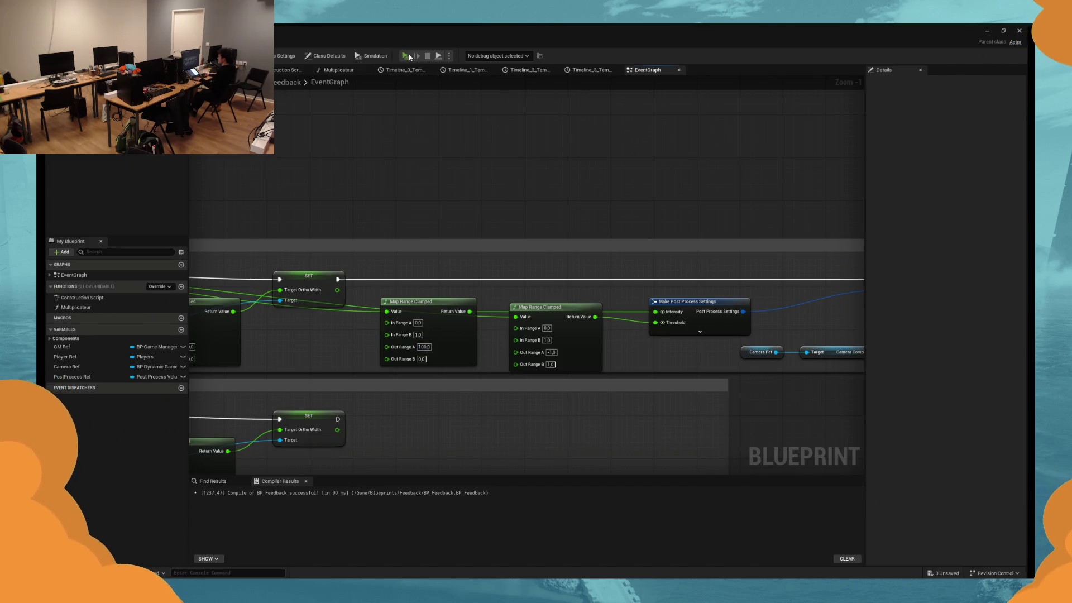
{"action": "left_click", "coordinate": [406, 56]}
{"action": "key", "text": "Escape"}
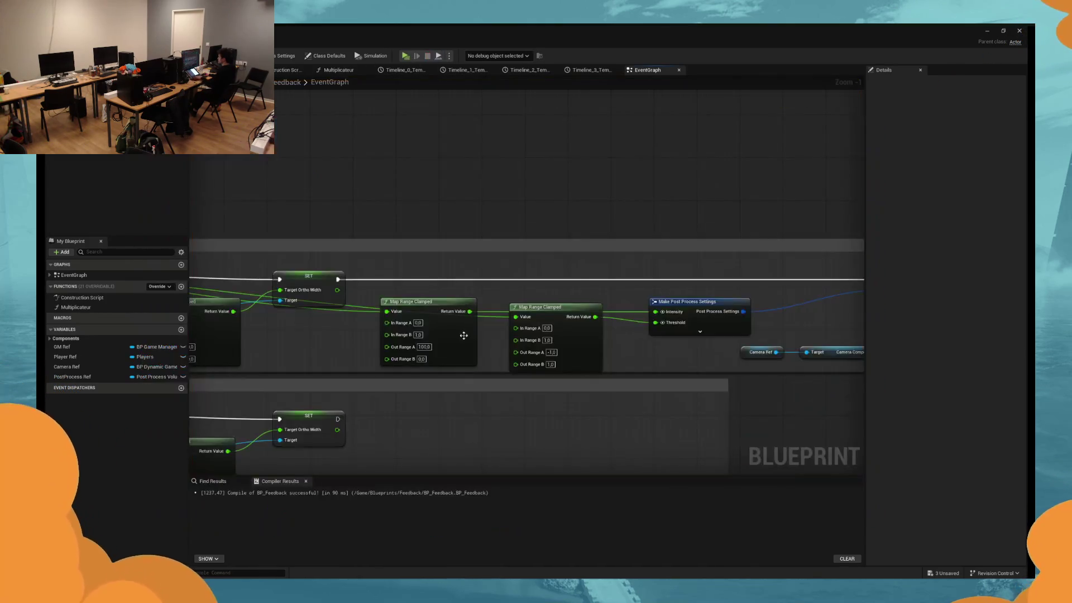
{"action": "left_click", "coordinate": [422, 347]}
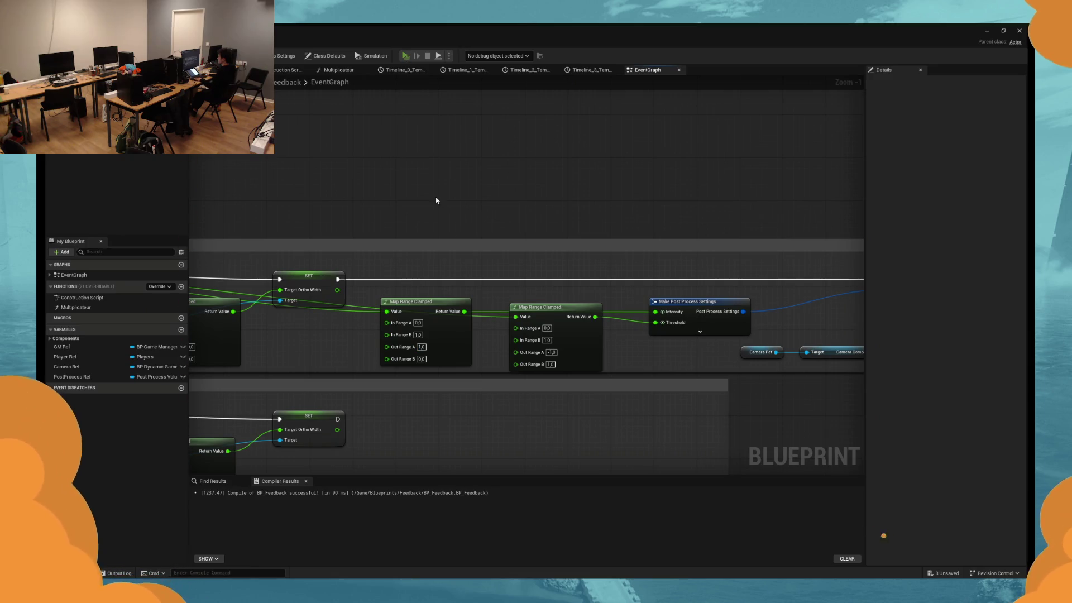
{"action": "key", "text": "alt+p"}
{"action": "key", "text": "Escape"}
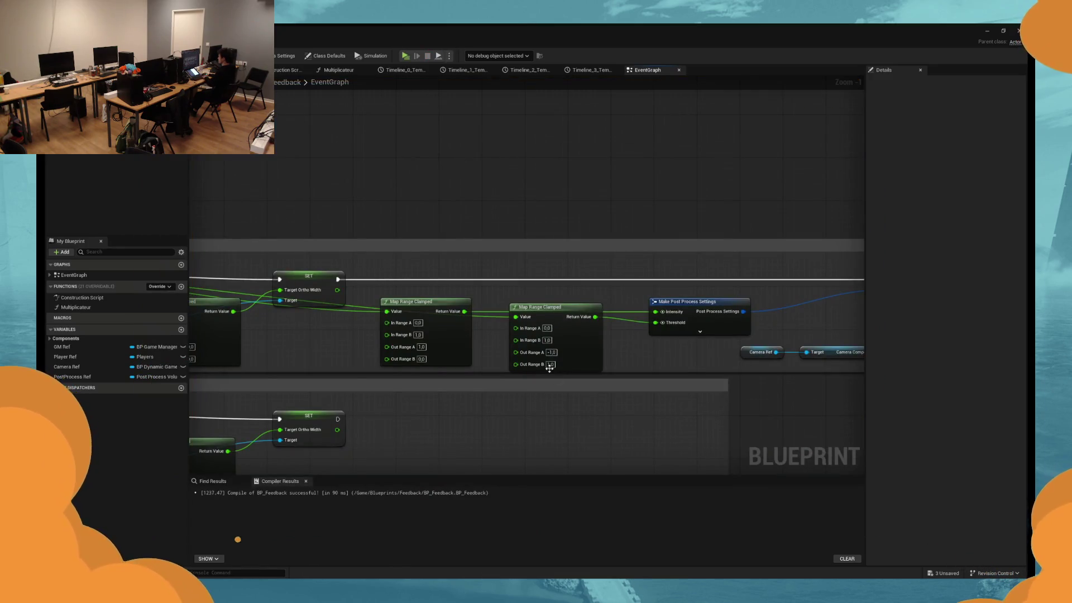
{"action": "type", "text": "0"}
Try Out Range A values 50 and 10 on the first Map Range Clamped, play-testing each.
{"action": "key", "text": "Return"}
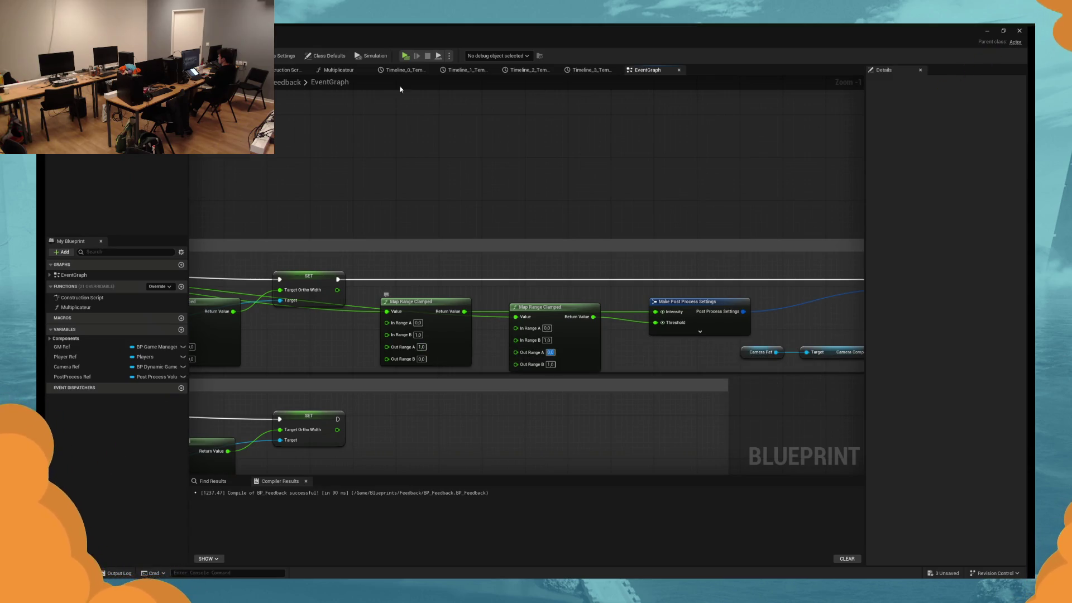
{"action": "type", "text": "50"}
{"action": "key", "text": "Return"}
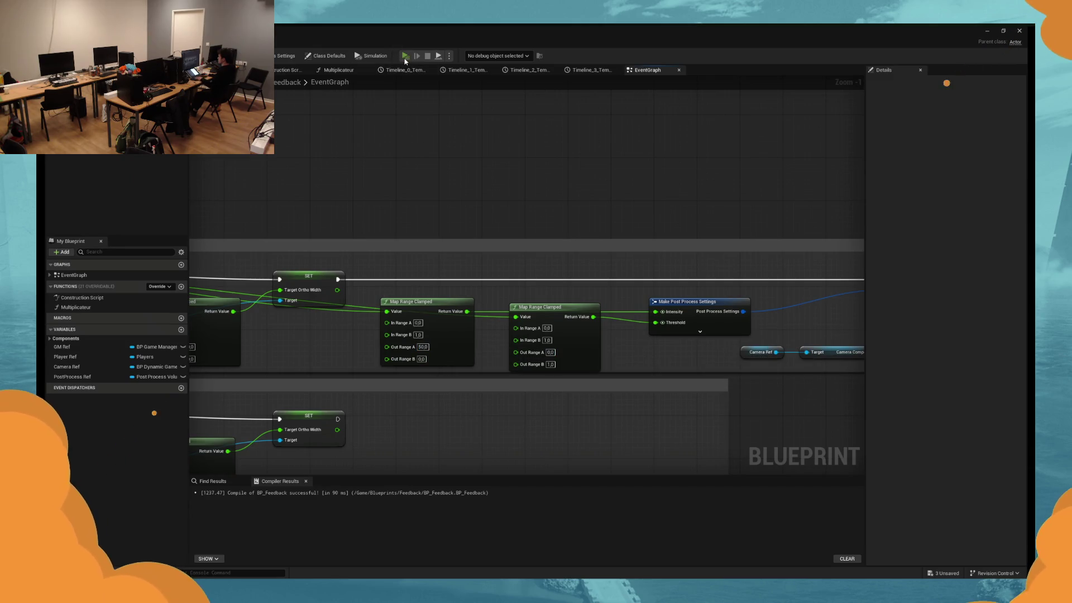
{"action": "left_click", "coordinate": [405, 56]}
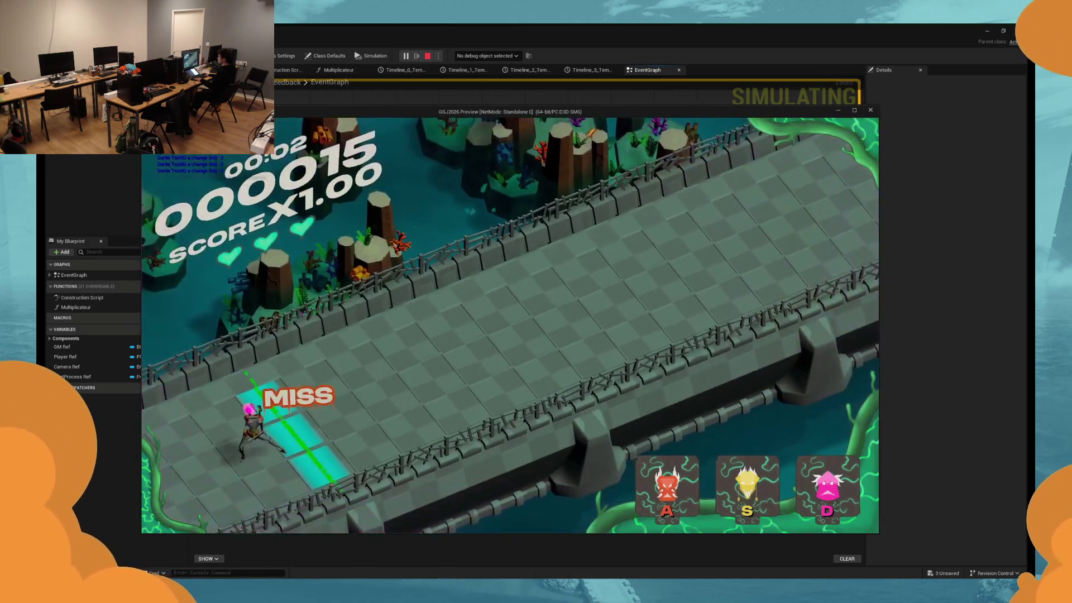
{"action": "key", "text": "Escape"}
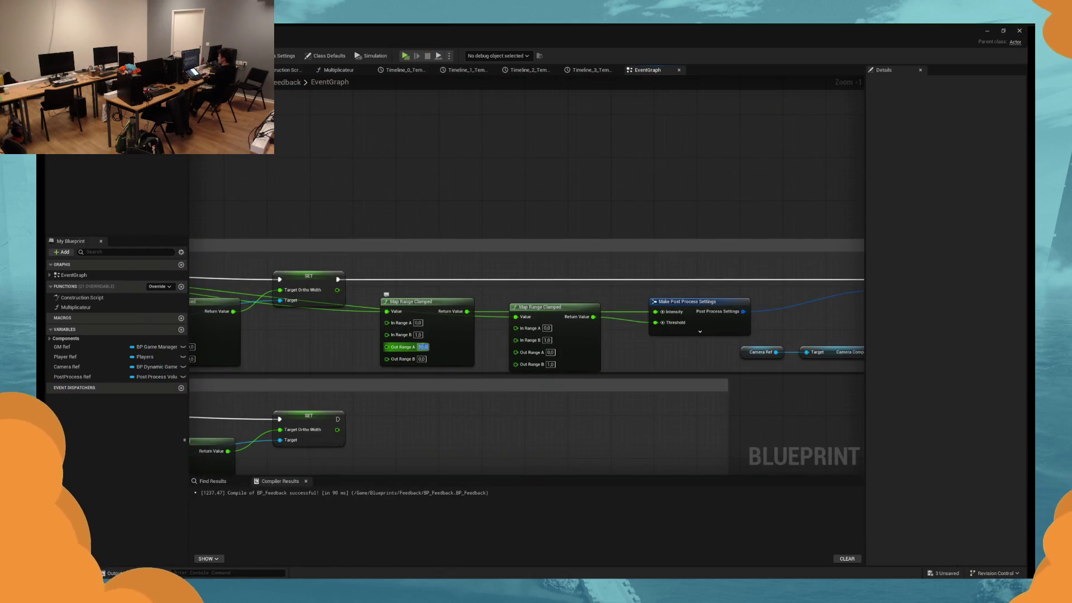
{"action": "type", "text": "10"}
{"action": "key", "text": "Return"}
{"action": "key", "text": "alt+p"}
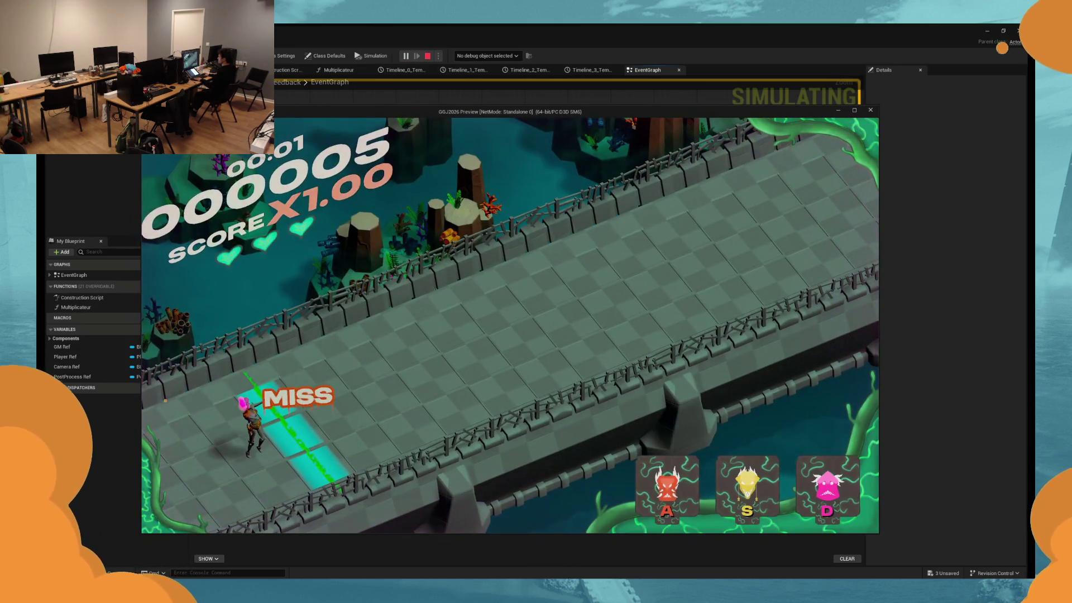
{"action": "key", "text": "Escape"}
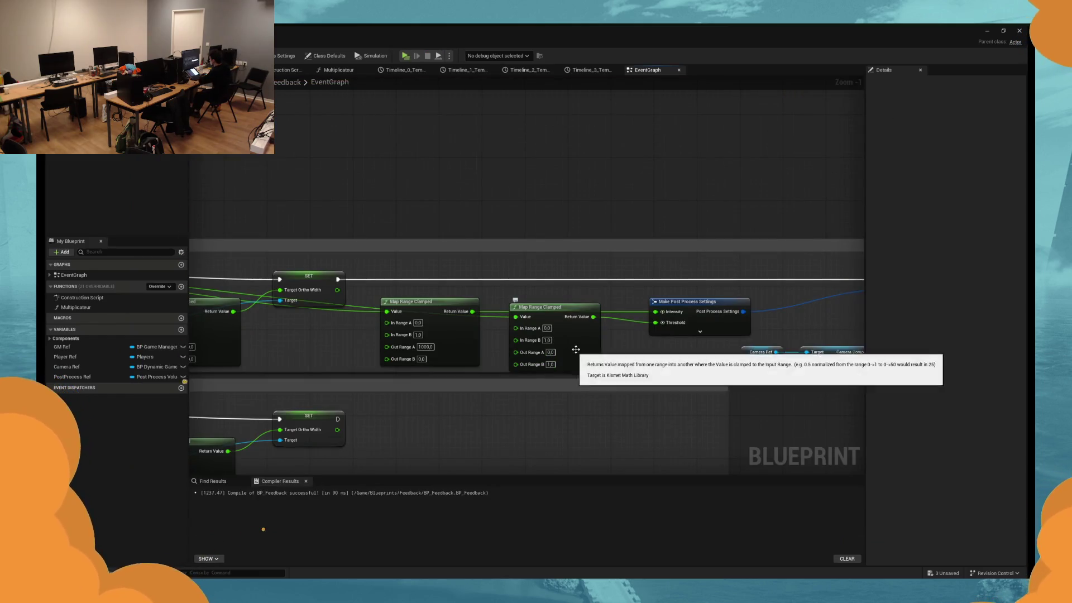
{"action": "left_click_drag", "start_coordinate": [553, 354], "coordinate": [475, 349]}
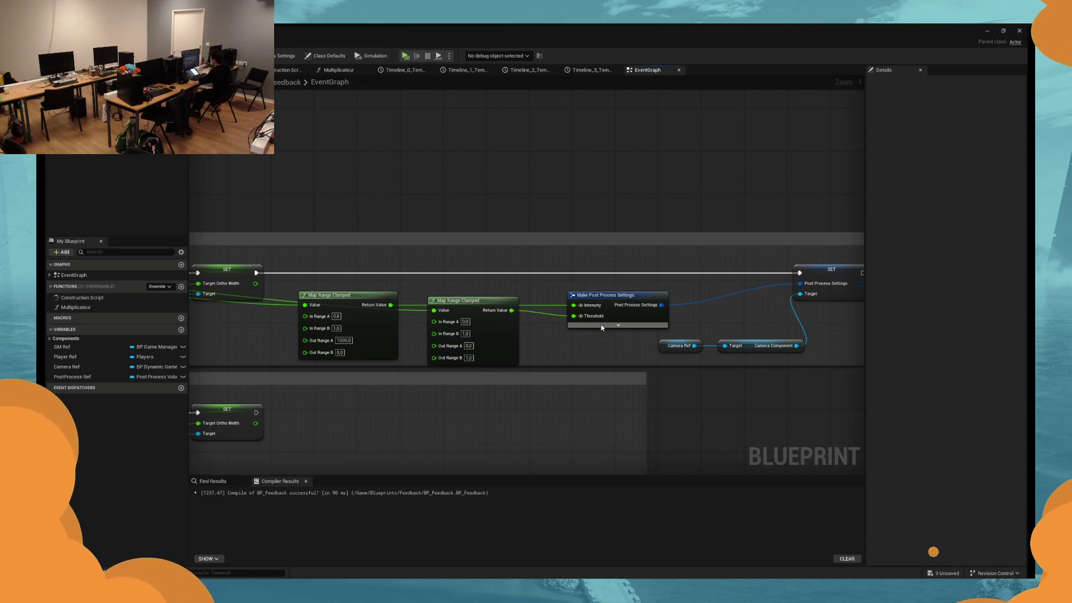
Expose the Lens chromatic aberration Intensity as a pin on Make Post Process Settings.
{"action": "left_click", "coordinate": [634, 317]}
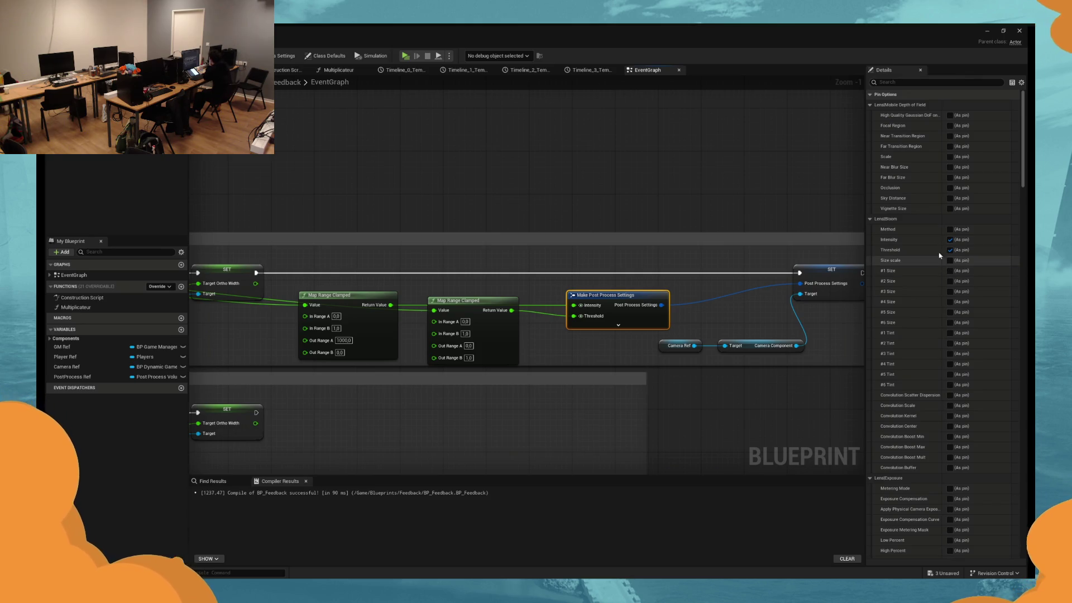
{"action": "scroll", "coordinate": [936, 301], "scroll_direction": "down", "scroll_amount": 2}
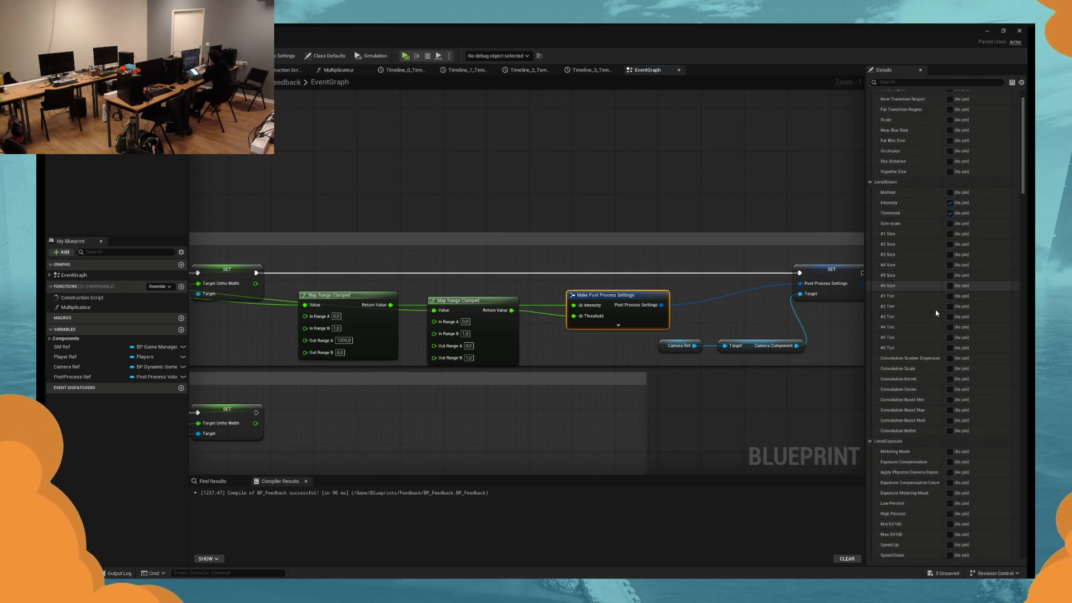
{"action": "scroll", "coordinate": [937, 313], "scroll_direction": "down", "scroll_amount": 7}
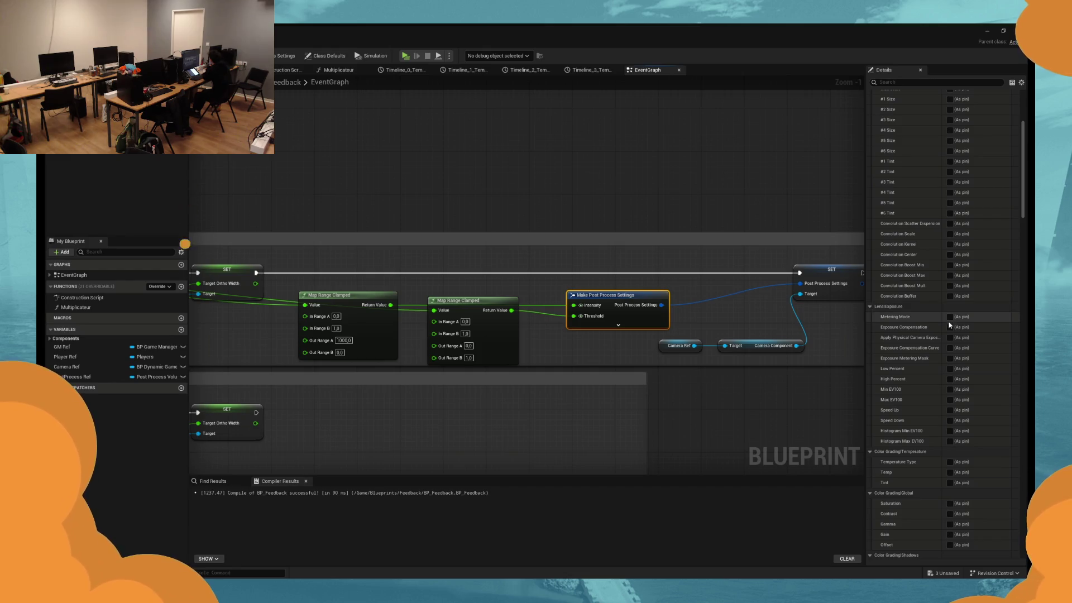
{"action": "scroll", "coordinate": [949, 325], "scroll_direction": "down", "scroll_amount": 7}
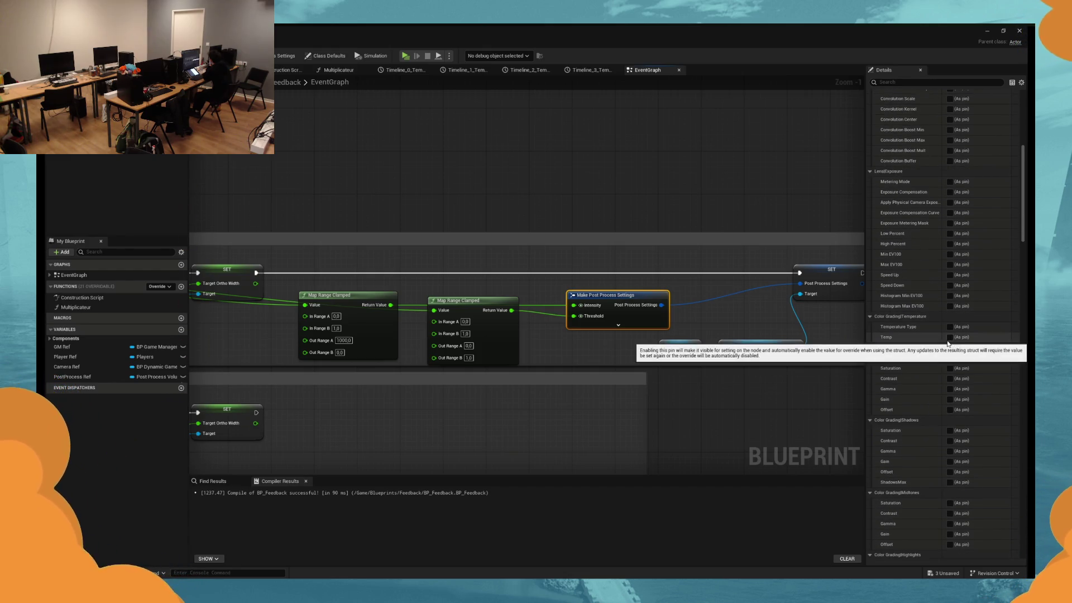
{"action": "scroll", "coordinate": [943, 340], "scroll_direction": "down", "scroll_amount": 12}
{"action": "scroll", "coordinate": [938, 338], "scroll_direction": "down", "scroll_amount": 7}
{"action": "scroll", "coordinate": [936, 339], "scroll_direction": "down", "scroll_amount": 4}
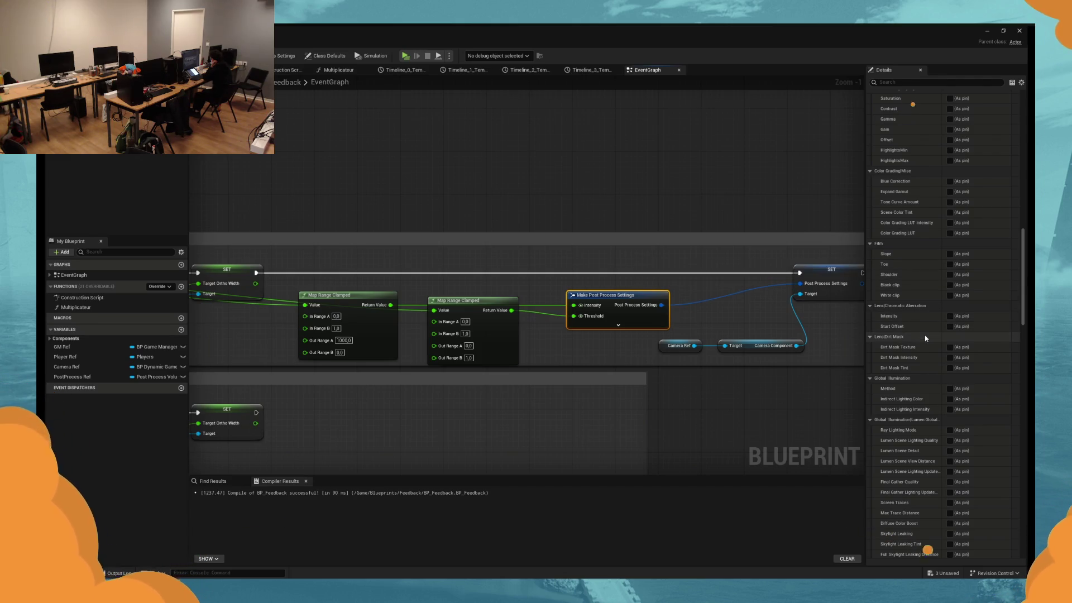
{"action": "scroll", "coordinate": [925, 338], "scroll_direction": "down", "scroll_amount": 4}
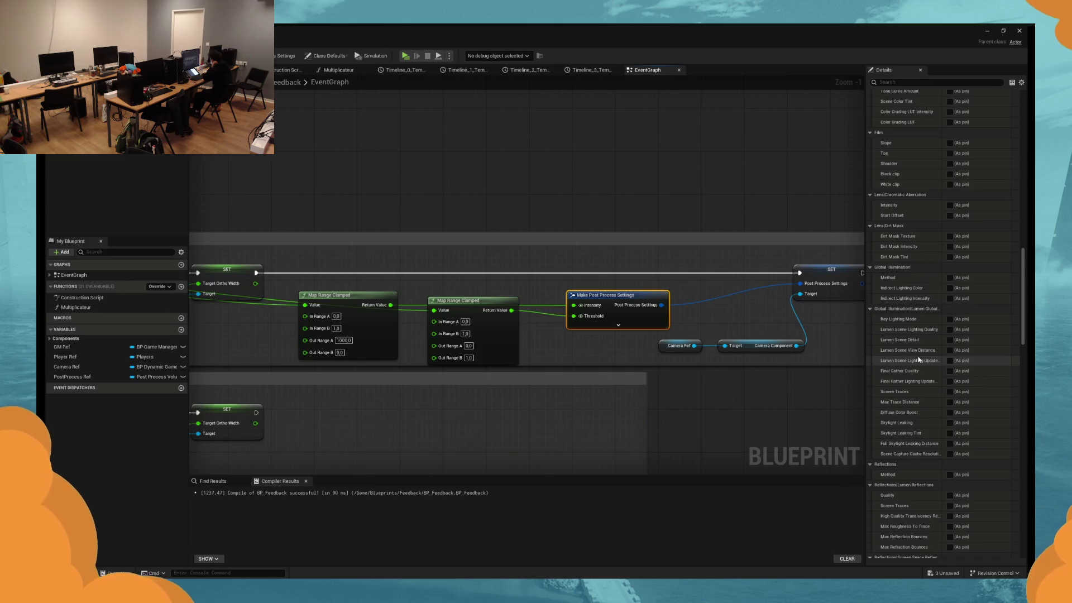
{"action": "scroll", "coordinate": [918, 388], "scroll_direction": "down", "scroll_amount": 3}
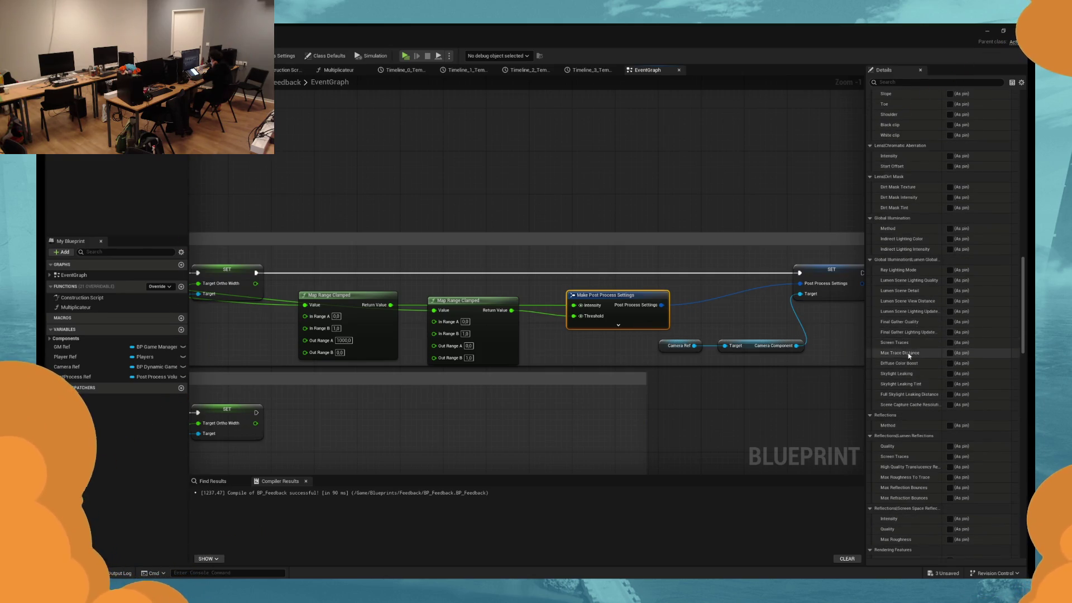
{"action": "scroll", "coordinate": [916, 352], "scroll_direction": "down", "scroll_amount": 5}
{"action": "scroll", "coordinate": [909, 355], "scroll_direction": "up", "scroll_amount": 10}
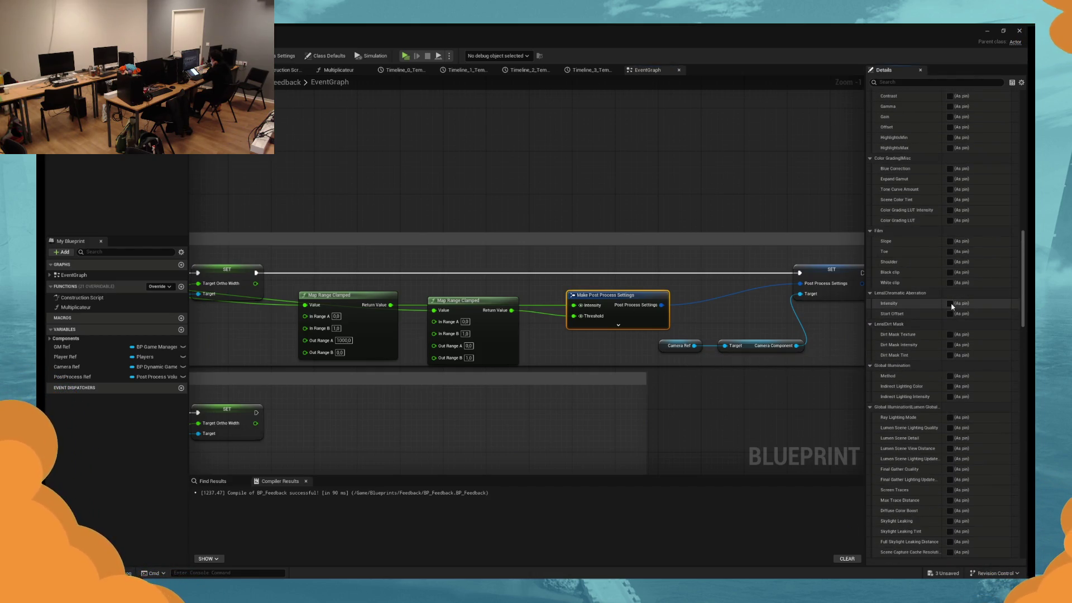
{"action": "left_click", "coordinate": [949, 303]}
{"action": "left_click", "coordinate": [735, 306]}
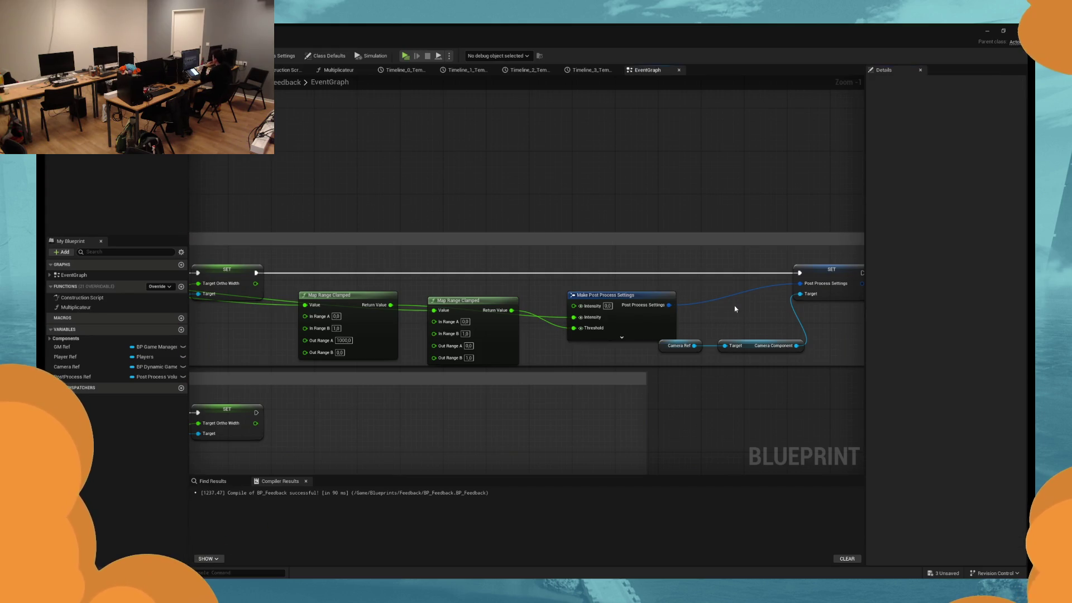
Wire the second Map Range Clamped output into the aberration Intensity and unhook Threshold.
{"action": "left_click", "coordinate": [586, 310]}
{"action": "left_click", "coordinate": [472, 330]}
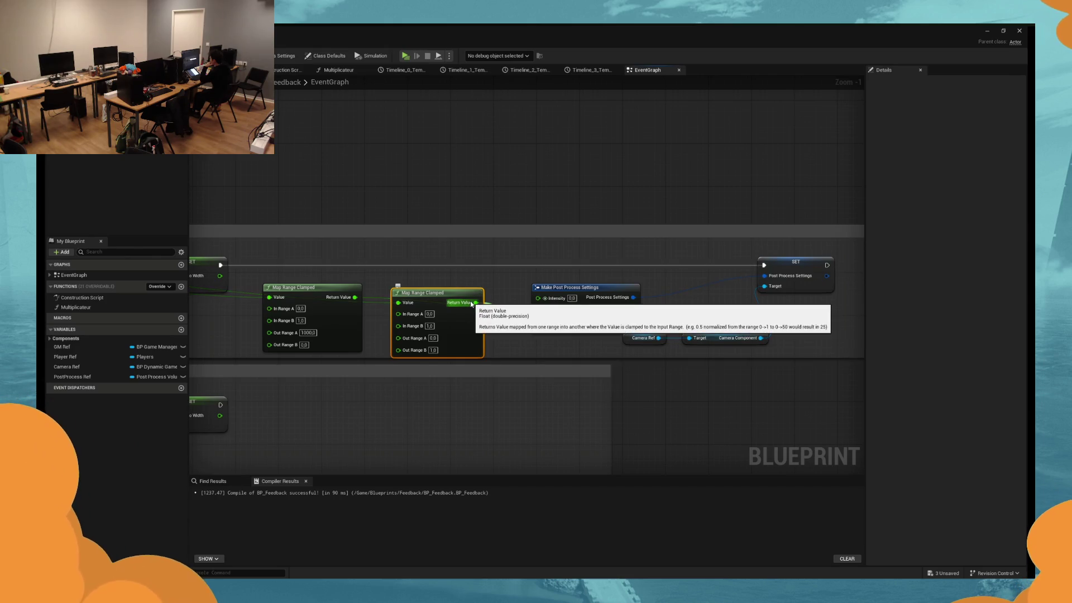
{"action": "left_click_drag", "start_coordinate": [472, 303], "coordinate": [551, 304]}
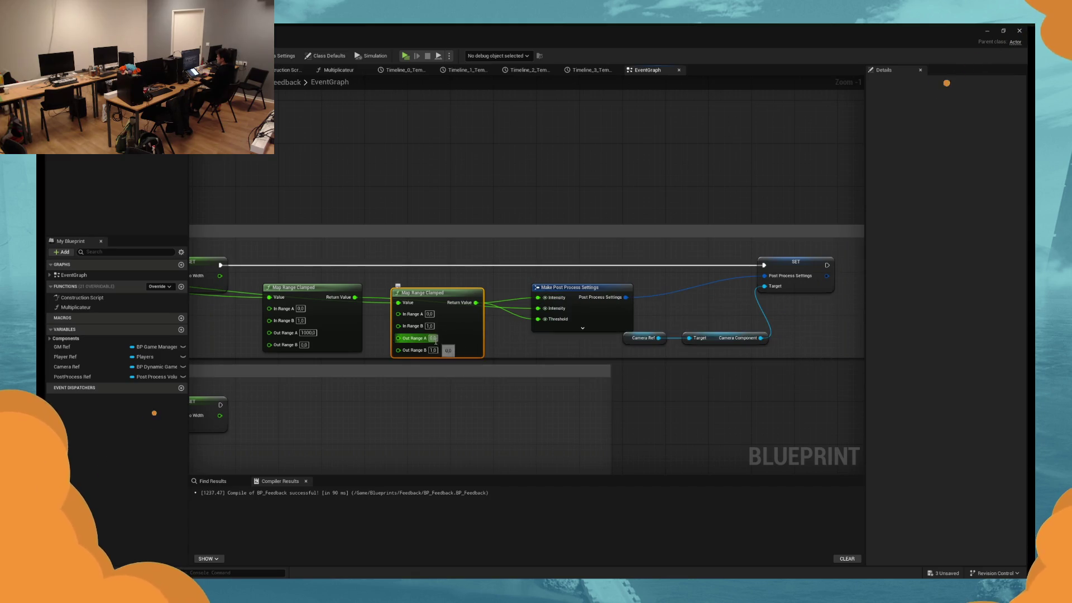
{"action": "left_click", "coordinate": [550, 319], "text": "alt"}
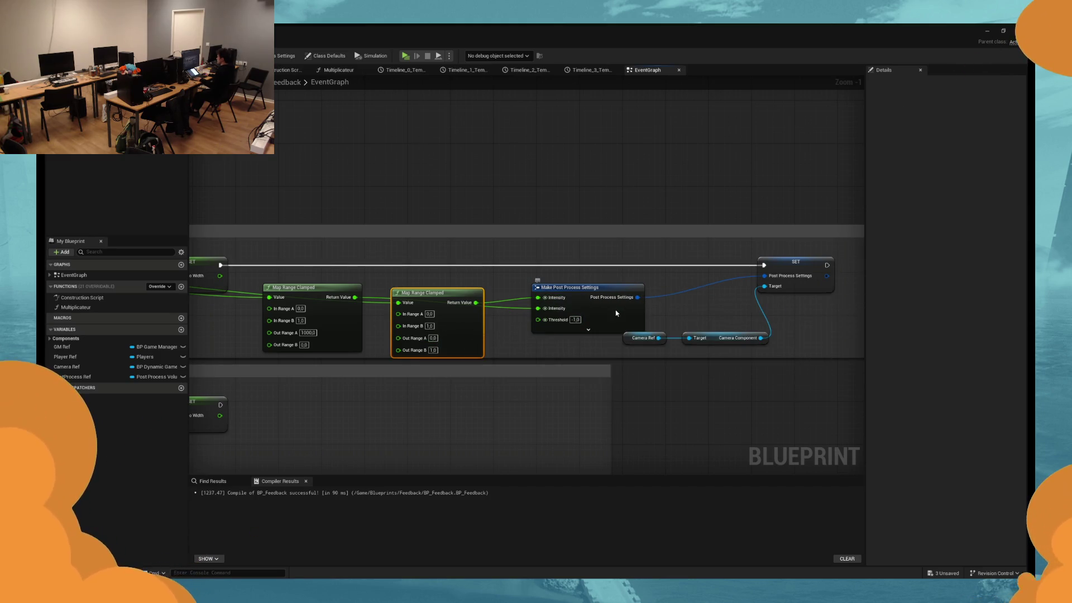
{"action": "left_click", "coordinate": [614, 307]}
{"action": "mouse_move", "coordinate": [464, 322]}
{"action": "left_mouse_down"}
{"action": "mouse_move", "coordinate": [473, 307]}
{"action": "mouse_move", "coordinate": [477, 319]}
{"action": "left_mouse_up"}
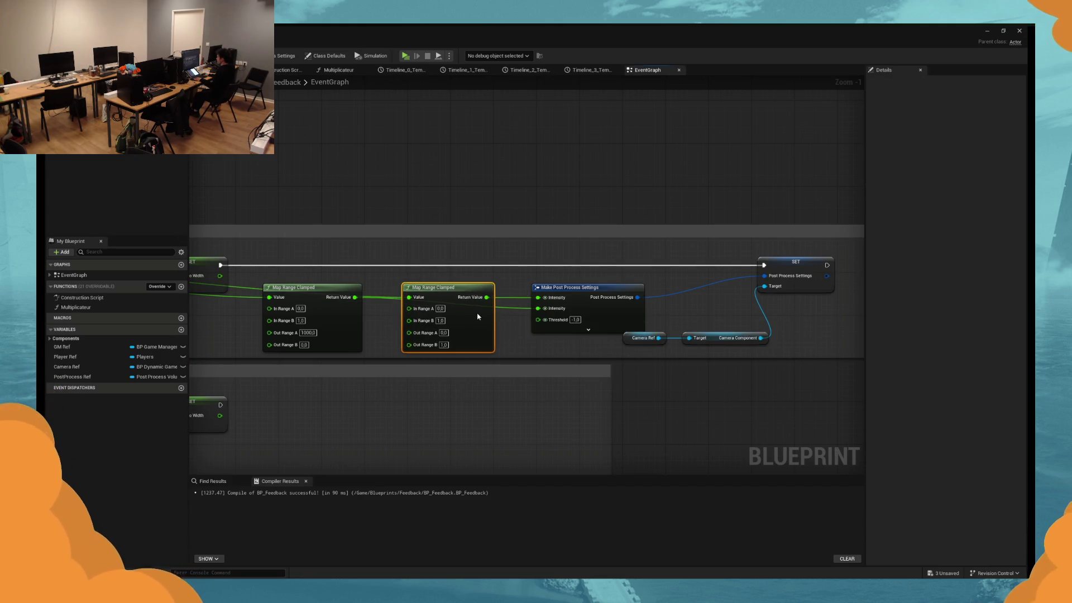
Set the second node's Out Range A to 1.0 and start a play test.
{"action": "left_click", "coordinate": [444, 334]}
{"action": "type", "text": "1"}
{"action": "key", "text": "Tab"}
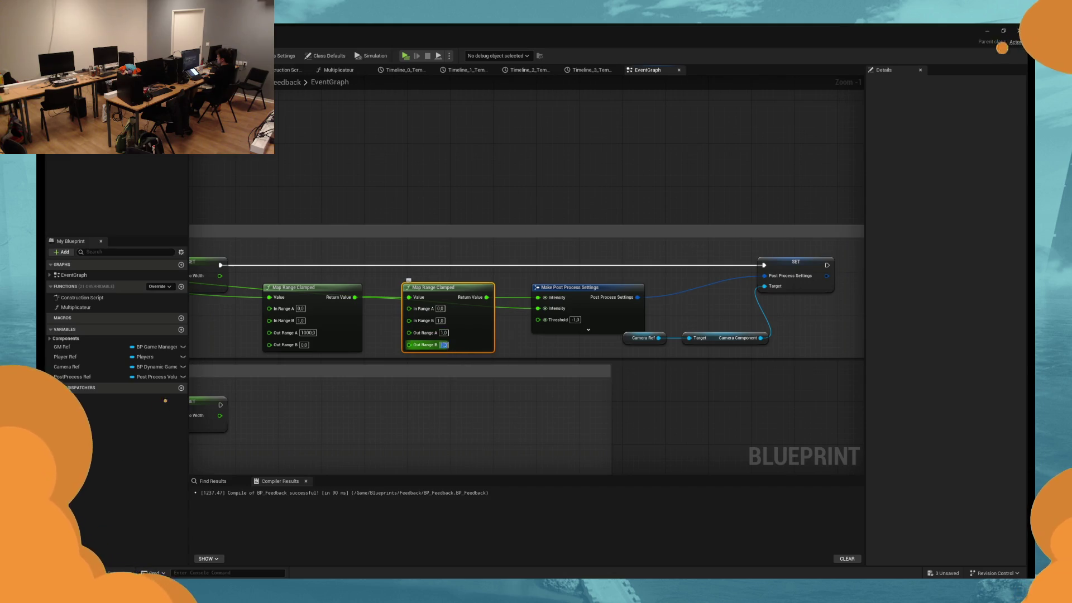
{"action": "left_click", "coordinate": [405, 56]}
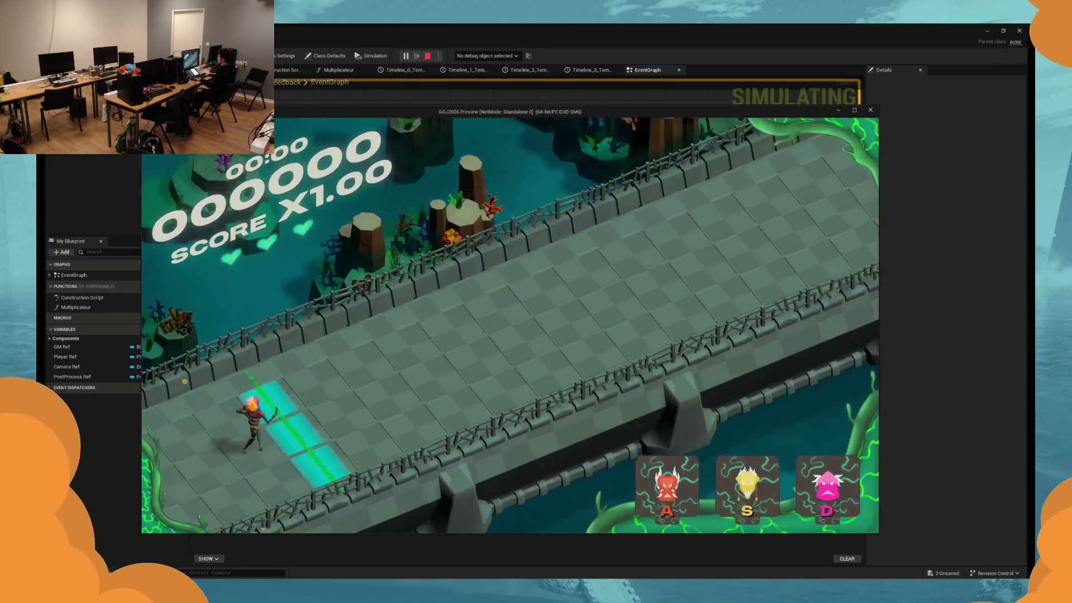
Play-test the aberration with Out Range A values of 10 and 50.
{"action": "key", "text": "Escape"}
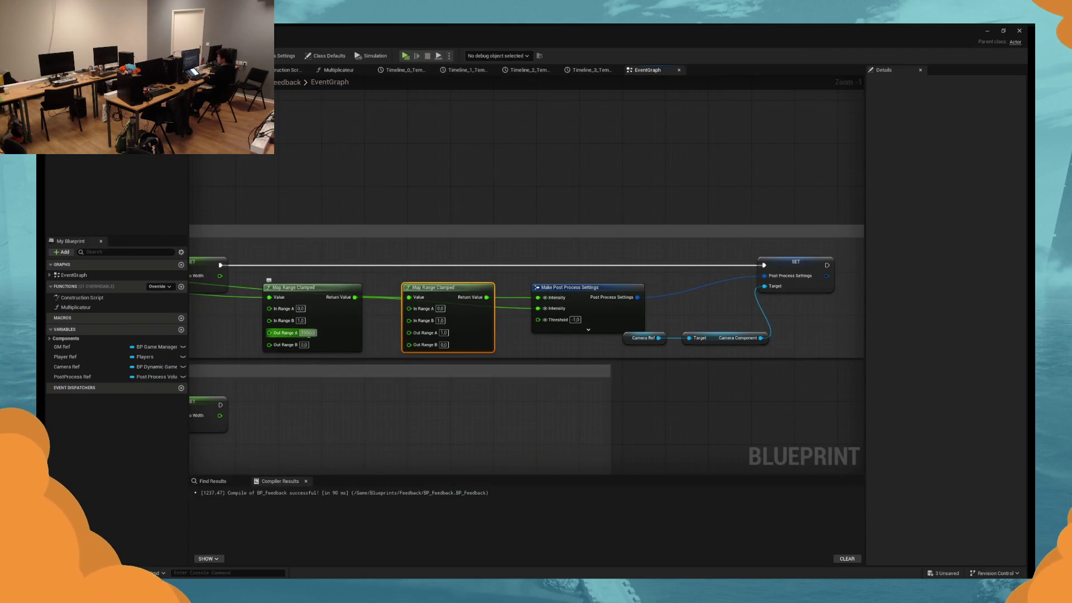
{"action": "left_click", "coordinate": [406, 56]}
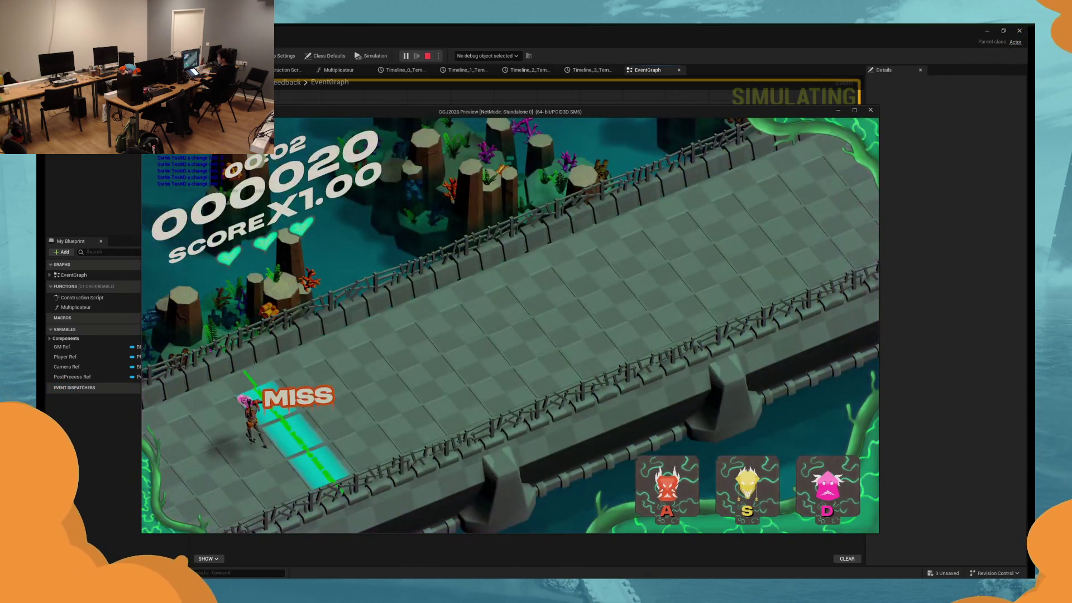
{"action": "key", "text": "Escape"}
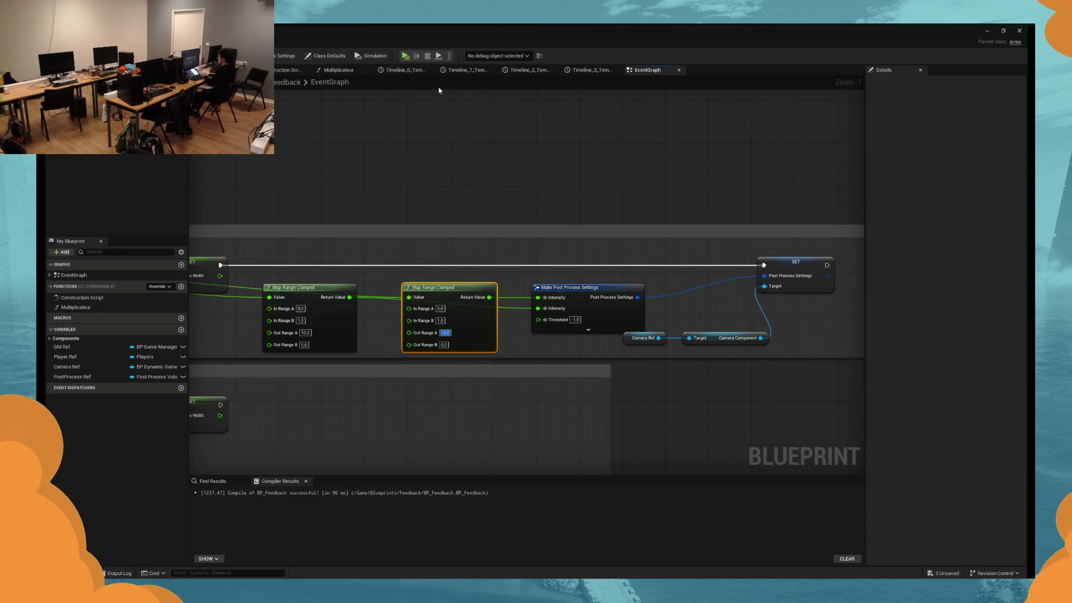
{"action": "left_click", "coordinate": [409, 58]}
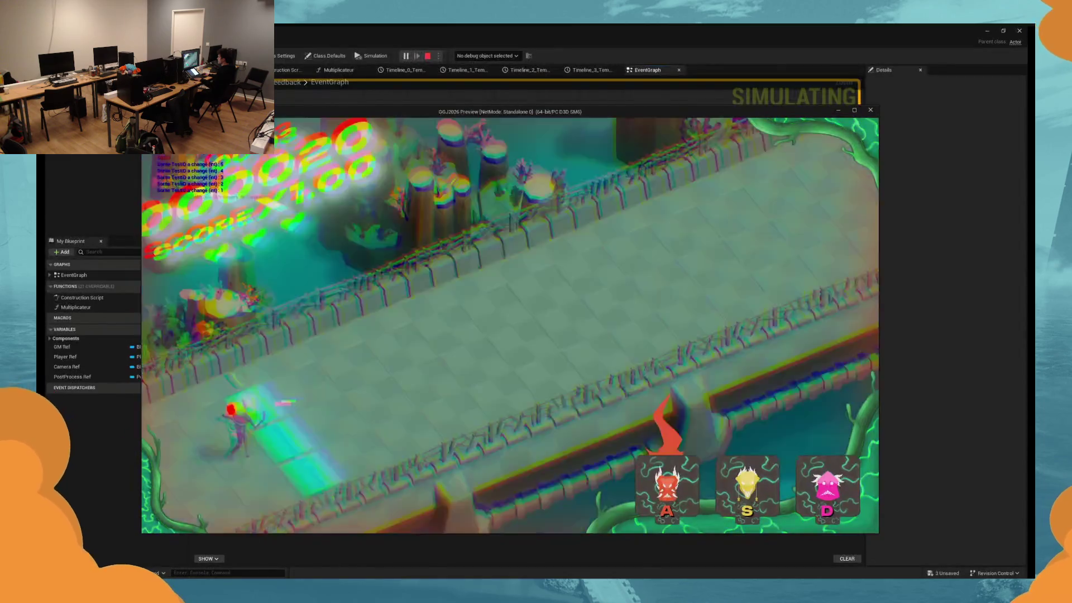
{"action": "key", "text": "Escape"}
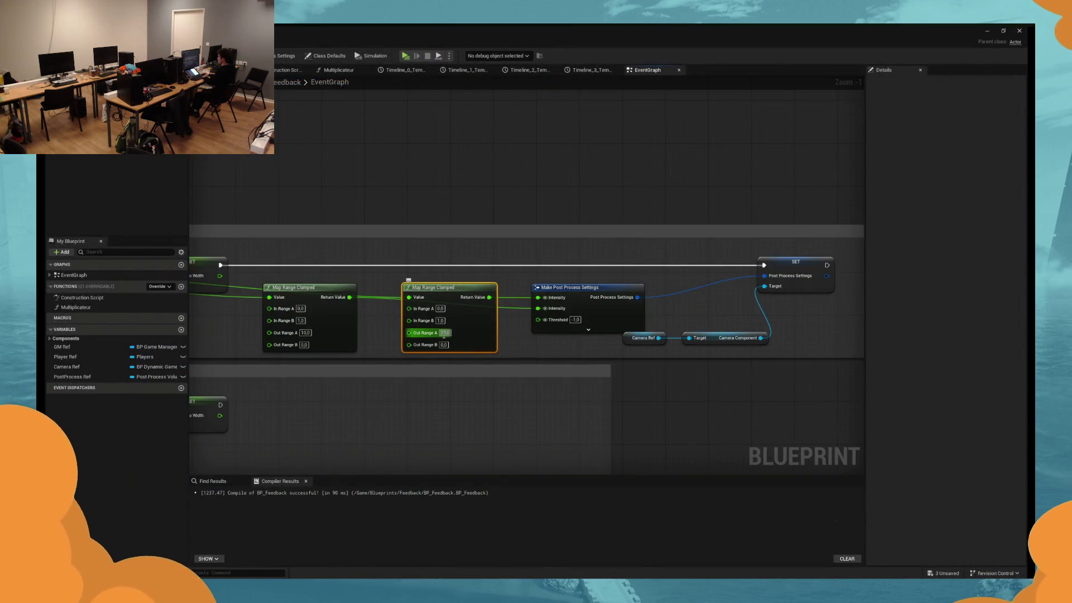
{"action": "type", "text": "0"}
{"action": "key", "text": "Return"}
{"action": "left_click", "coordinate": [404, 58]}
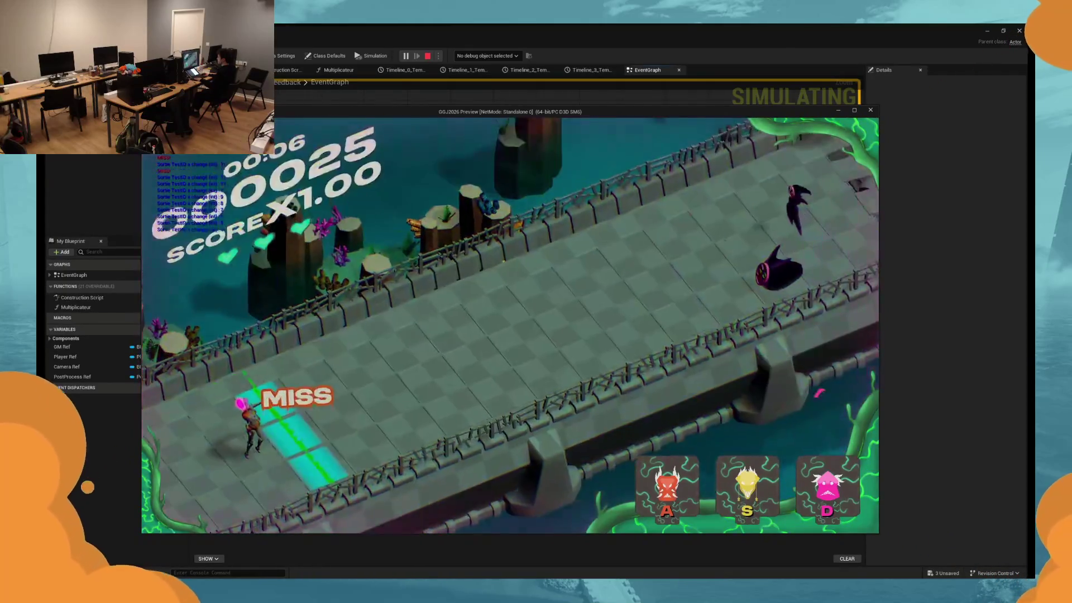
{"action": "key", "text": "Escape"}
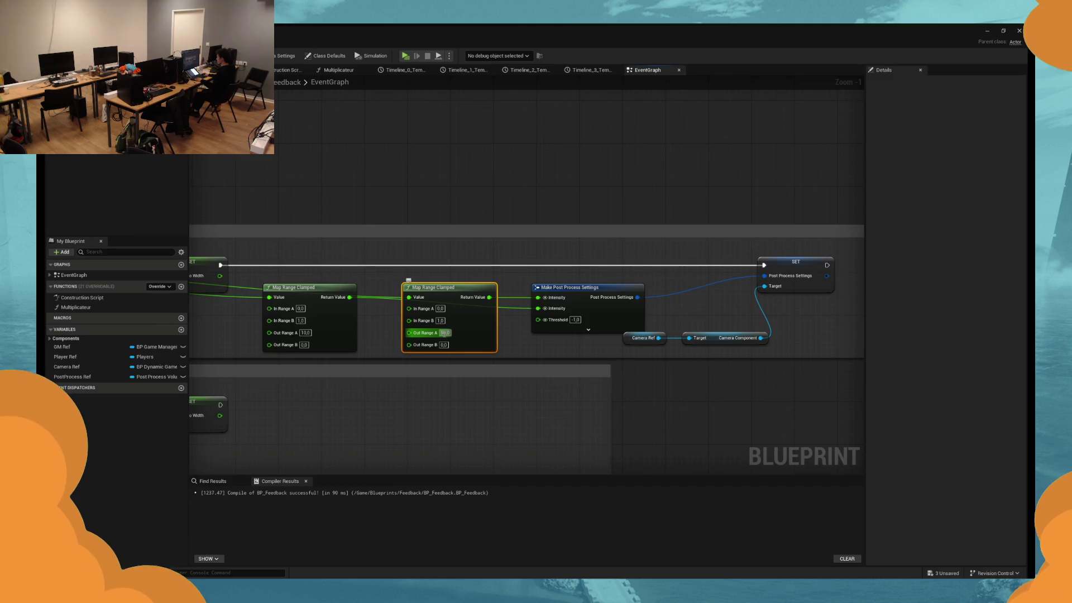
Set Out Range A to 1.0, then 0.2, play-testing each value.
{"action": "type", "text": "1"}
{"action": "key", "text": "Return"}
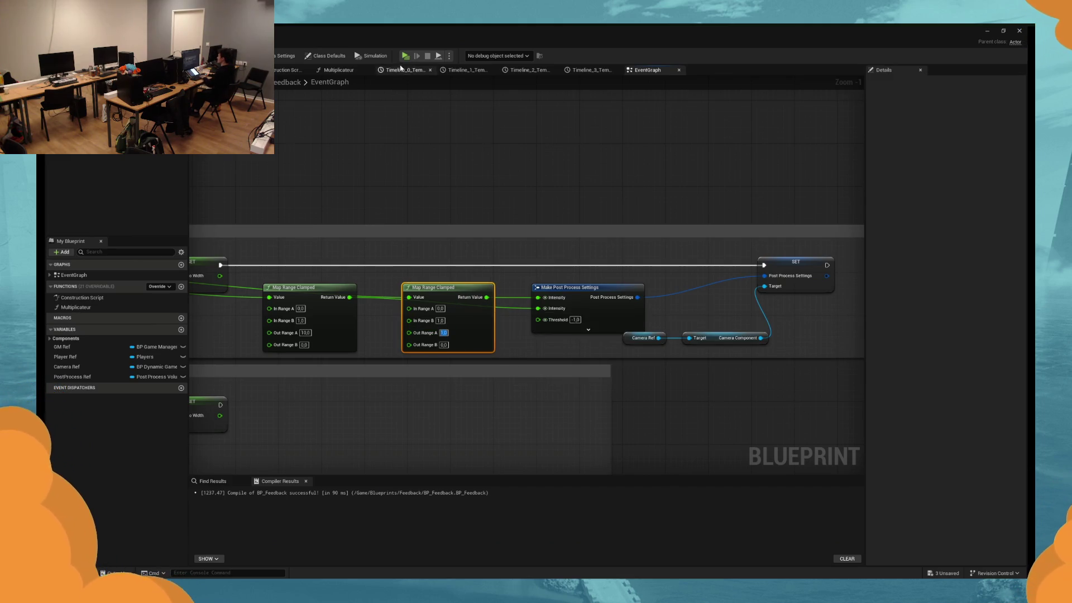
{"action": "left_click", "coordinate": [406, 56]}
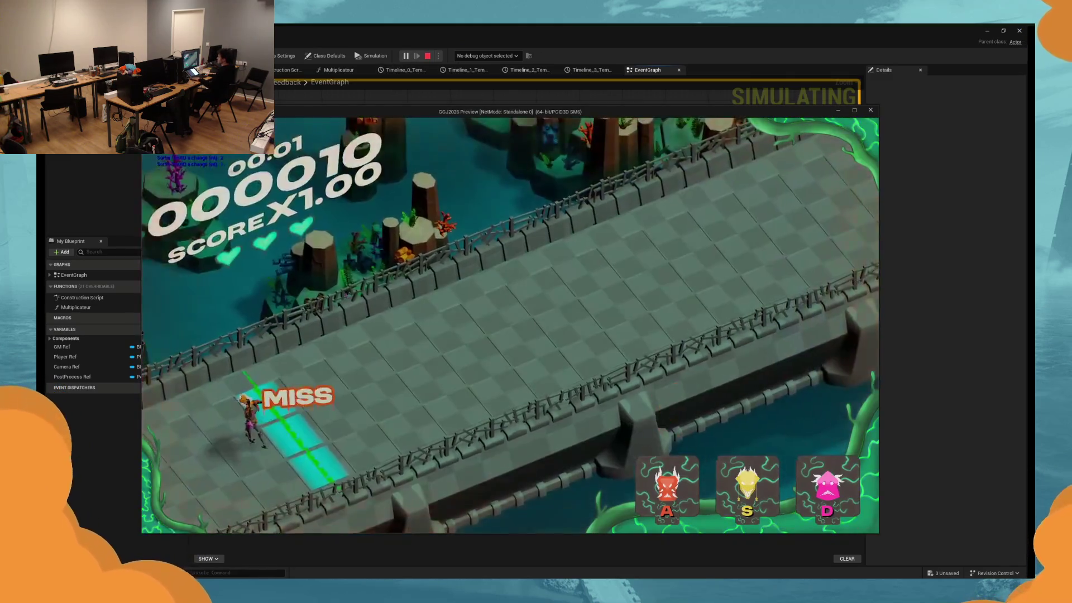
{"action": "key", "text": "Escape"}
{"action": "left_click", "coordinate": [442, 332]}
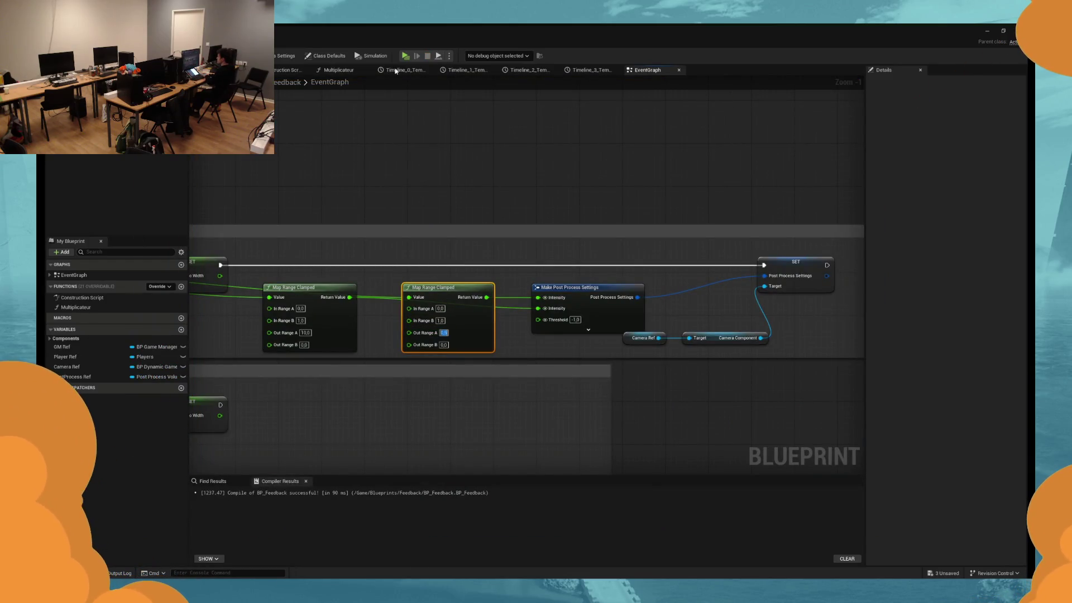
{"action": "left_click", "coordinate": [409, 56]}
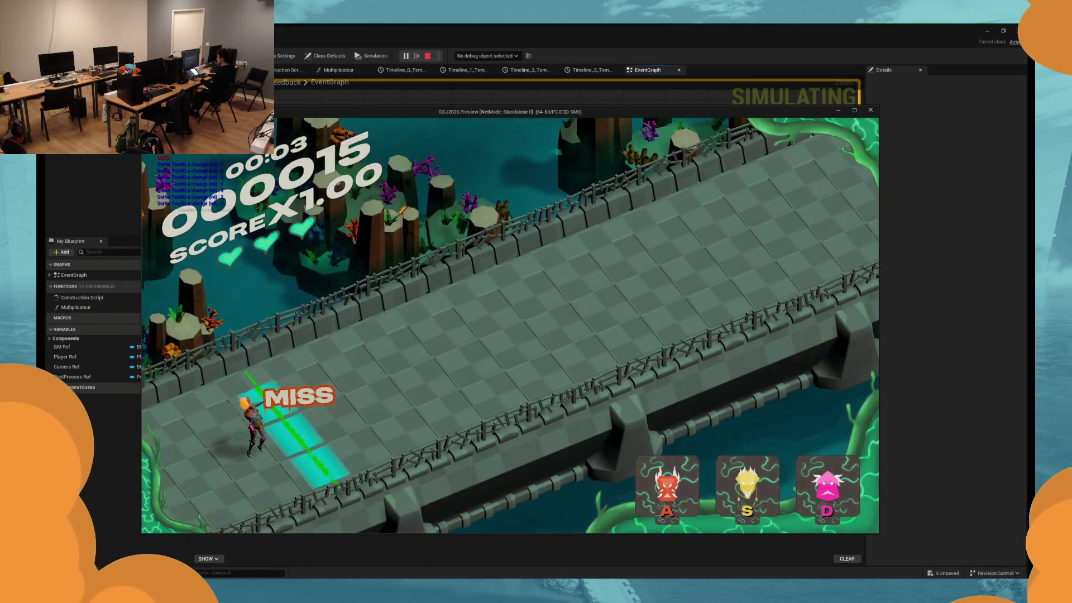
{"action": "key", "text": "Escape"}
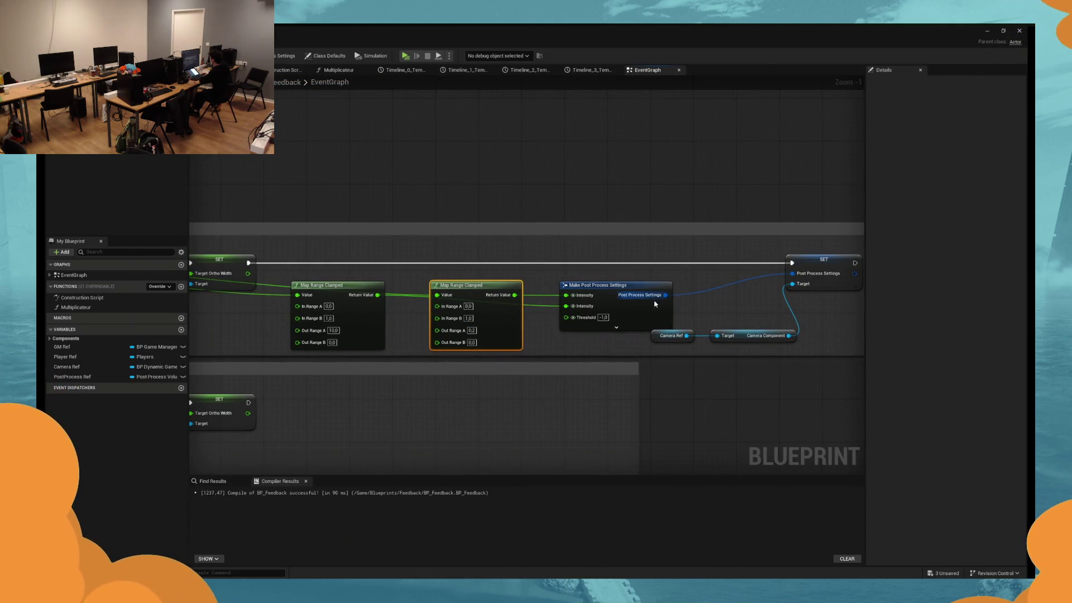
{"action": "left_click", "coordinate": [628, 305]}
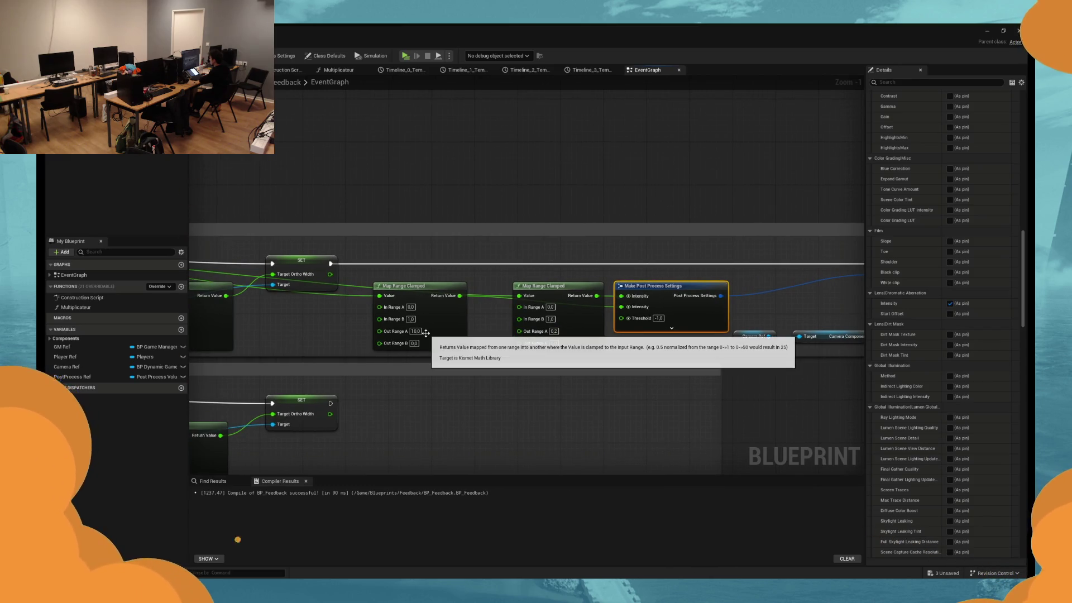
Run two more play tests with Out Range A at 2.0, then return to the event graph.
{"action": "key", "text": "alt+p"}
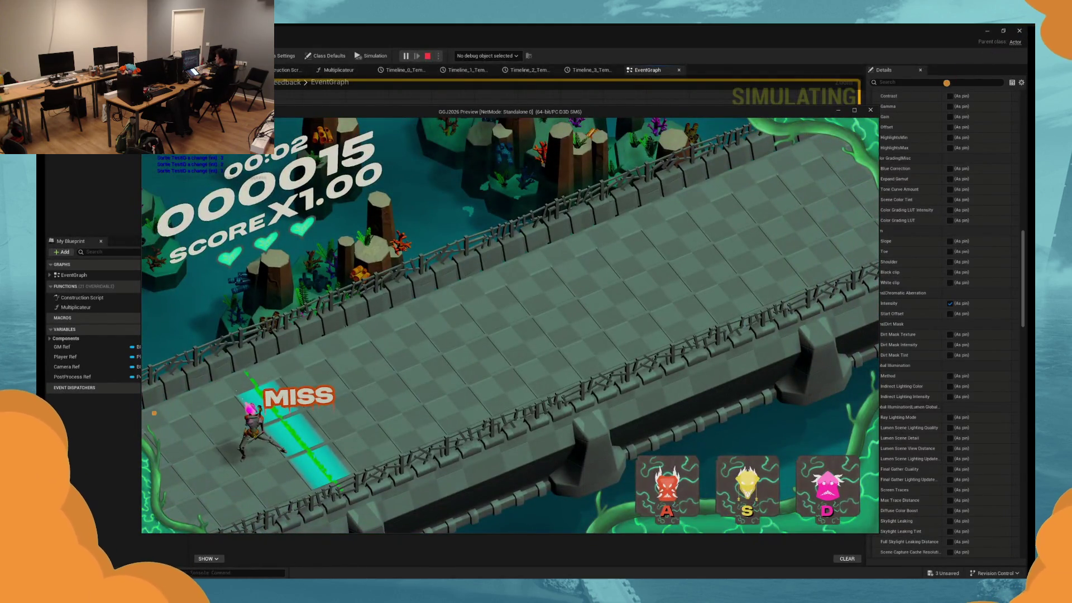
{"action": "key", "text": "Escape"}
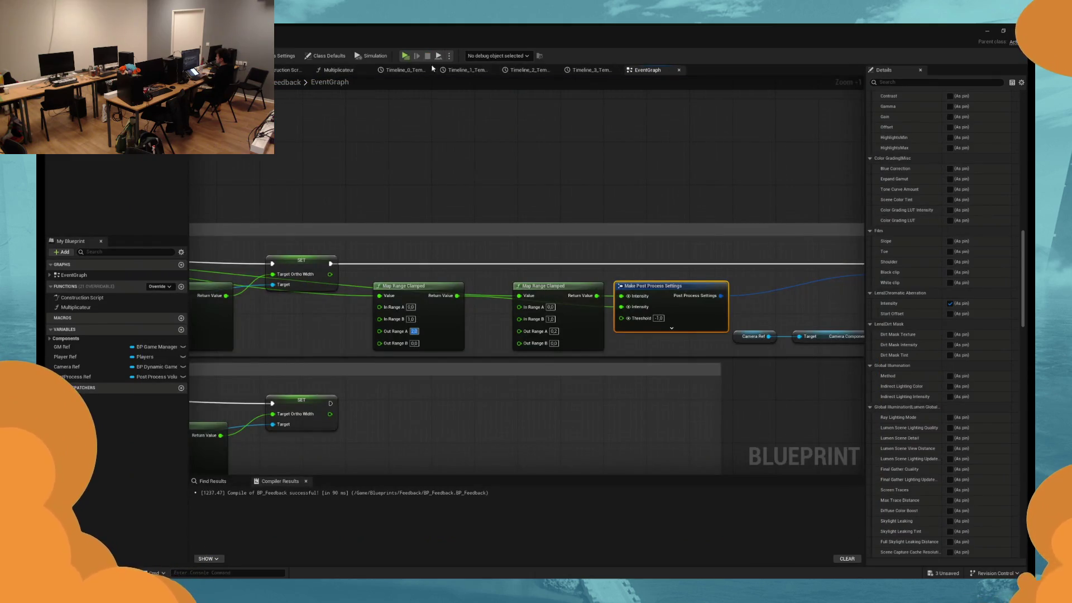
{"action": "left_click", "coordinate": [411, 57]}
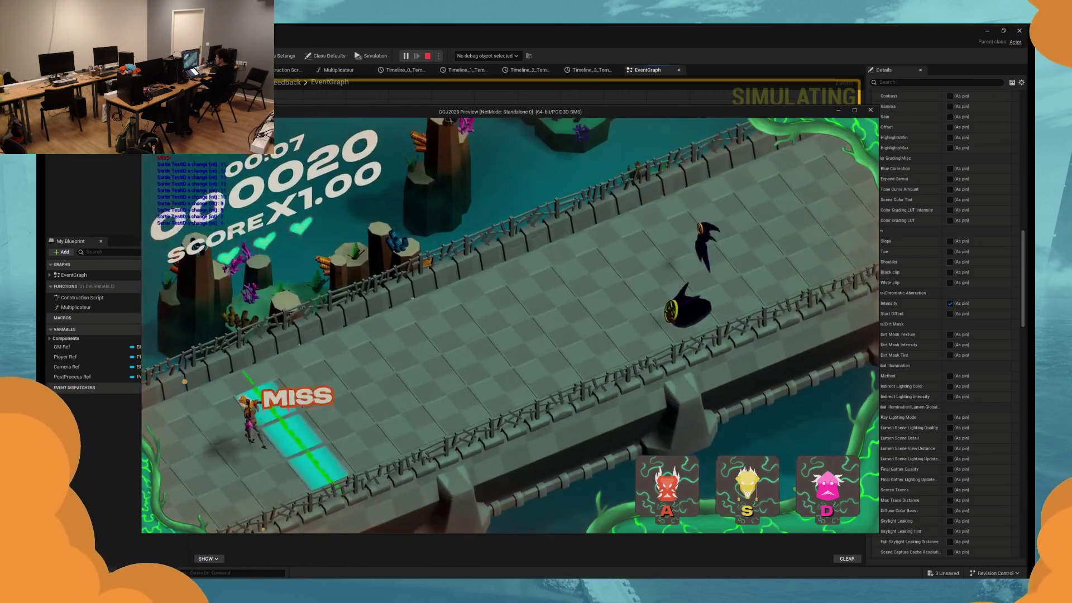
{"action": "key", "text": "Escape"}
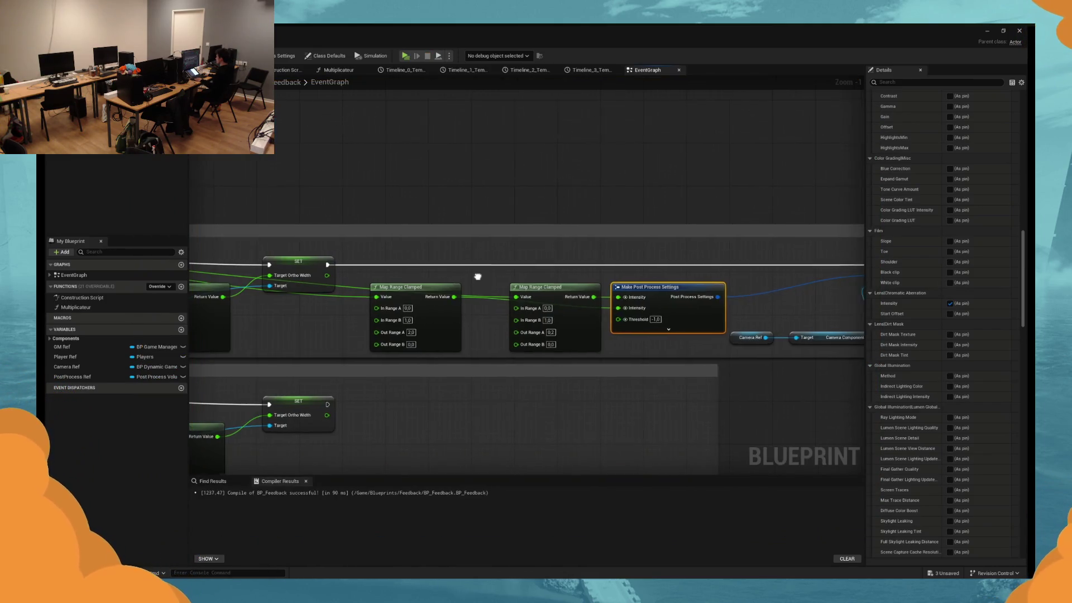
{"action": "scroll", "coordinate": [580, 302], "scroll_direction": "down", "scroll_amount": 2}
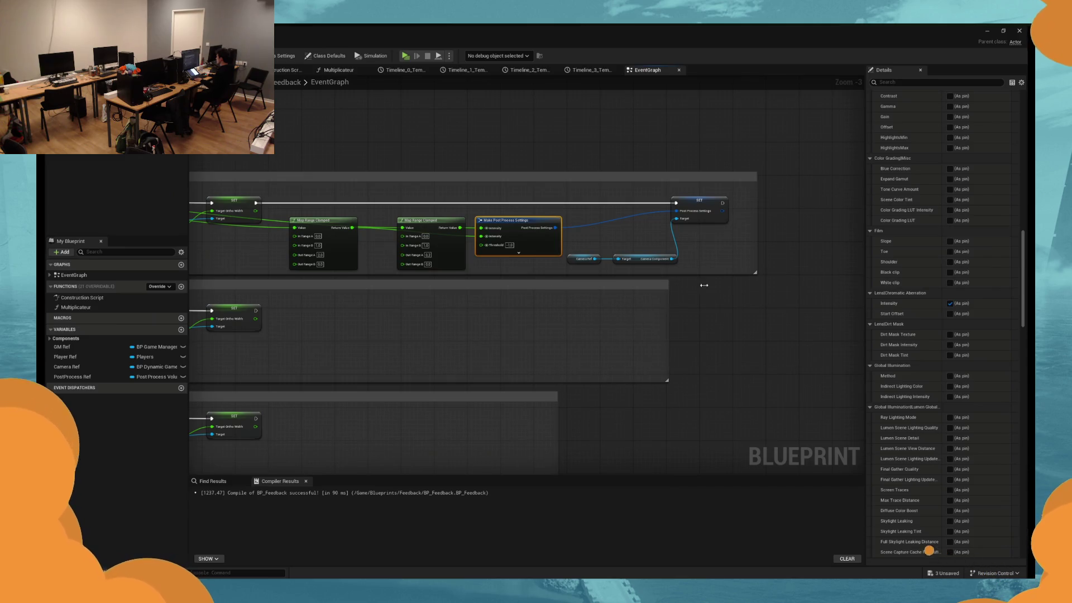
Widen the bottom comment box to match the others and frame all four rows.
{"action": "left_click", "coordinate": [553, 396]}
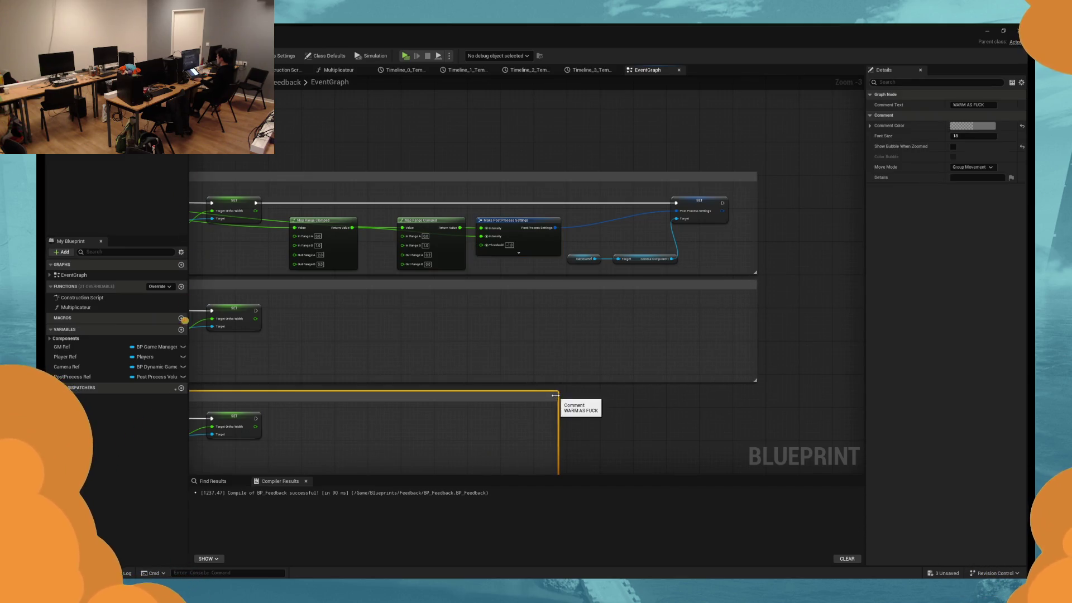
{"action": "left_click_drag", "start_coordinate": [558, 394], "coordinate": [749, 394]}
{"action": "scroll", "coordinate": [753, 393], "scroll_direction": "down", "scroll_amount": 2}
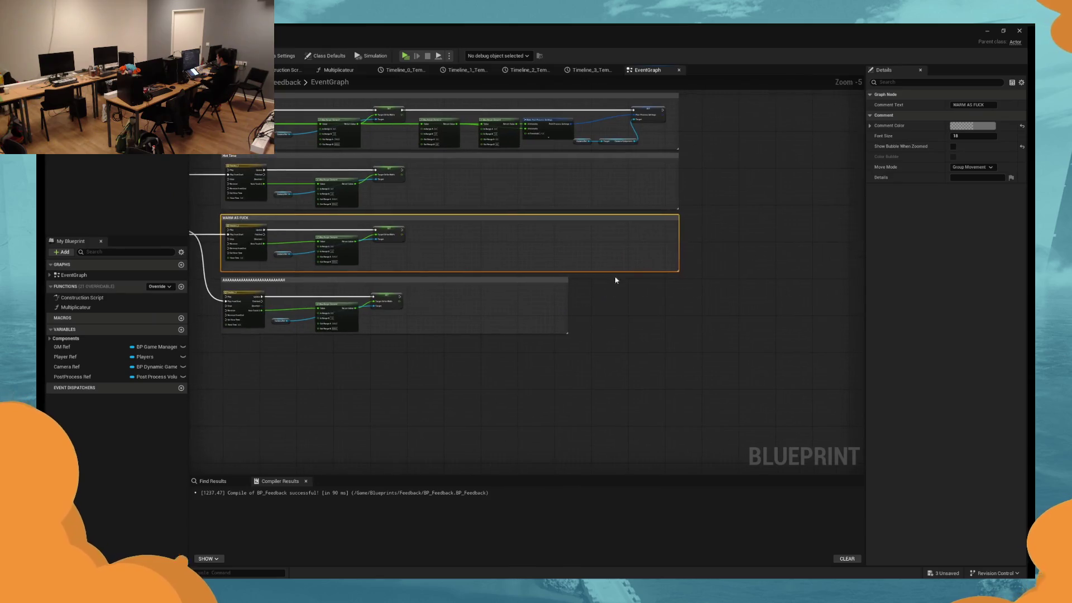
{"action": "left_click_drag", "start_coordinate": [569, 281], "coordinate": [681, 281]}
{"action": "key", "text": "Home"}
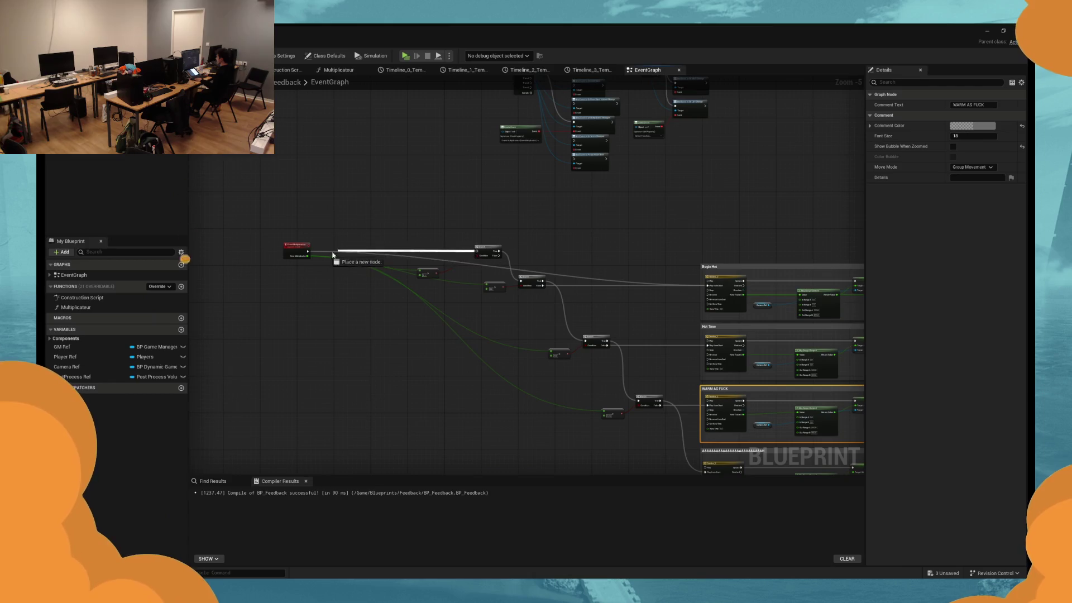
{"action": "left_click_drag", "start_coordinate": [574, 303], "coordinate": [298, 283]}
{"action": "scroll", "coordinate": [299, 283], "scroll_direction": "up", "scroll_amount": 2}
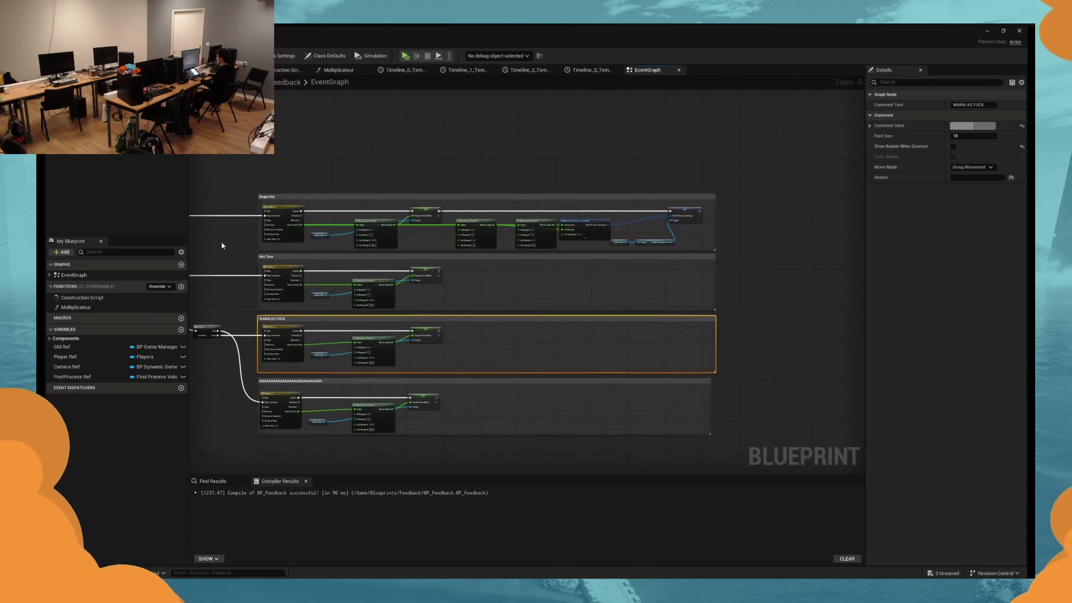
Copy the top row's post-process node chain into the middle comment and wire its SET.
{"action": "left_click", "coordinate": [542, 241]}
{"action": "left_click_drag", "start_coordinate": [542, 241], "coordinate": [499, 216]}
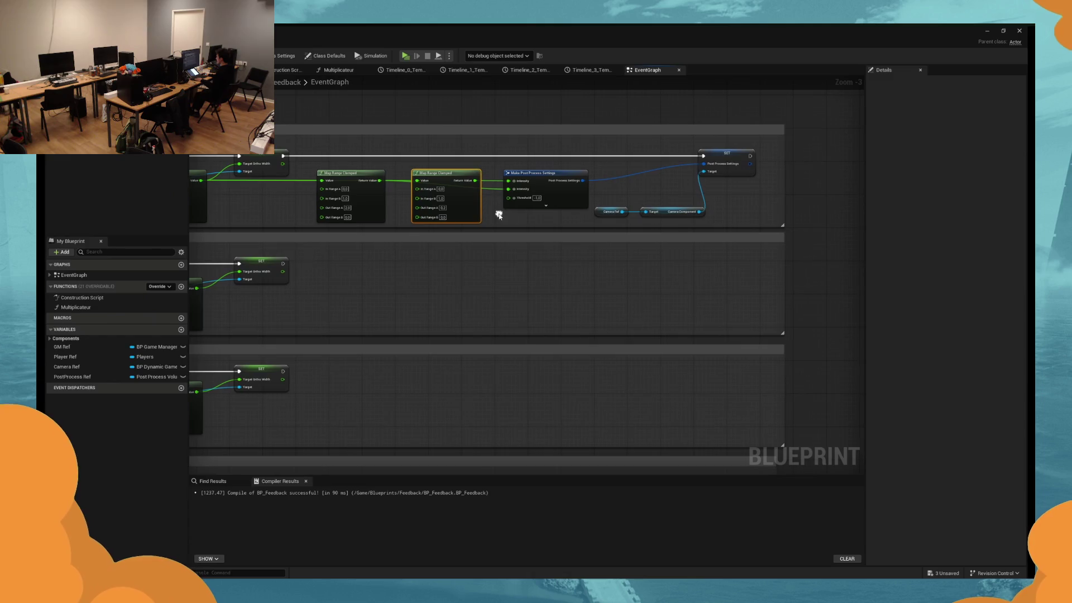
{"action": "left_click_drag", "start_coordinate": [723, 214], "coordinate": [407, 167]}
{"action": "left_click", "coordinate": [407, 270]}
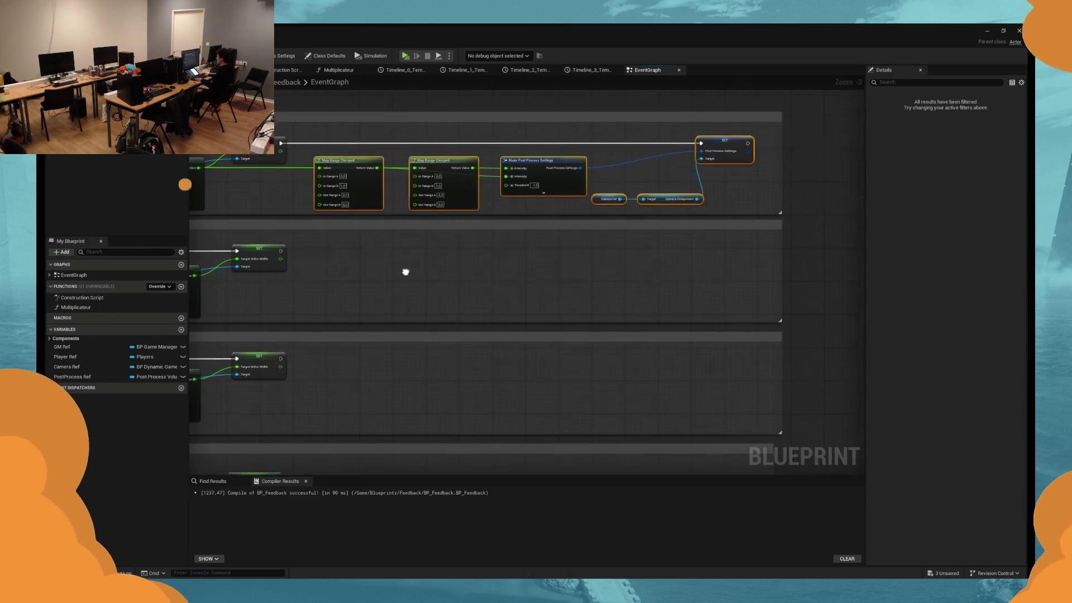
{"action": "key", "text": "ctrl+v"}
{"action": "mouse_move", "coordinate": [402, 273]}
{"action": "left_mouse_down"}
{"action": "mouse_move", "coordinate": [620, 257]}
{"action": "mouse_move", "coordinate": [595, 251]}
{"action": "left_mouse_up"}
{"action": "left_click_drag", "start_coordinate": [700, 244], "coordinate": [279, 244]}
{"action": "left_click", "coordinate": [470, 373]}
Paste the chain into the two lower comment rows, wiring each SET exec pin.
{"action": "left_click_drag", "start_coordinate": [470, 373], "coordinate": [455, 325]}
{"action": "key", "text": "ctrl+v"}
{"action": "mouse_move", "coordinate": [632, 295]}
{"action": "left_mouse_down"}
{"action": "mouse_move", "coordinate": [287, 301]}
{"action": "mouse_move", "coordinate": [265, 278]}
{"action": "left_mouse_up"}
{"action": "left_click_drag", "start_coordinate": [296, 344], "coordinate": [352, 327]}
{"action": "key", "text": "ctrl+v"}
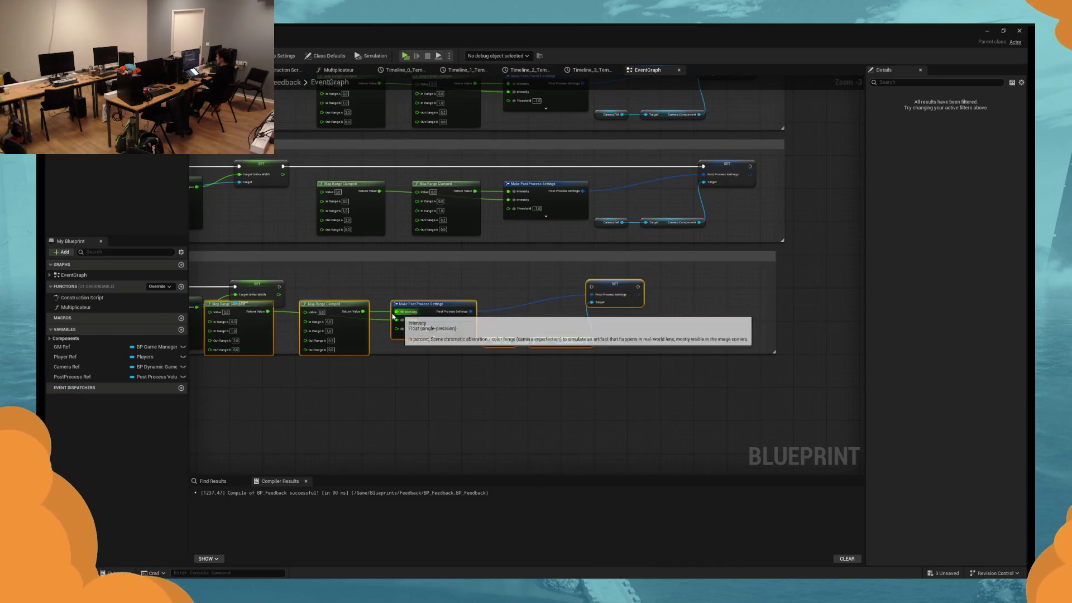
{"action": "mouse_move", "coordinate": [431, 312]}
{"action": "left_mouse_down"}
{"action": "mouse_move", "coordinate": [564, 300]}
{"action": "mouse_move", "coordinate": [545, 300]}
{"action": "left_mouse_up"}
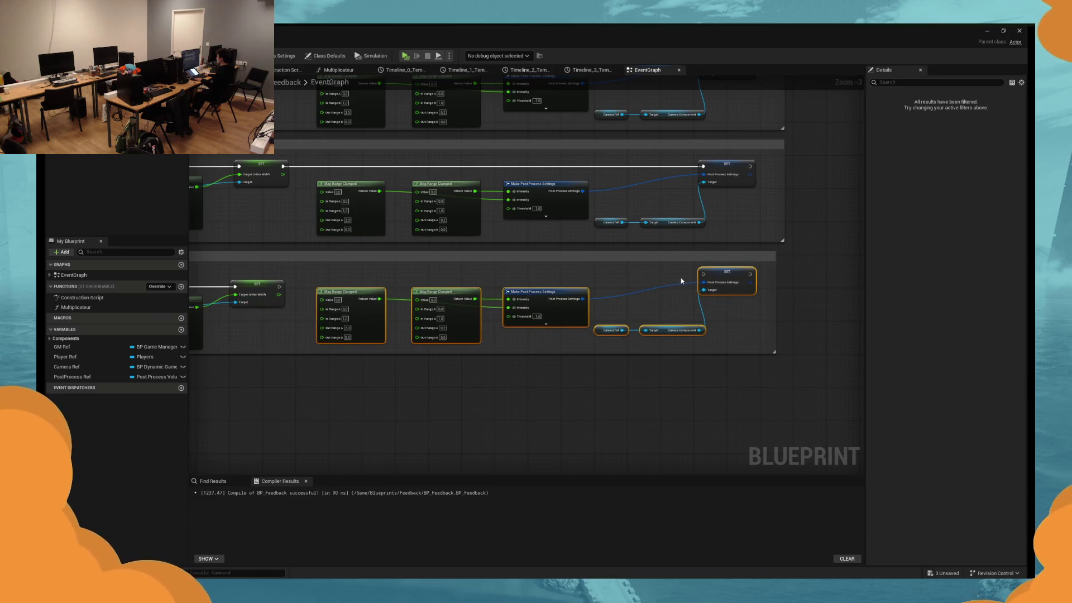
{"action": "mouse_move", "coordinate": [702, 274]}
{"action": "left_mouse_down"}
{"action": "mouse_move", "coordinate": [598, 287]}
{"action": "mouse_move", "coordinate": [279, 287]}
{"action": "left_mouse_up"}
{"action": "left_click_drag", "start_coordinate": [364, 325], "coordinate": [359, 337]}
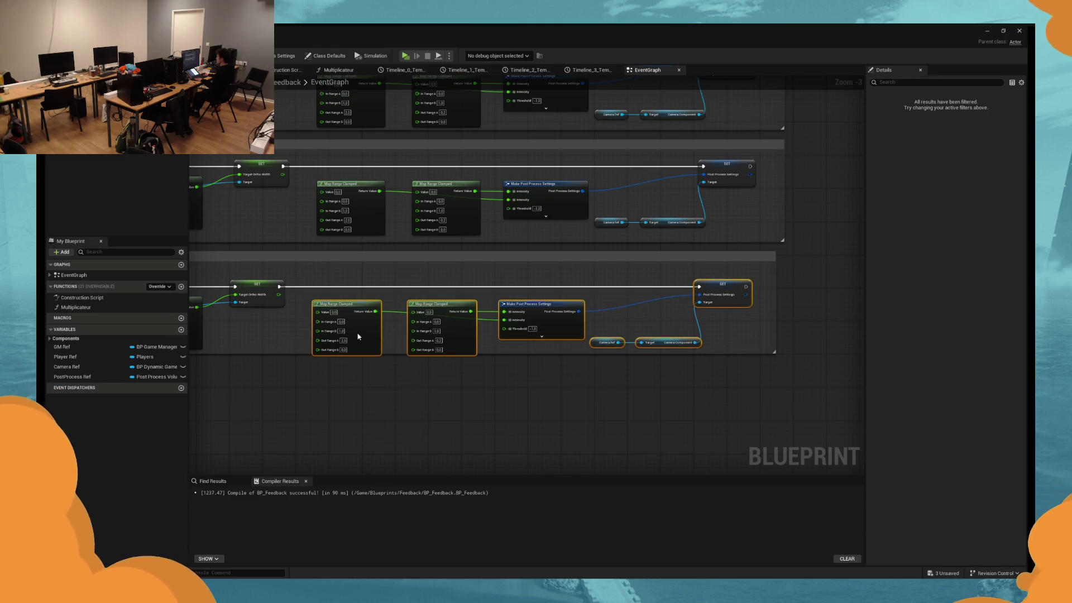
Duplicate the bottom comment box and place the copy beneath the last row.
{"action": "left_click_drag", "start_coordinate": [292, 410], "coordinate": [341, 406]}
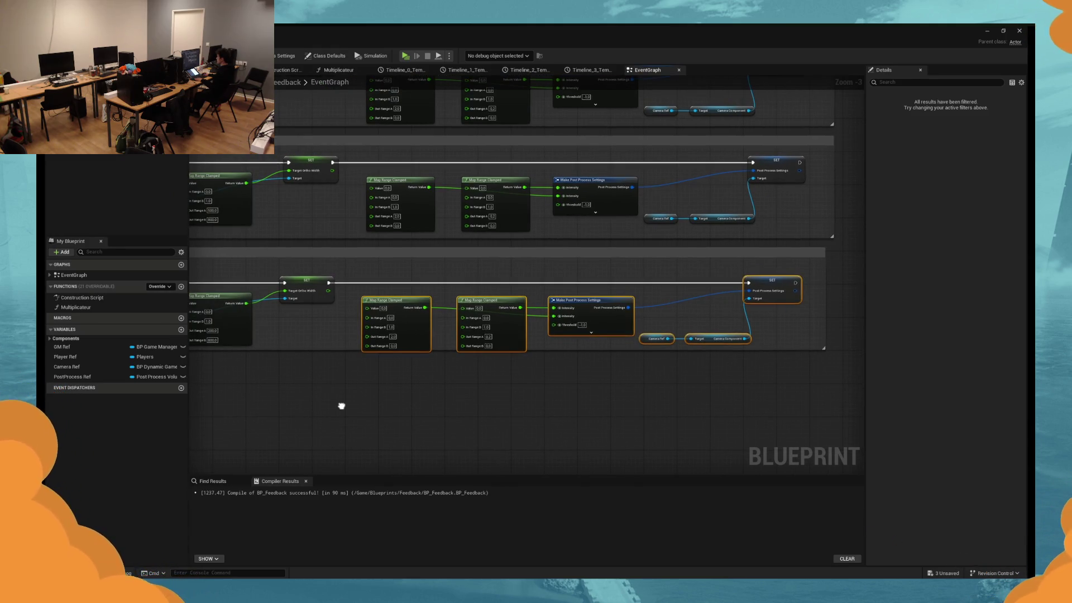
{"action": "mouse_move", "coordinate": [342, 406]}
{"action": "left_mouse_down"}
{"action": "mouse_move", "coordinate": [431, 351]}
{"action": "mouse_move", "coordinate": [421, 247]}
{"action": "mouse_move", "coordinate": [400, 296]}
{"action": "left_mouse_up"}
{"action": "left_click", "coordinate": [421, 246]}
{"action": "scroll", "coordinate": [400, 296], "scroll_direction": "down", "scroll_amount": 2}
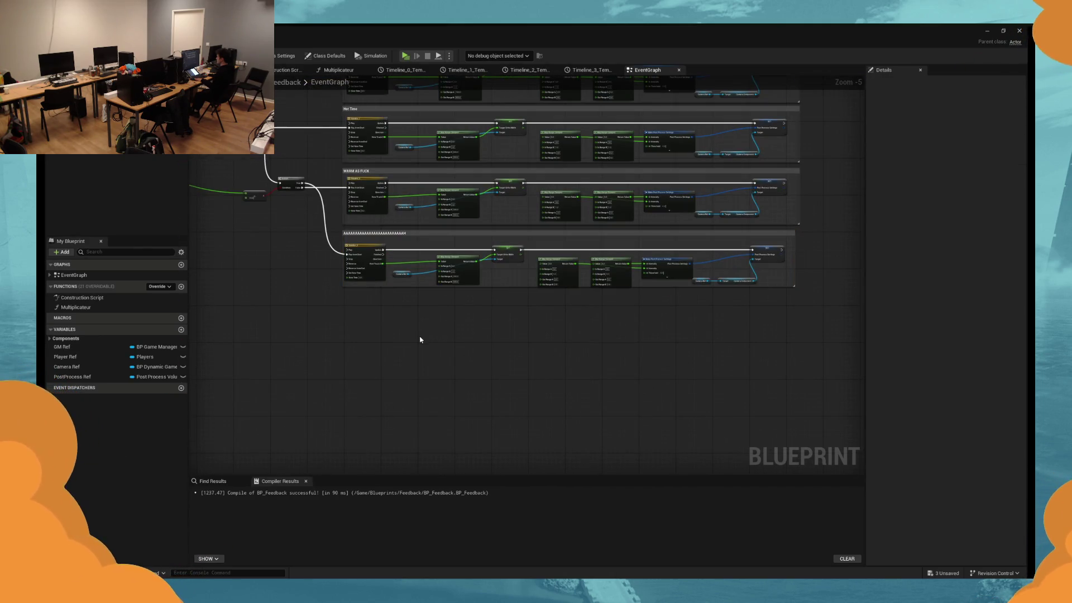
{"action": "key", "text": "ctrl+w"}
{"action": "left_click_drag", "start_coordinate": [451, 341], "coordinate": [376, 301]}
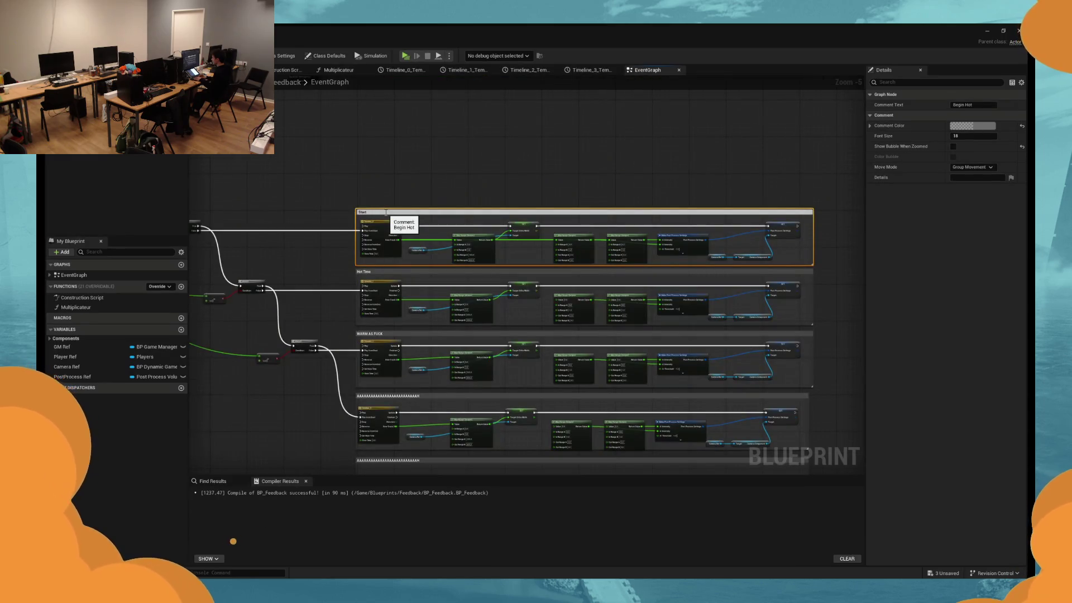
Rename the second and third comment titles to Begin Hot and Hot Time.
{"action": "scroll", "coordinate": [385, 212], "scroll_direction": "up", "scroll_amount": 1}
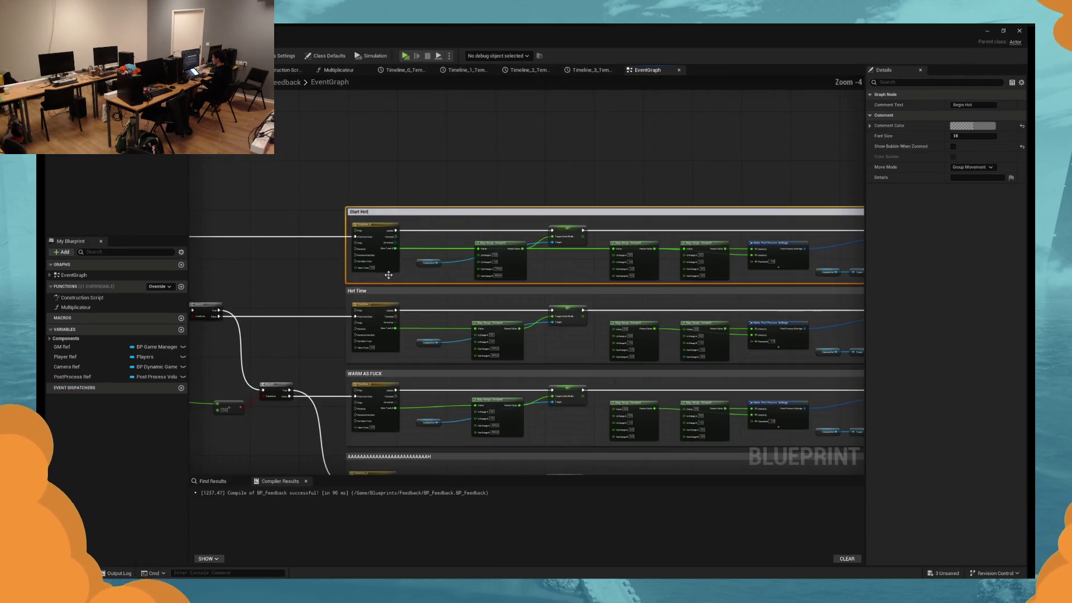
{"action": "double_click", "coordinate": [347, 181]}
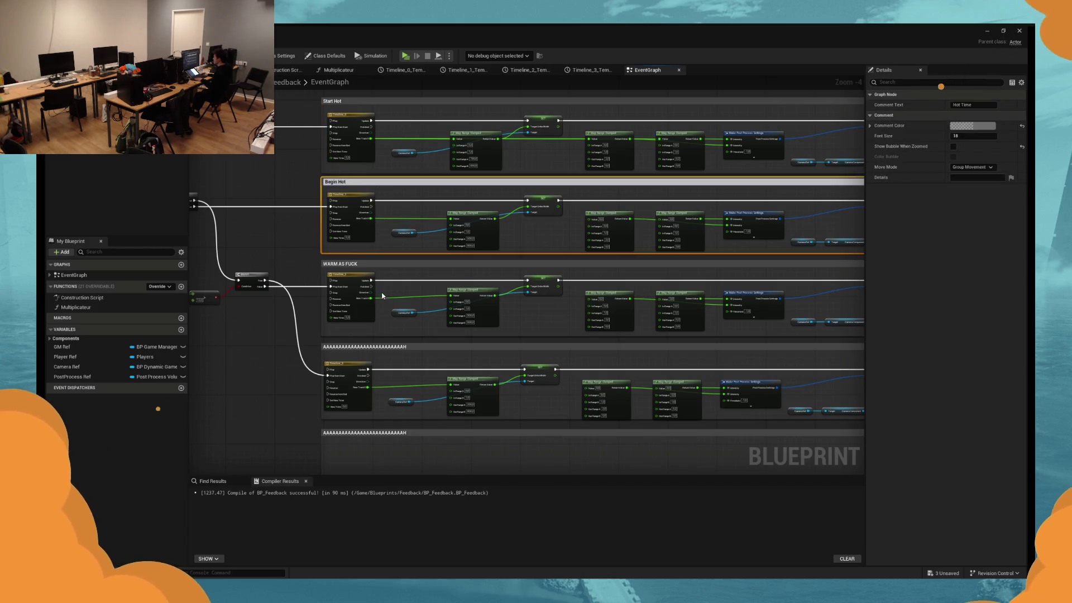
{"action": "key", "text": "Return"}
{"action": "double_click", "coordinate": [362, 264]}
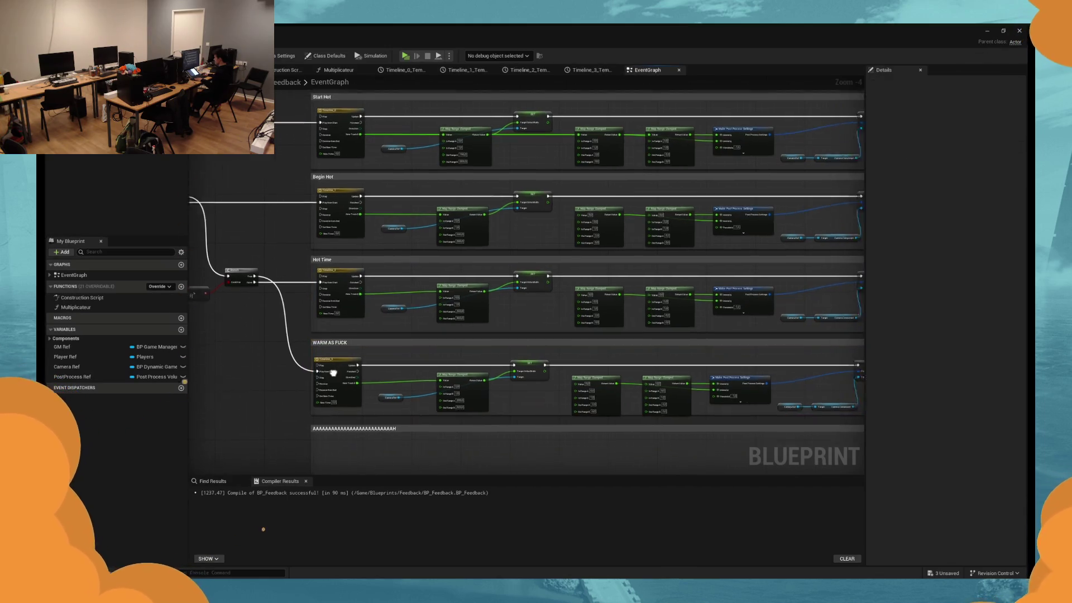
Paste the node row into the new bottom comment, aligned with the rows above.
{"action": "left_click_drag", "start_coordinate": [305, 341], "coordinate": [336, 254]}
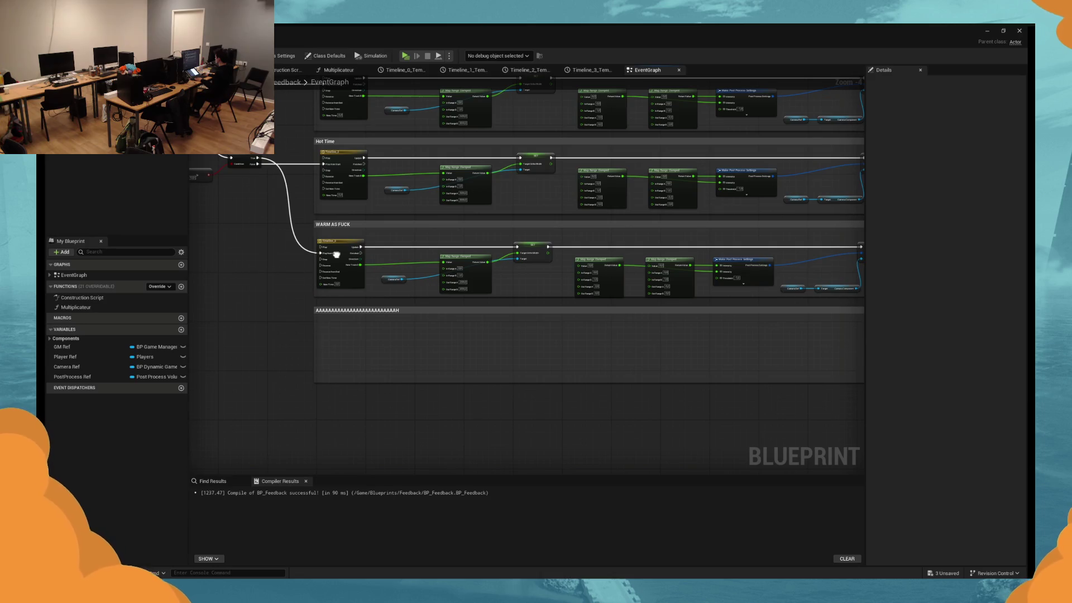
{"action": "key", "text": "ctrl+v"}
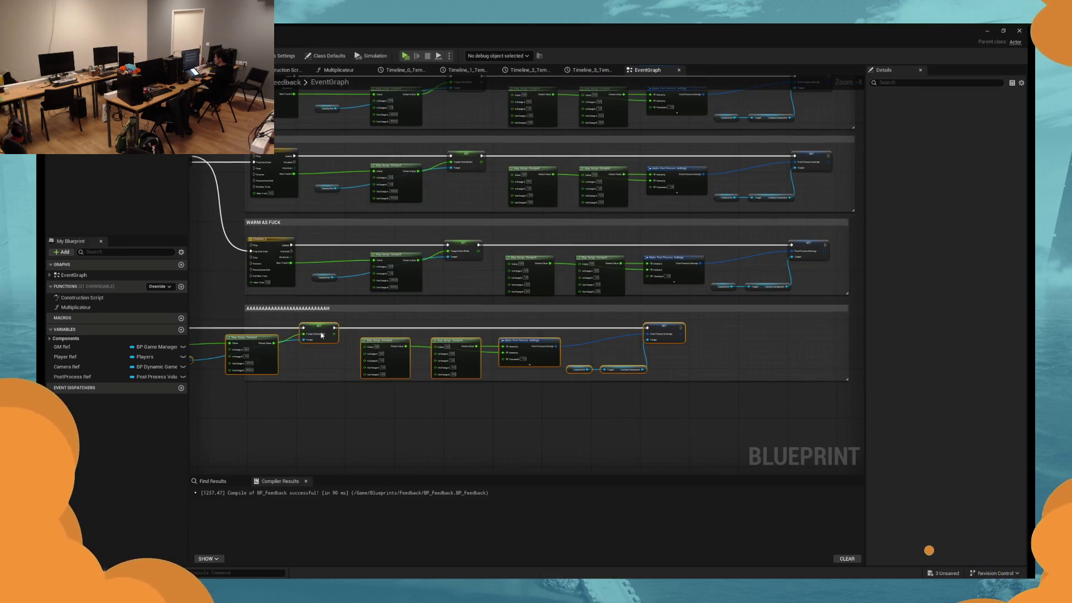
{"action": "left_click_drag", "start_coordinate": [541, 337], "coordinate": [404, 338]}
Duplicate the last Branch, chain it after the previous one, and wire its Condition.
{"action": "left_click_drag", "start_coordinate": [292, 286], "coordinate": [440, 323]}
{"action": "left_click", "coordinate": [321, 187]}
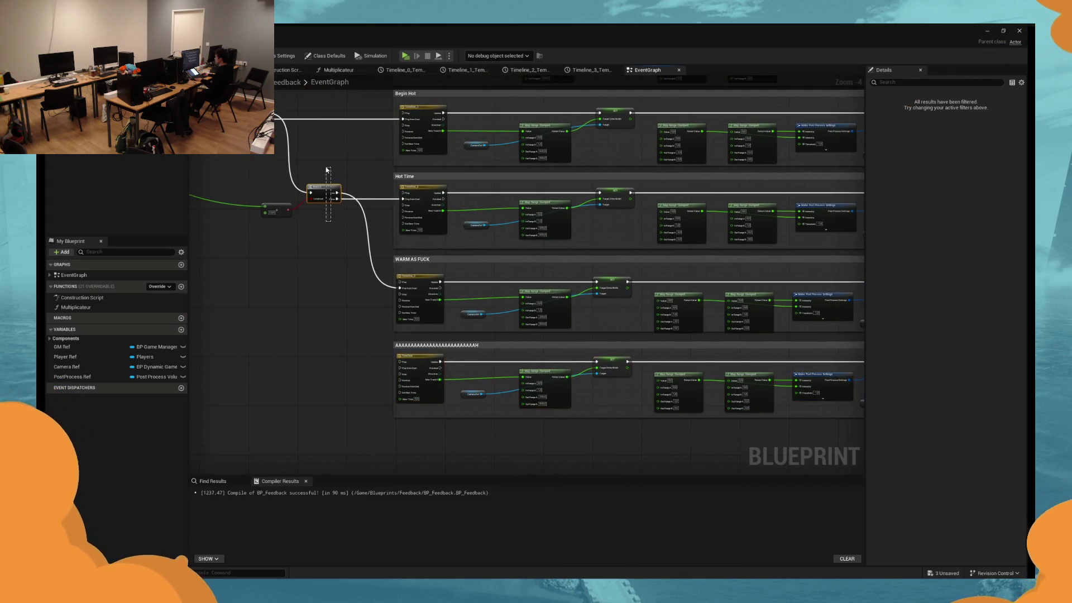
{"action": "key", "text": "ctrl+c"}
{"action": "key", "text": "ctrl+v"}
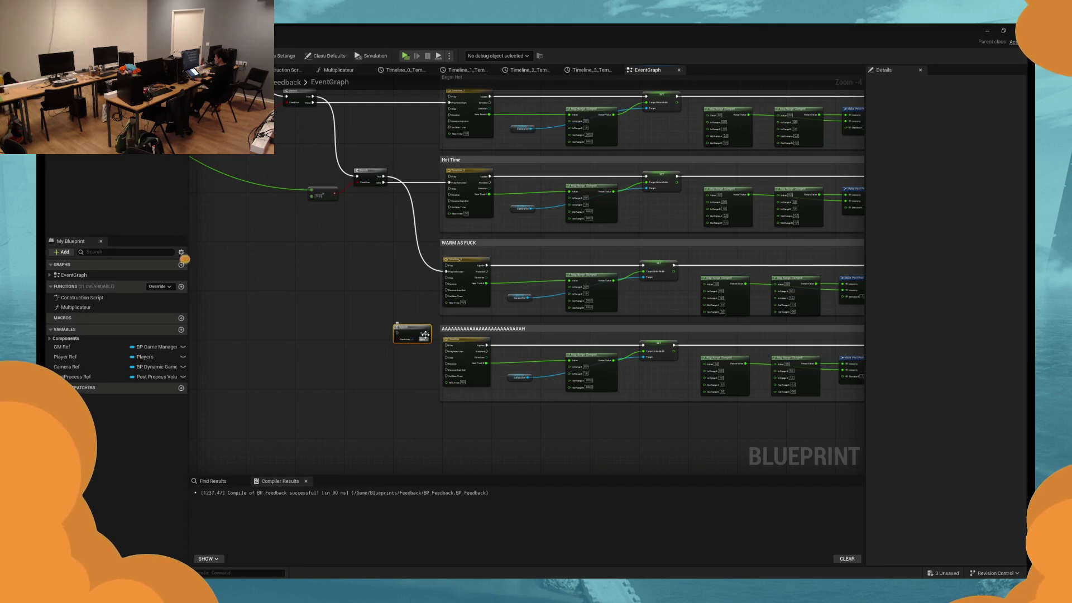
{"action": "left_click_drag", "start_coordinate": [425, 334], "coordinate": [416, 273]}
{"action": "mouse_move", "coordinate": [384, 182]}
{"action": "left_mouse_down"}
{"action": "mouse_move", "coordinate": [386, 272]}
{"action": "mouse_move", "coordinate": [445, 330]}
{"action": "mouse_move", "coordinate": [445, 351]}
{"action": "left_mouse_up"}
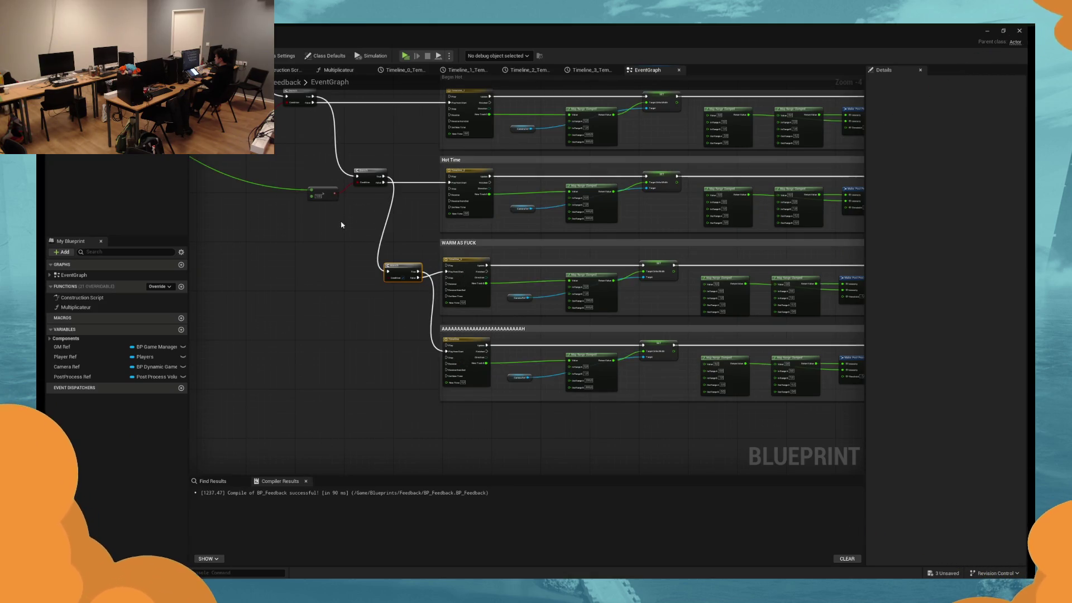
{"action": "mouse_move", "coordinate": [417, 286]}
{"action": "left_mouse_down"}
{"action": "mouse_move", "coordinate": [440, 297]}
{"action": "mouse_move", "coordinate": [407, 292]}
{"action": "mouse_move", "coordinate": [592, 425]}
{"action": "mouse_move", "coordinate": [668, 456]}
{"action": "left_mouse_up"}
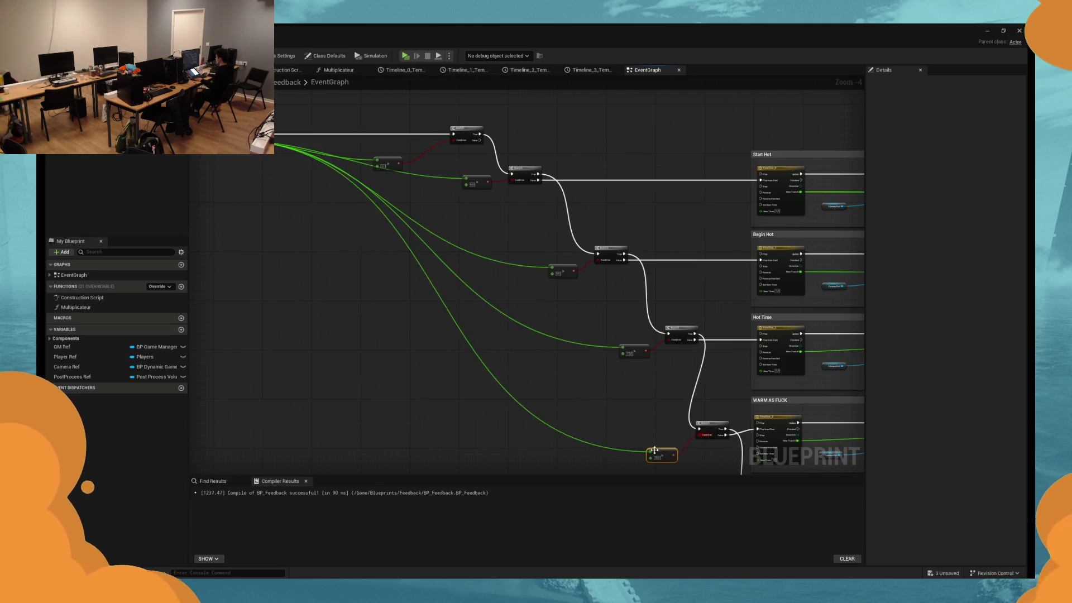
Set the lower rows' Map Range Clamped Out Range A values to 0,5 and 0,2.
{"action": "left_click_drag", "start_coordinate": [655, 413], "coordinate": [311, 391]}
{"action": "scroll", "coordinate": [538, 268], "scroll_direction": "up", "scroll_amount": 3}
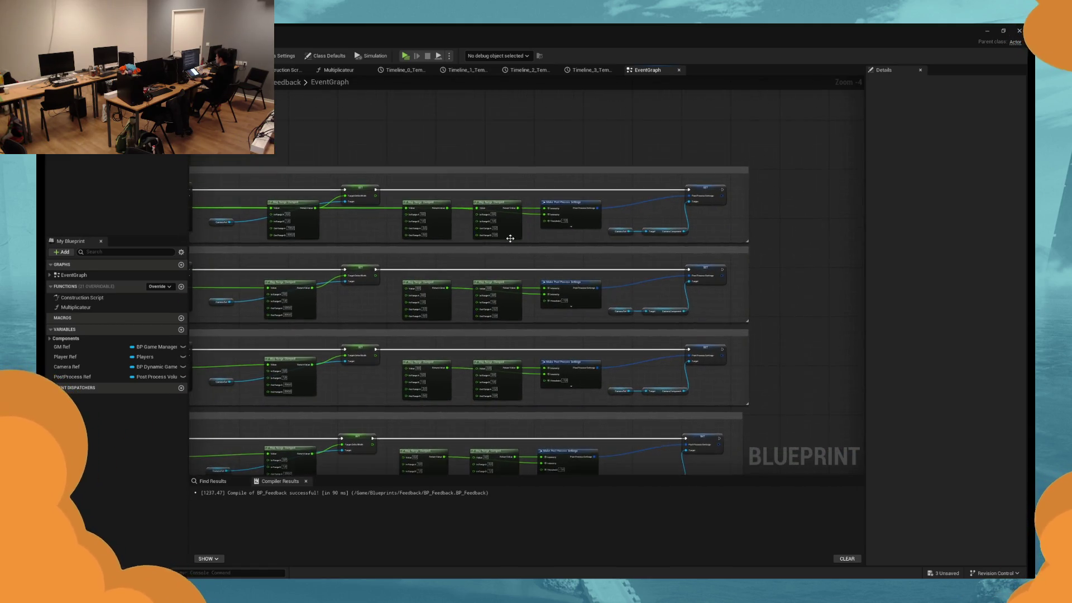
{"action": "left_click_drag", "start_coordinate": [491, 368], "coordinate": [499, 307]}
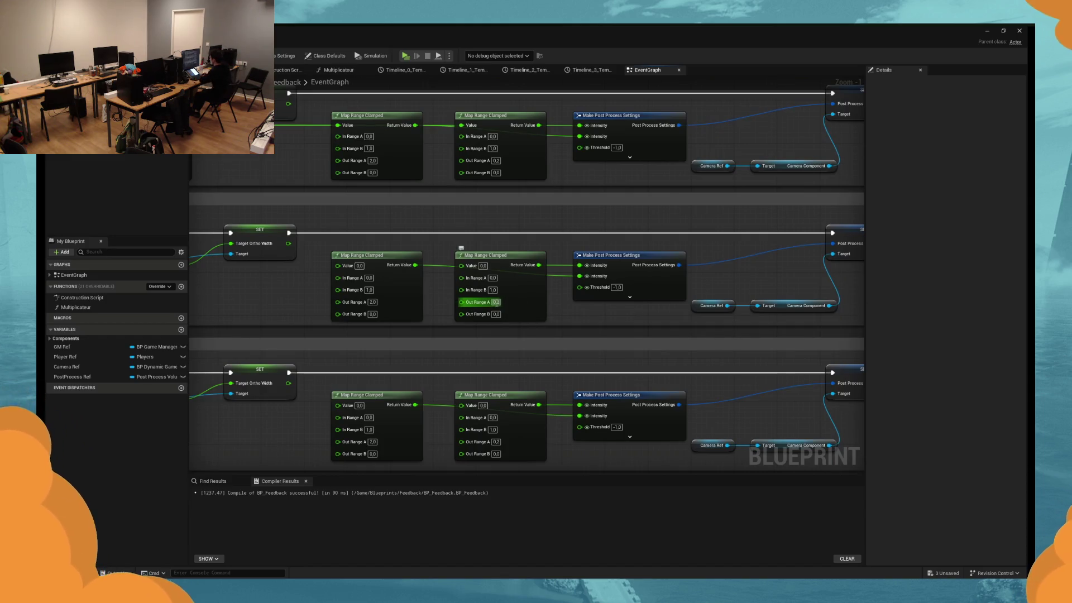
{"action": "left_click_drag", "start_coordinate": [461, 442], "coordinate": [461, 301]}
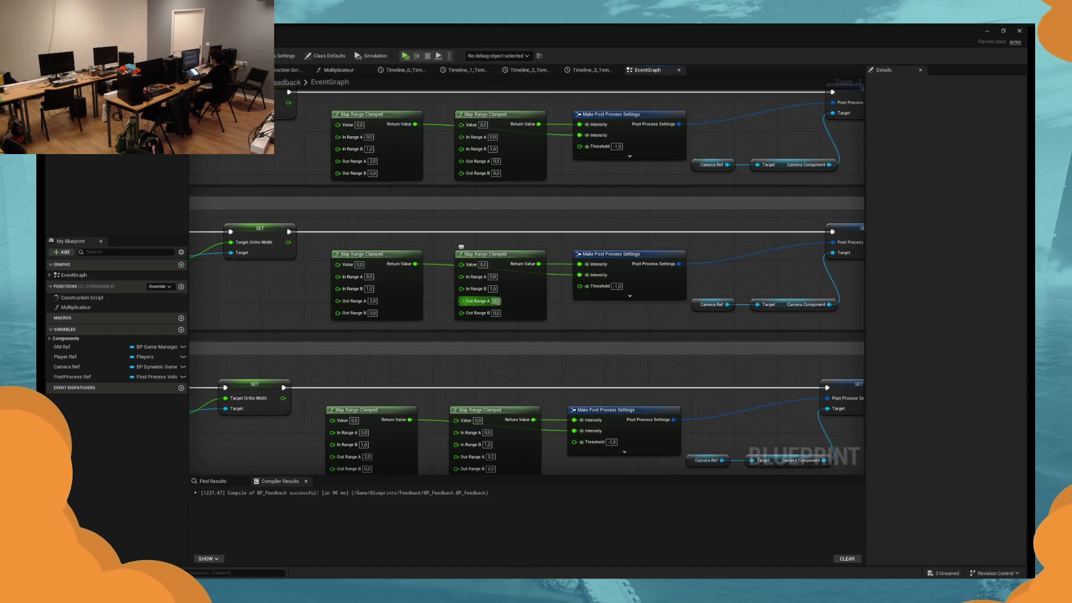
{"action": "type", "text": "0,5"}
{"action": "mouse_move", "coordinate": [510, 466]}
{"action": "left_mouse_down"}
{"action": "mouse_move", "coordinate": [511, 352]}
{"action": "mouse_move", "coordinate": [512, 410]}
{"action": "left_mouse_up"}
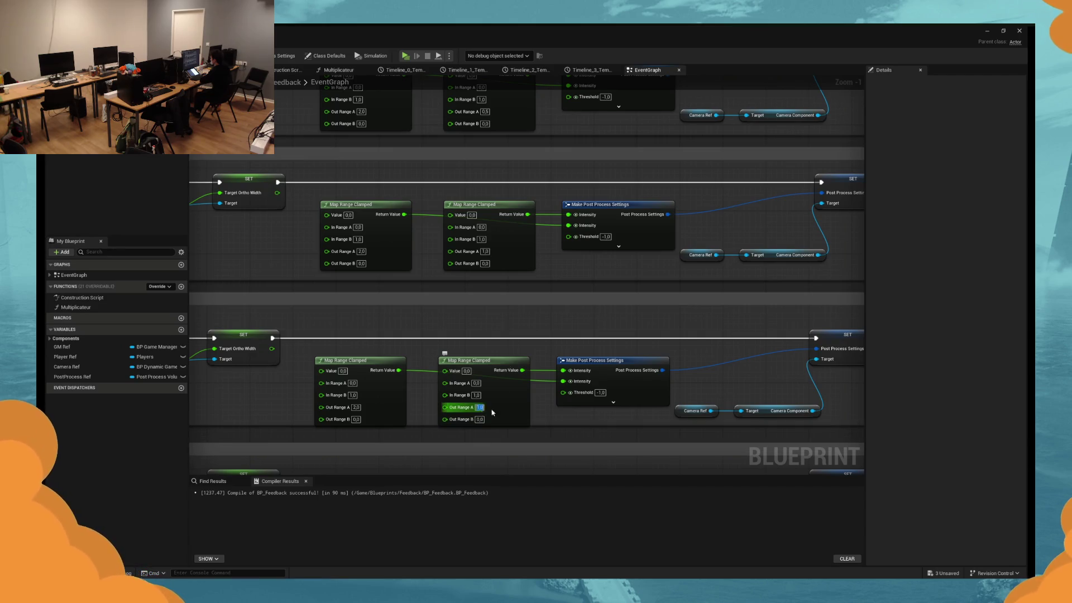
{"action": "type", "text": "0,2"}
Change the upper Map Range node's Out Range A to 5 and review the retuned rows.
{"action": "left_click_drag", "start_coordinate": [538, 286], "coordinate": [539, 239]}
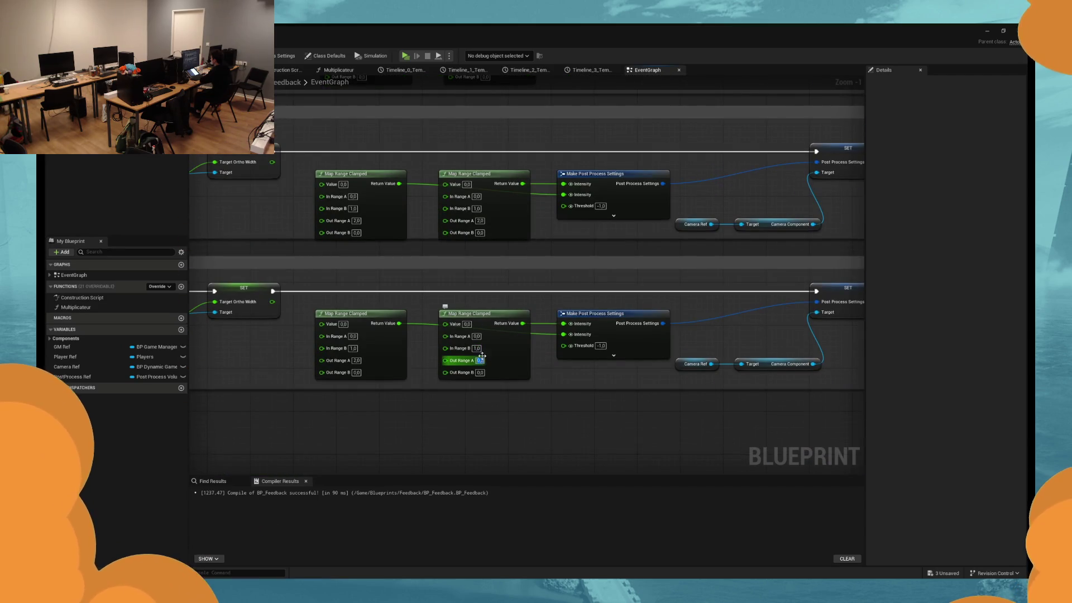
{"action": "left_click", "coordinate": [480, 220]}
{"action": "type", "text": "5"}
{"action": "left_click_drag", "start_coordinate": [454, 230], "coordinate": [486, 338]}
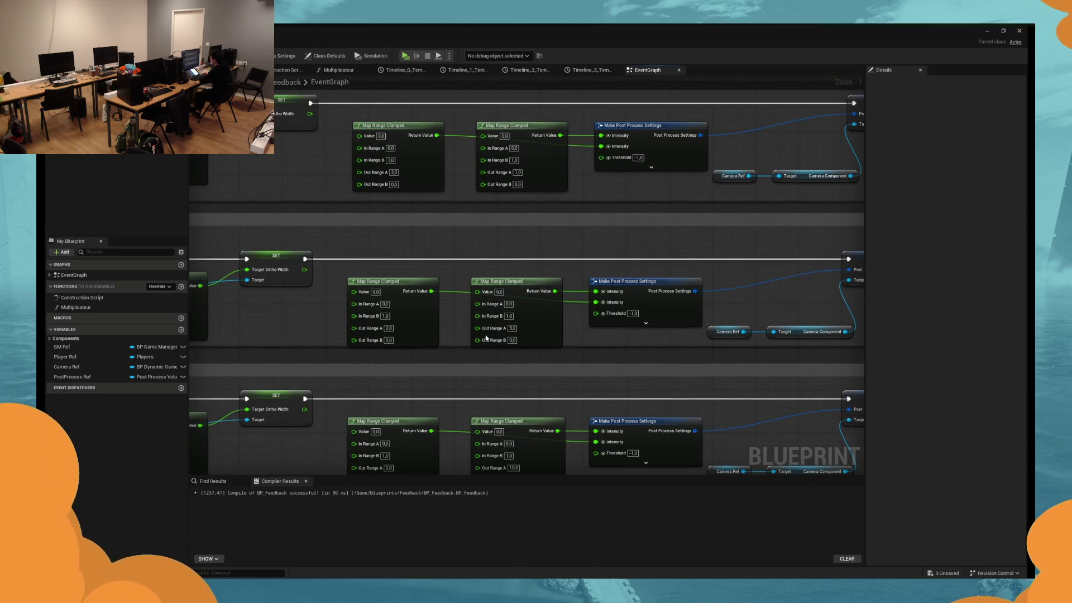
{"action": "mouse_move", "coordinate": [486, 338]}
{"action": "left_mouse_down"}
{"action": "mouse_move", "coordinate": [511, 393]}
{"action": "mouse_move", "coordinate": [485, 383]}
{"action": "mouse_move", "coordinate": [501, 233]}
{"action": "left_mouse_up"}
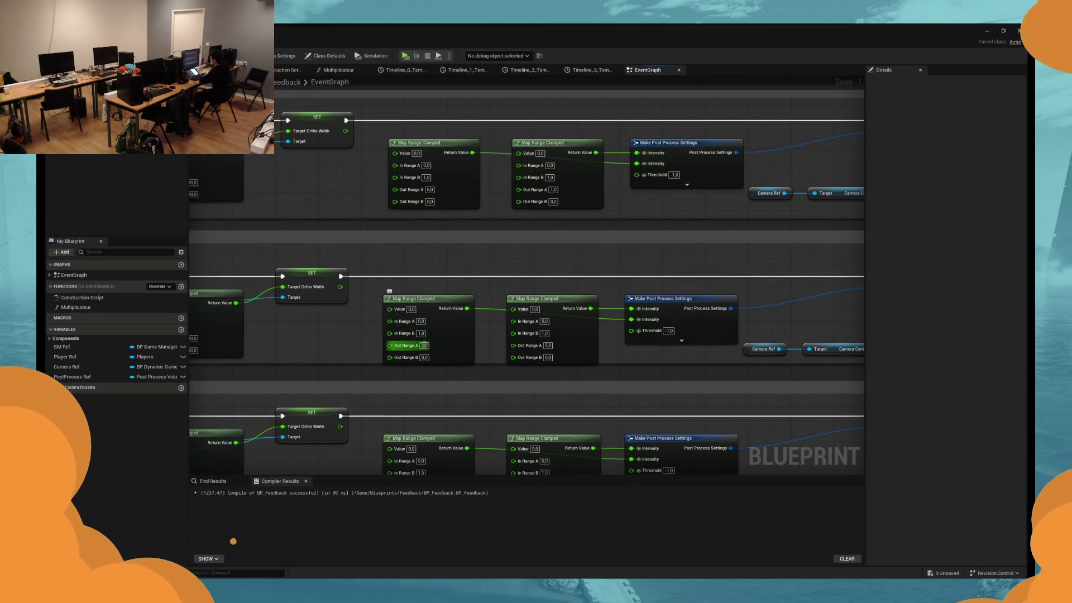
{"action": "left_click_drag", "start_coordinate": [460, 381], "coordinate": [426, 334]}
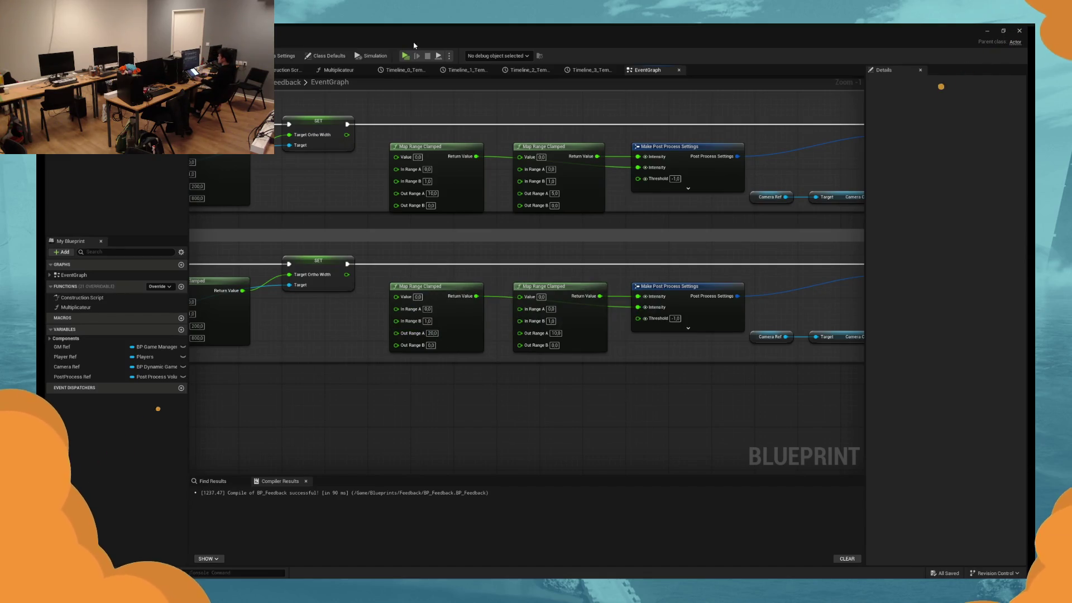
{"action": "left_click", "coordinate": [360, 212]}
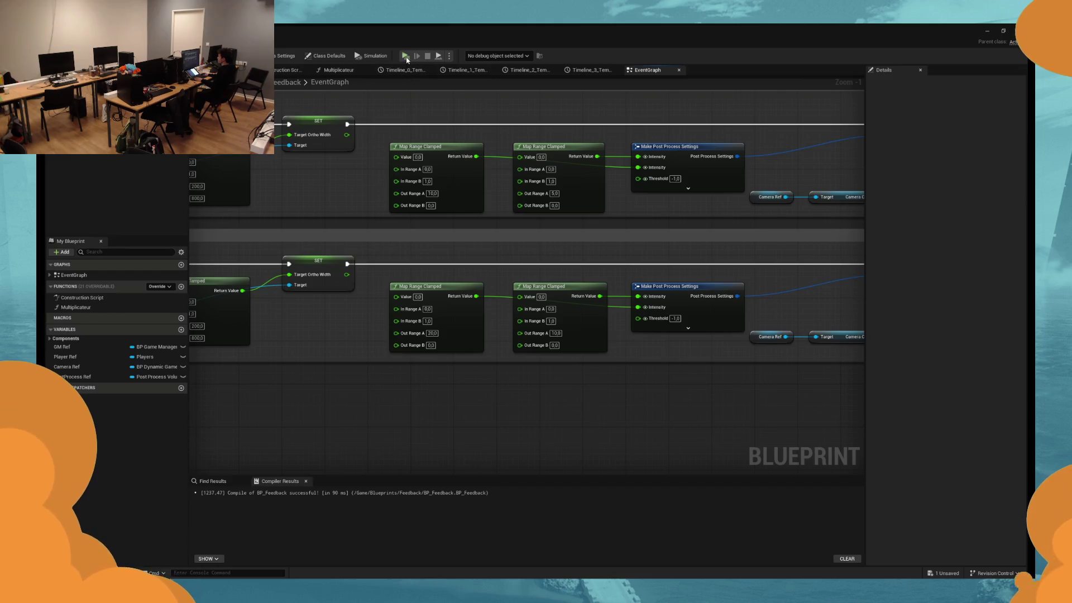
{"action": "key", "text": "alt+p"}
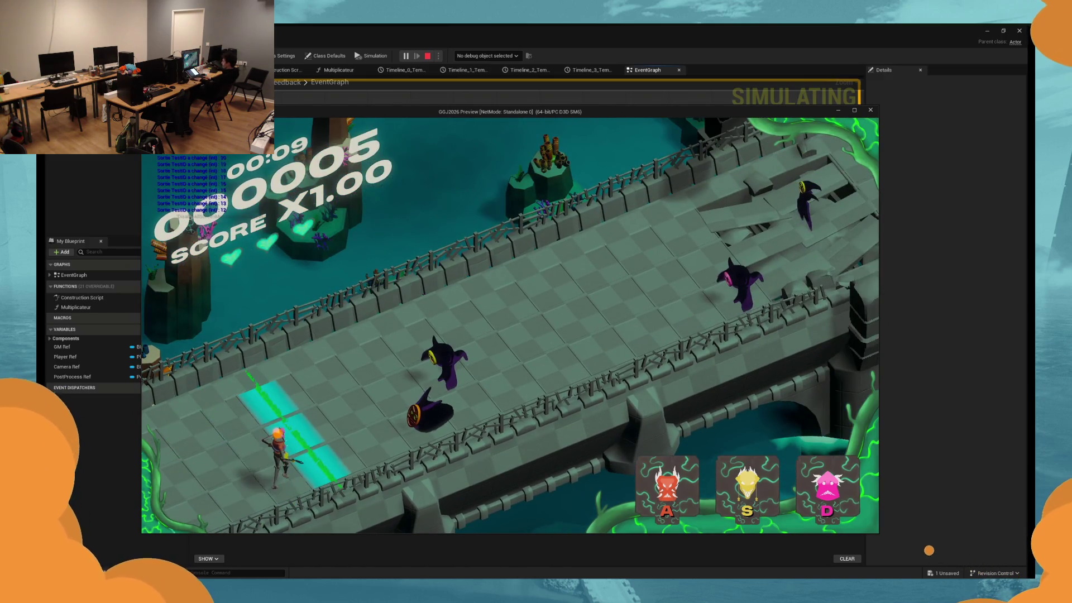
{"action": "key", "text": "a"}
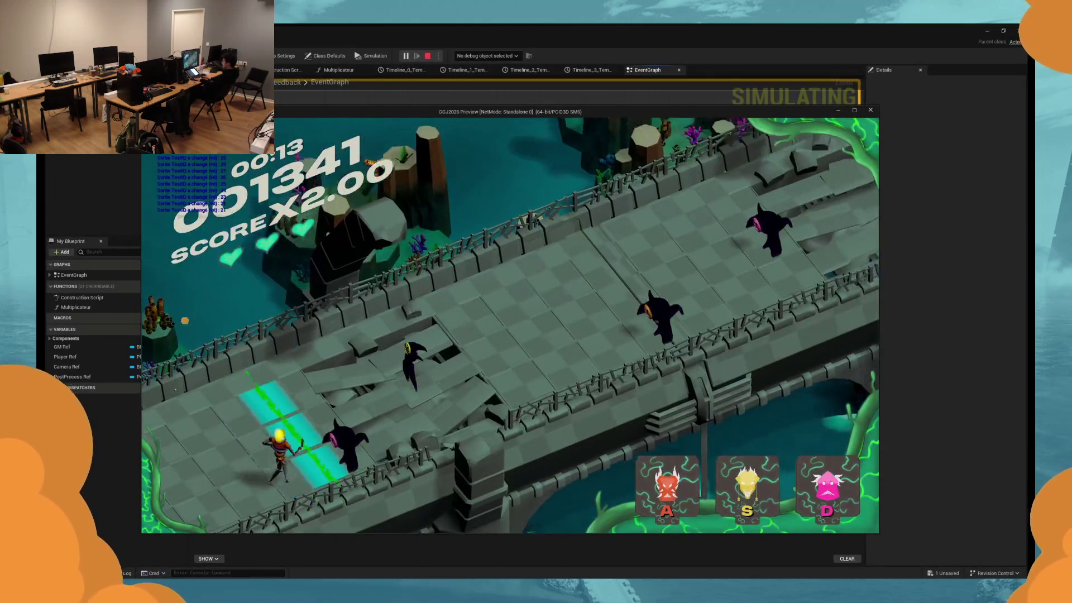
{"action": "key", "text": "s"}
{"action": "key", "text": "s"}
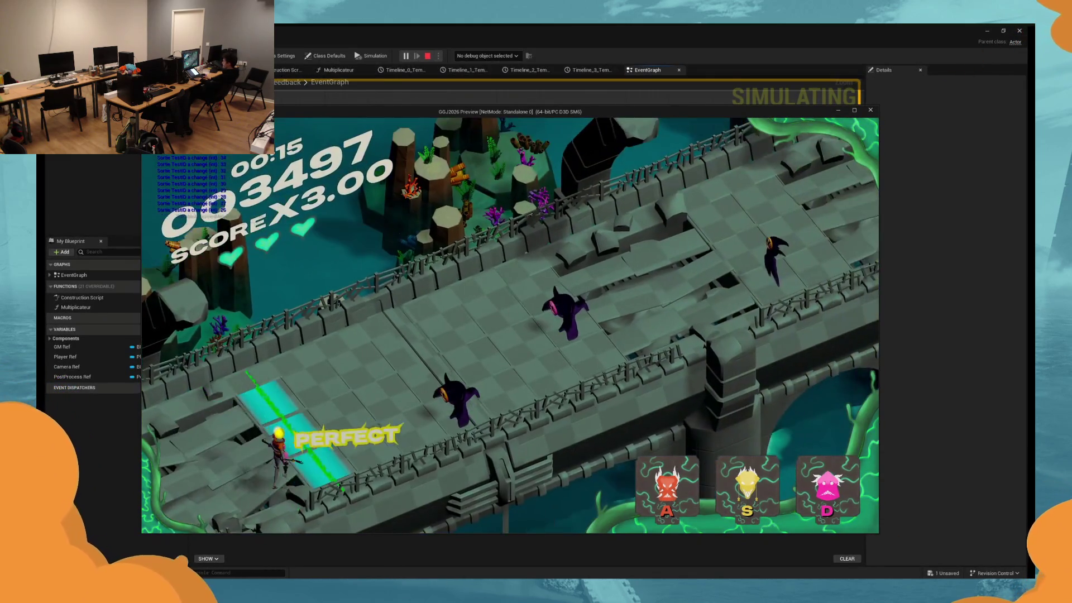
{"action": "key", "text": "a"}
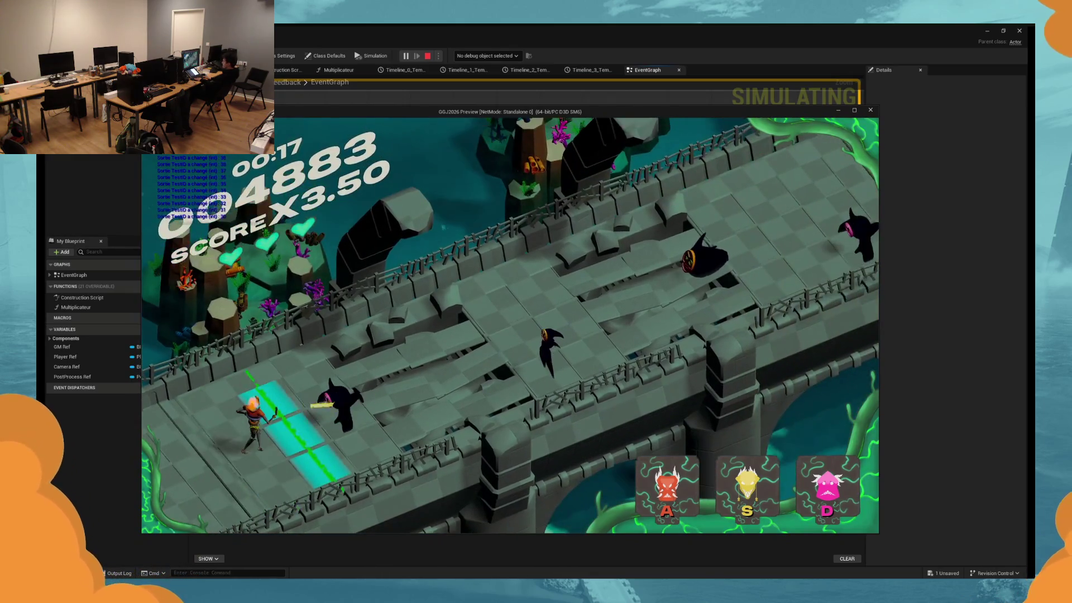
{"action": "key", "text": "d"}
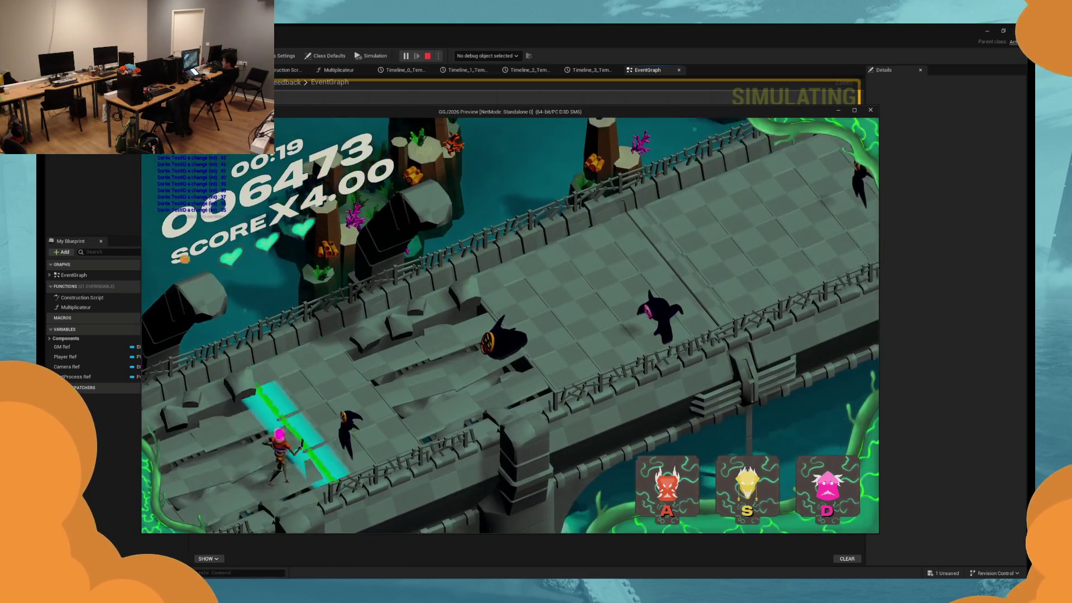
{"action": "key", "text": "a"}
{"action": "key", "text": "s"}
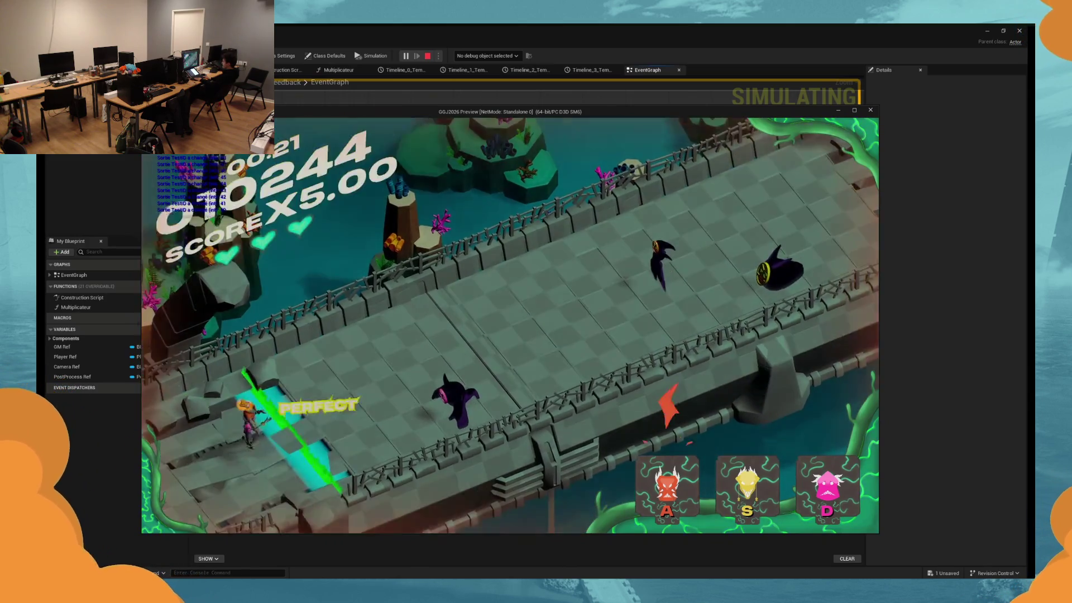
{"action": "key", "text": "d"}
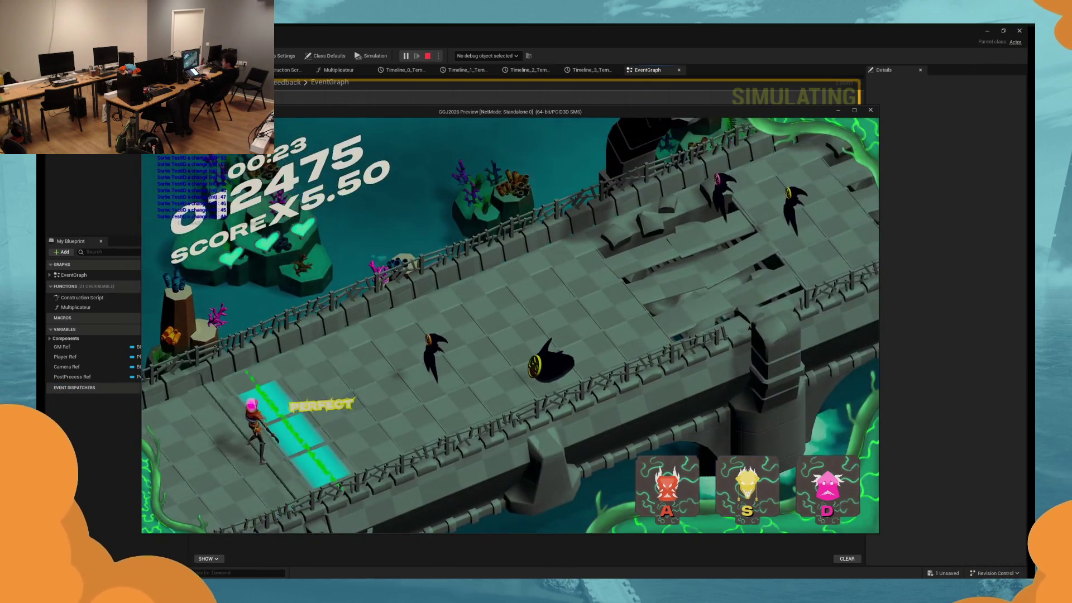
{"action": "key", "text": "s"}
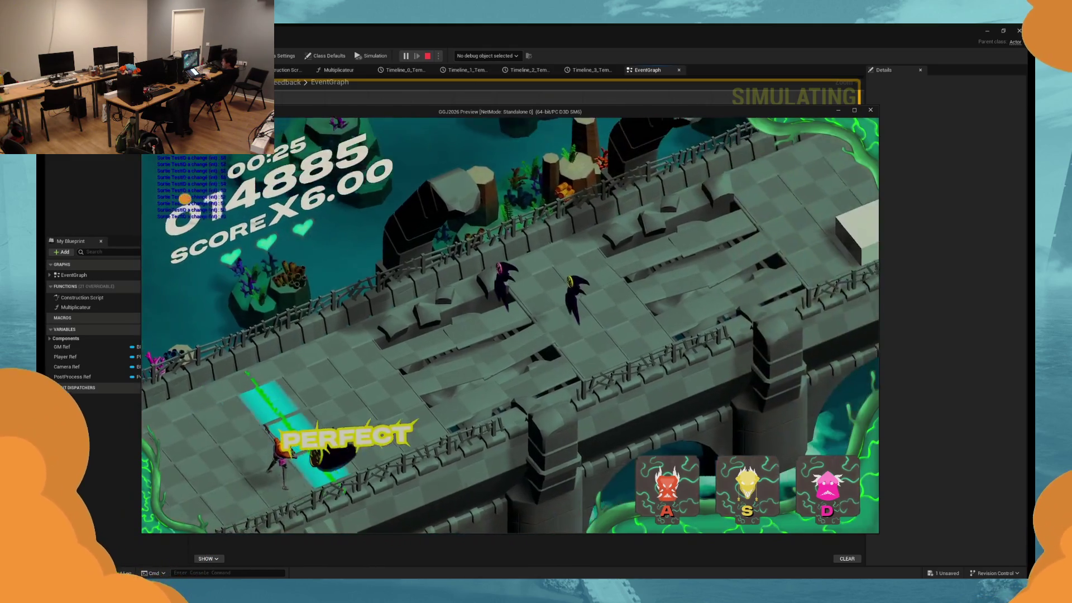
{"action": "key", "text": "s"}
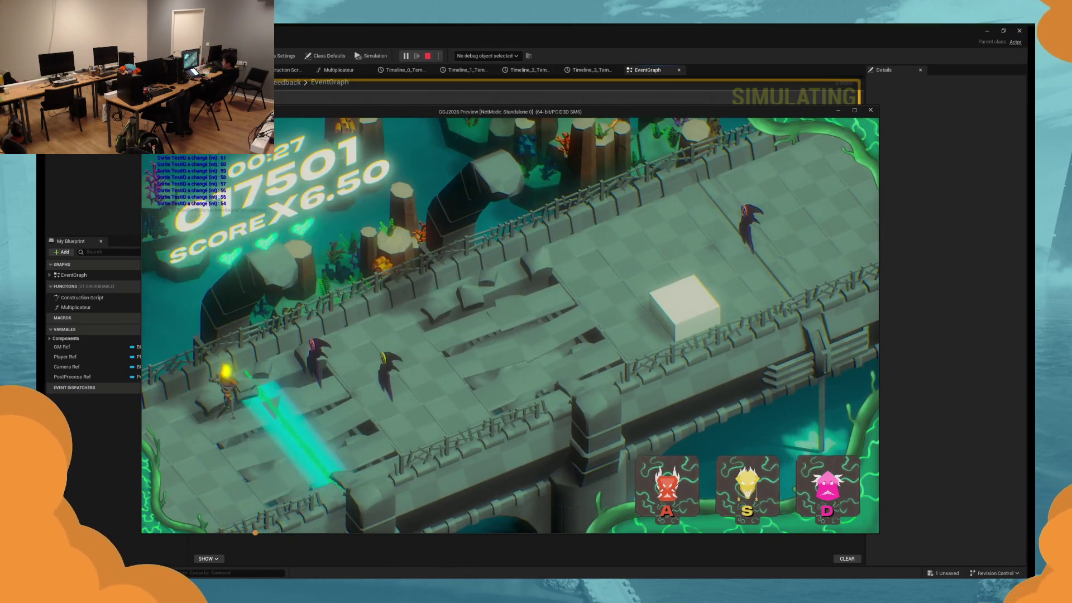
{"action": "key", "text": "d"}
{"action": "key", "text": "s"}
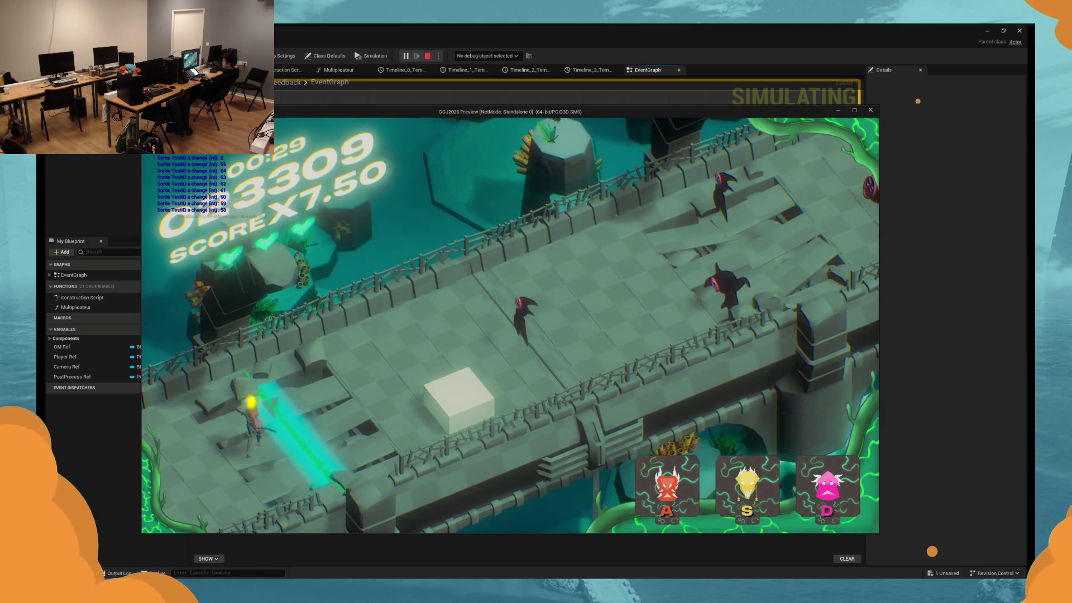
{"action": "key", "text": "alt+Tab"}
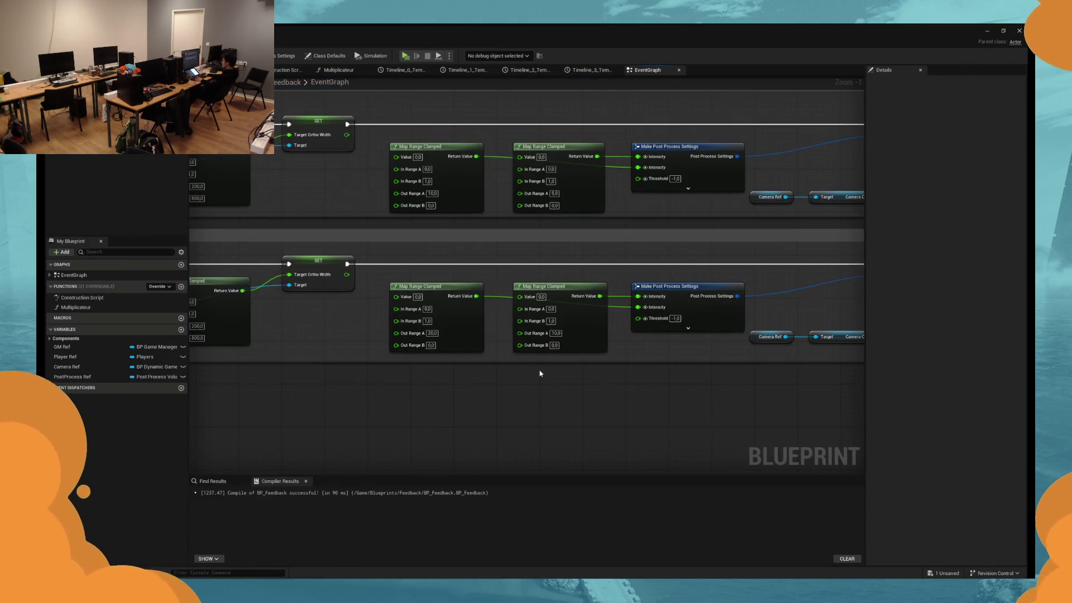
Wire Timeline_2's New Track 0 and the map range outputs into the Map Range Clamped Value pins.
{"action": "mouse_move", "coordinate": [486, 211]}
{"action": "left_mouse_down"}
{"action": "mouse_move", "coordinate": [490, 275]}
{"action": "mouse_move", "coordinate": [601, 342]}
{"action": "mouse_move", "coordinate": [647, 335]}
{"action": "mouse_move", "coordinate": [573, 306]}
{"action": "mouse_move", "coordinate": [335, 310]}
{"action": "mouse_move", "coordinate": [378, 308]}
{"action": "left_mouse_up"}
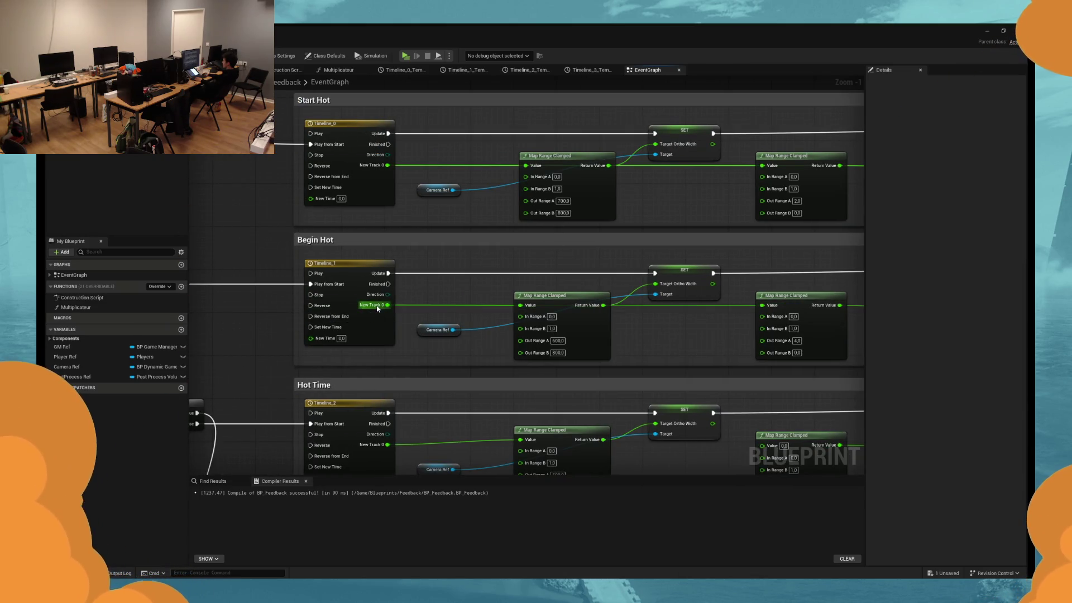
{"action": "scroll", "coordinate": [377, 309], "scroll_direction": "down", "scroll_amount": 1}
{"action": "mouse_move", "coordinate": [285, 391]}
{"action": "left_mouse_down"}
{"action": "mouse_move", "coordinate": [611, 392]}
{"action": "mouse_move", "coordinate": [645, 240]}
{"action": "left_mouse_up"}
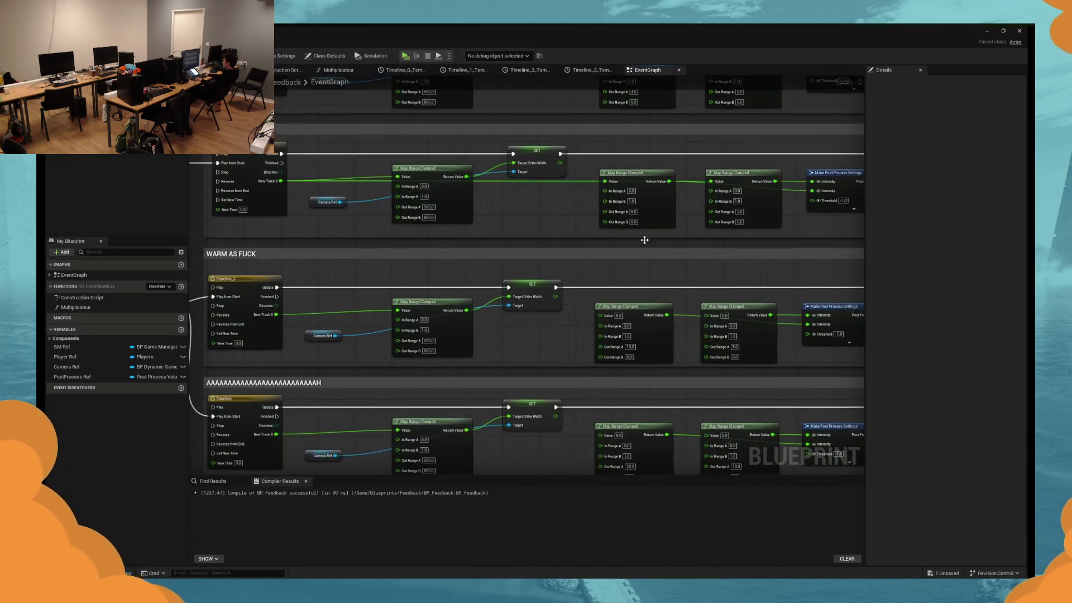
{"action": "left_click_drag", "start_coordinate": [396, 311], "coordinate": [600, 316]}
{"action": "left_click_drag", "start_coordinate": [712, 437], "coordinate": [276, 434]}
{"action": "left_click_drag", "start_coordinate": [611, 437], "coordinate": [611, 437]}
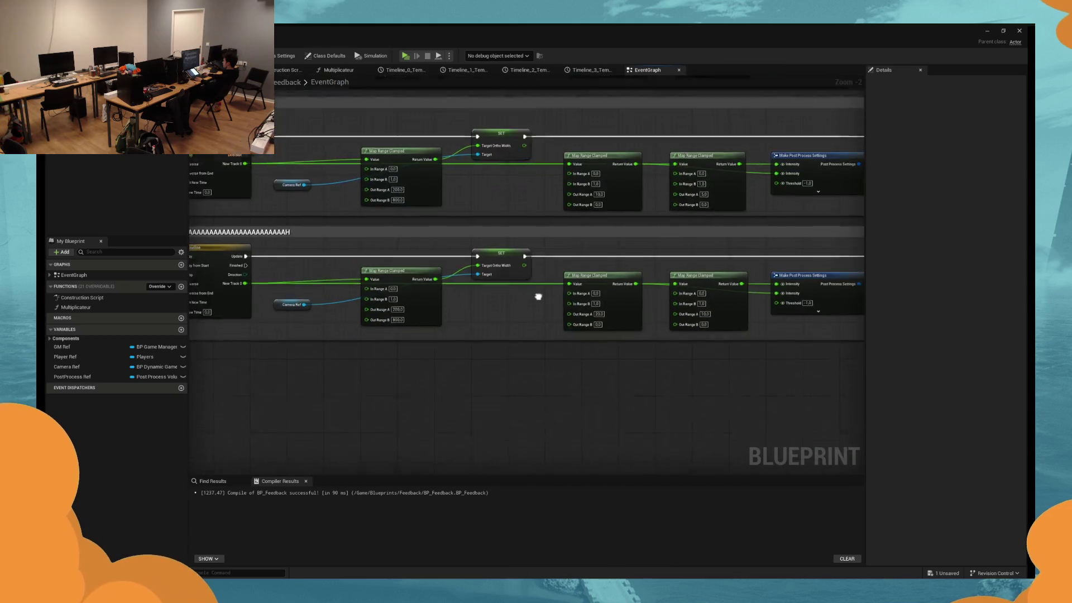
Save the blueprint, check the new connections, and start another play test.
{"action": "key", "text": "ctrl+s"}
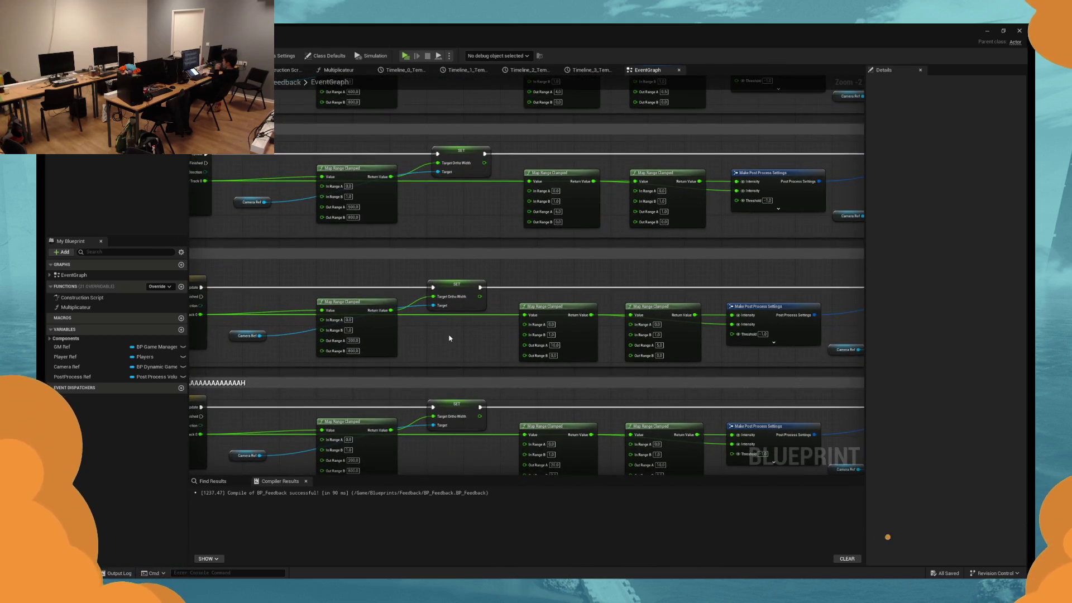
{"action": "left_click_drag", "start_coordinate": [493, 266], "coordinate": [448, 314]}
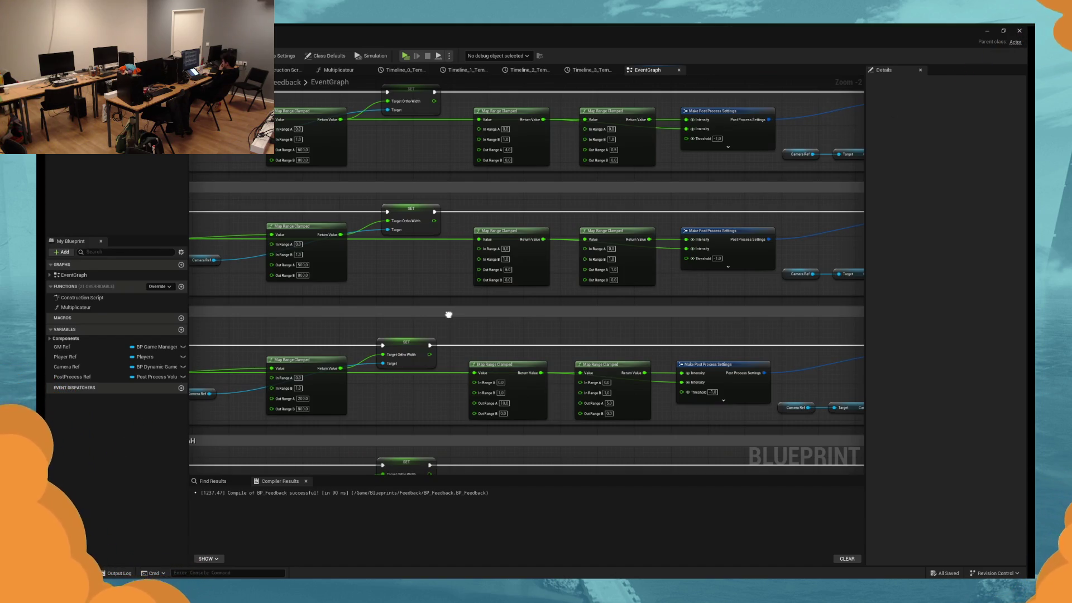
{"action": "left_click_drag", "start_coordinate": [448, 314], "coordinate": [441, 331]}
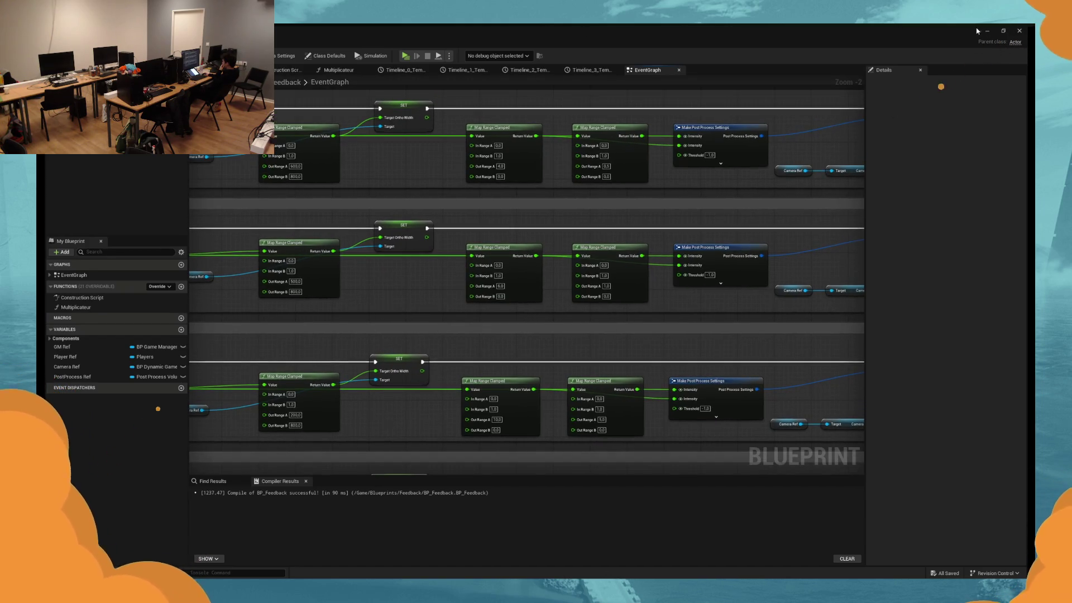
{"action": "left_click", "coordinate": [405, 56]}
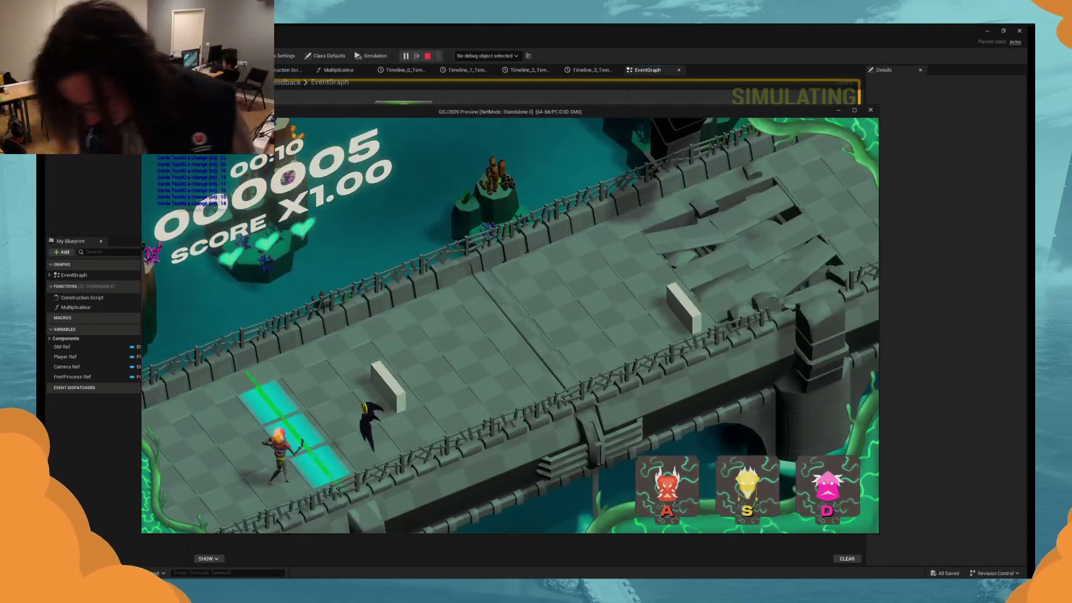
Play the first part of the level, hitting enemies on the beat with S, D and A.
{"action": "key", "text": "s"}
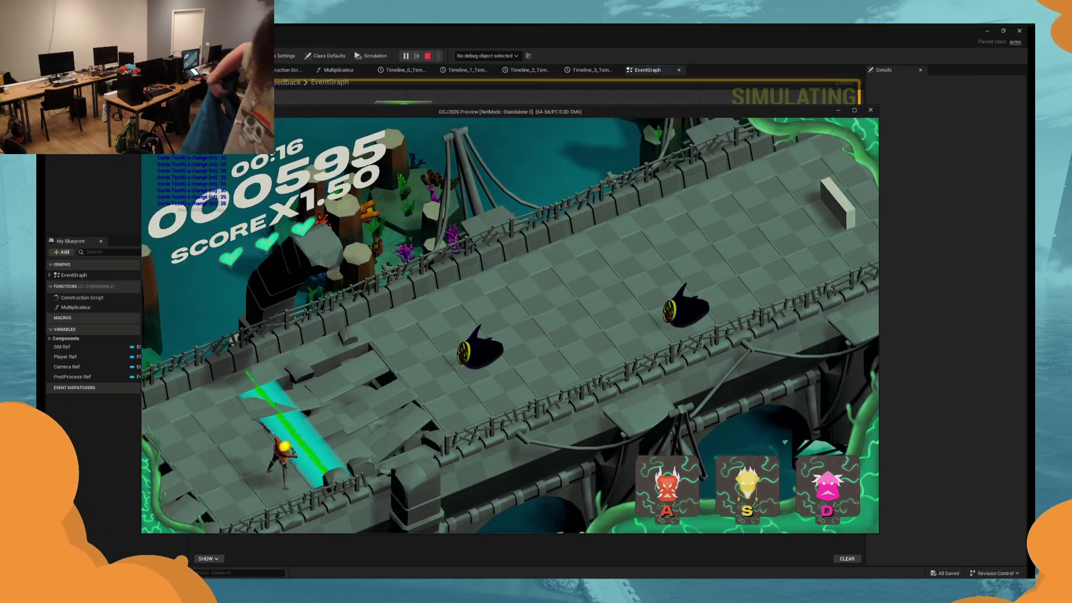
{"action": "key", "text": "s"}
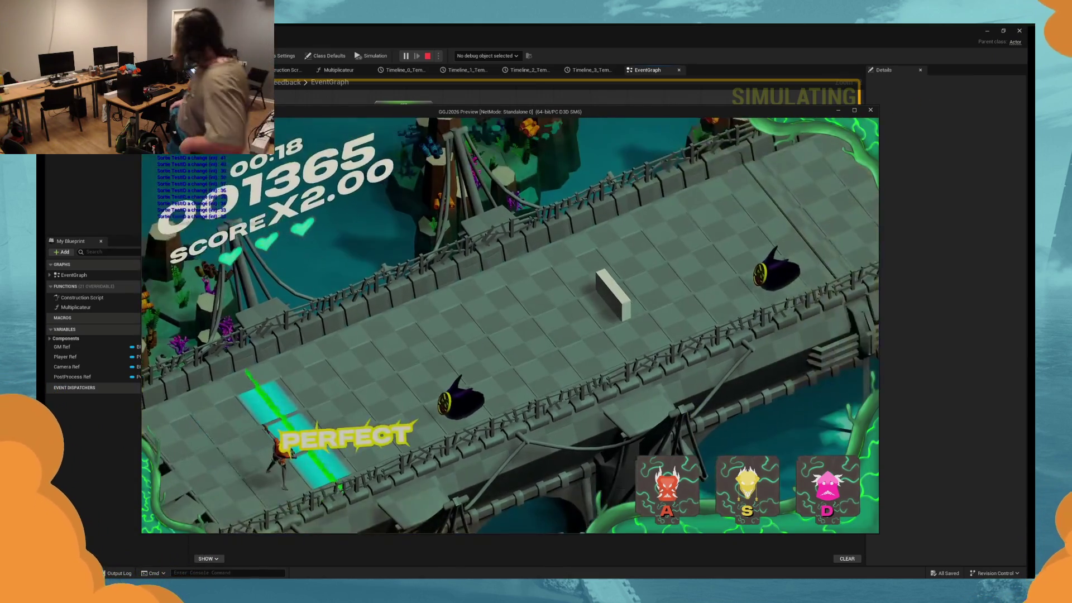
{"action": "key", "text": "s"}
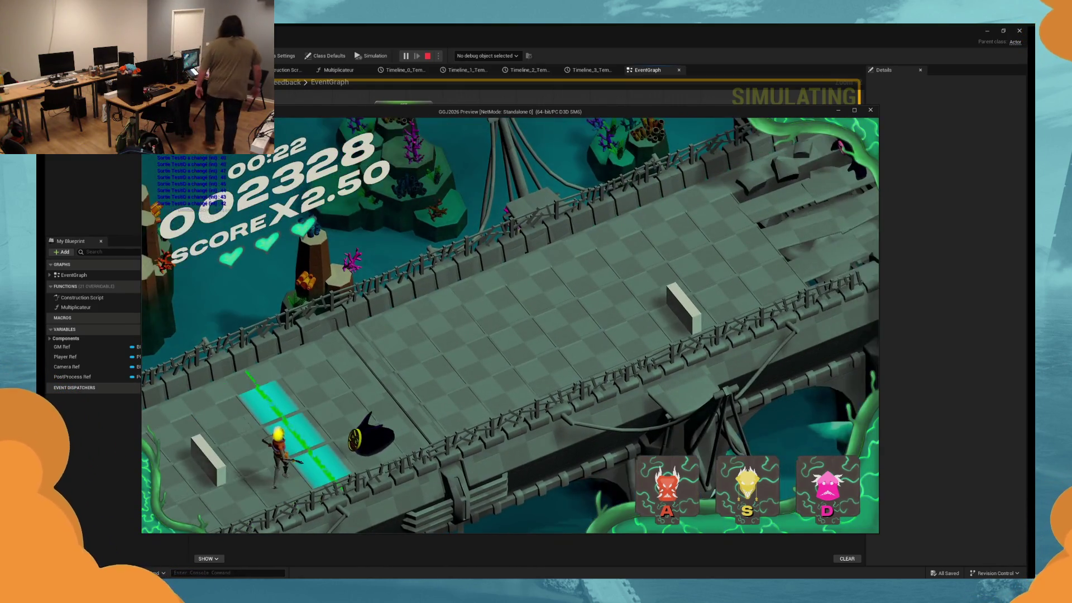
{"action": "key", "text": "s"}
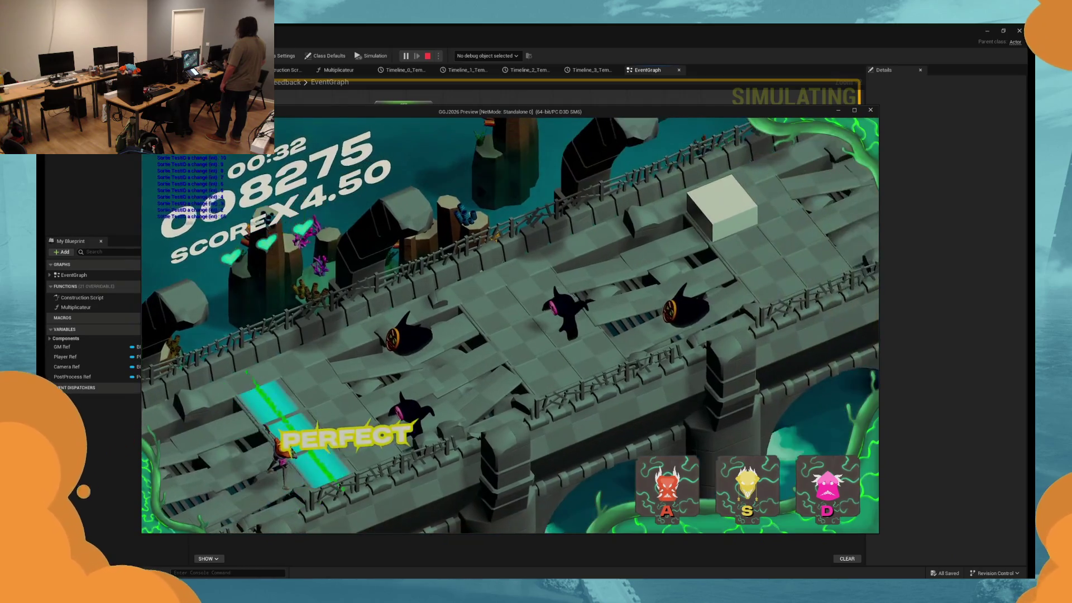
{"action": "key", "text": "d"}
{"action": "key", "text": "d"}
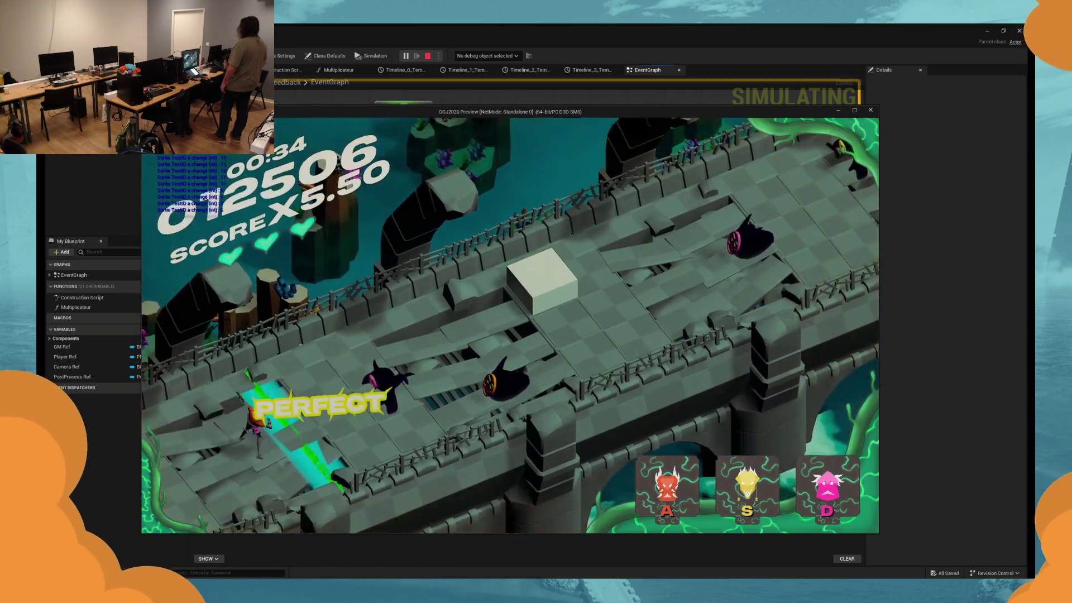
{"action": "key", "text": "a"}
{"action": "key", "text": "a"}
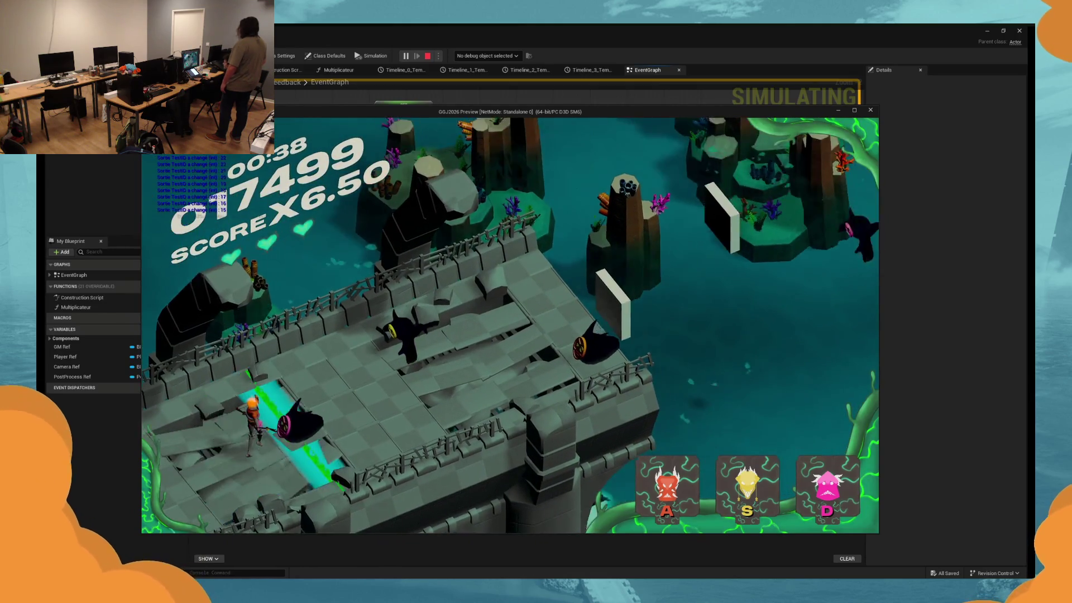
{"action": "key", "text": "d"}
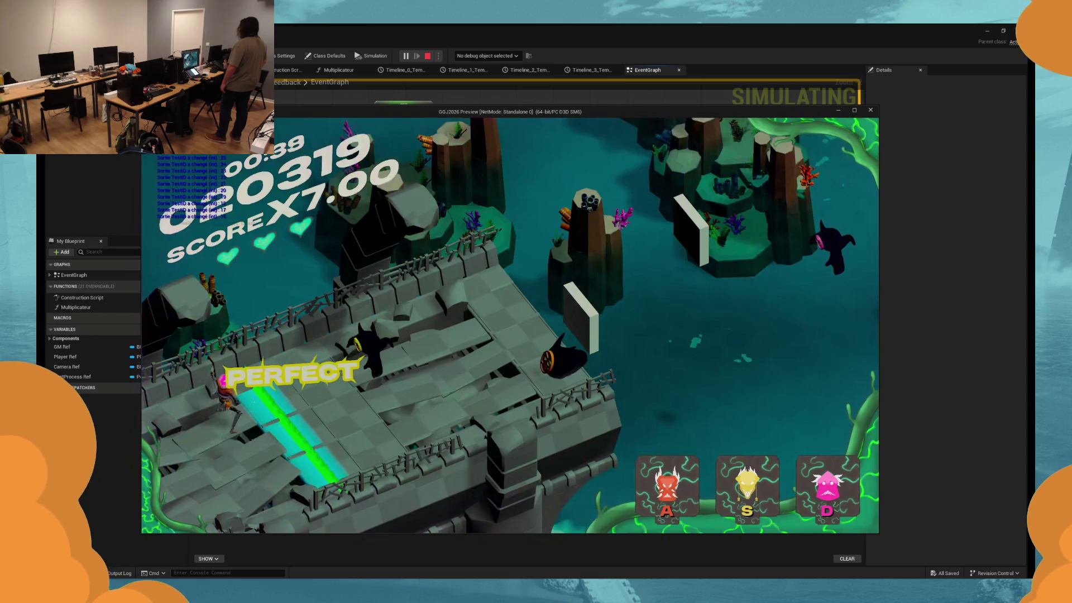
{"action": "key", "text": "s"}
{"action": "key", "text": "a"}
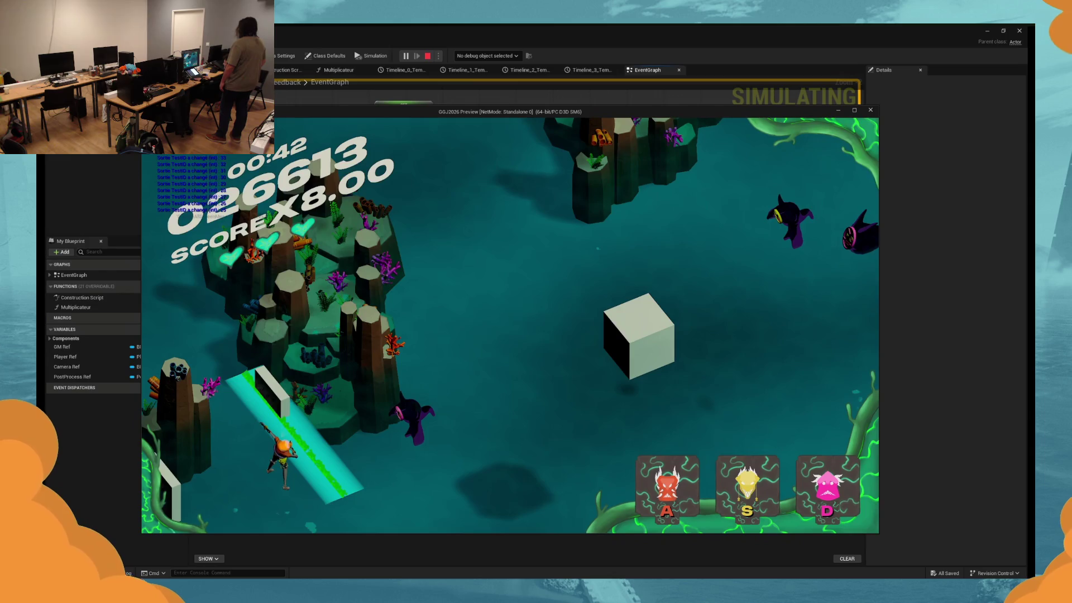
{"action": "key", "text": "d"}
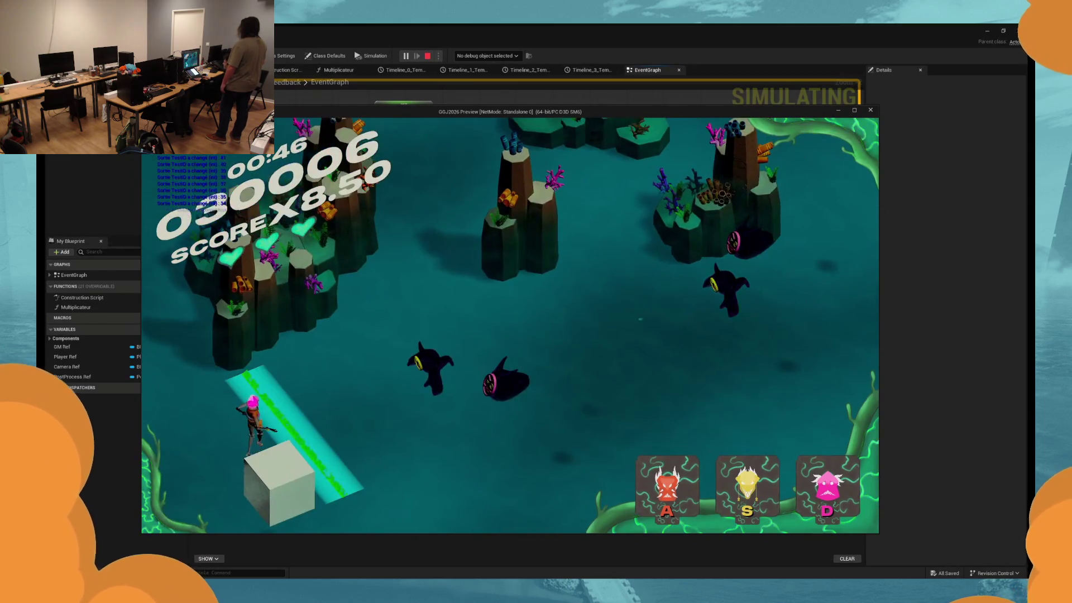
{"action": "key", "text": "s"}
{"action": "key", "text": "d"}
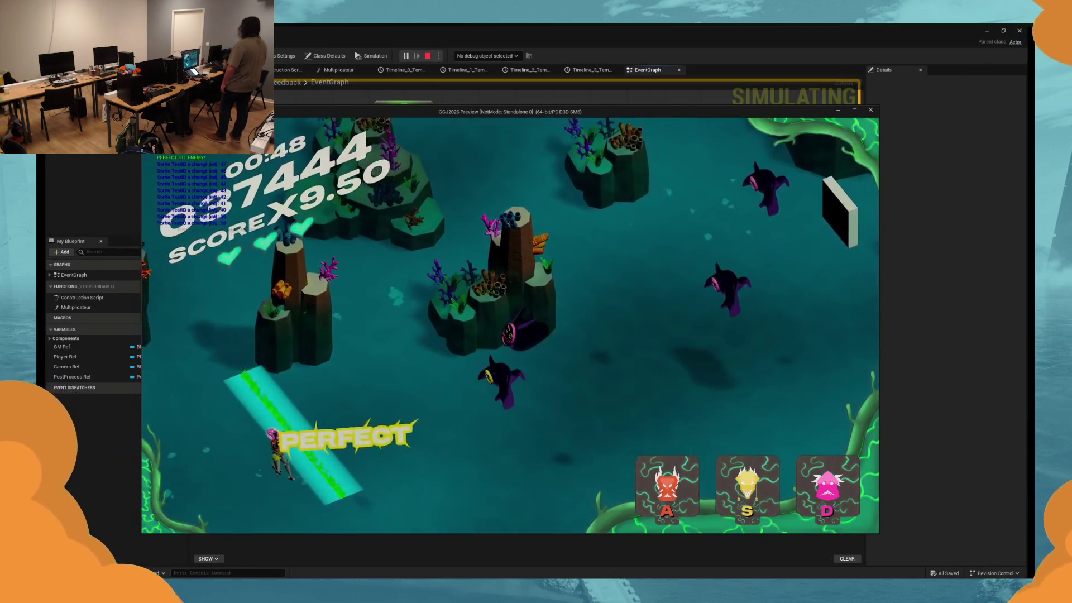
{"action": "key", "text": "s"}
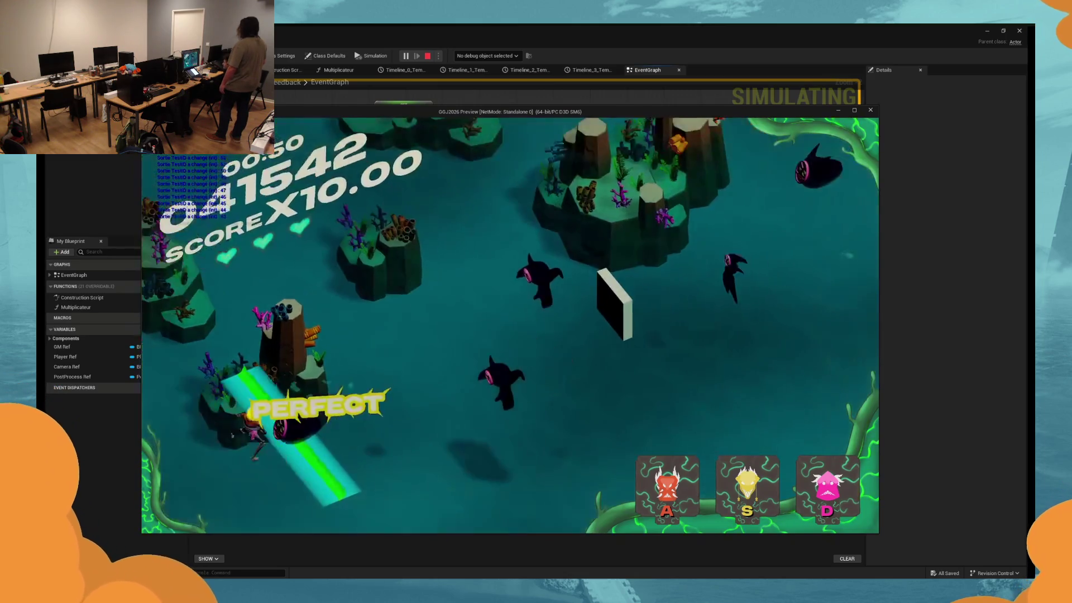
Keep hitting notes to raise the multiplier, then stop the run at 01:11 with 061585 points.
{"action": "key", "text": "d"}
{"action": "key", "text": "s"}
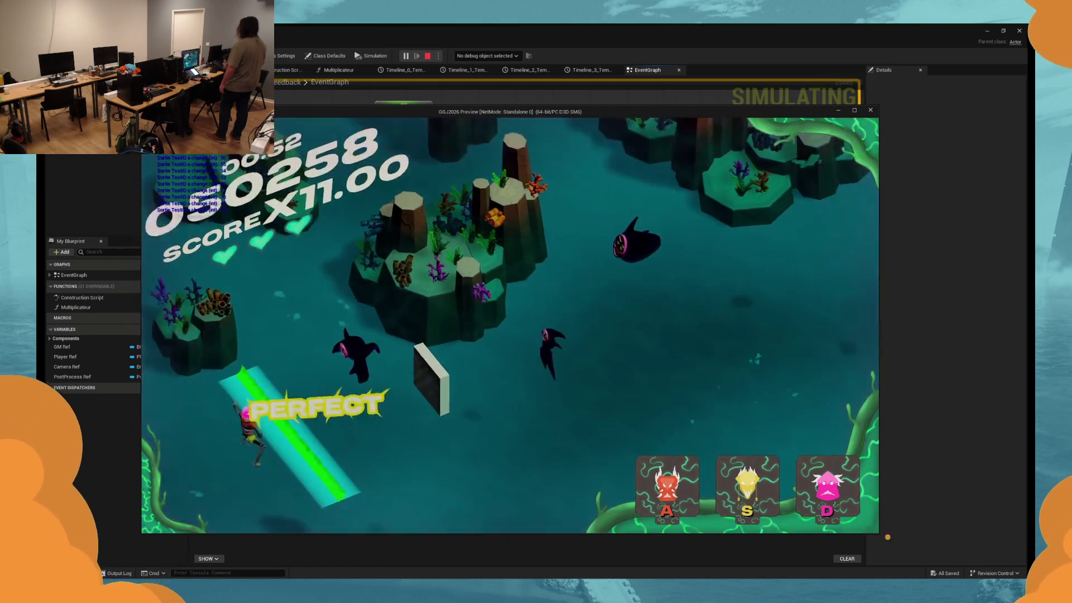
{"action": "key", "text": "d"}
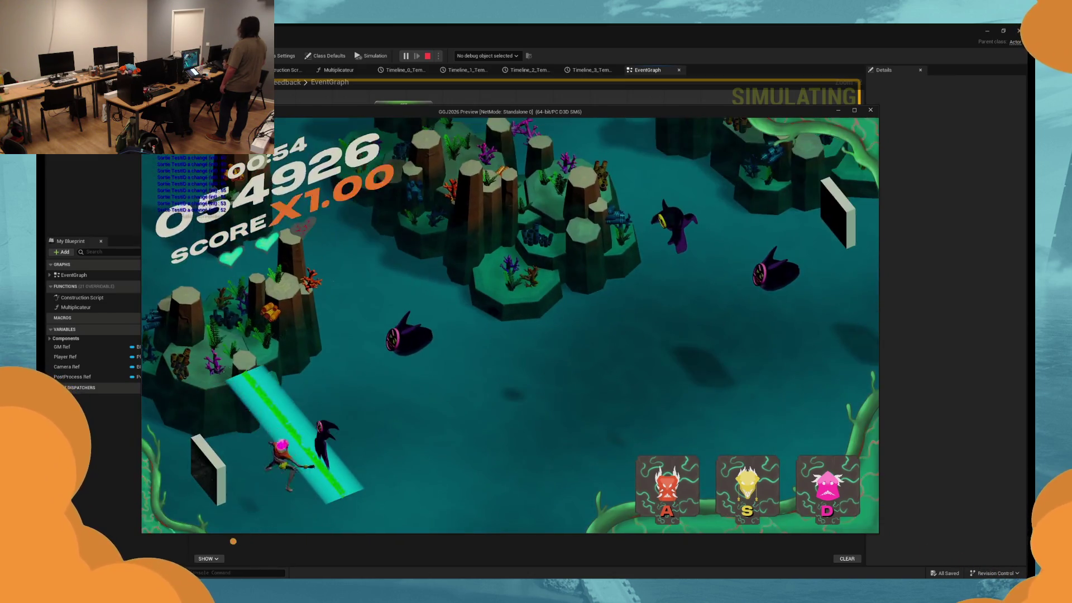
{"action": "key", "text": "d"}
{"action": "key", "text": "s"}
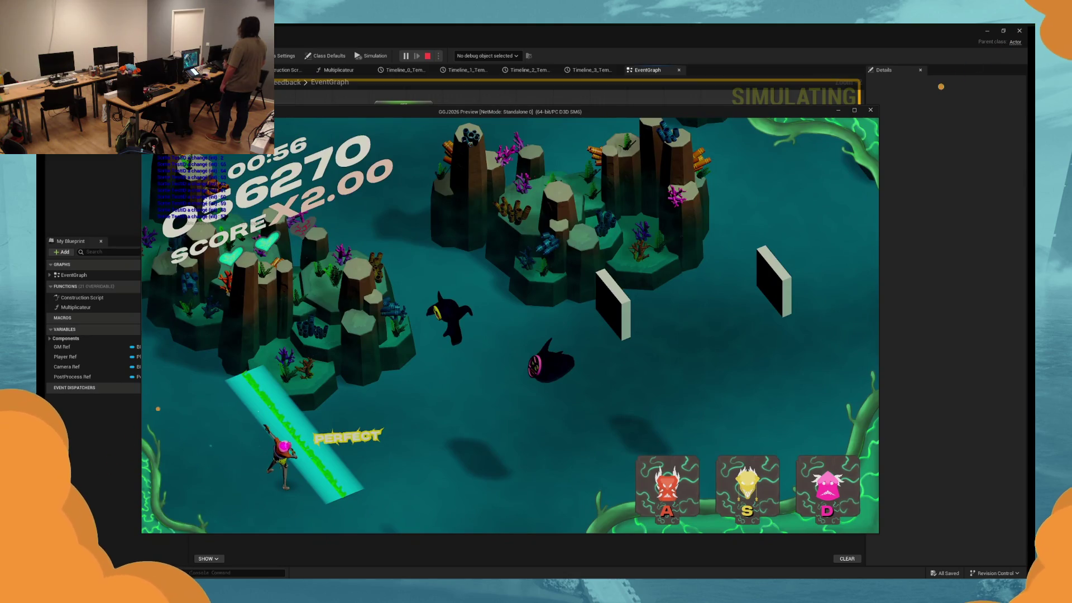
{"action": "key", "text": "s"}
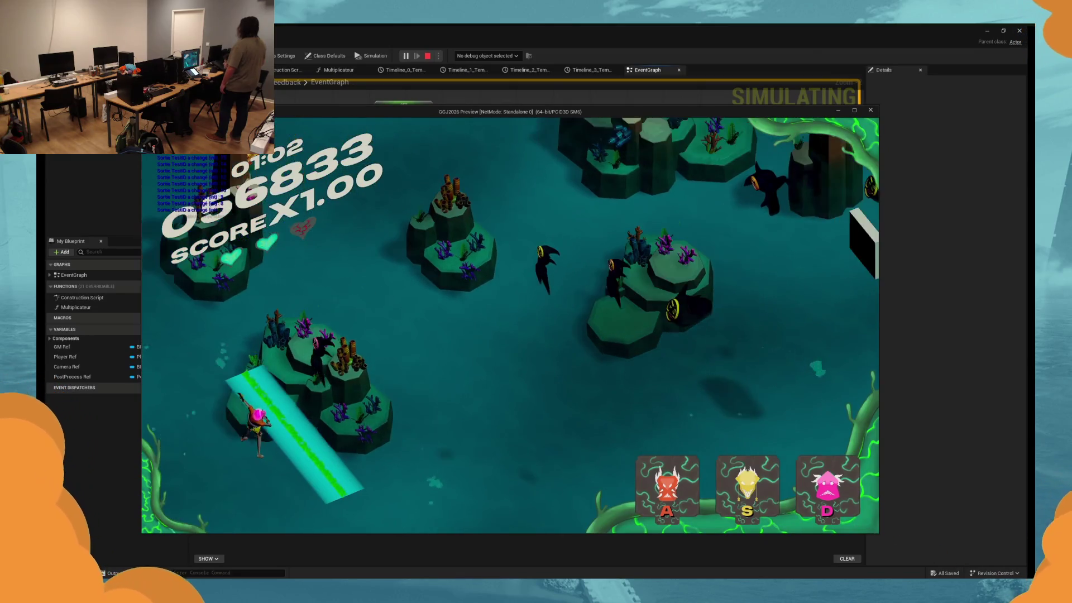
{"action": "key", "text": "d"}
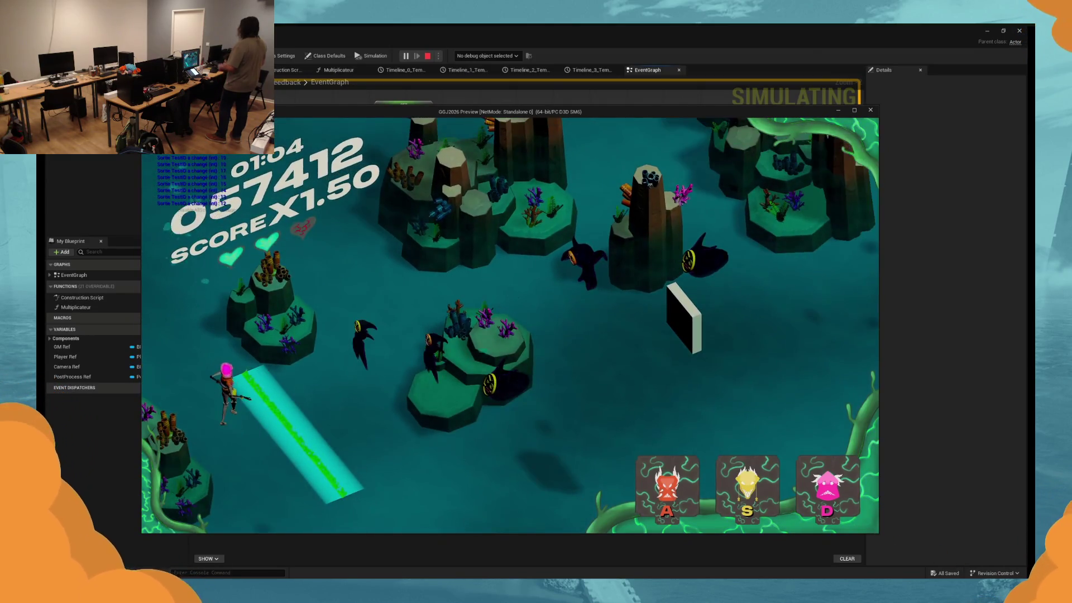
{"action": "key", "text": "a"}
{"action": "key", "text": "a"}
{"action": "key", "text": "s"}
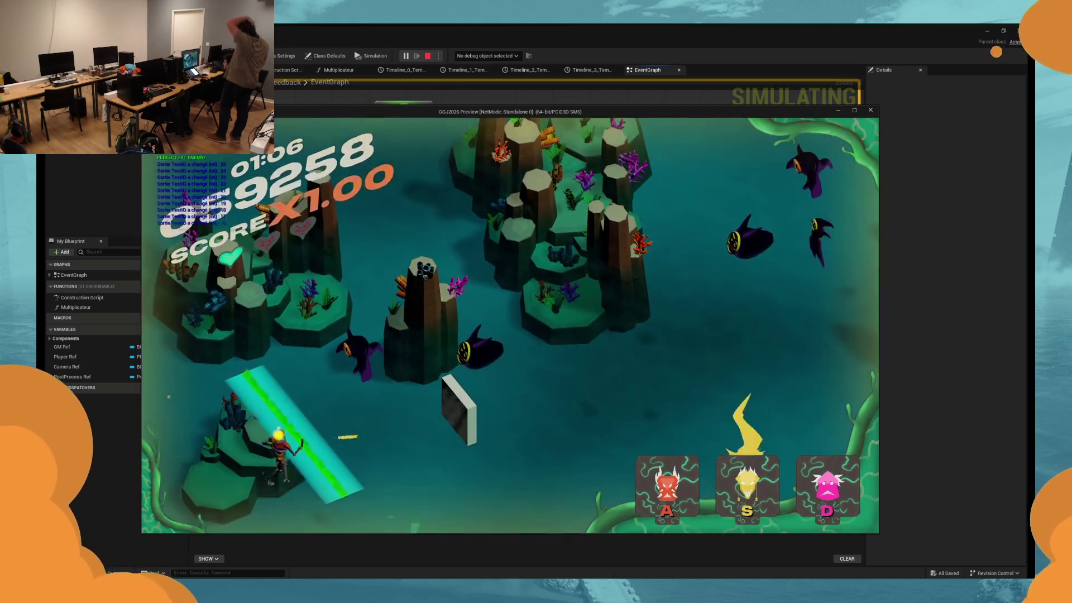
{"action": "key", "text": "a"}
{"action": "key", "text": "s"}
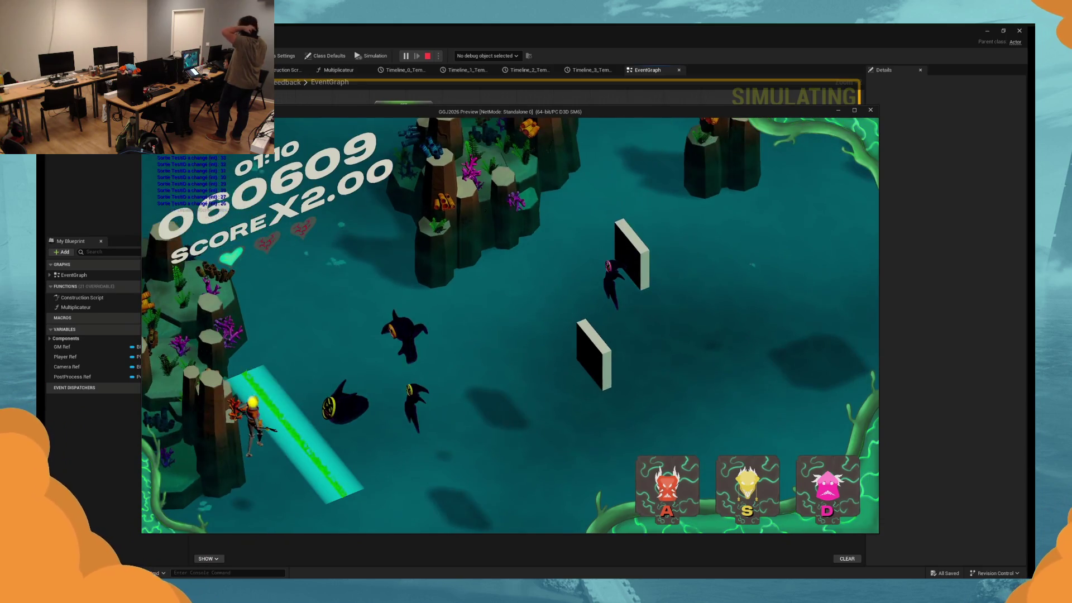
{"action": "key", "text": "a"}
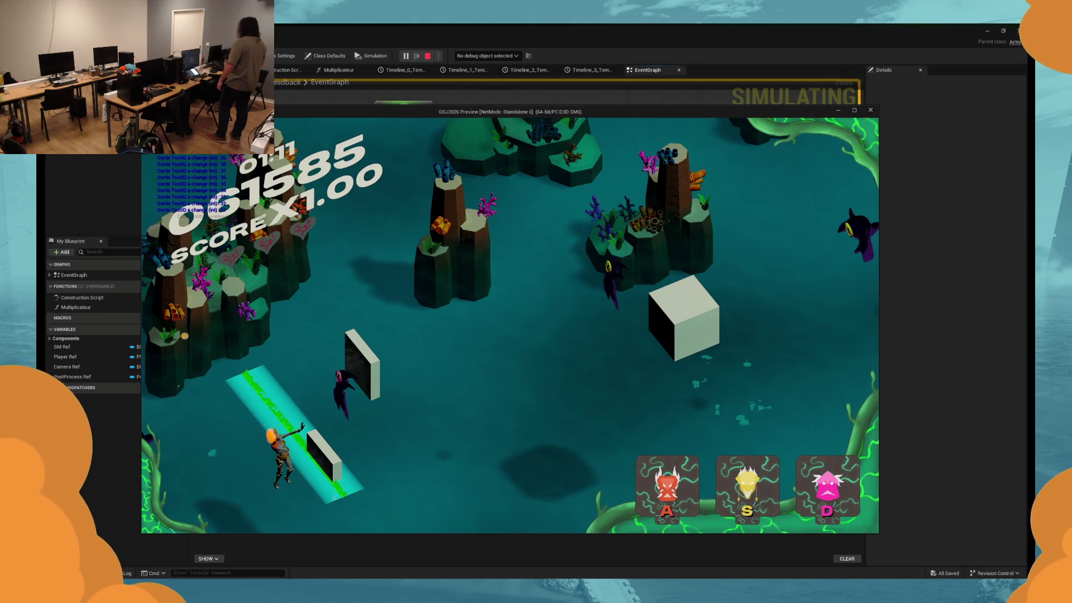
{"action": "key", "text": "Escape"}
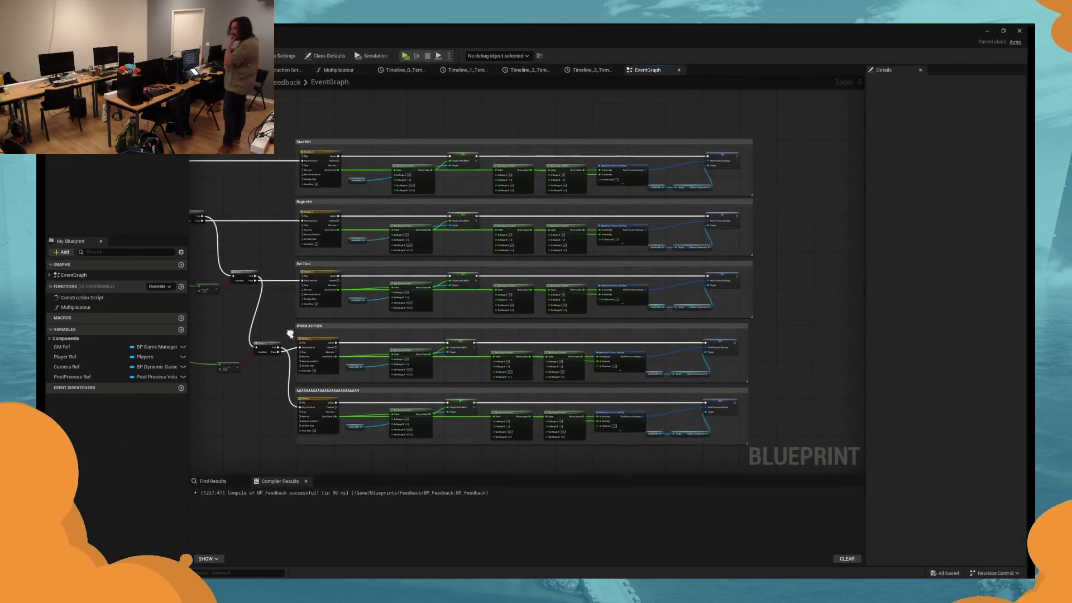
Launch a fresh play test of the rhythm game to check the score feedback.
{"action": "left_click", "coordinate": [405, 56]}
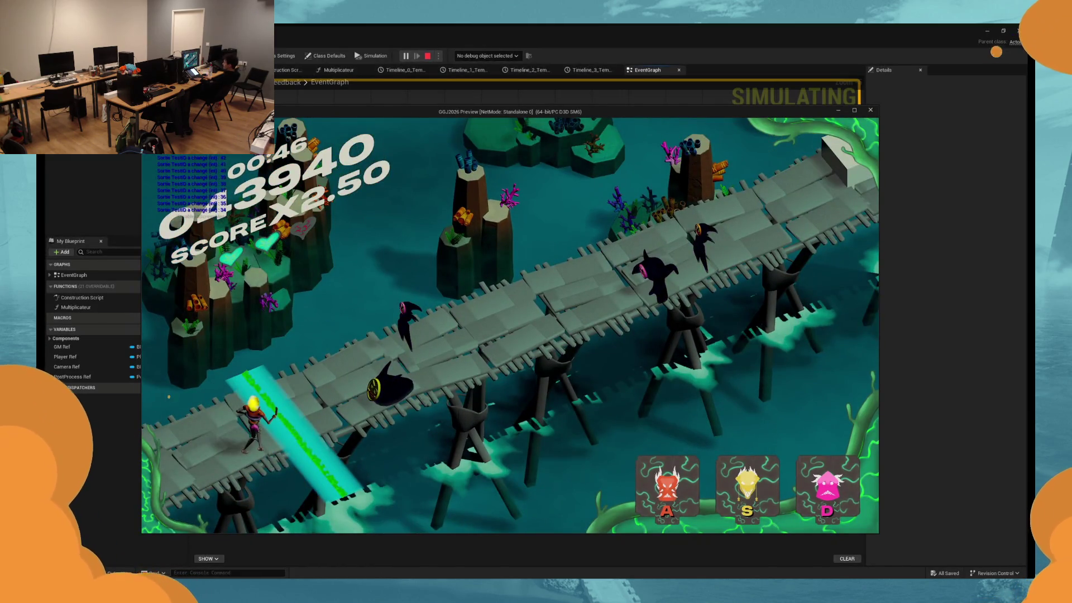
Hit eight more notes, stop the run at 055371 points, and relaunch play with Alt+P.
{"action": "key", "text": "s"}
{"action": "key", "text": "d"}
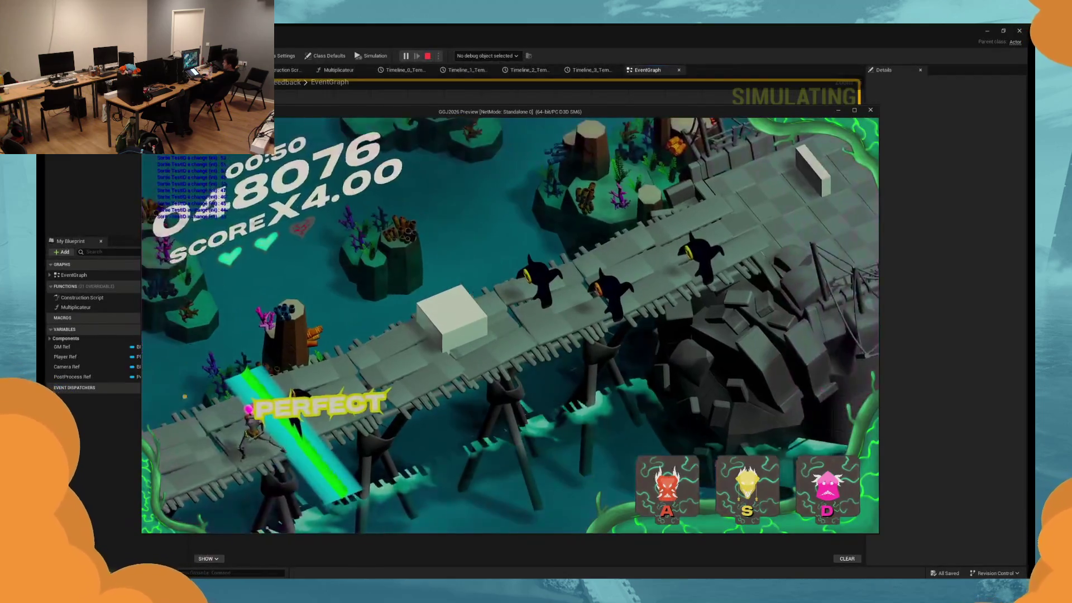
{"action": "key", "text": "a"}
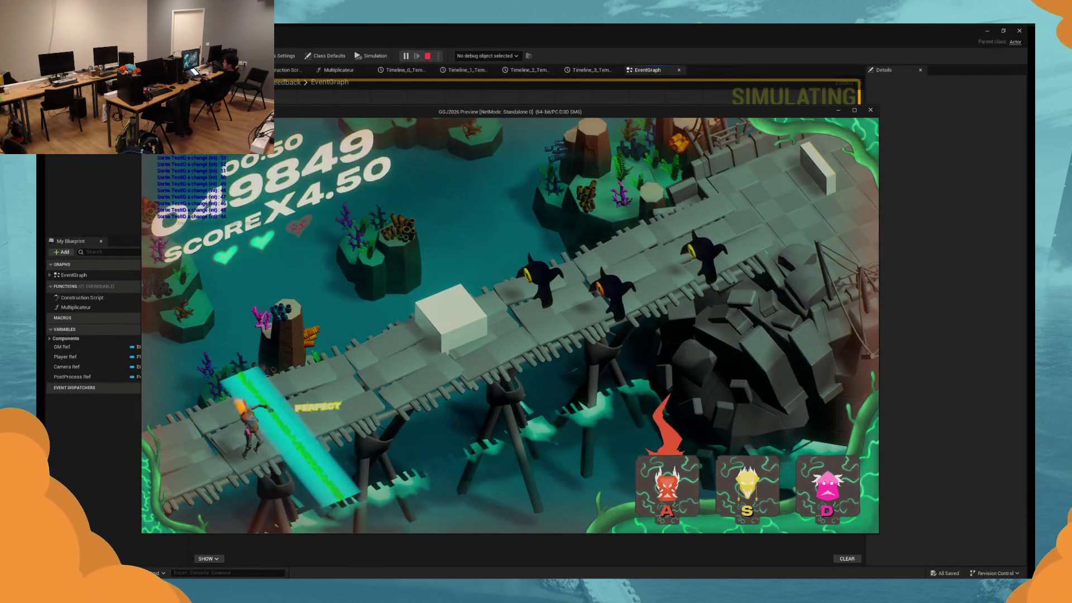
{"action": "key", "text": "d"}
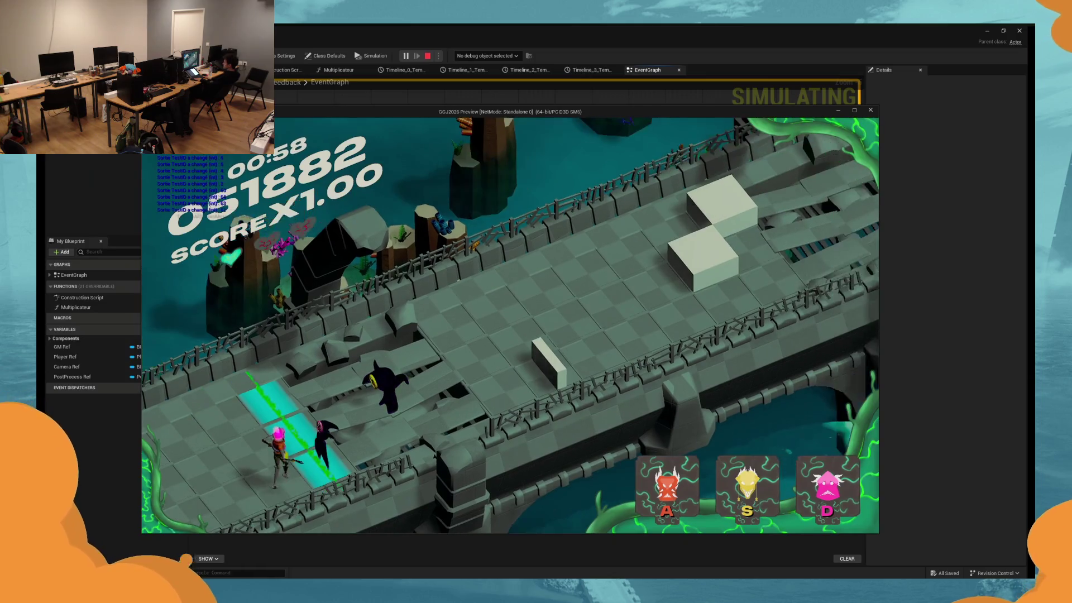
{"action": "key", "text": "d"}
{"action": "key", "text": "s"}
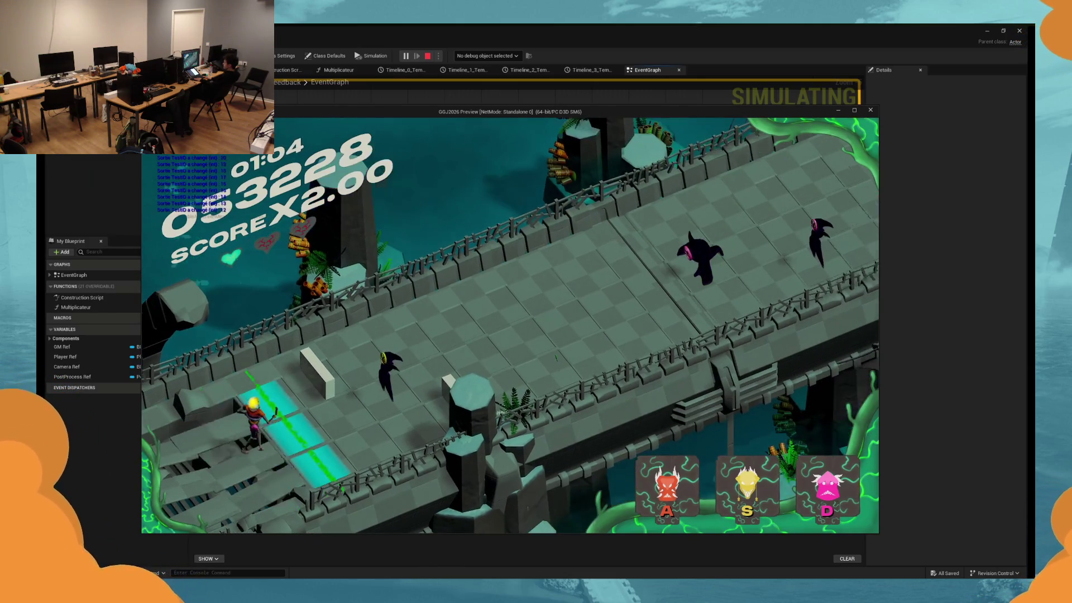
{"action": "key", "text": "s"}
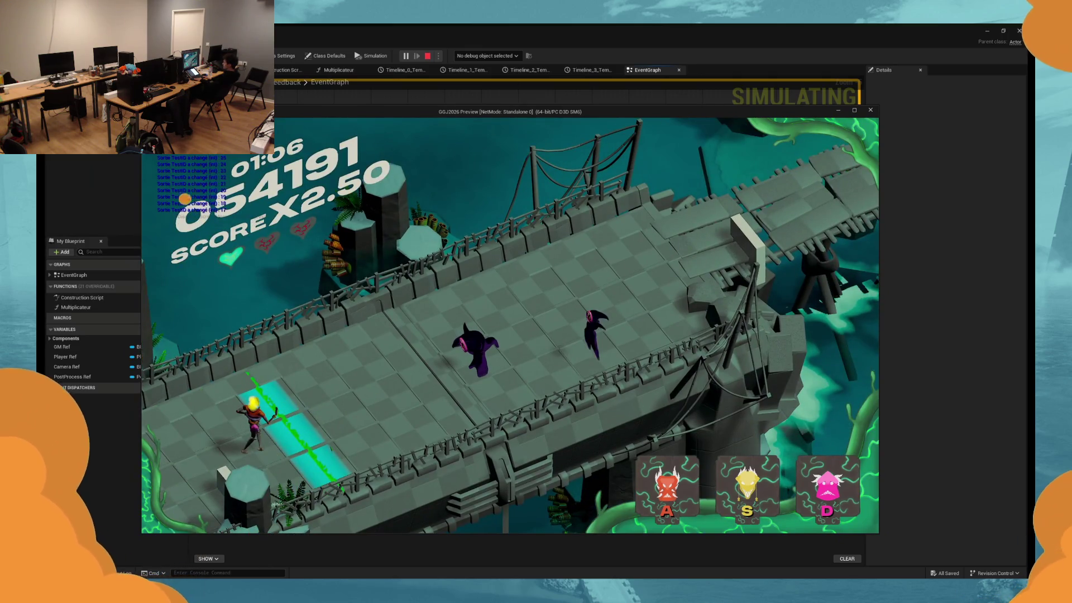
{"action": "key", "text": "d"}
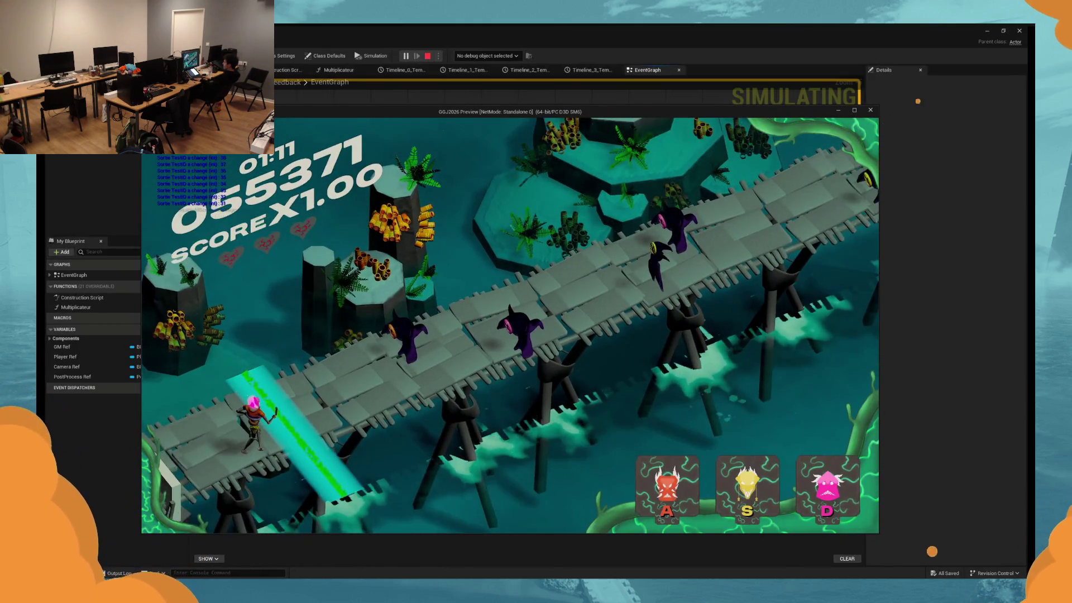
{"action": "key", "text": "Escape"}
{"action": "key", "text": "alt+p"}
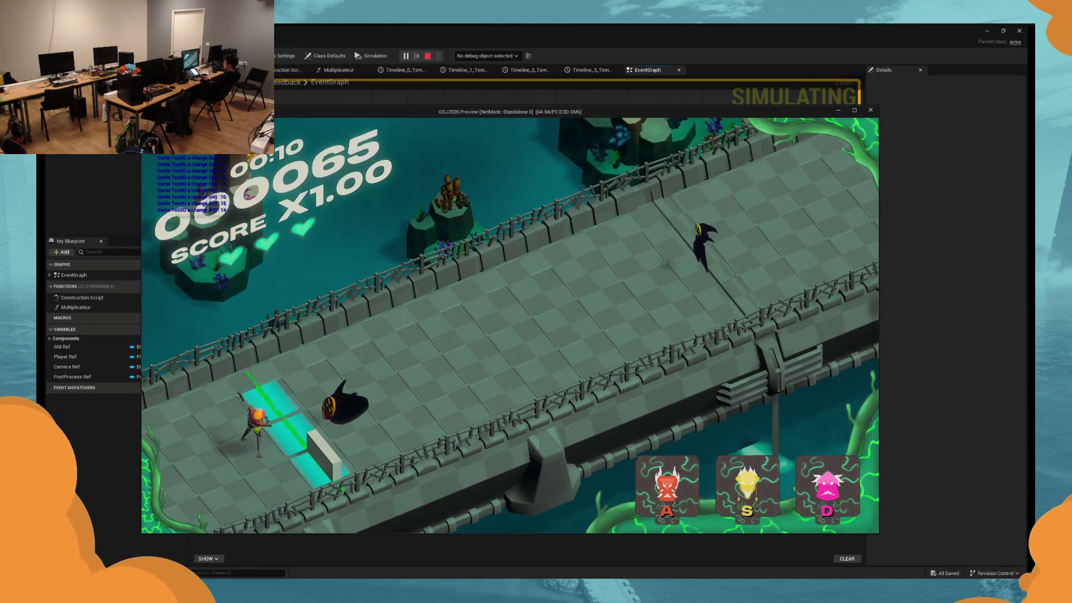
Hit notes on the beat with D, S and A to build the combo multiplier.
{"action": "key", "text": "d"}
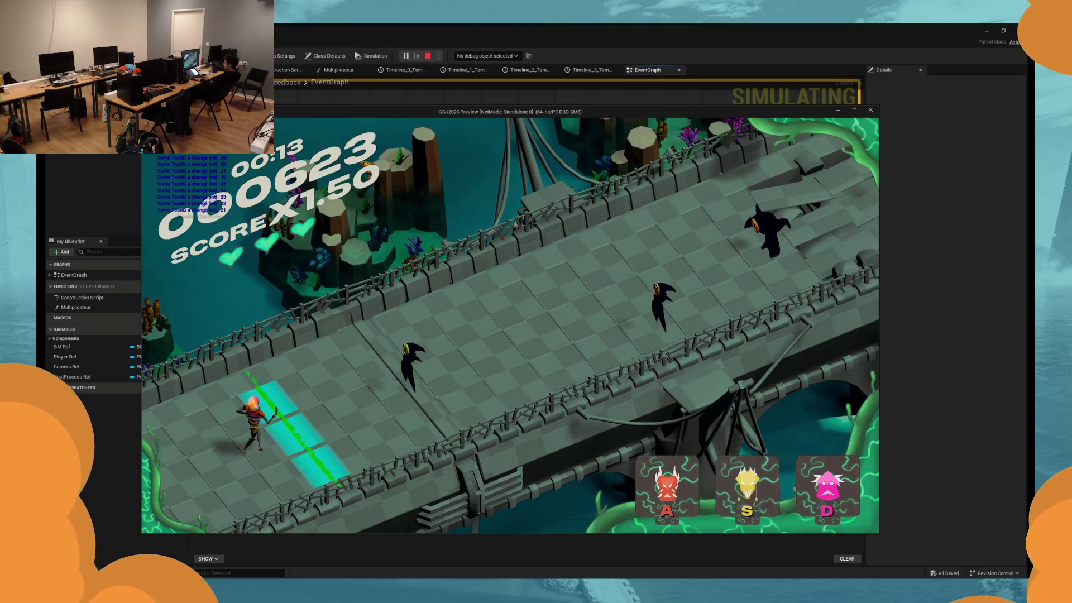
{"action": "key", "text": "s"}
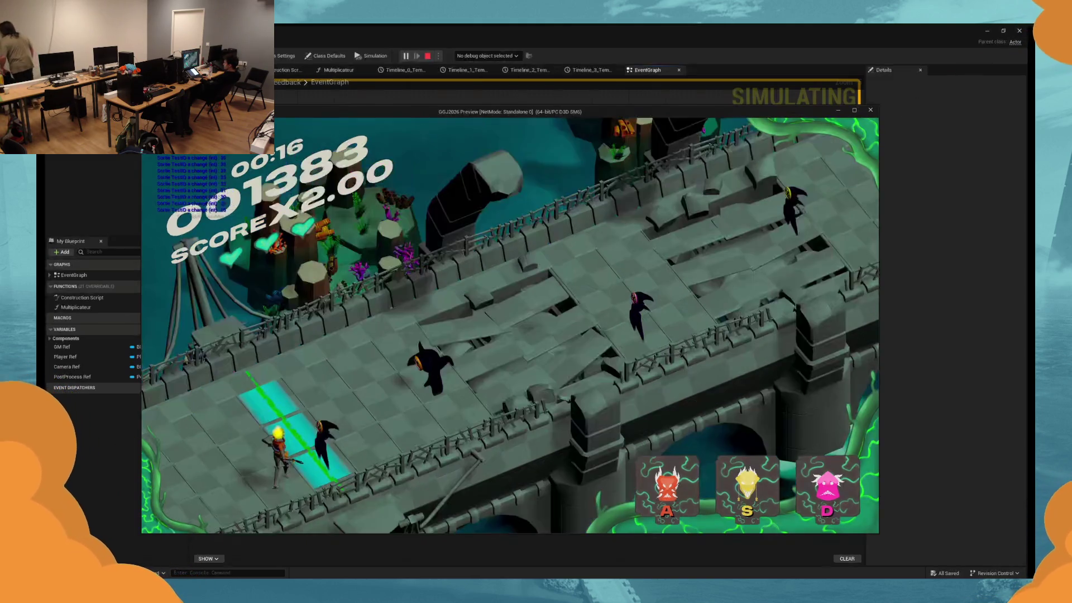
{"action": "key", "text": "a"}
{"action": "key", "text": "a"}
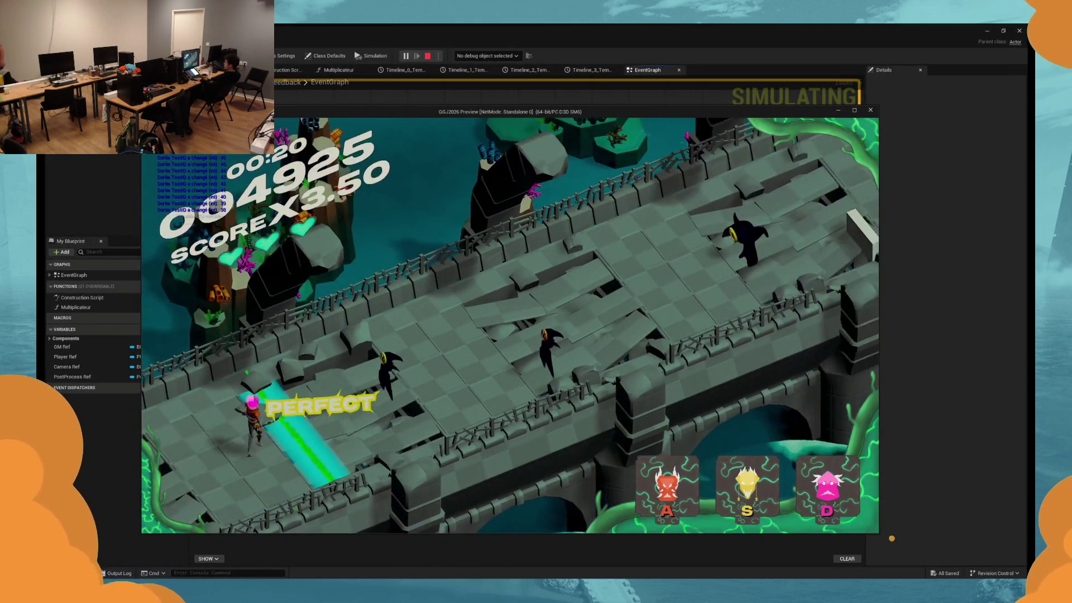
{"action": "key", "text": "s"}
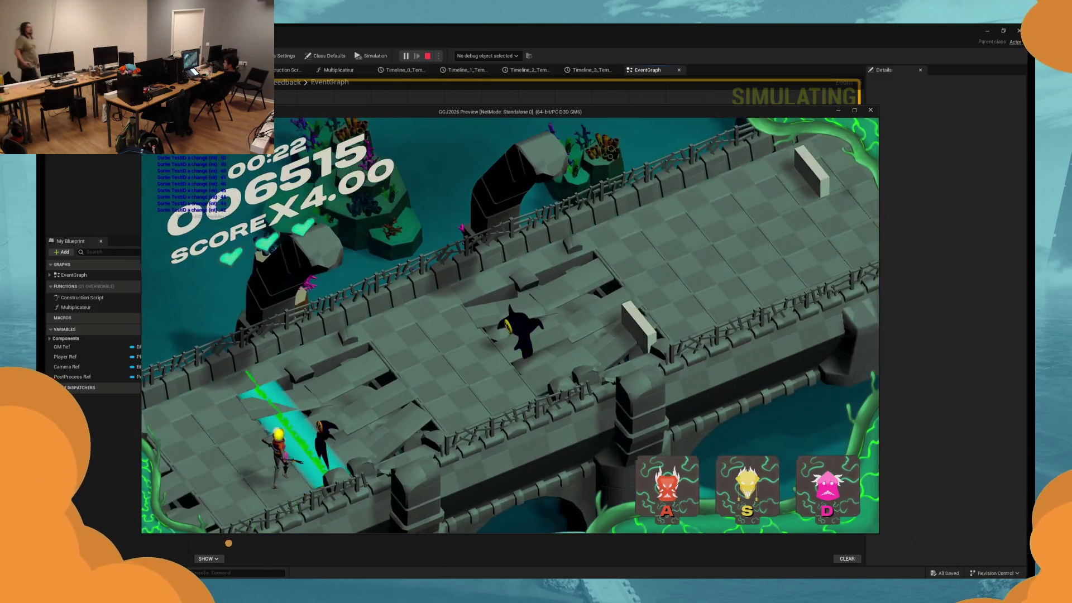
{"action": "key", "text": "a"}
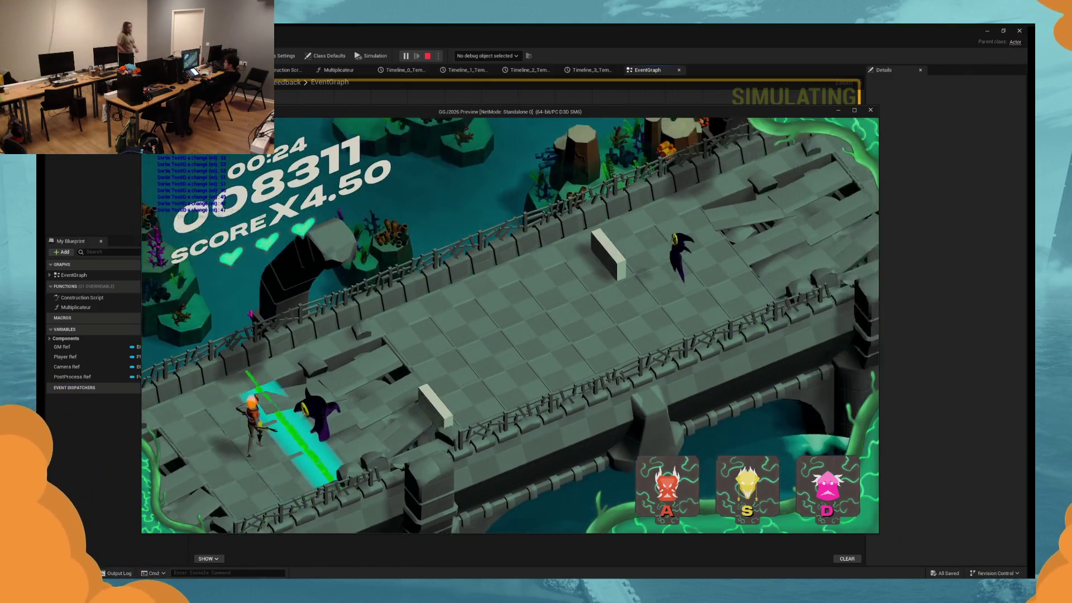
{"action": "key", "text": "d"}
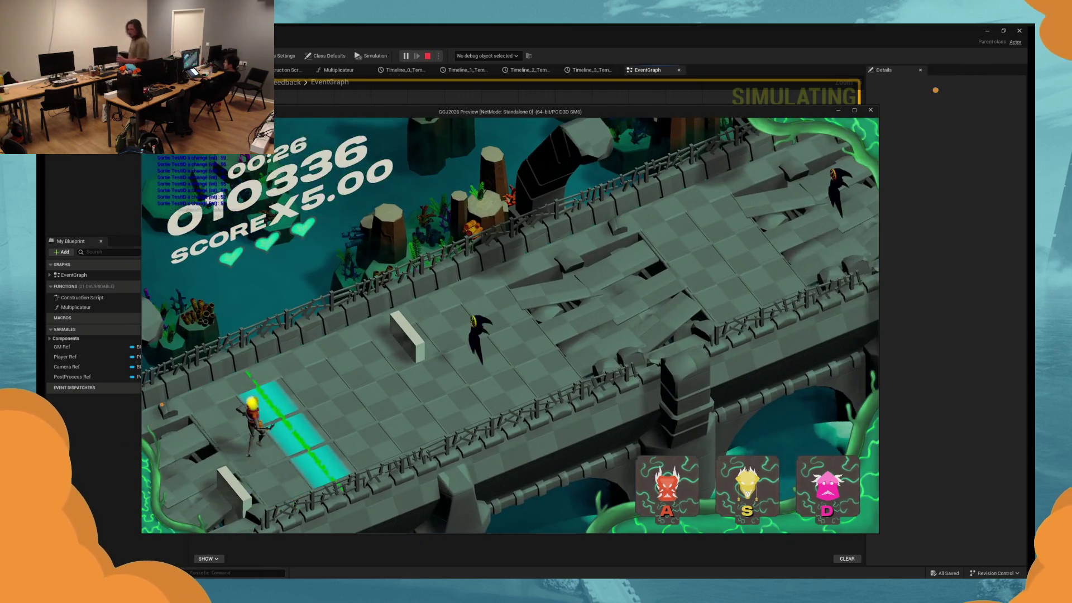
{"action": "key", "text": "s"}
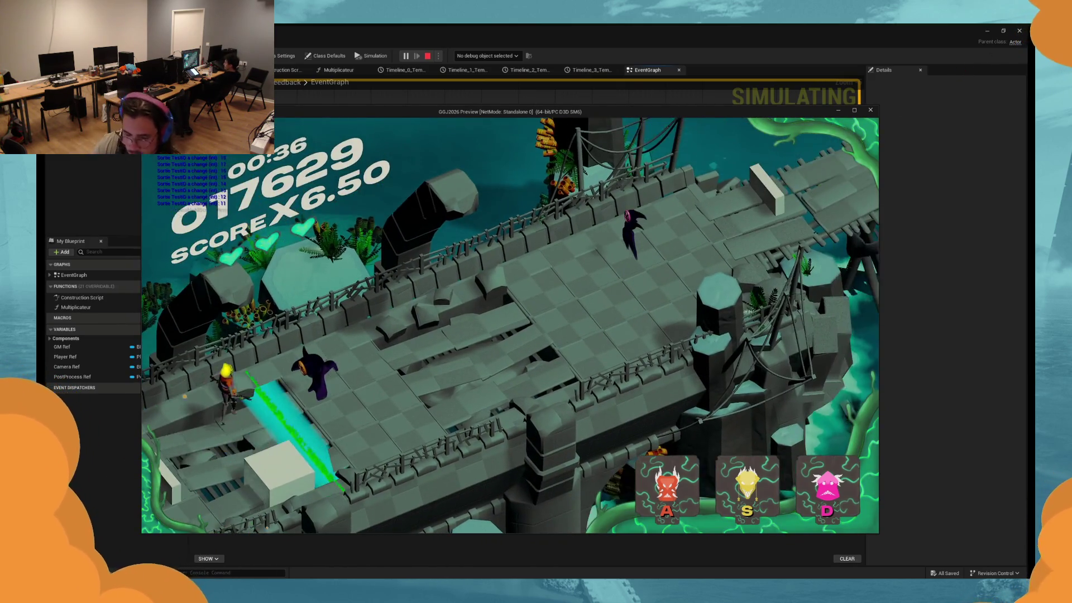
{"action": "key", "text": "s"}
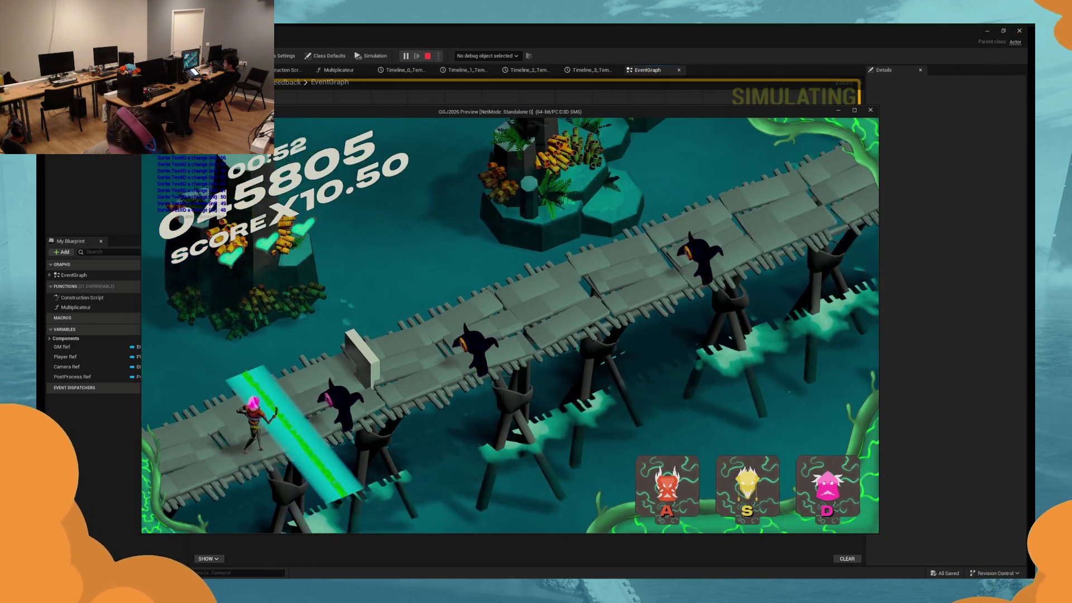
{"action": "key", "text": "a"}
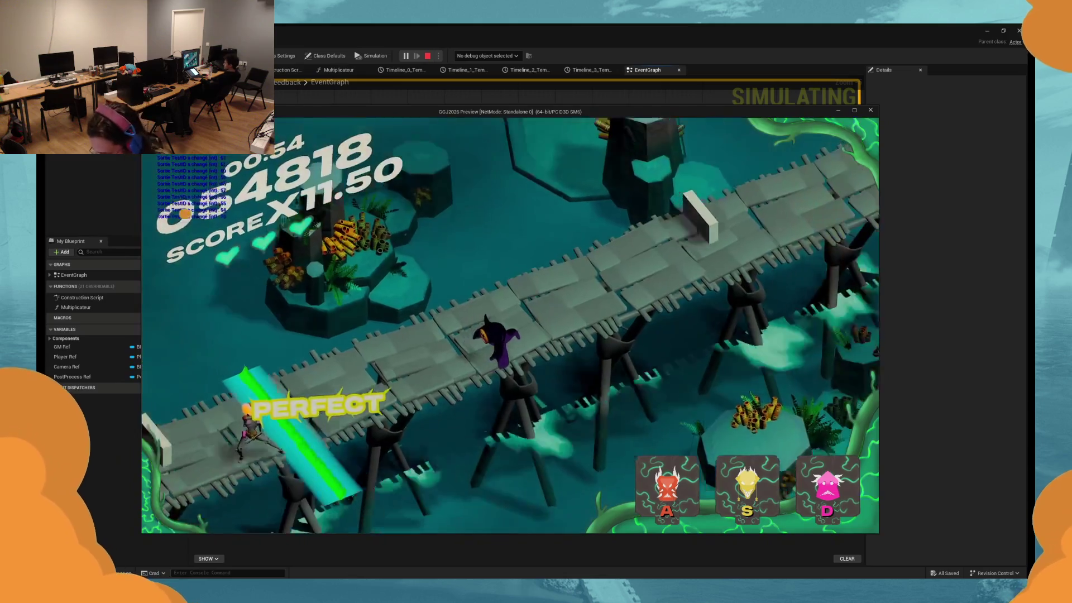
{"action": "key", "text": "a"}
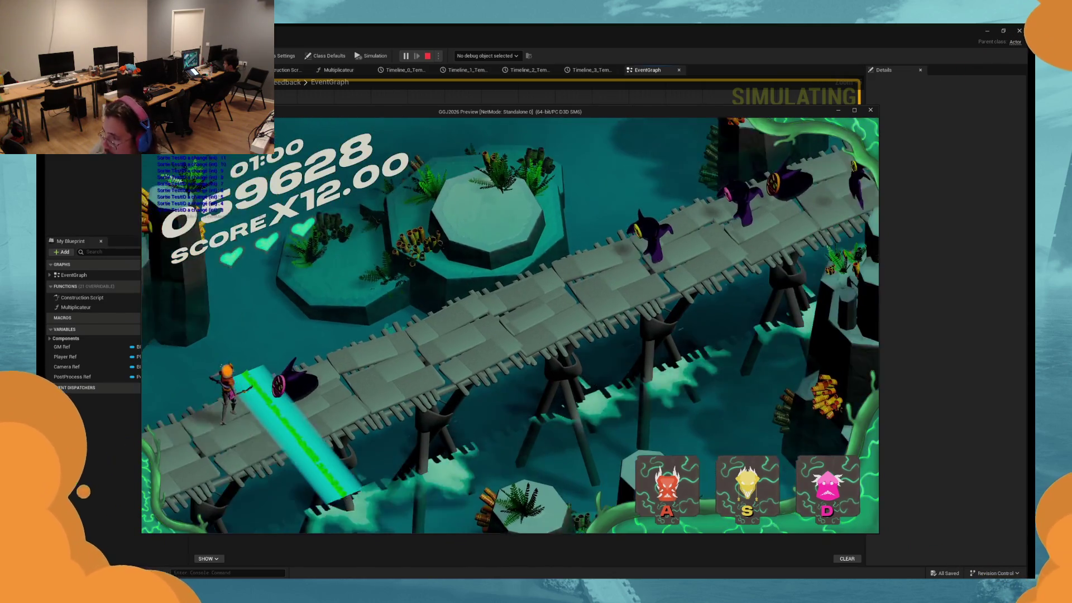
{"action": "key", "text": "d"}
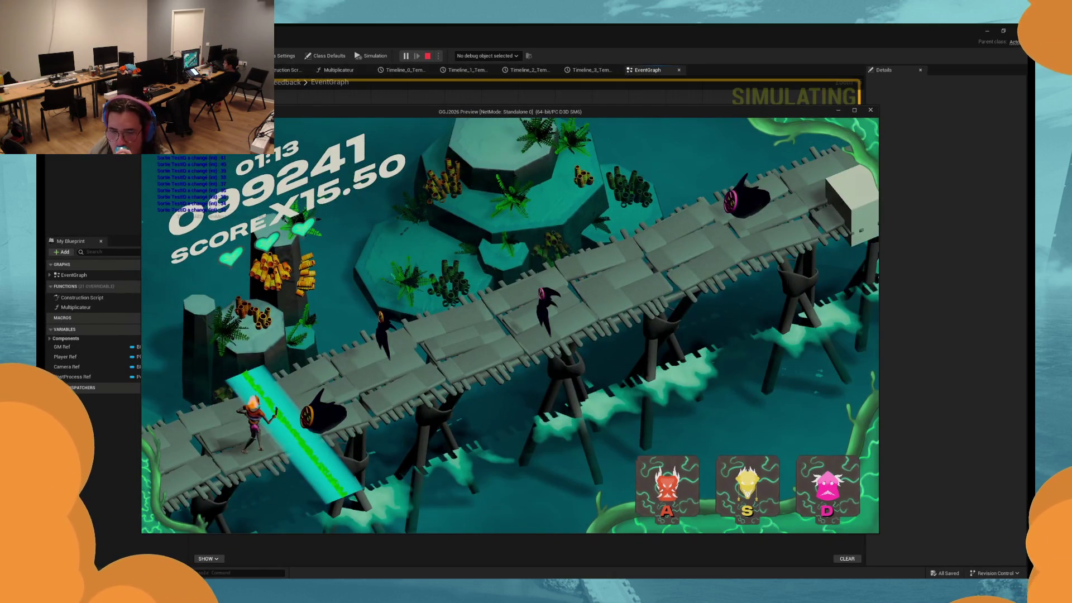
Clear the final enemy groups as the multiplier nears X20.50, then end the session.
{"action": "key", "text": "d"}
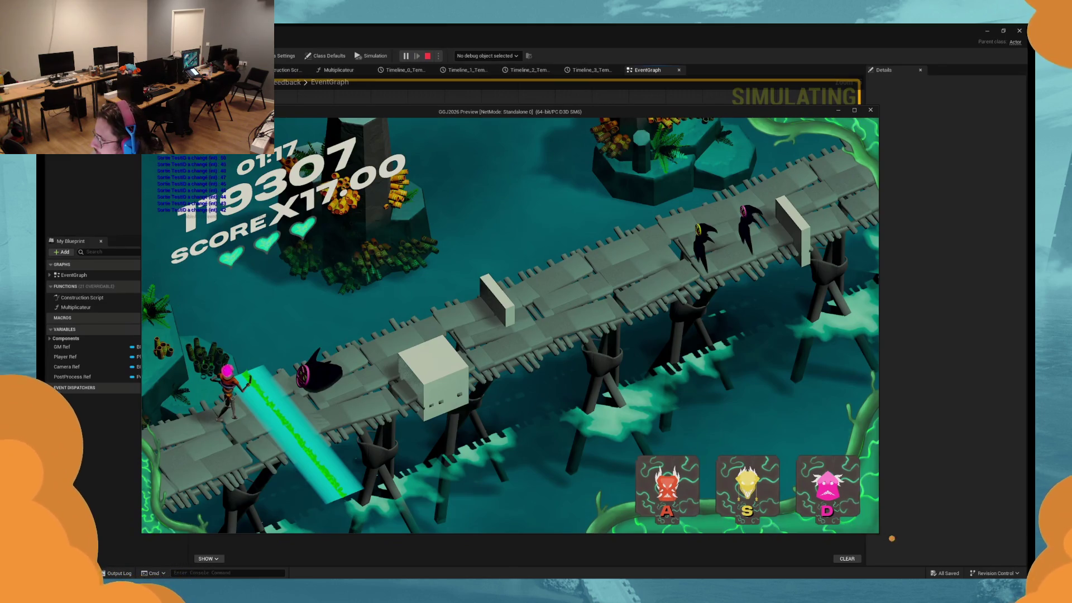
{"action": "key", "text": "d"}
{"action": "key", "text": "s"}
{"action": "key", "text": "d"}
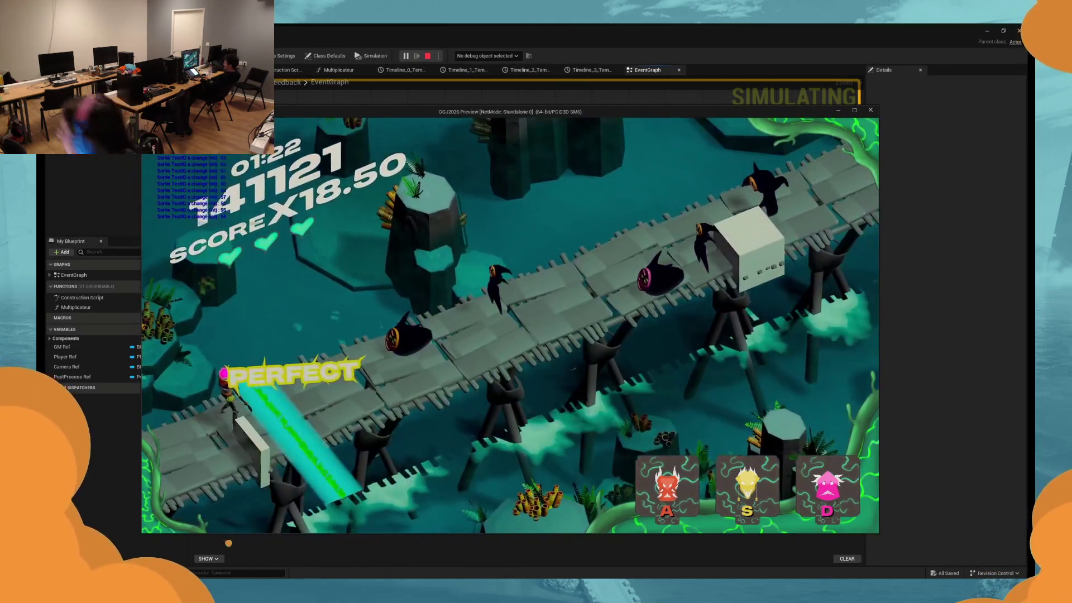
{"action": "key", "text": "a"}
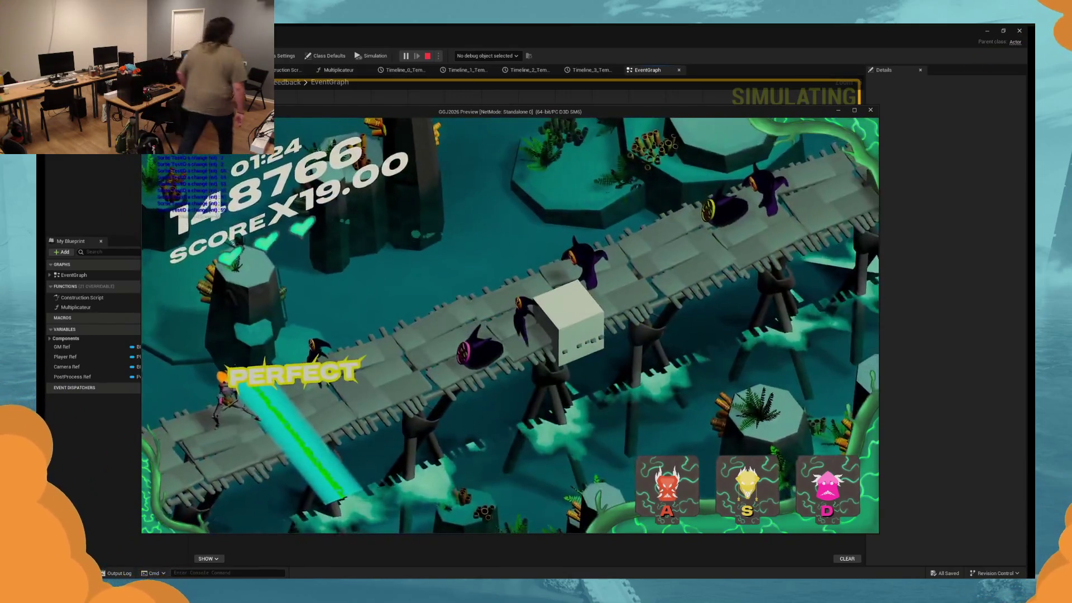
{"action": "key", "text": "a"}
{"action": "key", "text": "d"}
{"action": "key", "text": "a"}
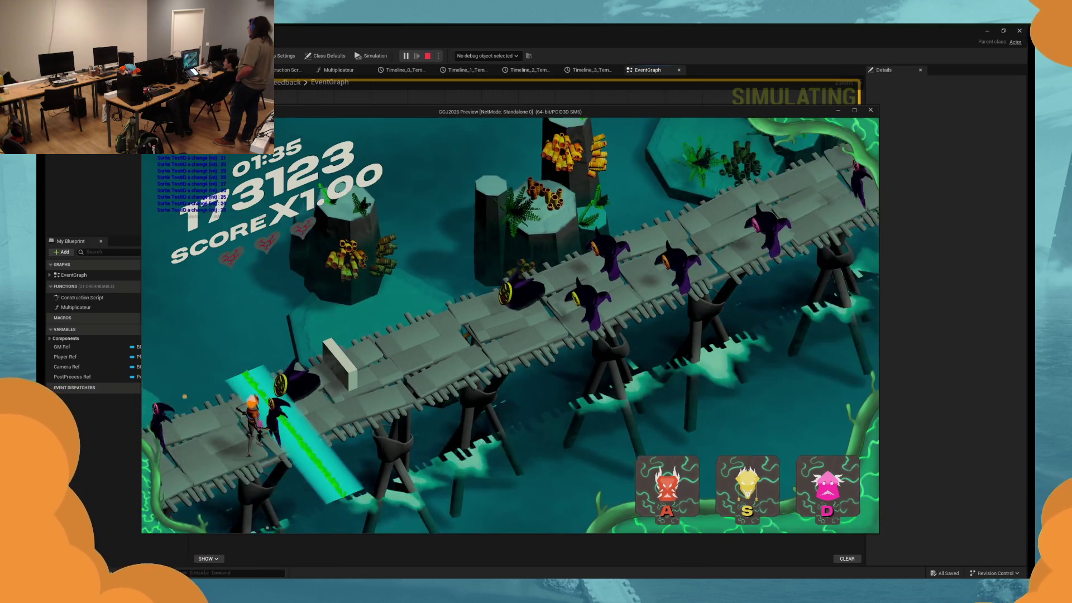
{"action": "key", "text": "Escape"}
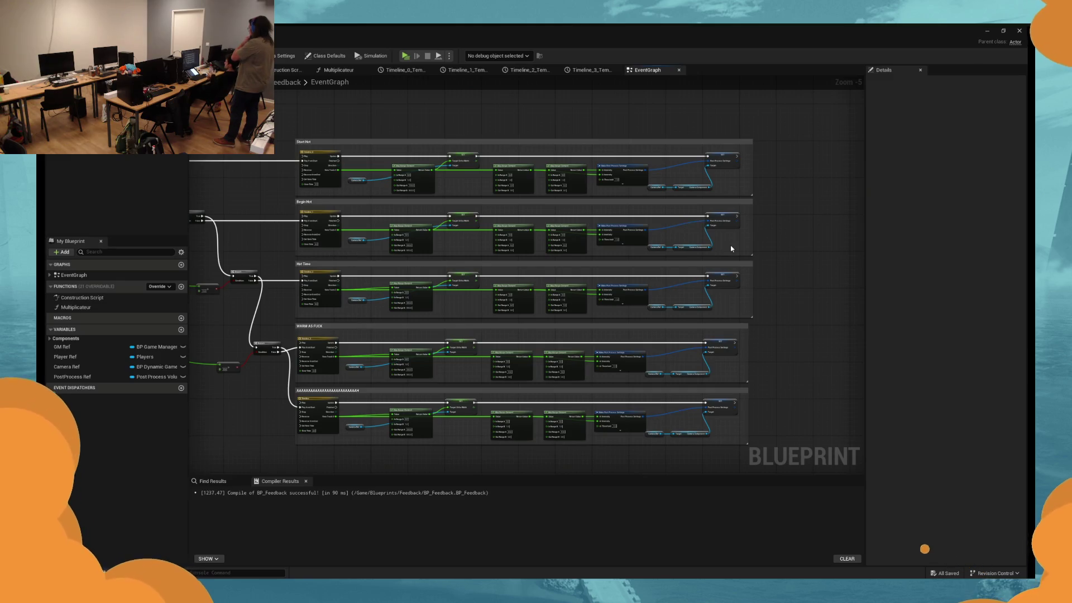
Pan the event graph, restore the Blueprint editor window, and move the level view above the bridge.
{"action": "mouse_move", "coordinate": [512, 427]}
{"action": "left_mouse_down"}
{"action": "mouse_move", "coordinate": [461, 438]}
{"action": "mouse_move", "coordinate": [470, 401]}
{"action": "left_mouse_up"}
{"action": "scroll", "coordinate": [479, 407], "scroll_direction": "up", "scroll_amount": 3}
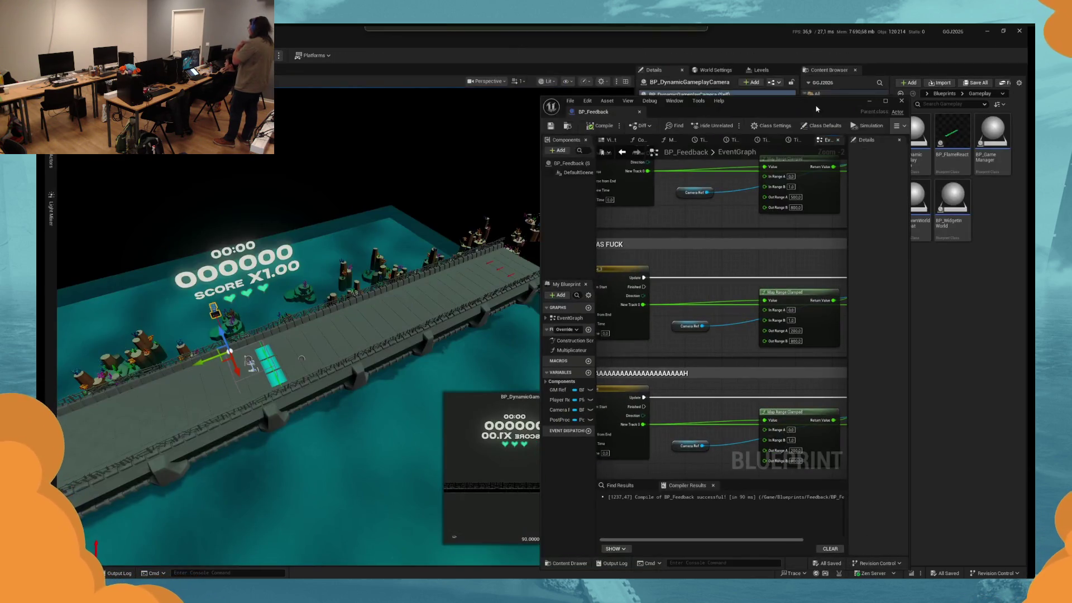
{"action": "double_click", "coordinate": [817, 108]}
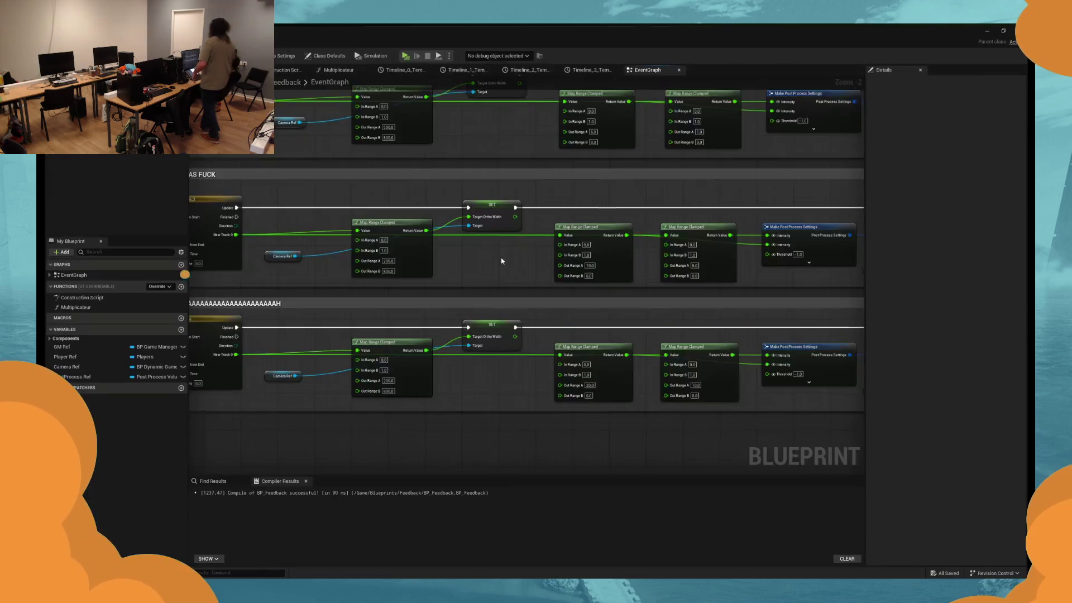
{"action": "key", "text": "super+Down"}
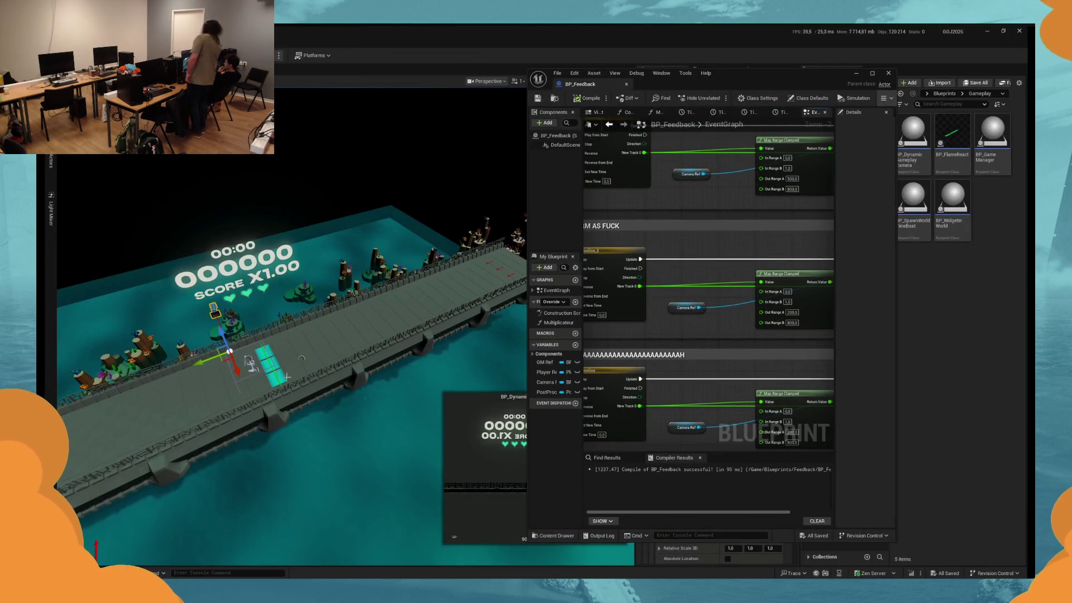
{"action": "left_click_drag", "start_coordinate": [287, 378], "coordinate": [277, 299]}
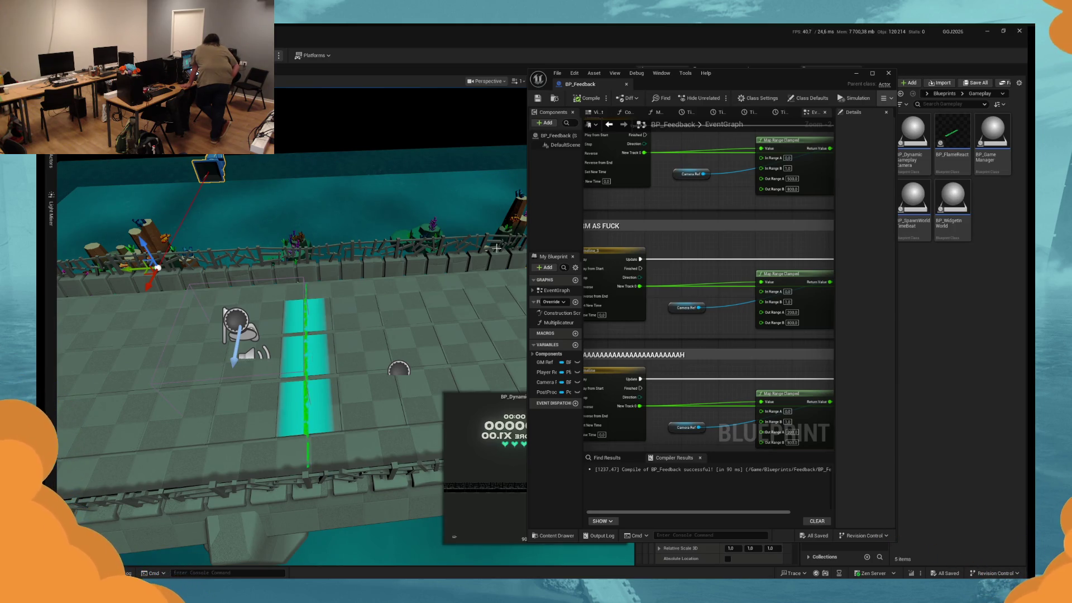
Maximize BP_Feedback with its timeline nodes in view and start a new play test.
{"action": "mouse_move", "coordinate": [789, 76]}
{"action": "left_mouse_down"}
{"action": "mouse_move", "coordinate": [759, 89]}
{"action": "mouse_move", "coordinate": [806, 85]}
{"action": "left_mouse_up"}
{"action": "double_click", "coordinate": [809, 88]}
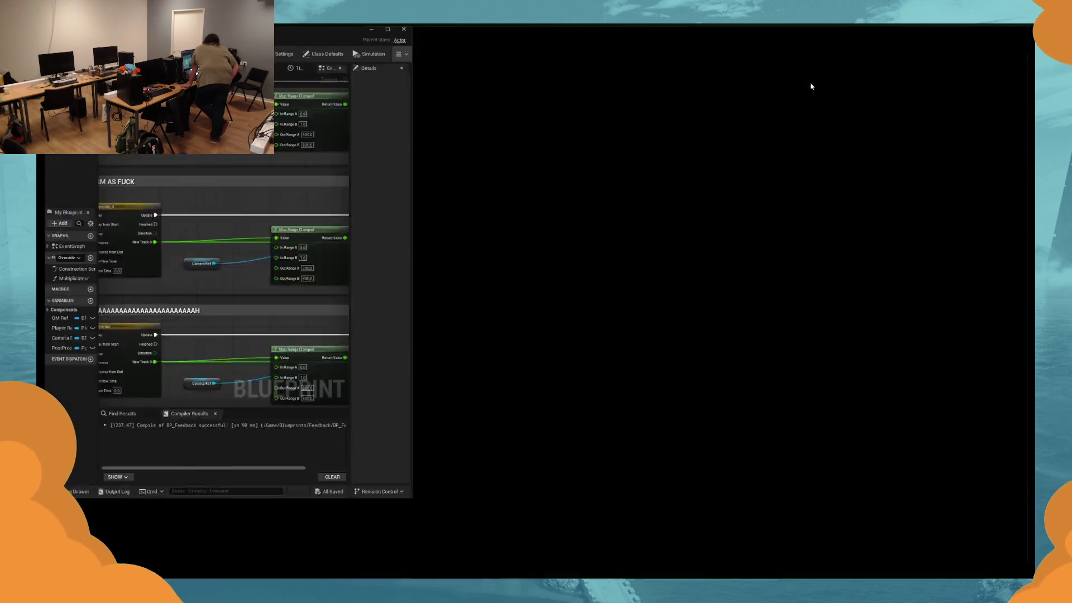
{"action": "left_click_drag", "start_coordinate": [597, 131], "coordinate": [643, 173]}
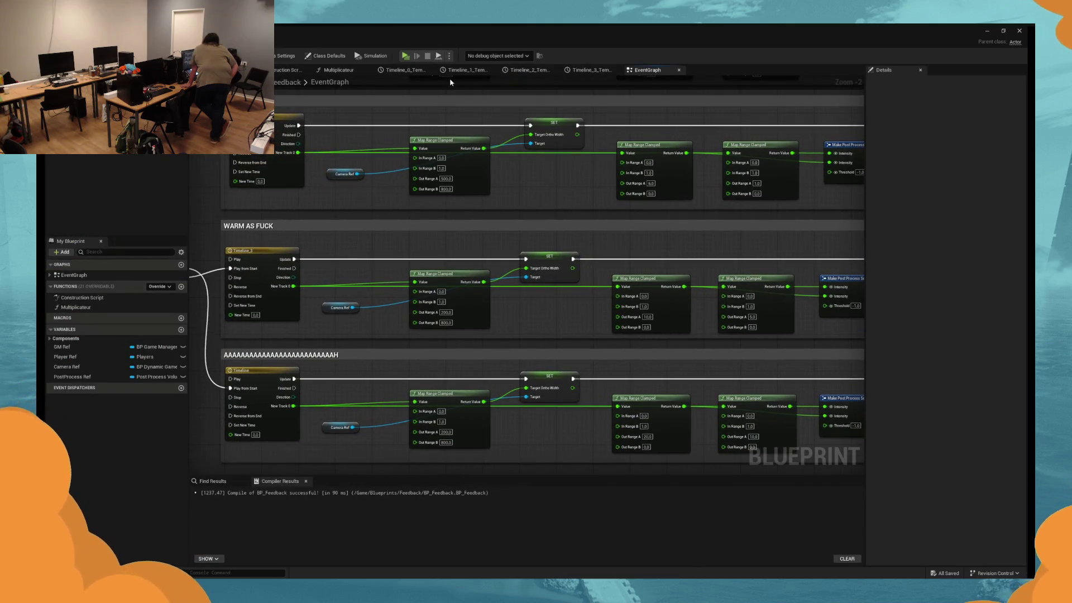
{"action": "left_click", "coordinate": [405, 56]}
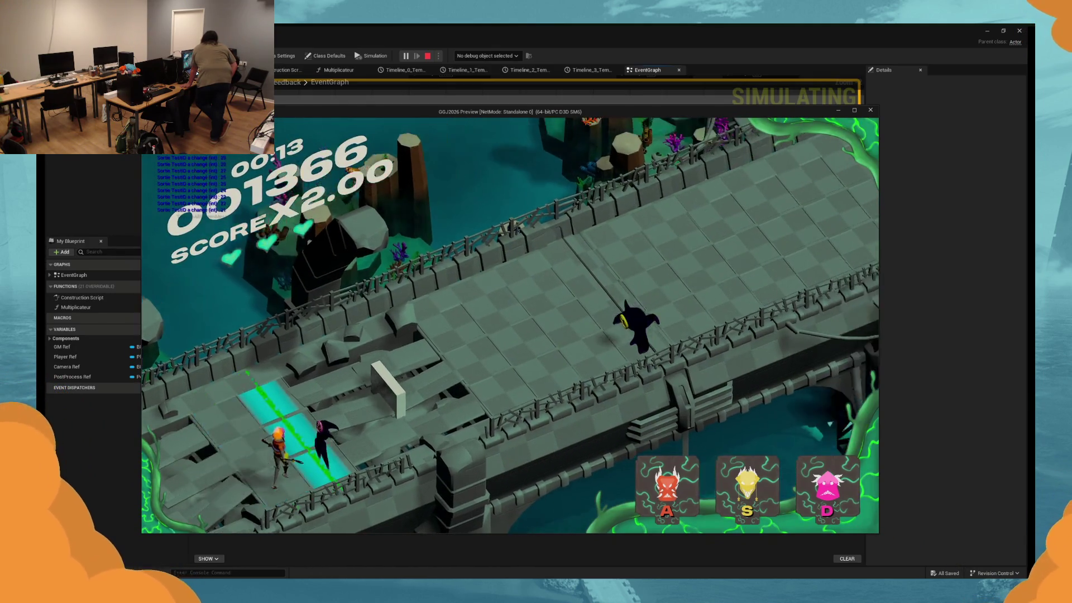
Play the opening of the level, landing PERFECT hits with the D, A and S keys.
{"action": "key", "text": "d"}
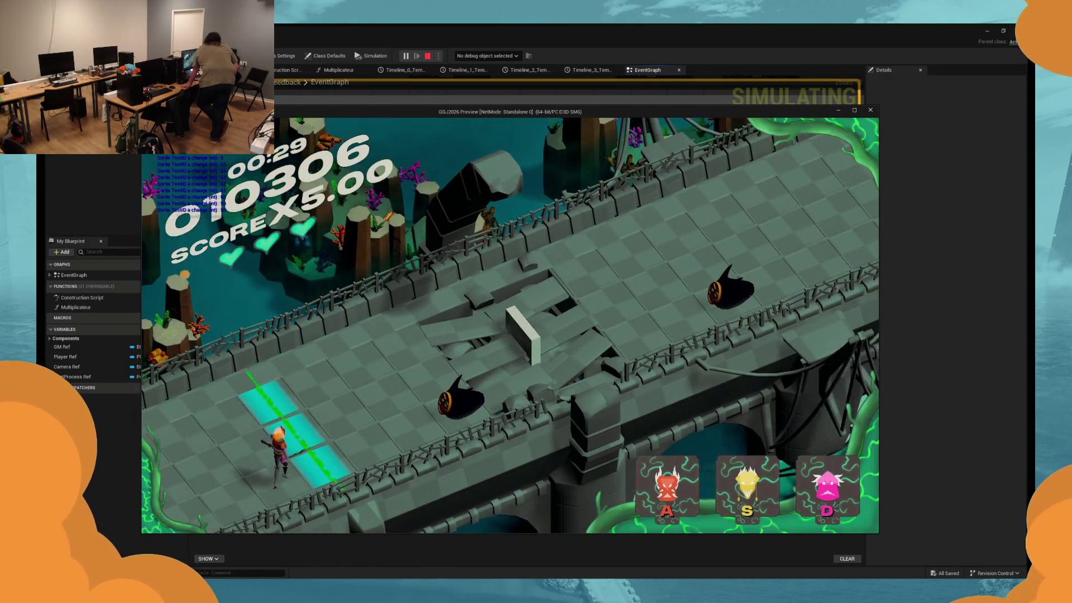
{"action": "key", "text": "a"}
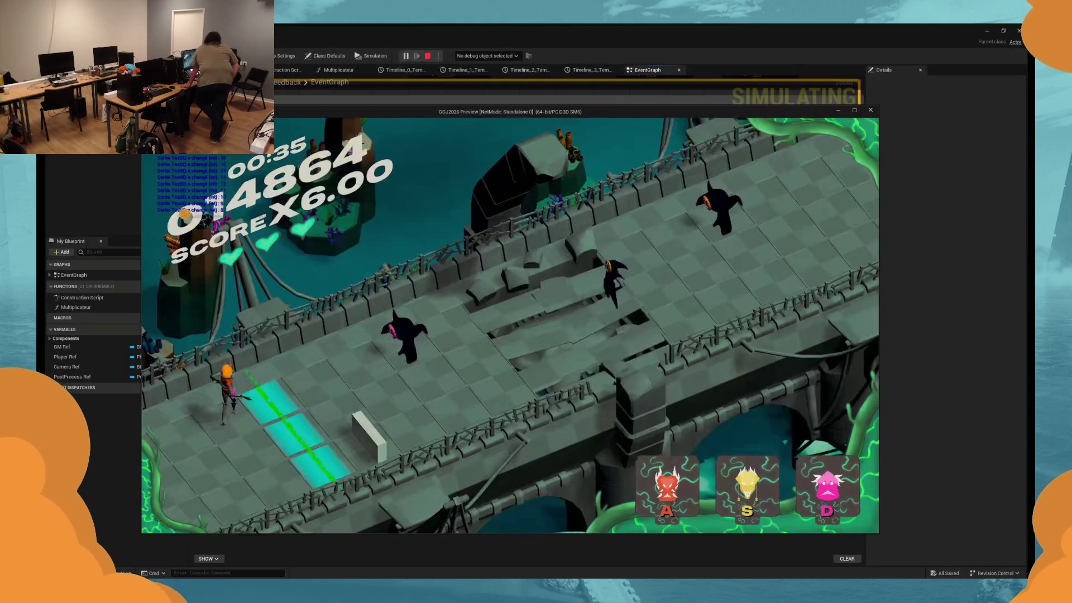
{"action": "key", "text": "d"}
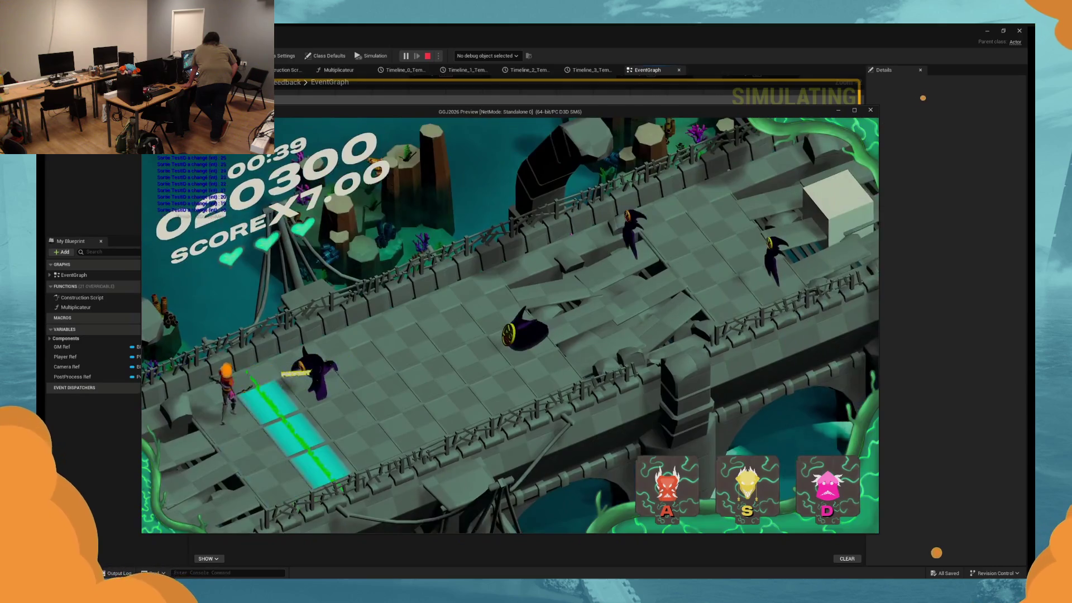
{"action": "key", "text": "a"}
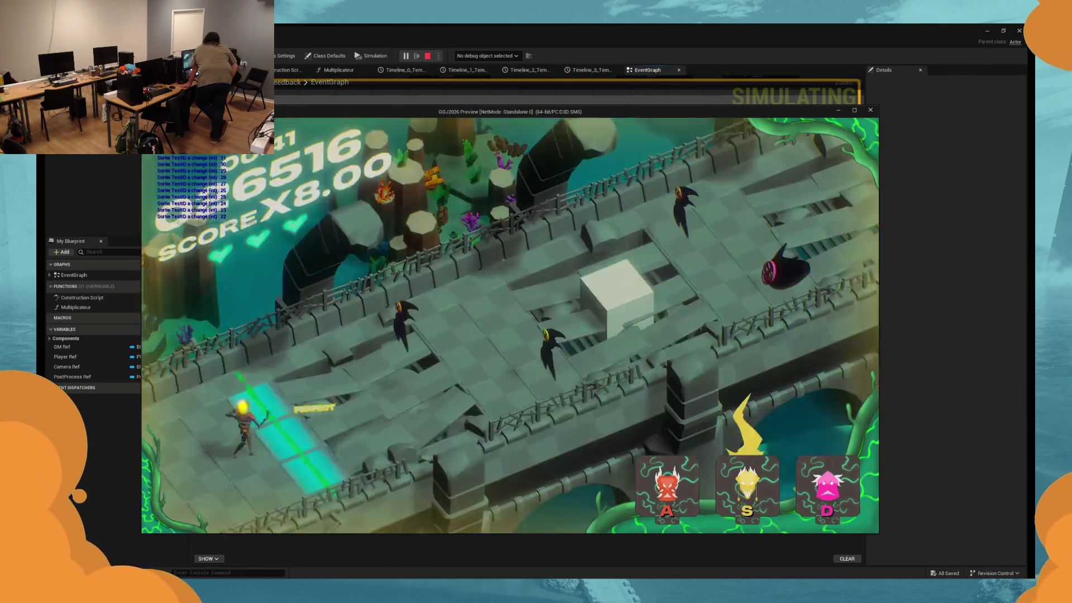
{"action": "key", "text": "a"}
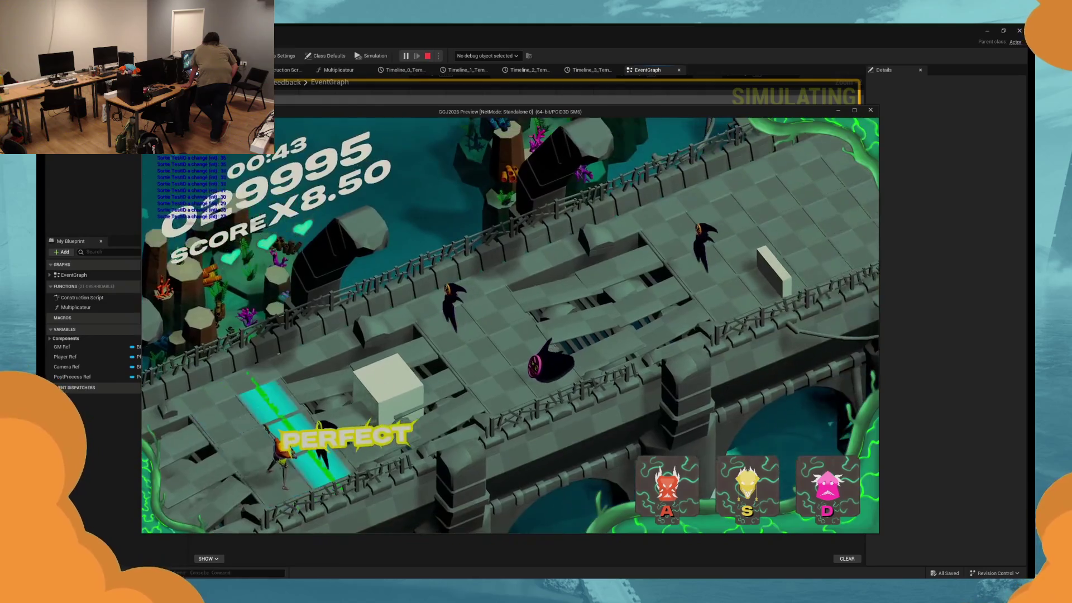
{"action": "key", "text": "a"}
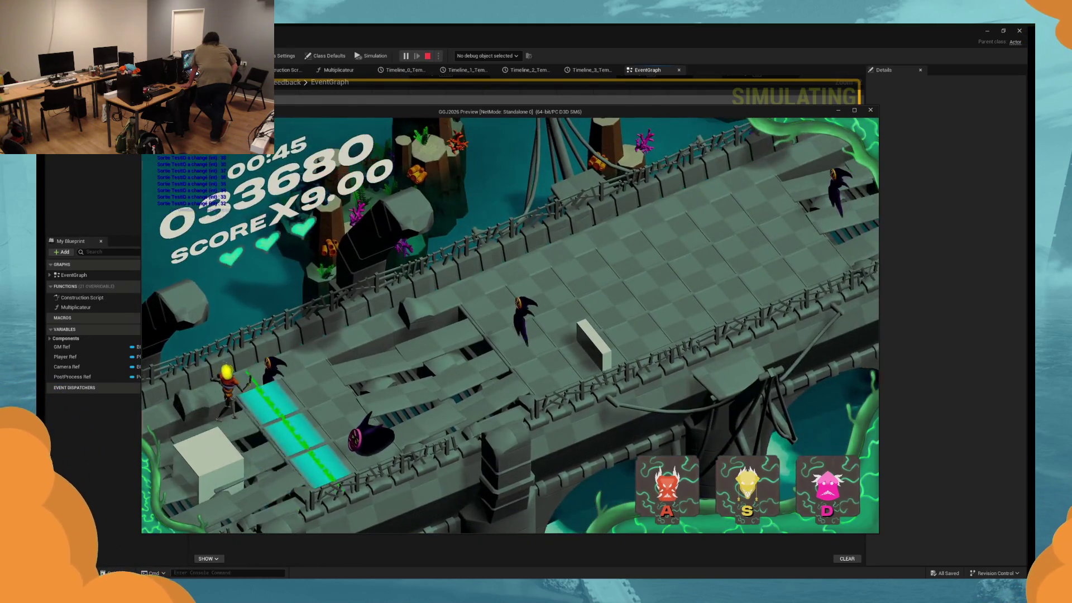
{"action": "key", "text": "d"}
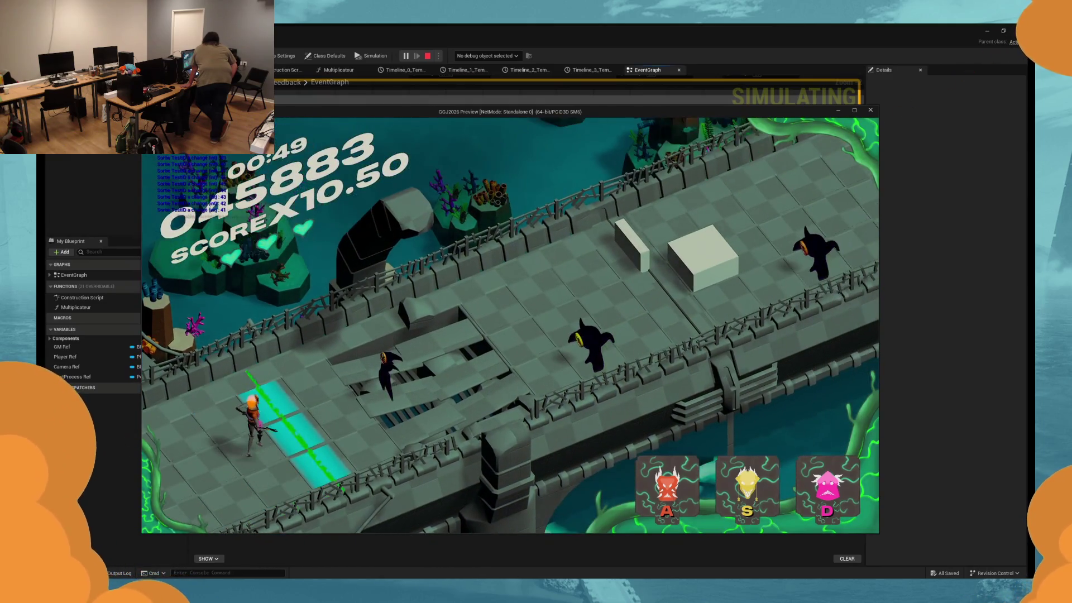
{"action": "key", "text": "a"}
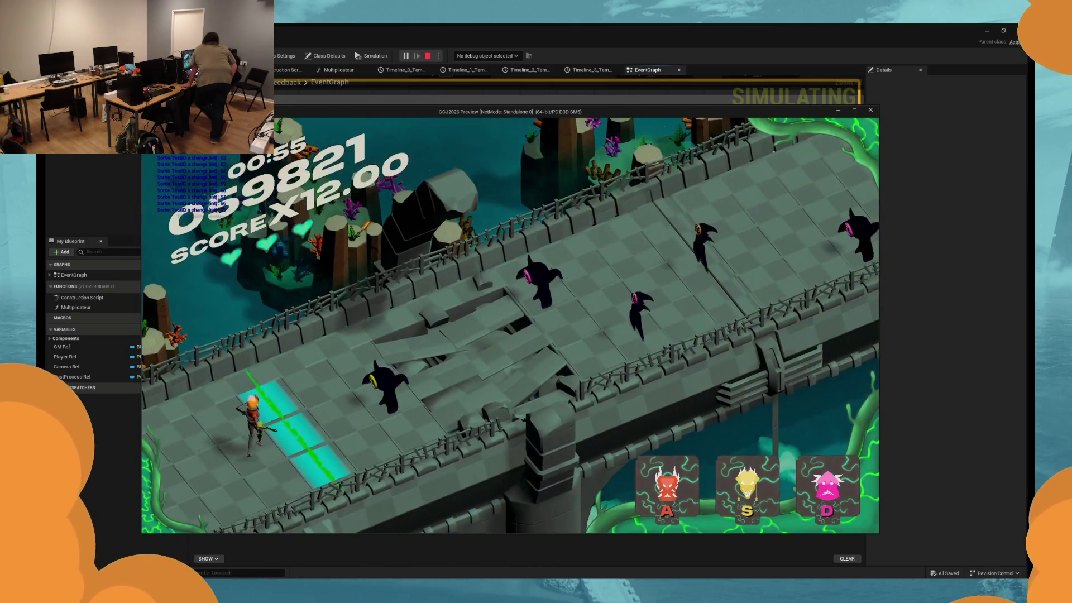
{"action": "key", "text": "s"}
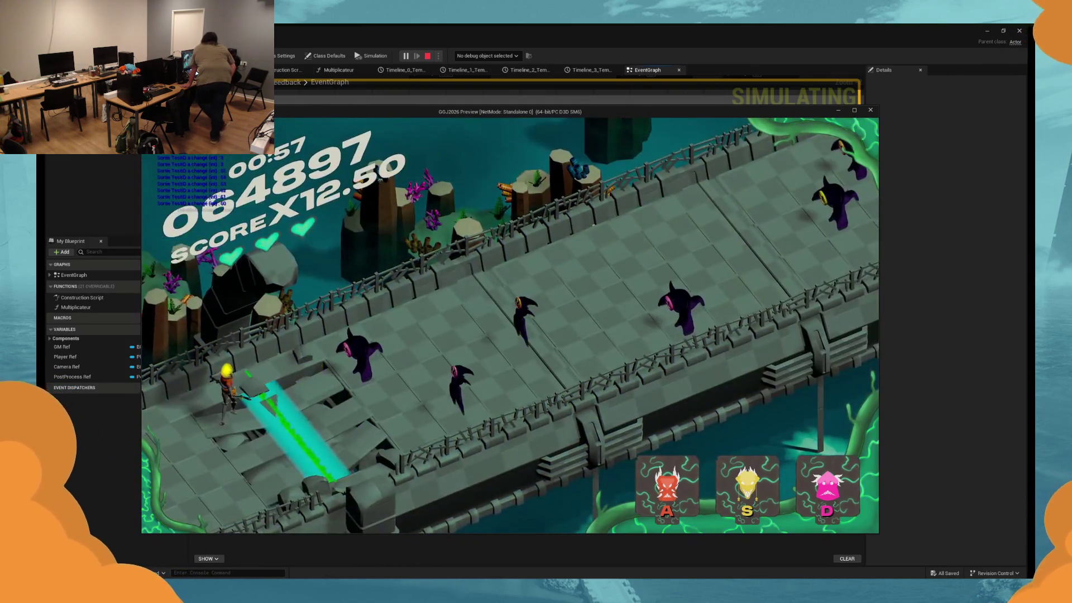
{"action": "key", "text": "d"}
{"action": "key", "text": "d"}
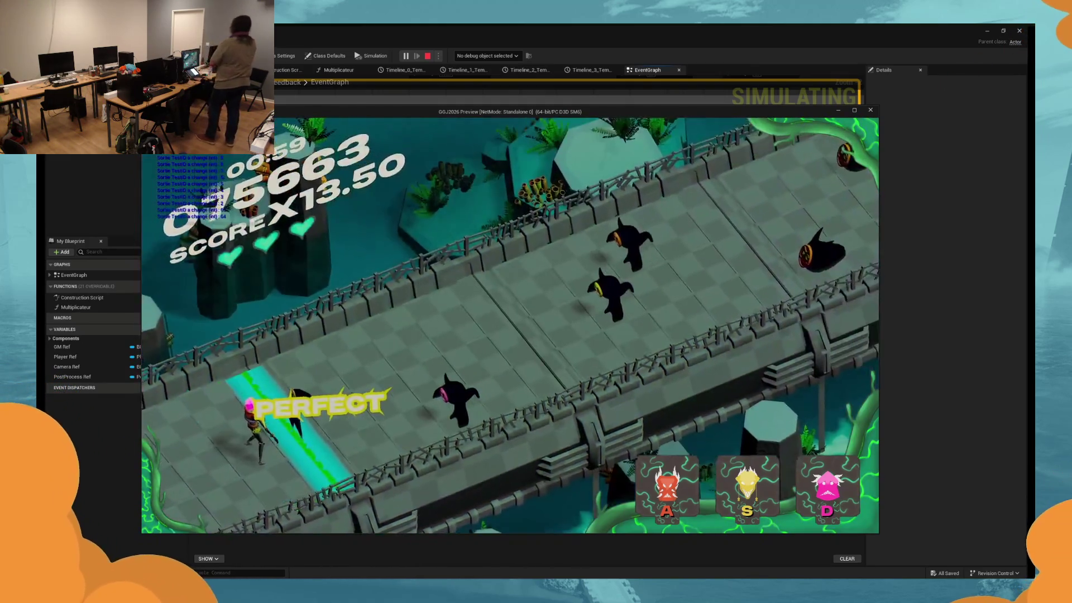
{"action": "key", "text": "d"}
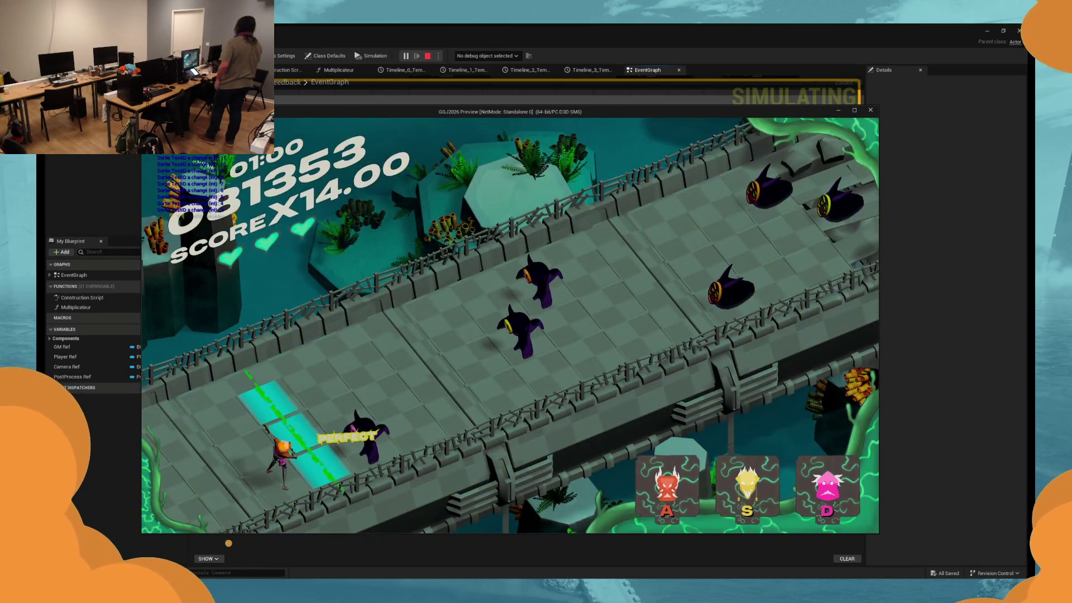
Keep striking enemies to raise the multiplier, then stop the session at 128097 points.
{"action": "key", "text": "s"}
{"action": "key", "text": "s"}
{"action": "key", "text": "s"}
{"action": "key", "text": "a"}
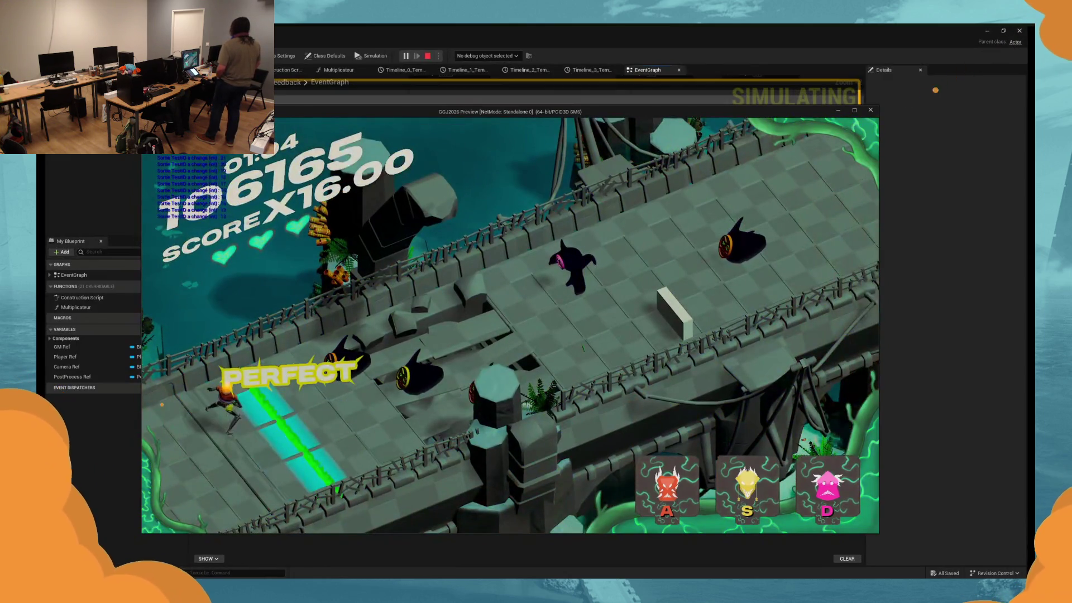
{"action": "key", "text": "a"}
{"action": "key", "text": "s"}
{"action": "key", "text": "a"}
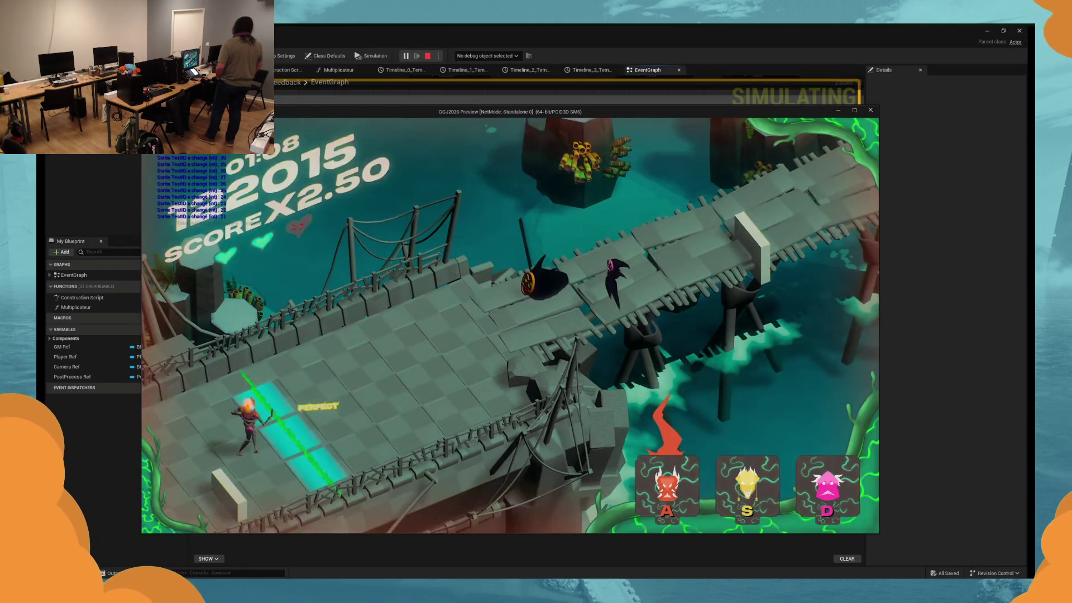
{"action": "key", "text": "a"}
{"action": "key", "text": "d"}
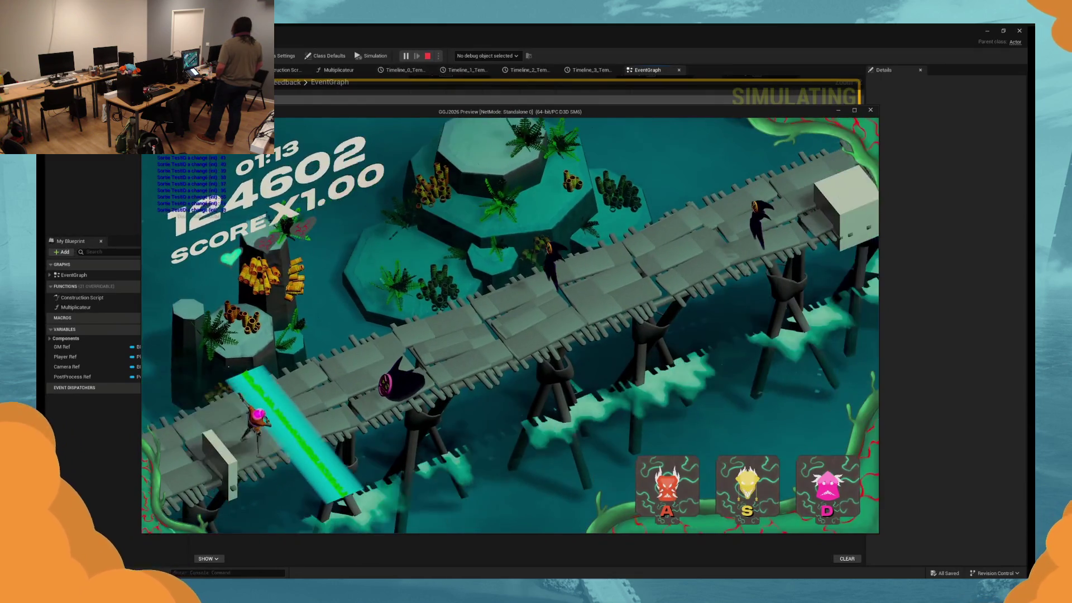
{"action": "key", "text": "d"}
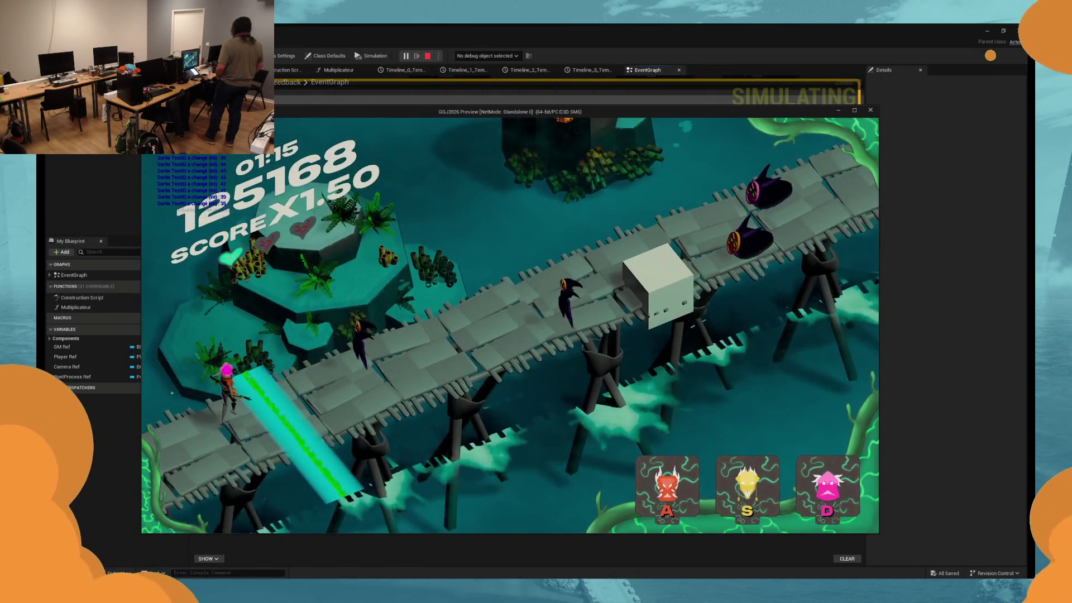
{"action": "key", "text": "a"}
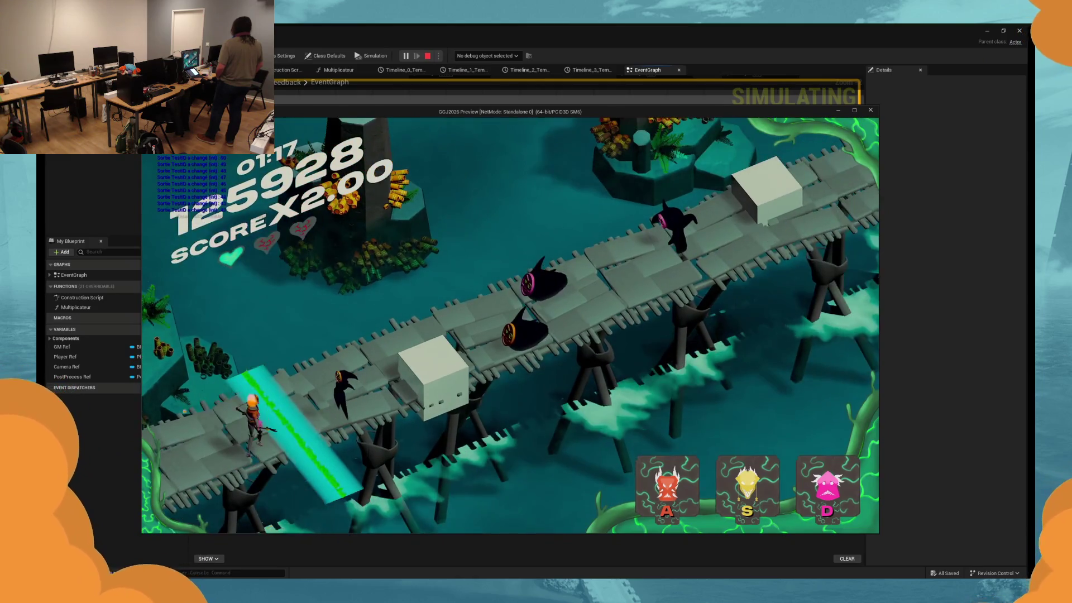
{"action": "key", "text": "a"}
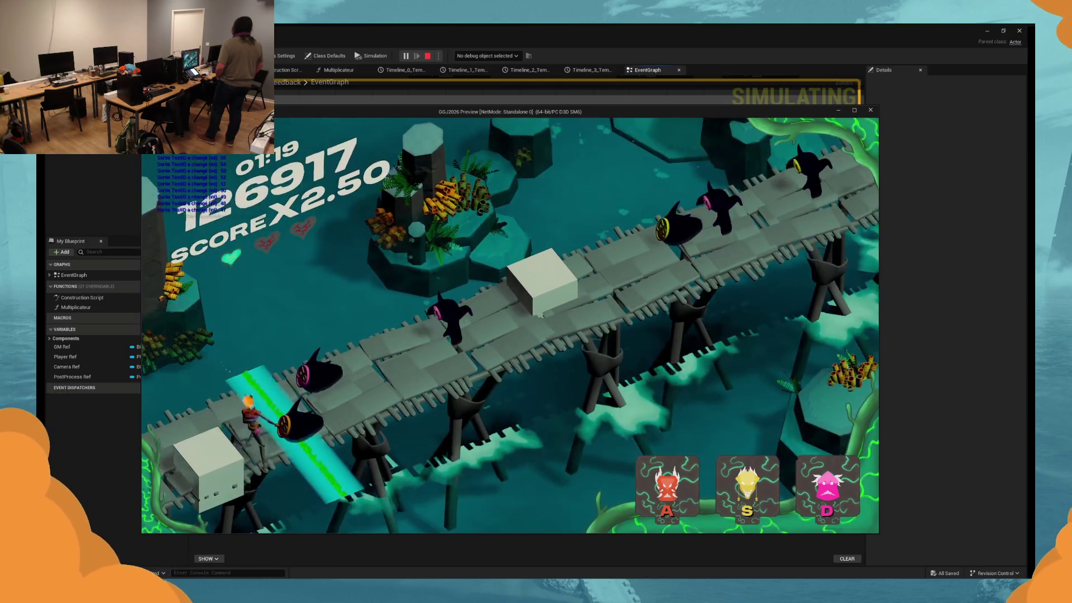
{"action": "key", "text": "a"}
{"action": "key", "text": "s"}
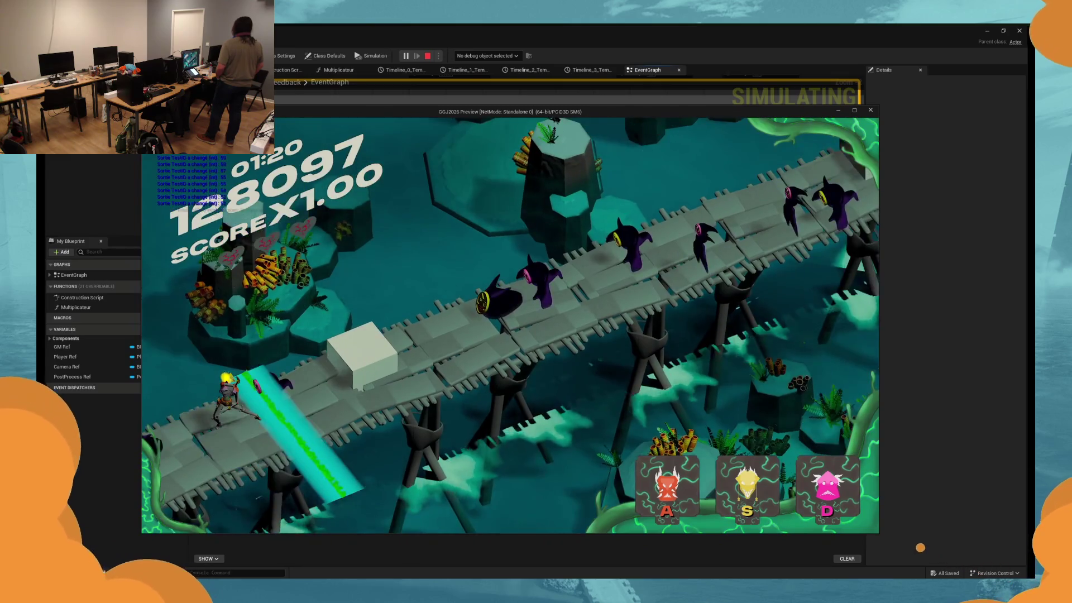
{"action": "key", "text": "Escape"}
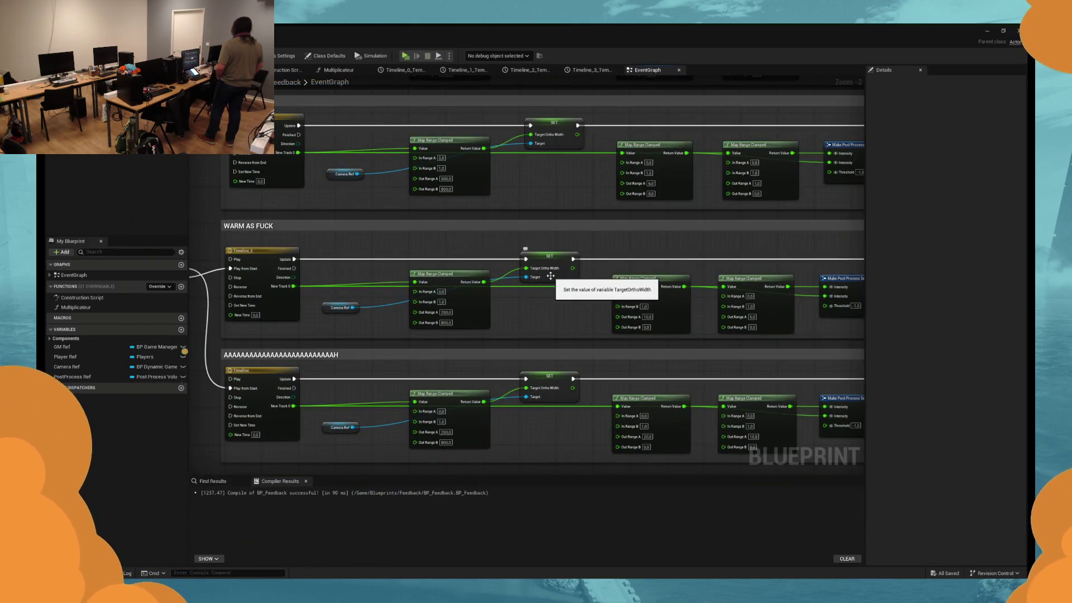
Review all EventGraph rows, run and stop a quick Alt+P play test, then launch another.
{"action": "scroll", "coordinate": [582, 205], "scroll_direction": "down", "scroll_amount": 1}
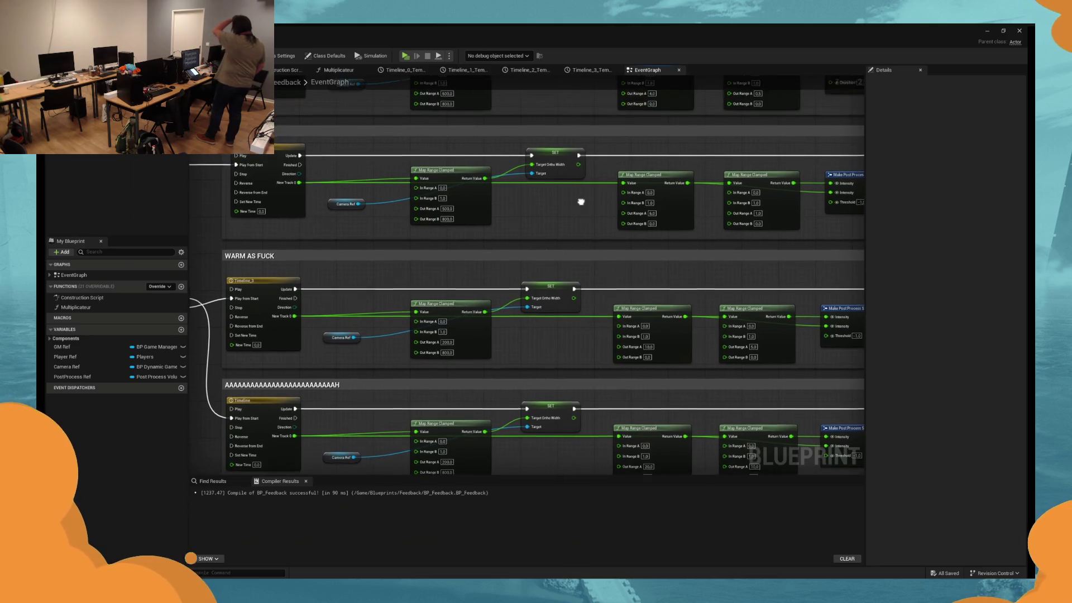
{"action": "scroll", "coordinate": [582, 205], "scroll_direction": "down", "scroll_amount": 3}
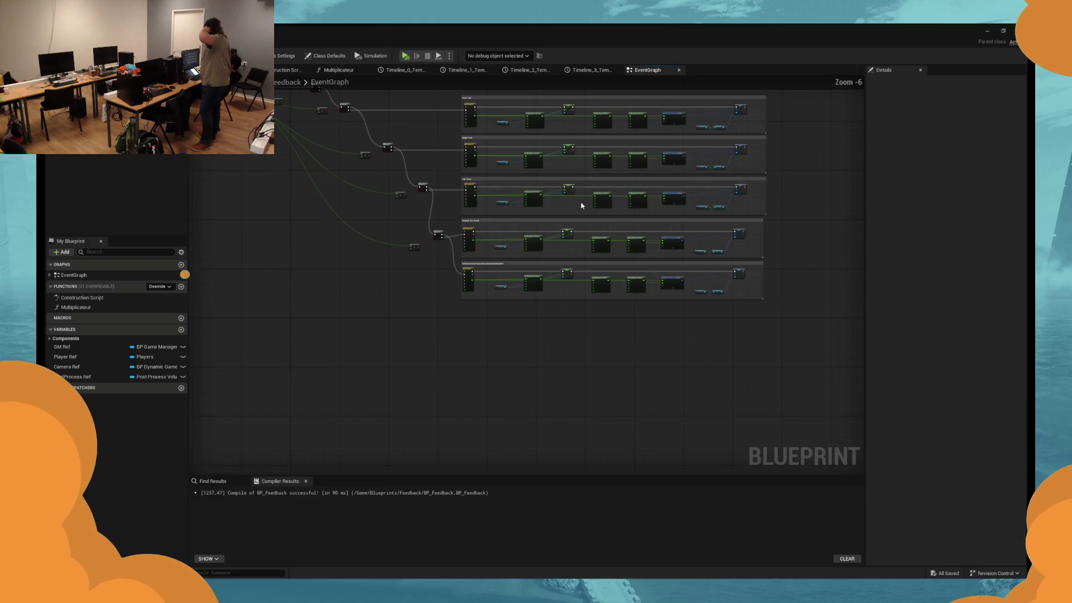
{"action": "scroll", "coordinate": [581, 205], "scroll_direction": "up", "scroll_amount": 2}
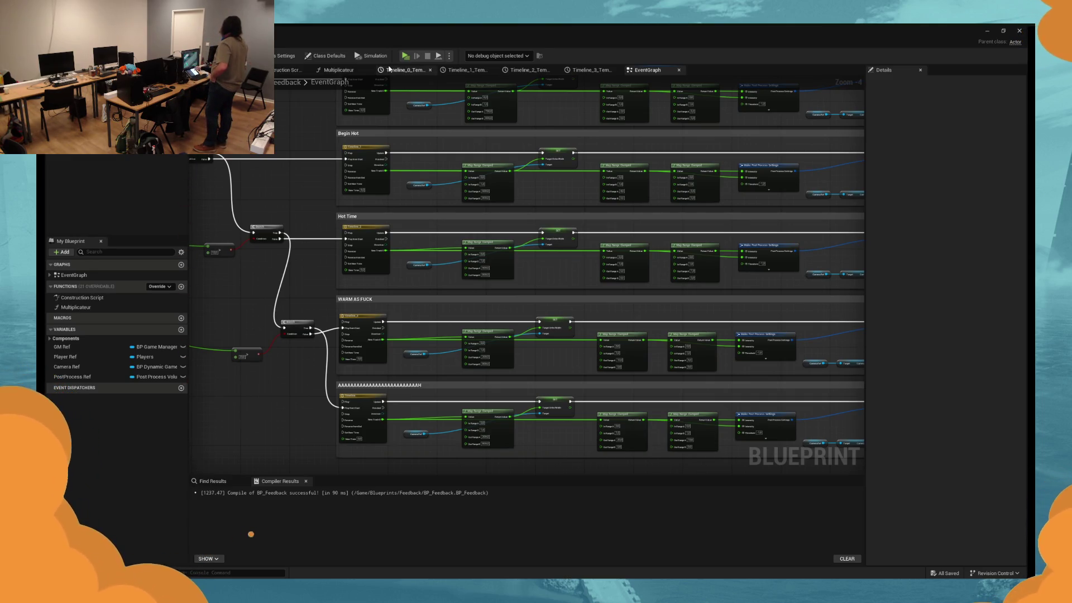
{"action": "key", "text": "alt+p"}
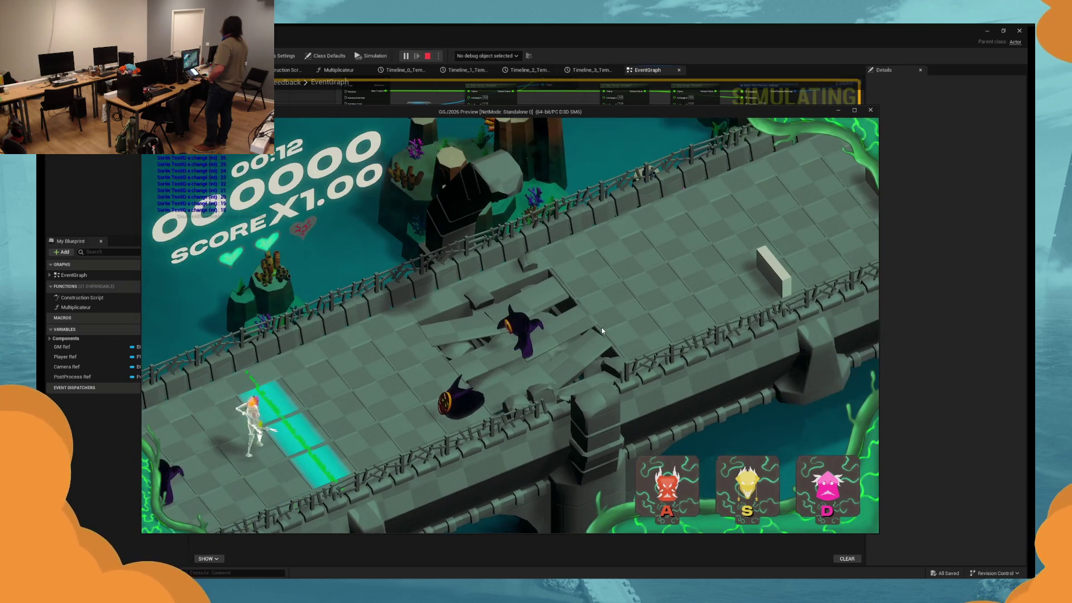
{"action": "key", "text": "Escape"}
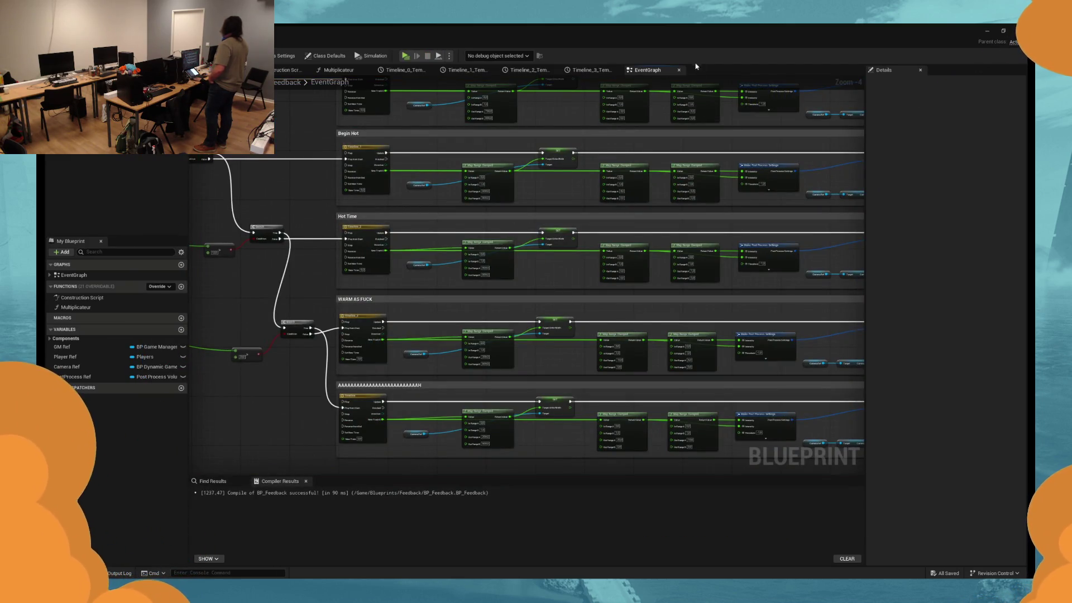
{"action": "left_click", "coordinate": [406, 56]}
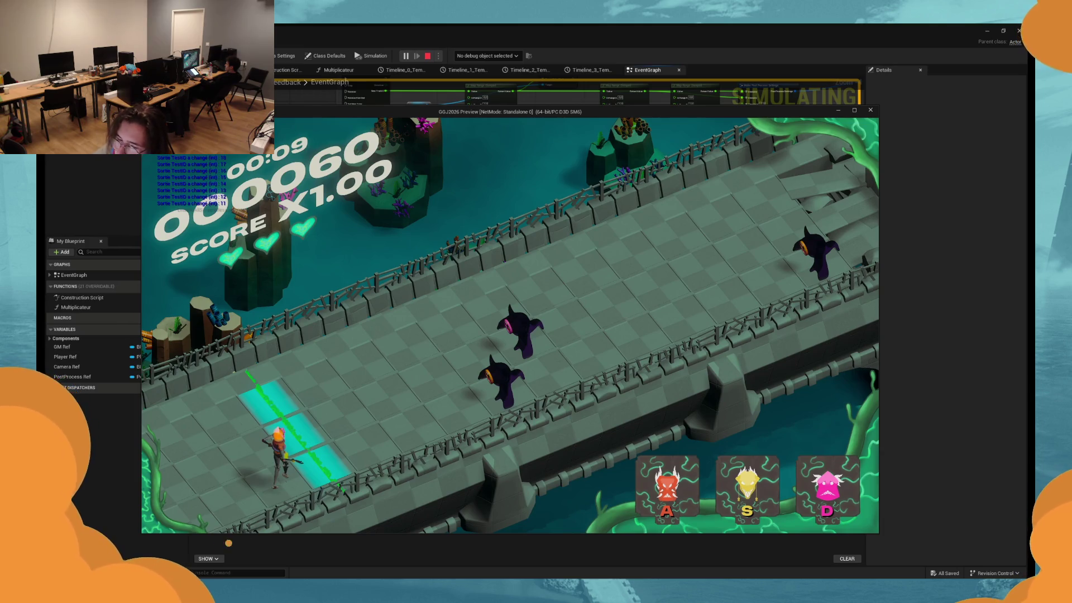
Play with A, S and D hits peaking at X16.00, then stop at 106246 points.
{"action": "key", "text": "a"}
{"action": "key", "text": "d"}
{"action": "key", "text": "a"}
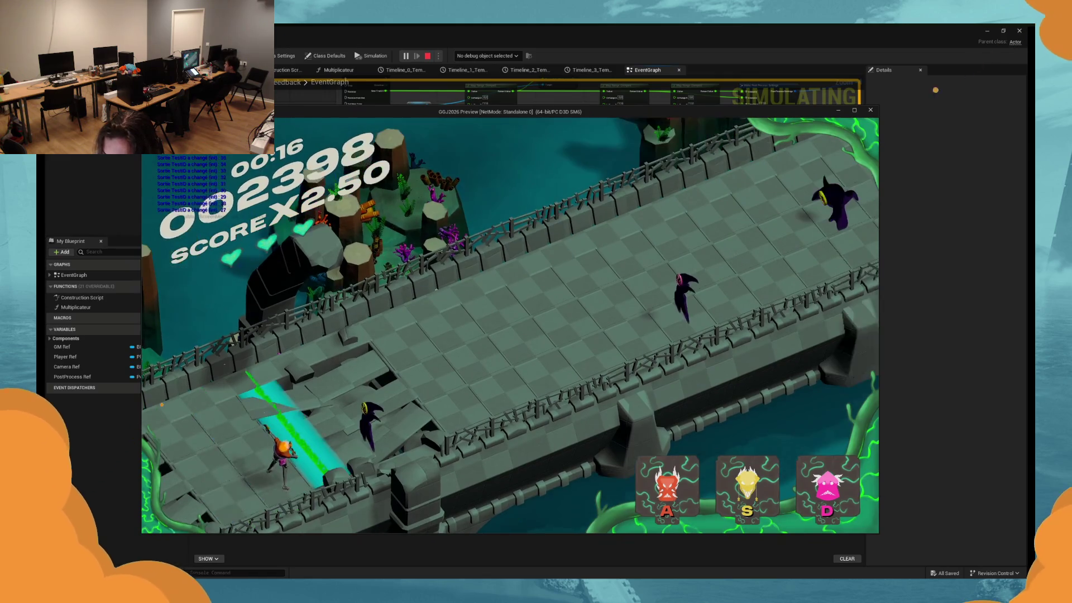
{"action": "key", "text": "s"}
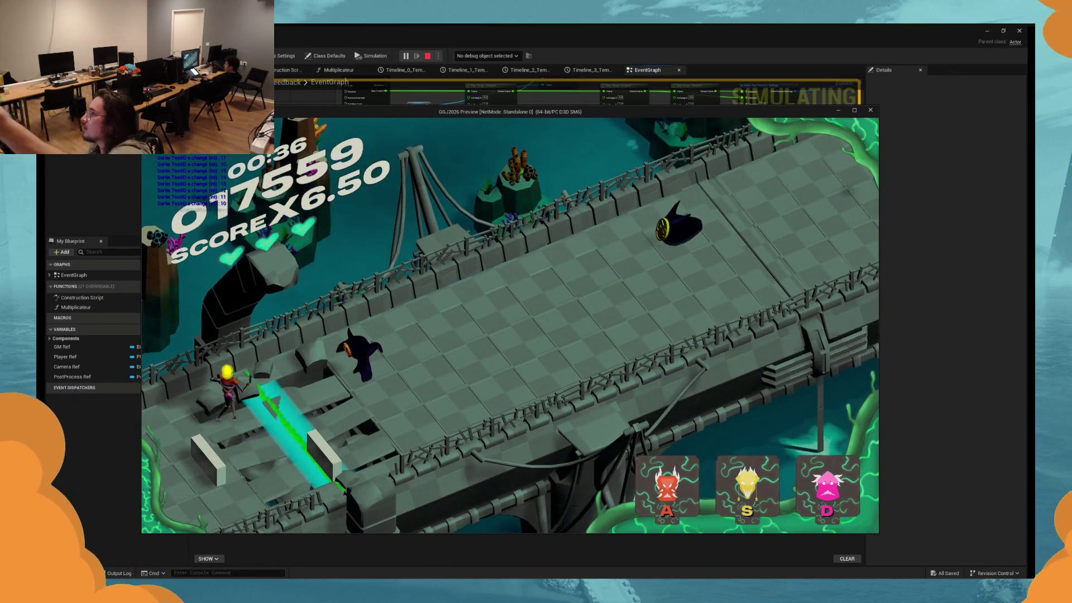
{"action": "key", "text": "s"}
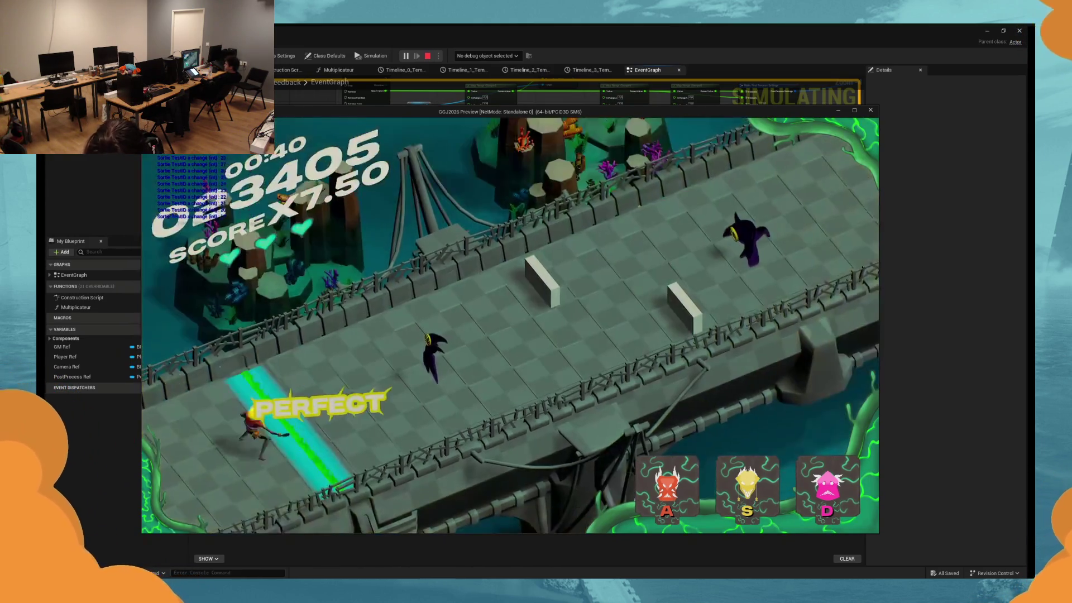
{"action": "key", "text": "s"}
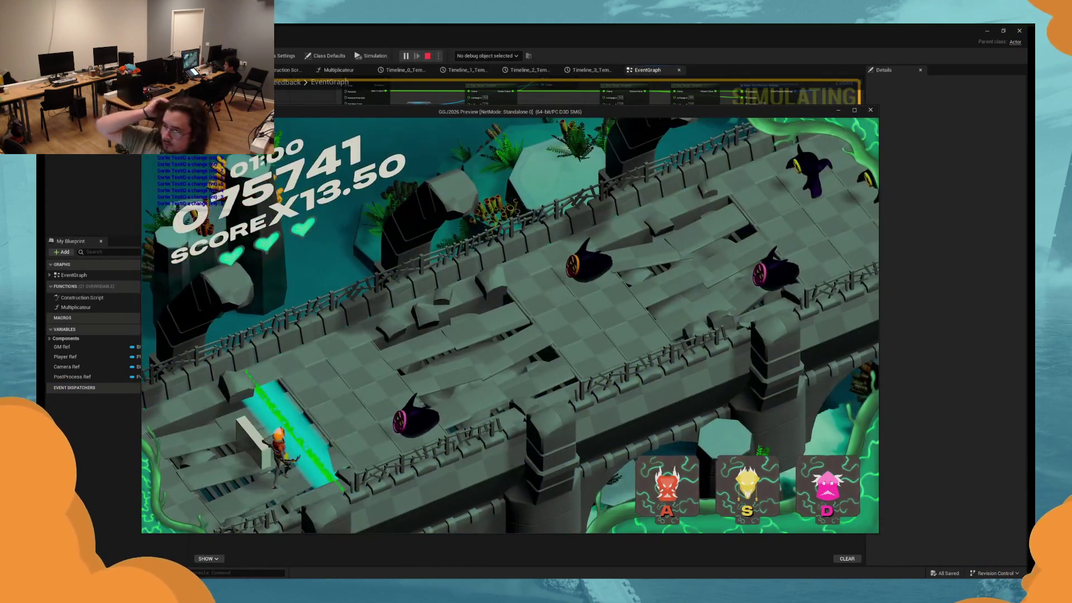
{"action": "key", "text": "d"}
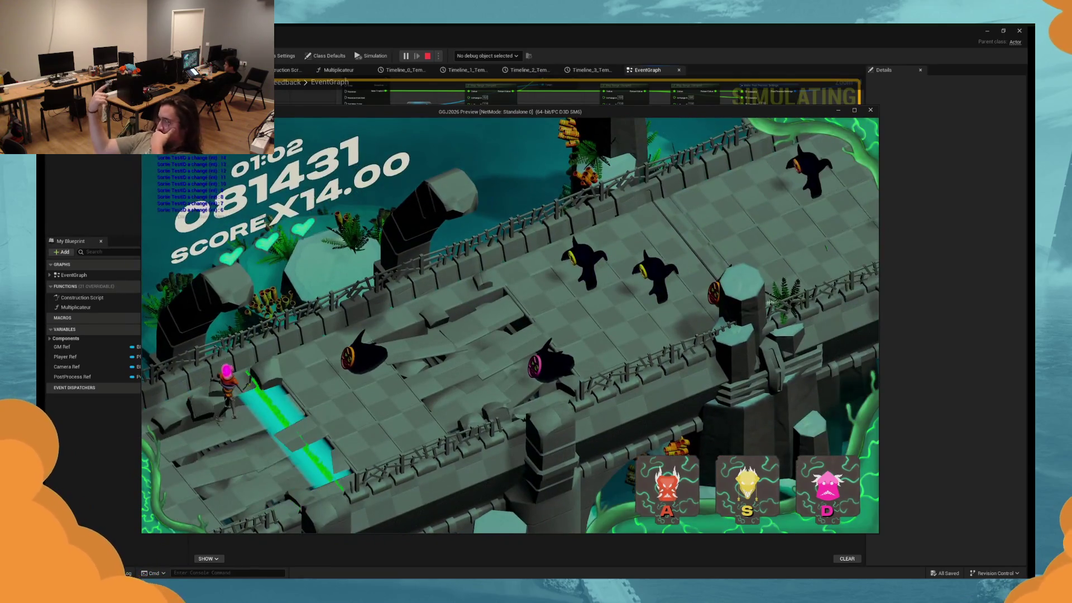
{"action": "key", "text": "a"}
{"action": "key", "text": "d"}
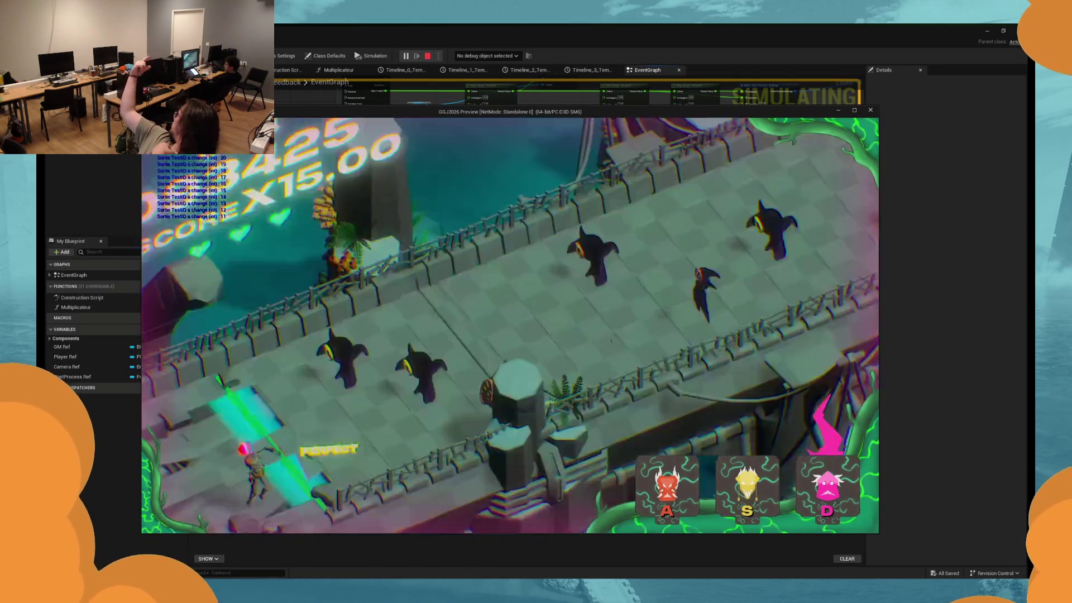
{"action": "key", "text": "s"}
{"action": "key", "text": "s"}
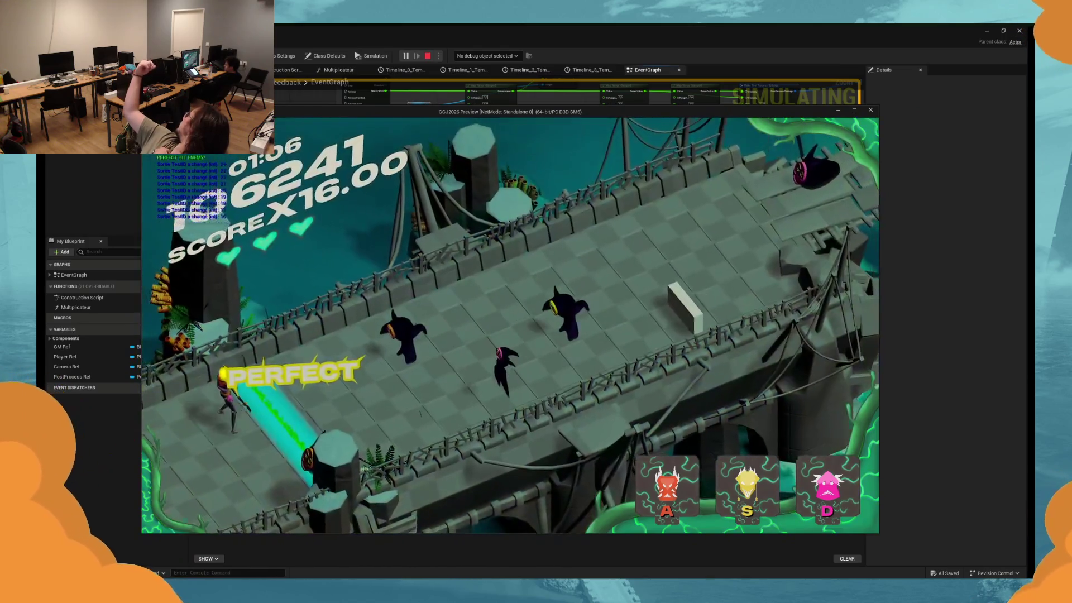
{"action": "key", "text": "s"}
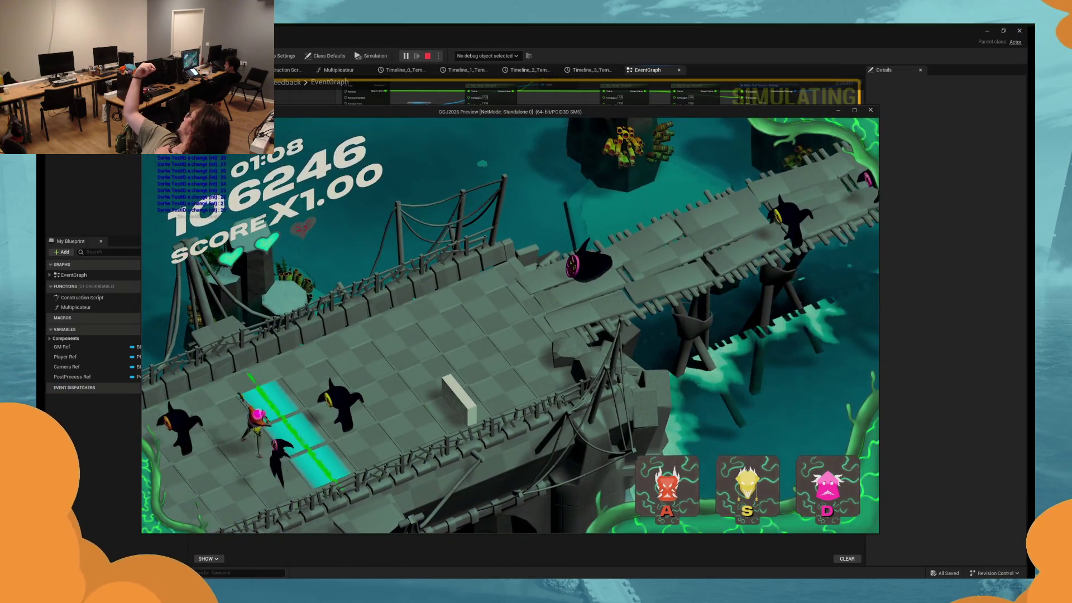
{"action": "key", "text": "Escape"}
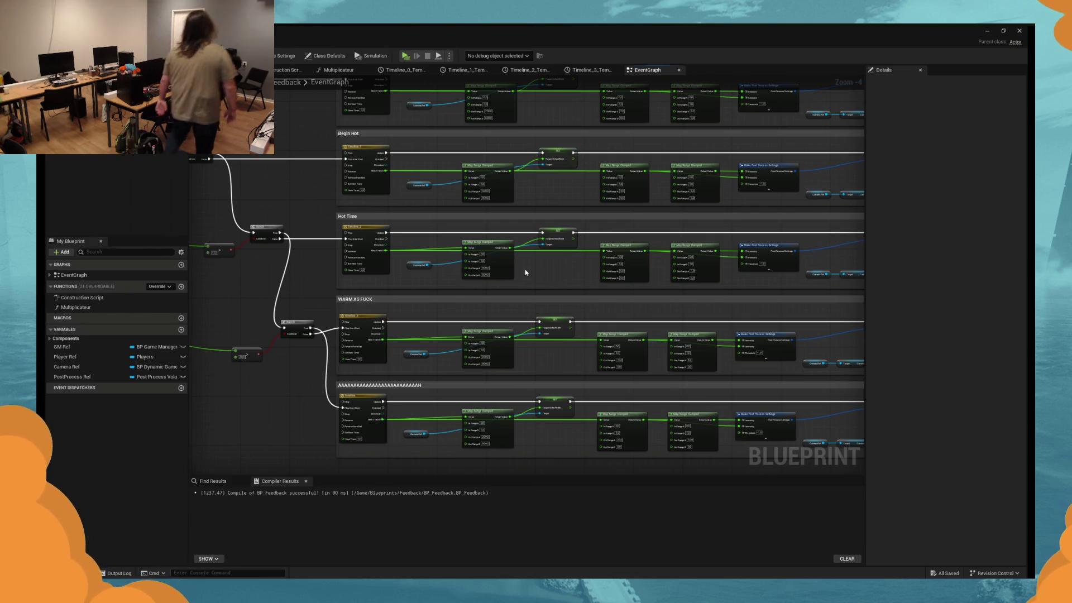
Minimize the Blueprint editor to reveal BP_DynamicGameplayCamera's spring-arm settings in the level editor.
{"action": "left_click", "coordinate": [987, 31]}
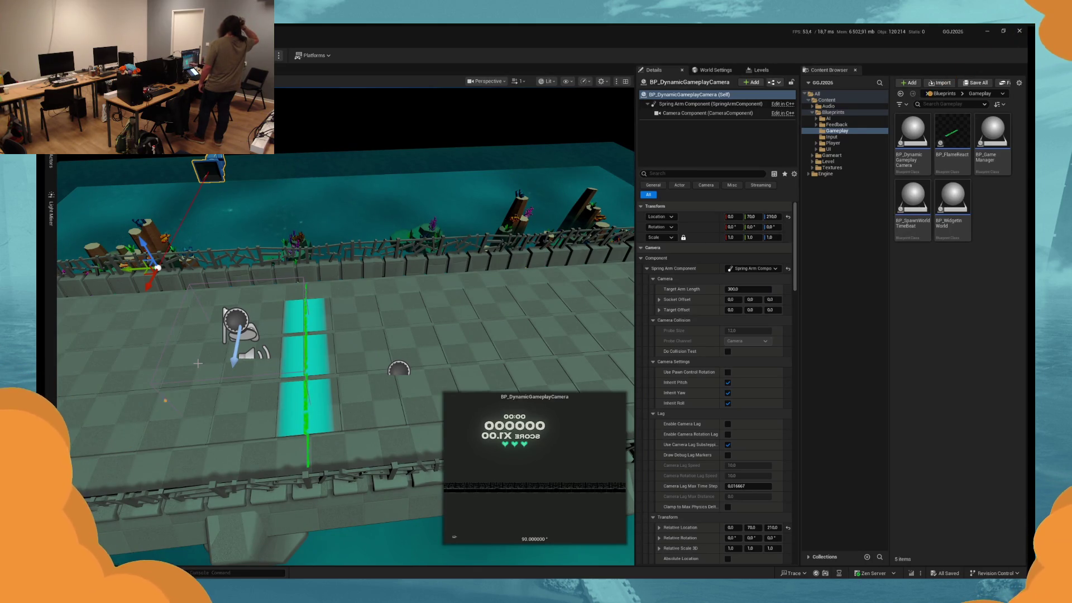
Fly the view along the bridge to the floating score text and run a brief standalone test.
{"action": "left_click_drag", "start_coordinate": [182, 354], "coordinate": [156, 326]}
{"action": "scroll", "coordinate": [346, 326], "scroll_direction": "down", "scroll_amount": 6}
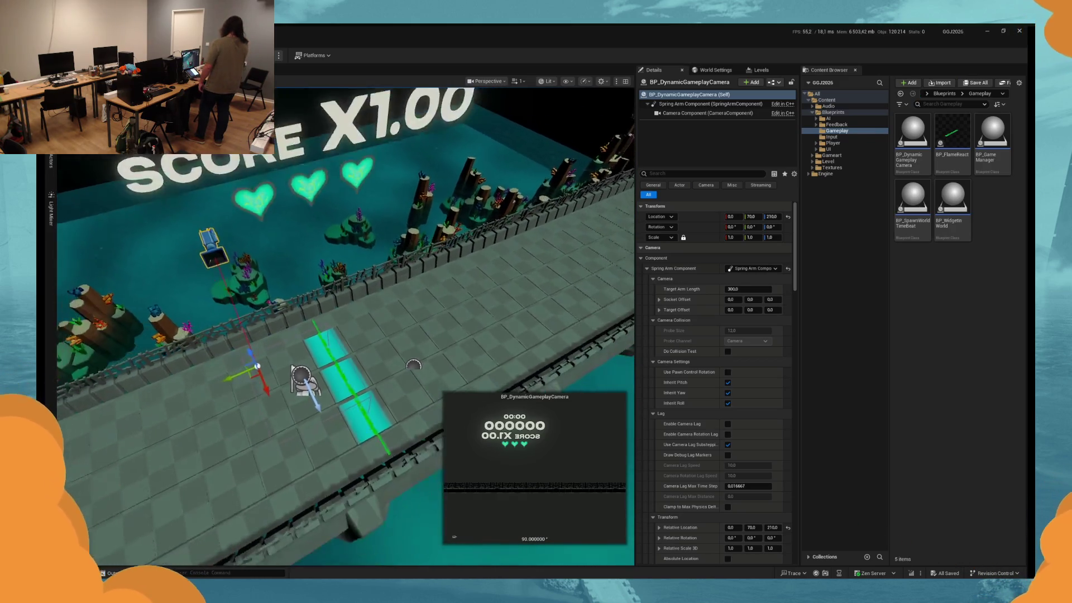
{"action": "scroll", "coordinate": [220, 316], "scroll_direction": "up", "scroll_amount": 1}
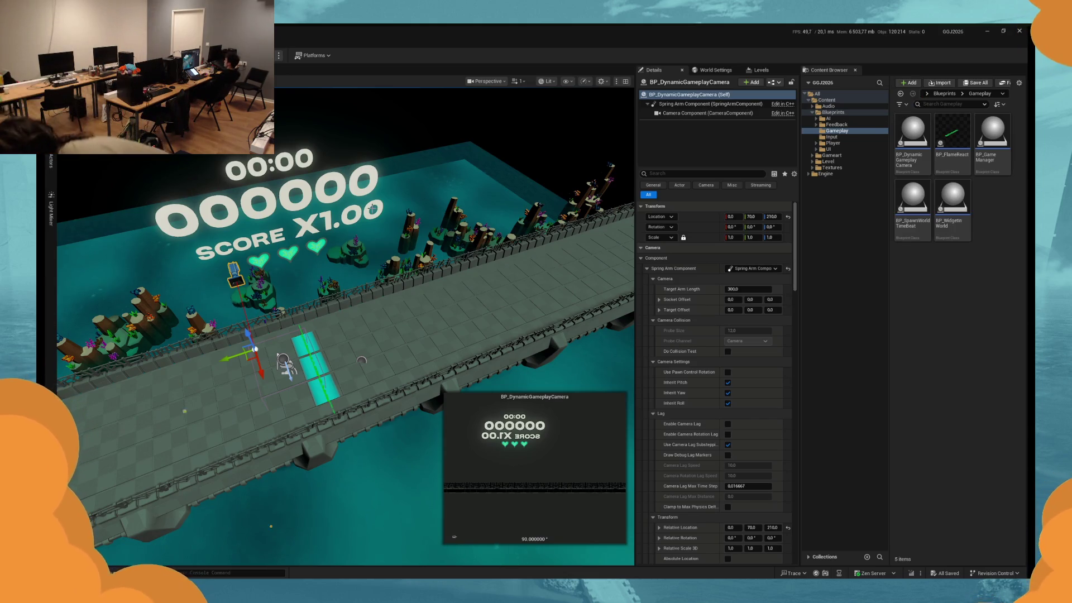
{"action": "key", "text": "super"}
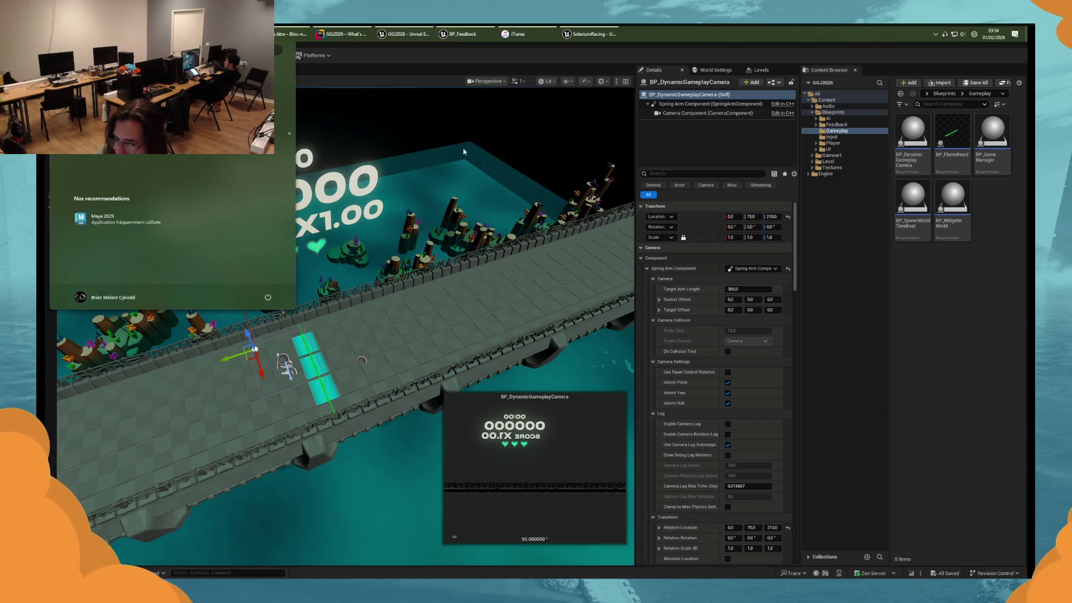
{"action": "left_click", "coordinate": [592, 35]}
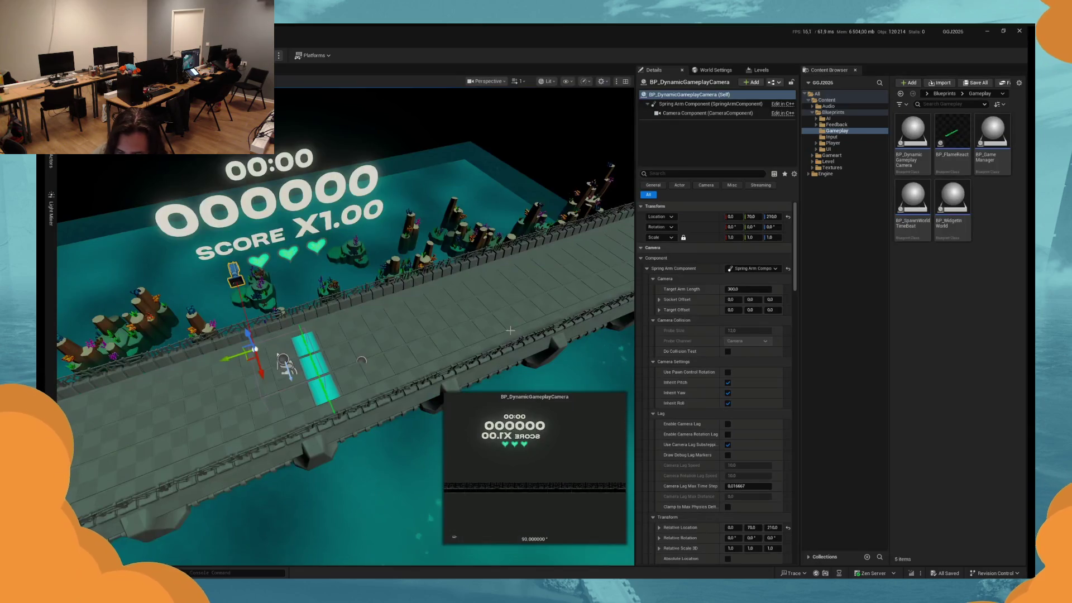
{"action": "left_click_drag", "start_coordinate": [509, 330], "coordinate": [486, 340]}
{"action": "key", "text": "Escape"}
{"action": "mouse_move", "coordinate": [497, 425]}
{"action": "left_mouse_down"}
{"action": "mouse_move", "coordinate": [184, 289]}
{"action": "mouse_move", "coordinate": [190, 357]}
{"action": "left_mouse_up"}
{"action": "left_click", "coordinate": [185, 290]}
{"action": "key", "text": "Escape"}
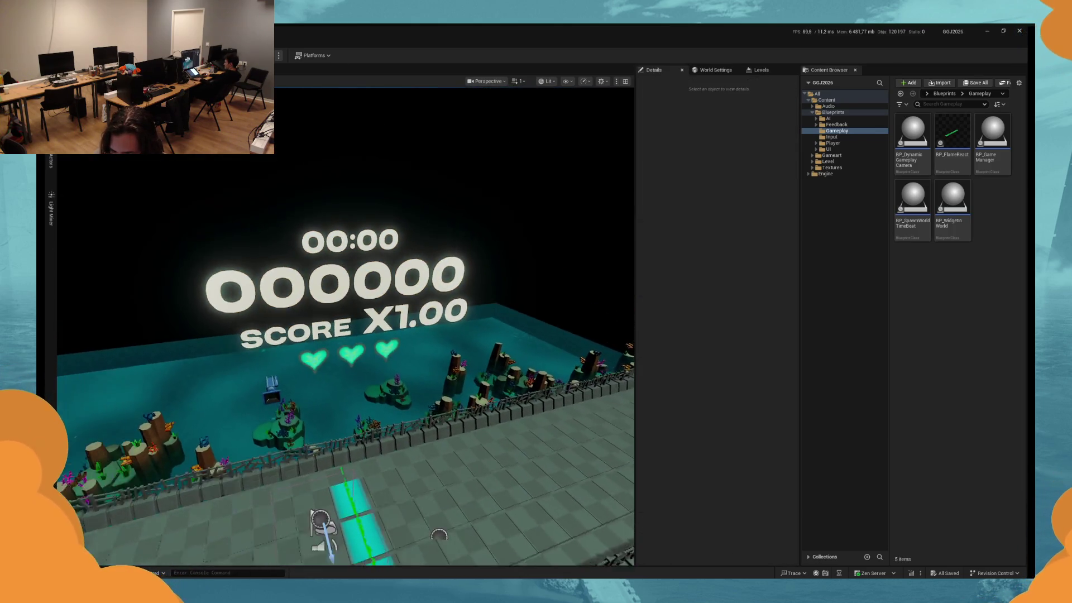
{"action": "scroll", "coordinate": [346, 391], "scroll_direction": "down", "scroll_amount": 2}
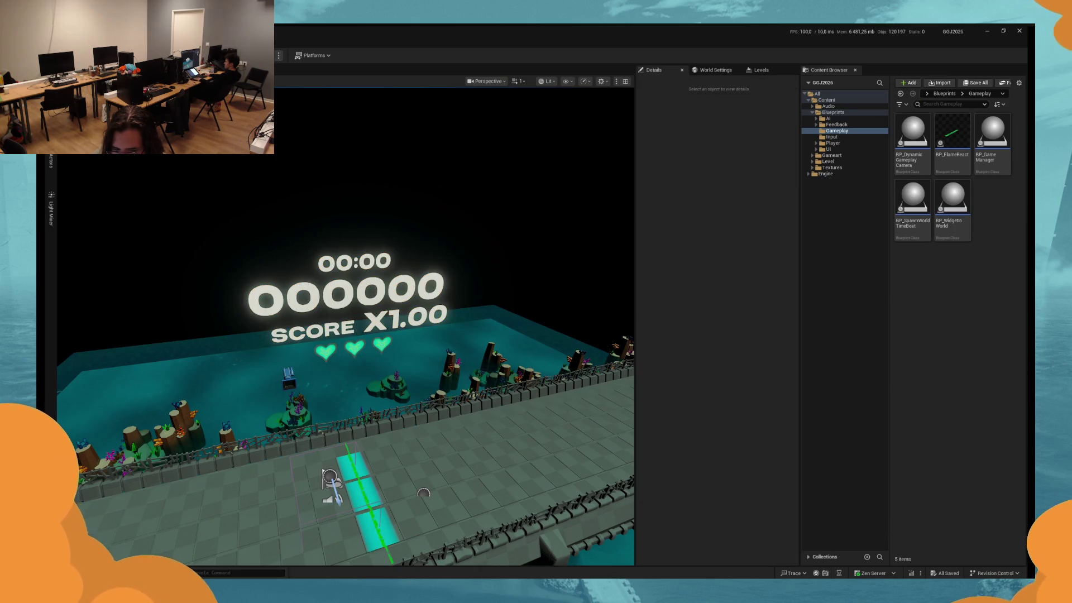
{"action": "key", "text": "alt+p"}
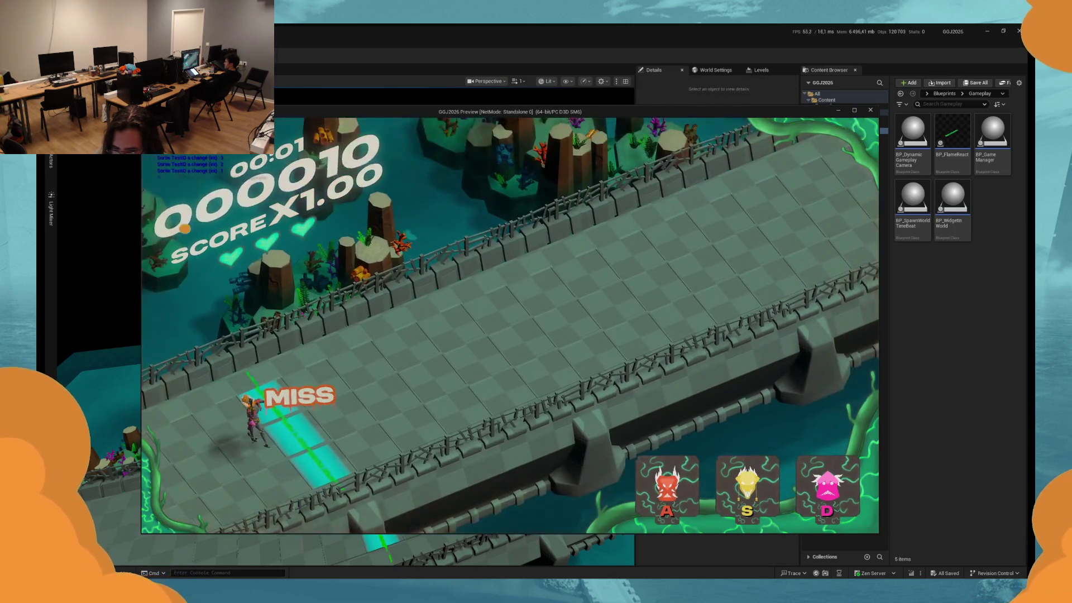
{"action": "key", "text": "Escape"}
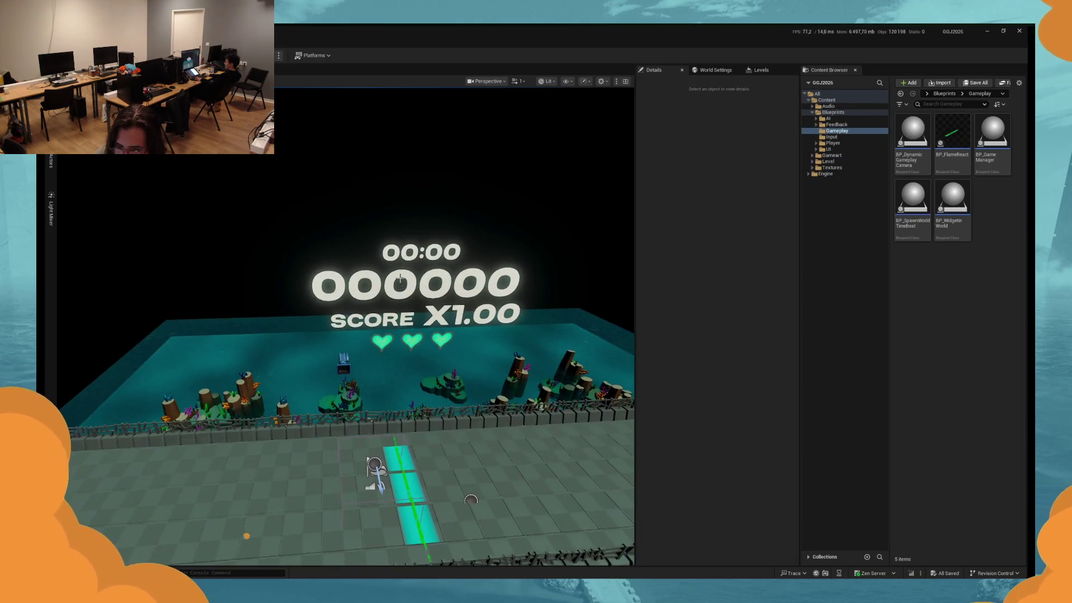
Fetch origin for the GGJ2026 repository in GitHub Desktop, then reselect the floating score widget.
{"action": "key", "text": "super"}
{"action": "type", "text": "github"}
{"action": "key", "text": "Return"}
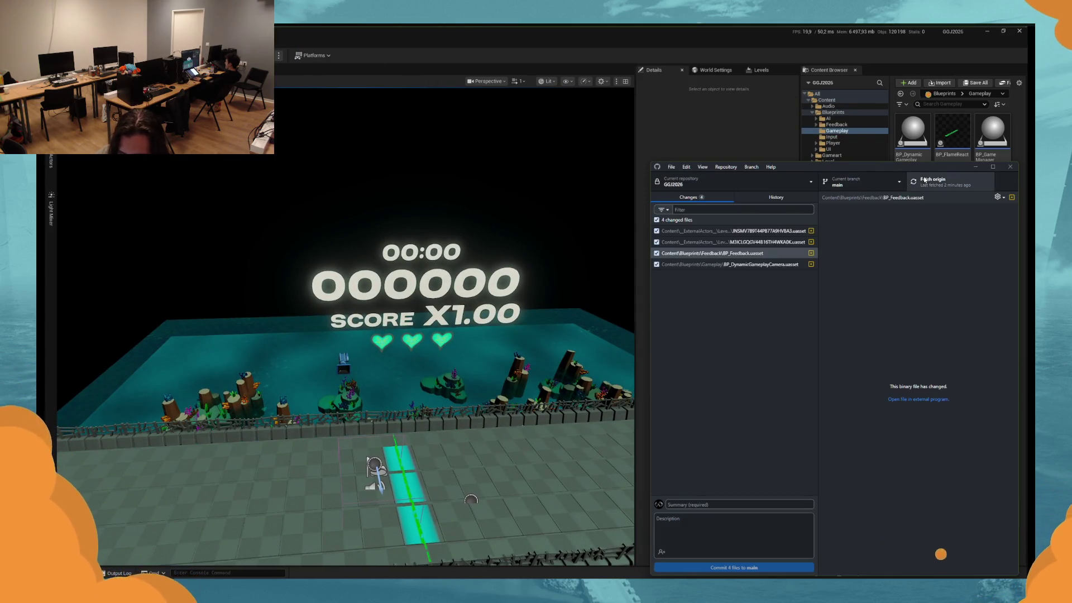
{"action": "left_click", "coordinate": [925, 180]}
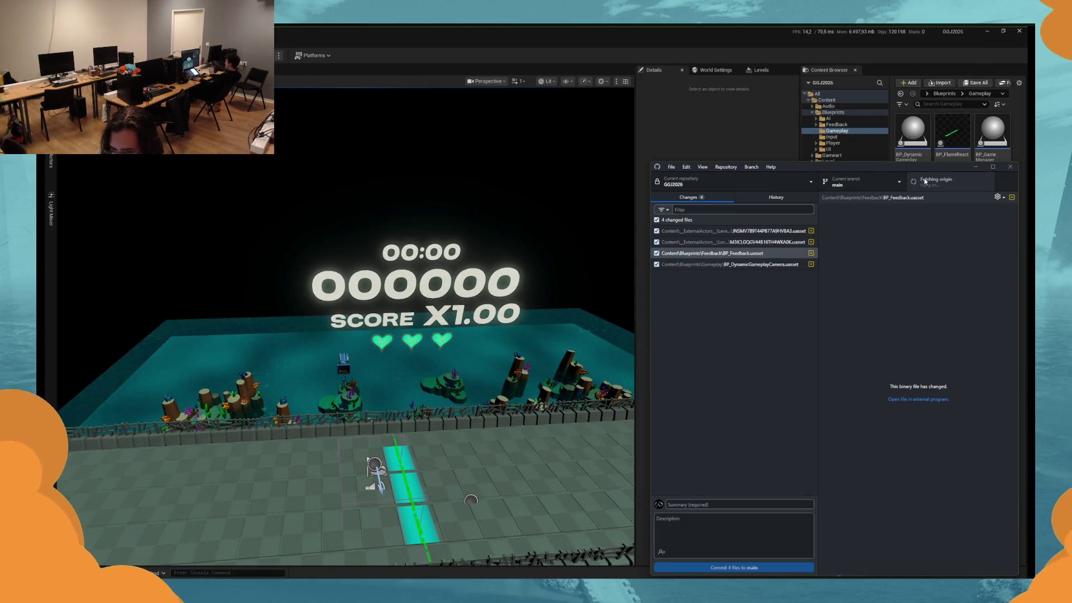
{"action": "left_click", "coordinate": [974, 167]}
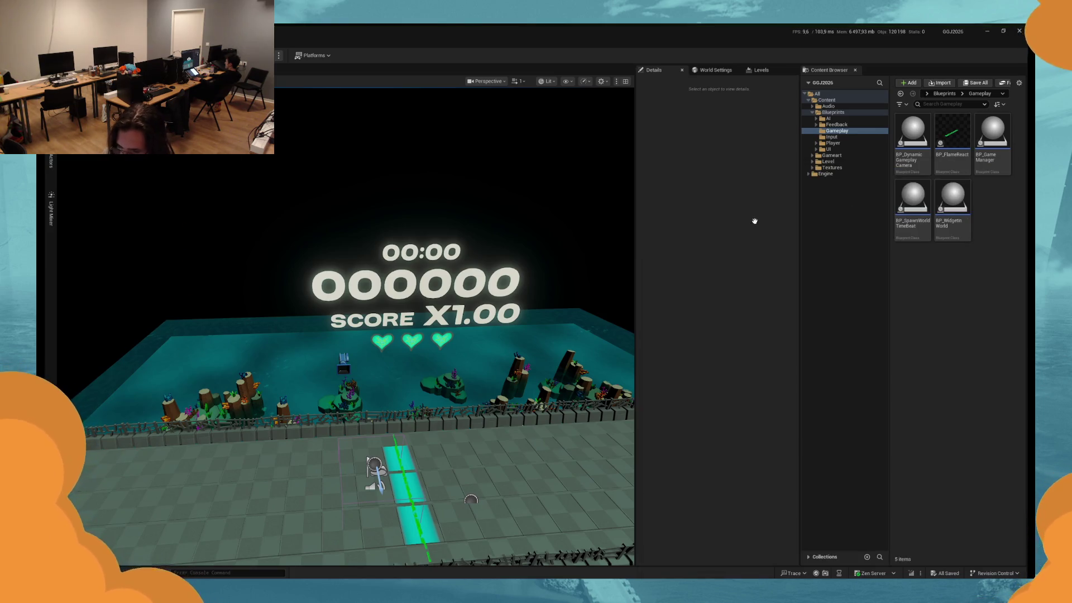
{"action": "left_click", "coordinate": [450, 279]}
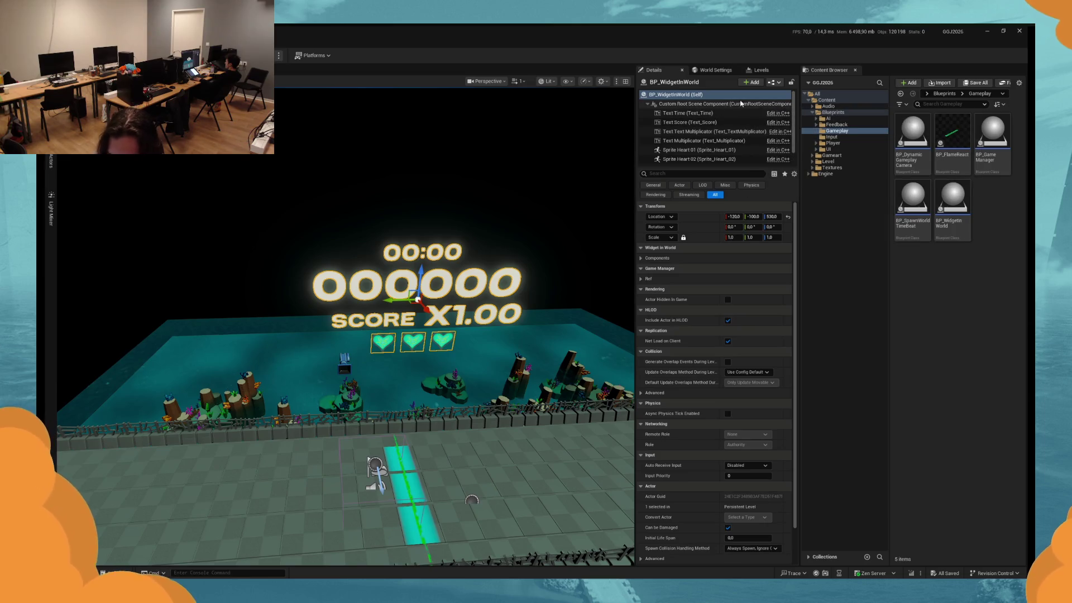
Open BP_WidgetInWorld in the Blueprint editor and open its 0.5-second ScoreEffect timeline curve.
{"action": "left_click", "coordinate": [774, 83]}
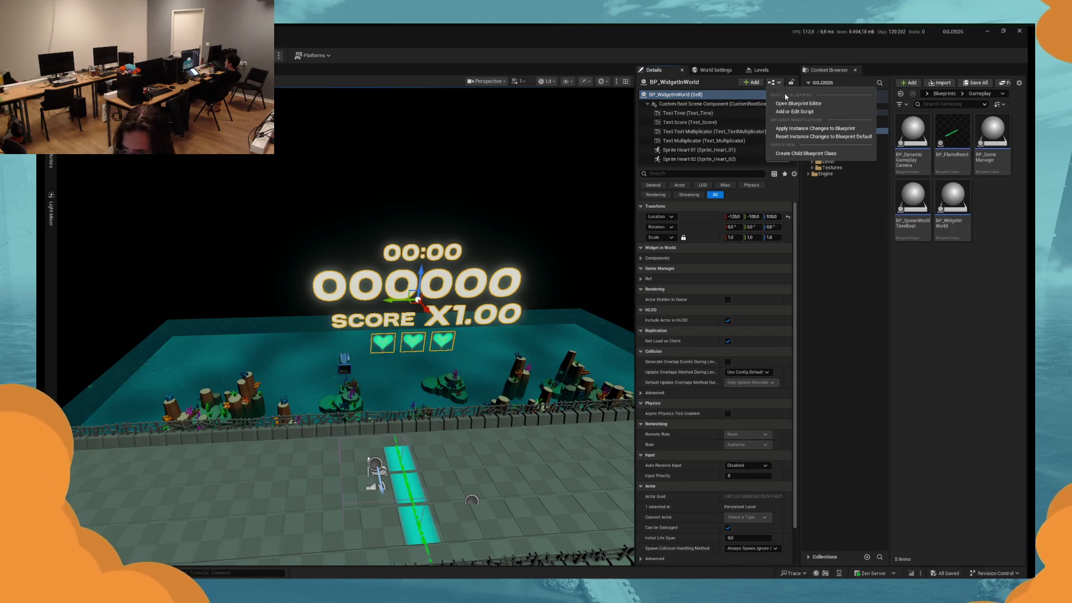
{"action": "left_click", "coordinate": [788, 103]}
{"action": "scroll", "coordinate": [419, 192], "scroll_direction": "up", "scroll_amount": 1}
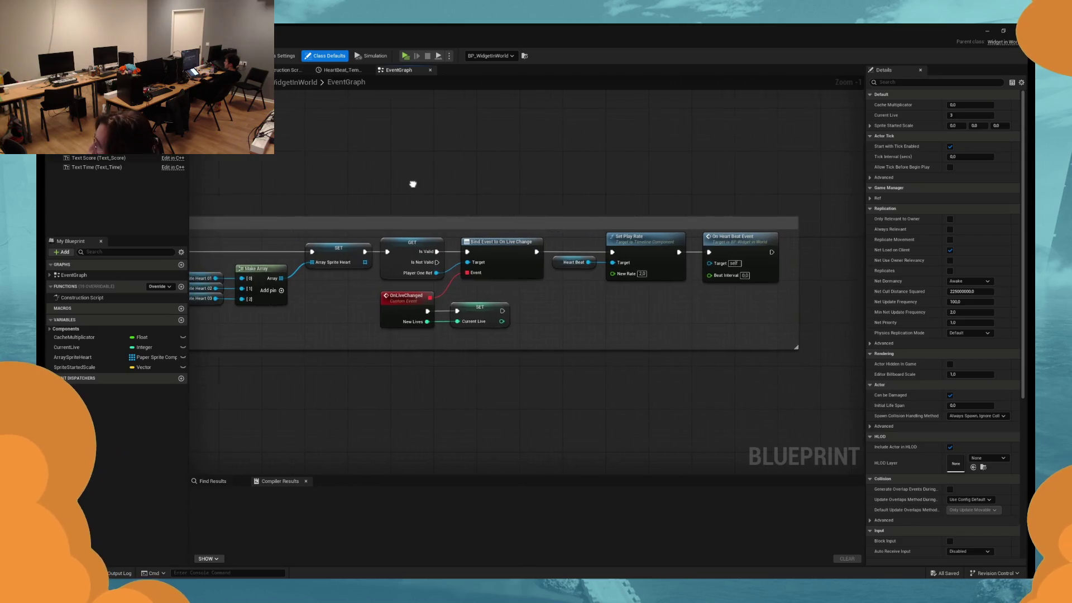
{"action": "mouse_move", "coordinate": [447, 186]}
{"action": "left_mouse_down"}
{"action": "mouse_move", "coordinate": [385, 162]}
{"action": "mouse_move", "coordinate": [541, 178]}
{"action": "left_mouse_up"}
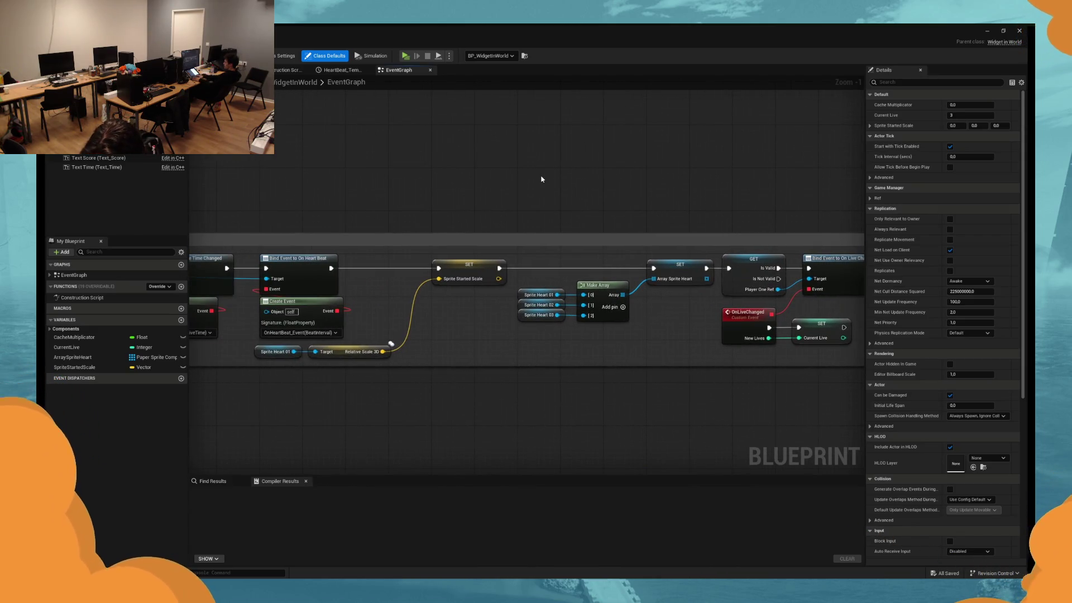
{"action": "key", "text": "XF86AudioLowerVolume"}
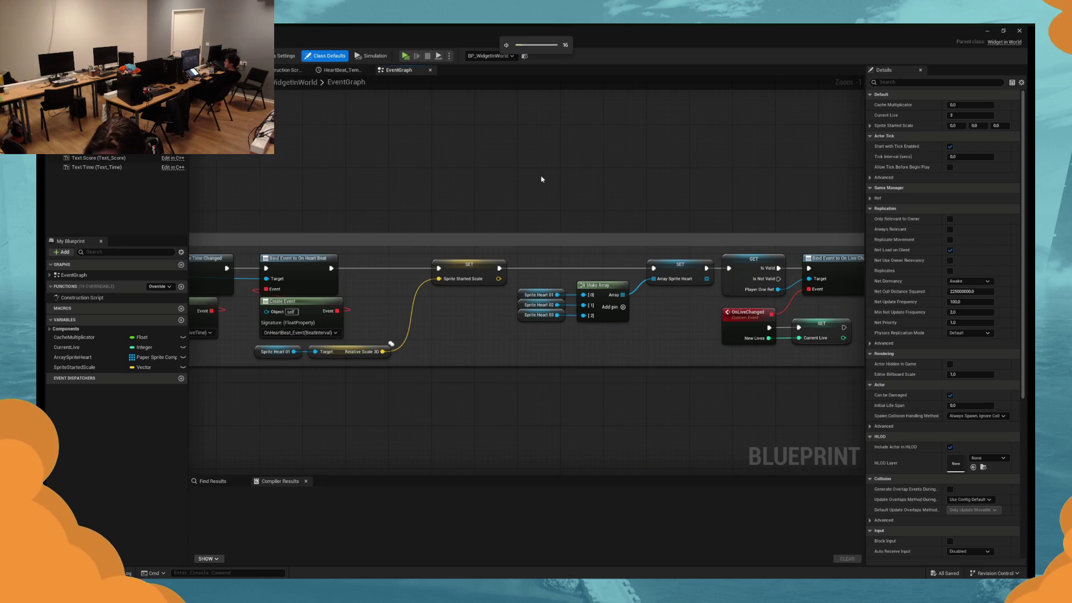
{"action": "left_click_drag", "start_coordinate": [469, 182], "coordinate": [593, 188]}
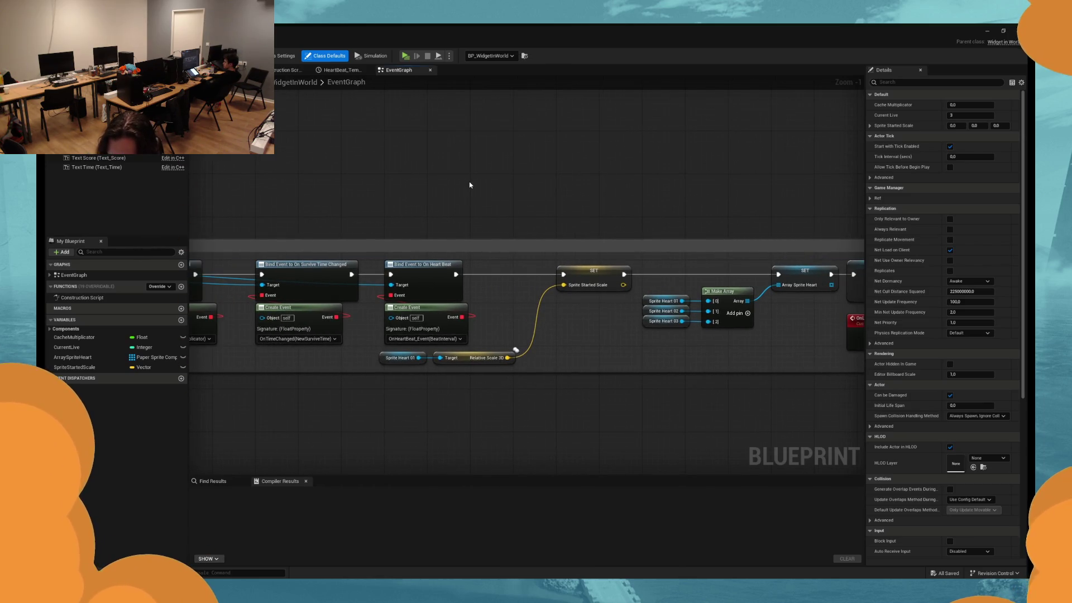
{"action": "scroll", "coordinate": [431, 196], "scroll_direction": "down", "scroll_amount": 4}
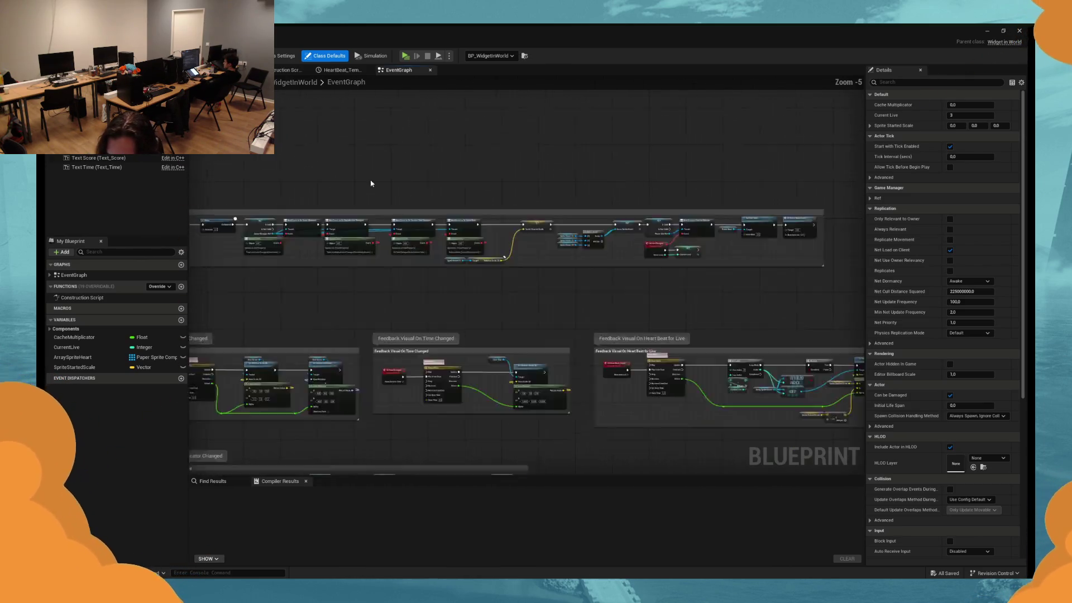
{"action": "scroll", "coordinate": [502, 229], "scroll_direction": "up", "scroll_amount": 6}
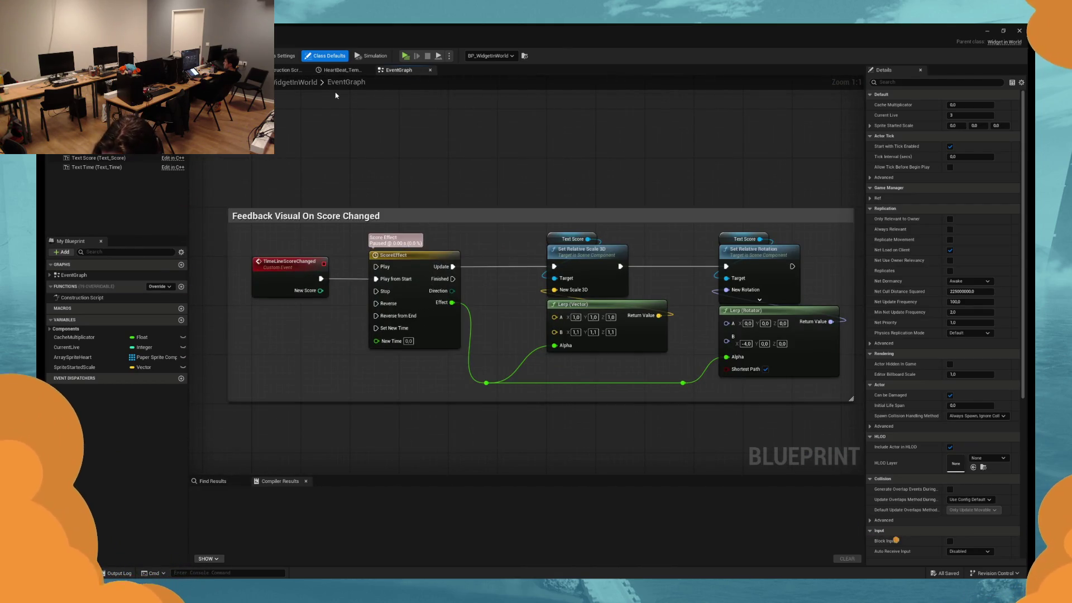
{"action": "mouse_move", "coordinate": [467, 174]}
{"action": "left_mouse_down"}
{"action": "mouse_move", "coordinate": [419, 180]}
{"action": "mouse_move", "coordinate": [451, 175]}
{"action": "left_mouse_up"}
{"action": "double_click", "coordinate": [380, 247]}
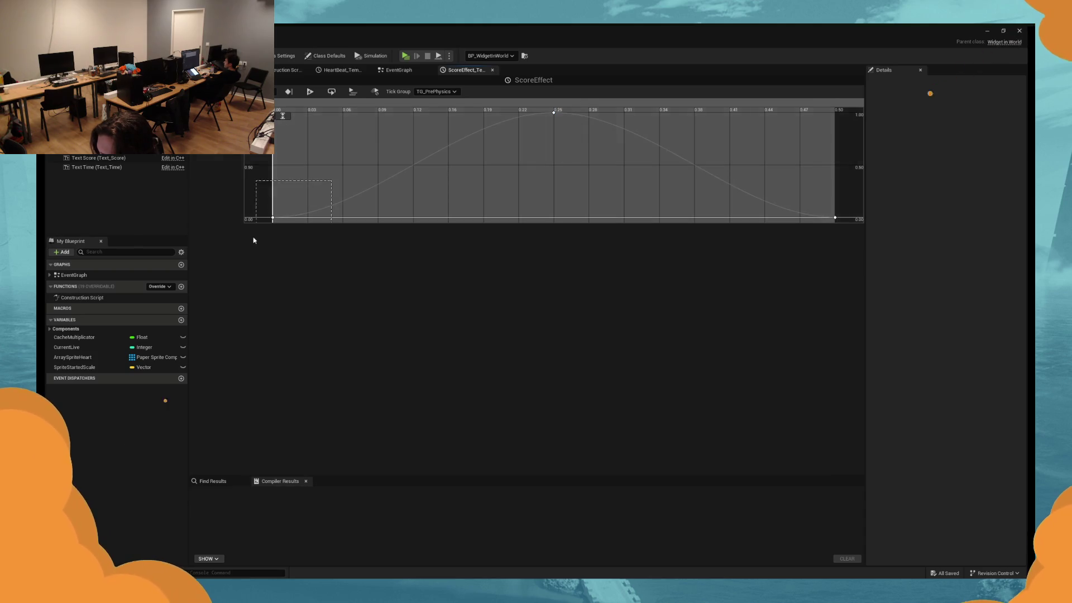
Delete the ScoreEffect key at time 0 and move the peak key to time 0.
{"action": "left_click", "coordinate": [591, 151]}
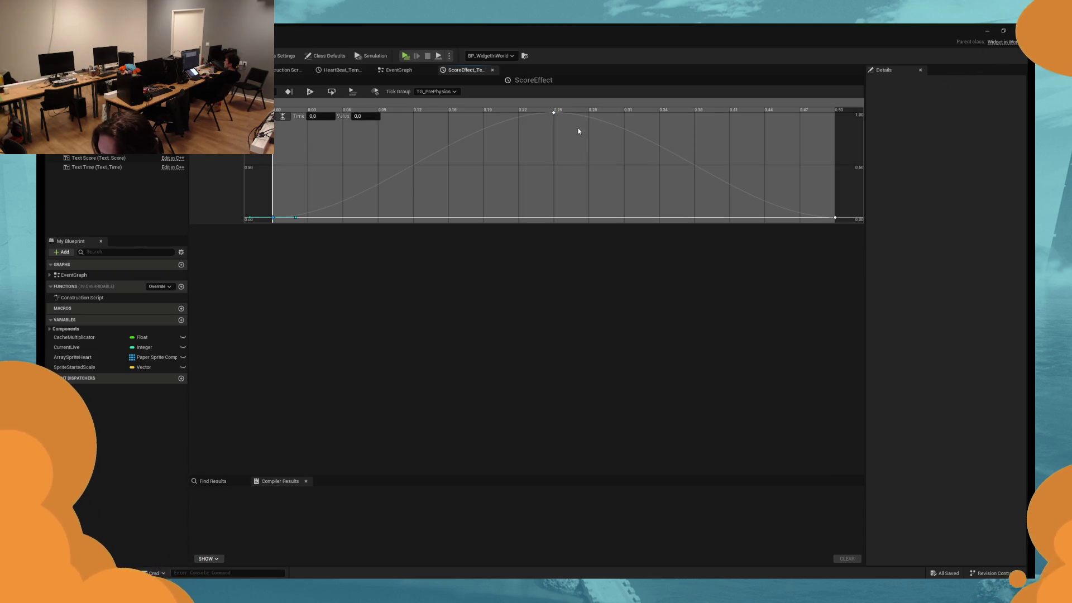
{"action": "key", "text": "Delete"}
{"action": "left_click", "coordinate": [554, 112]}
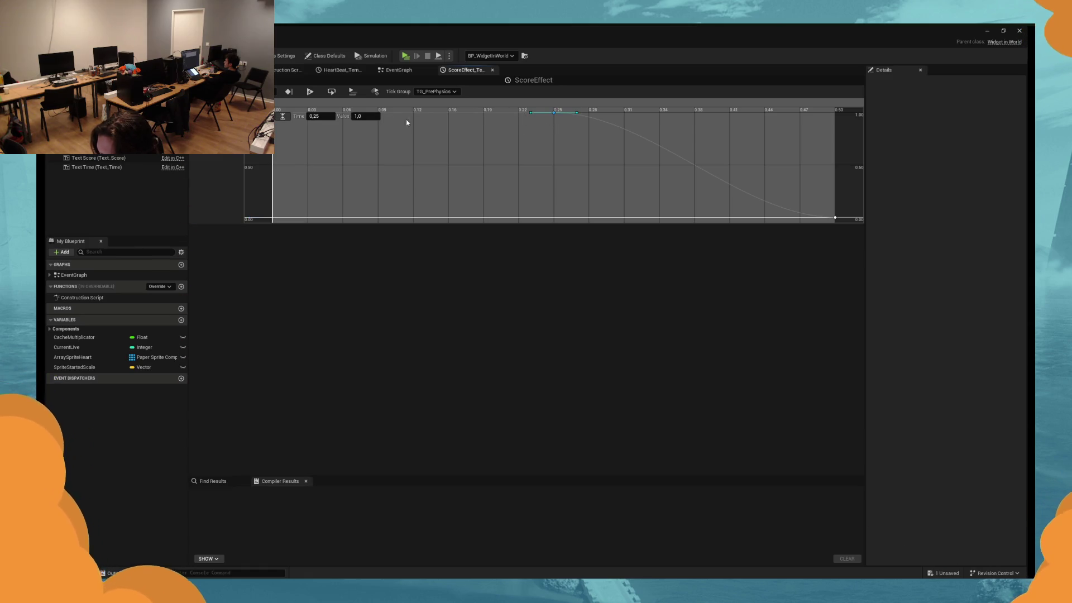
{"action": "left_click", "coordinate": [321, 116]}
{"action": "type", "text": "0"}
{"action": "key", "text": "Return"}
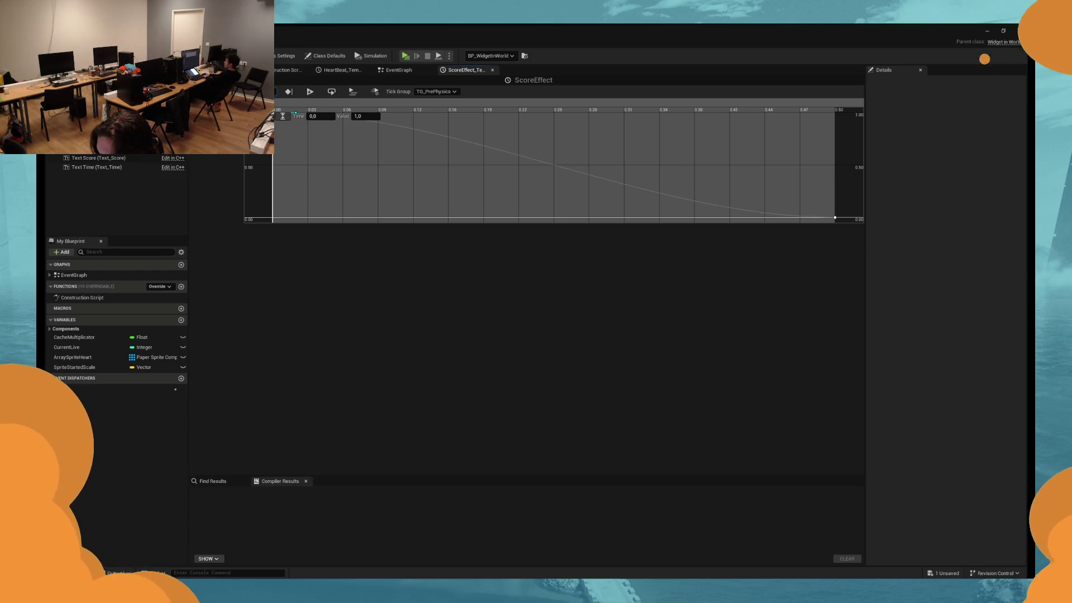
Check BP_Feedback's Hot Time timeline curve for reference.
{"action": "key", "text": "alt+Tab"}
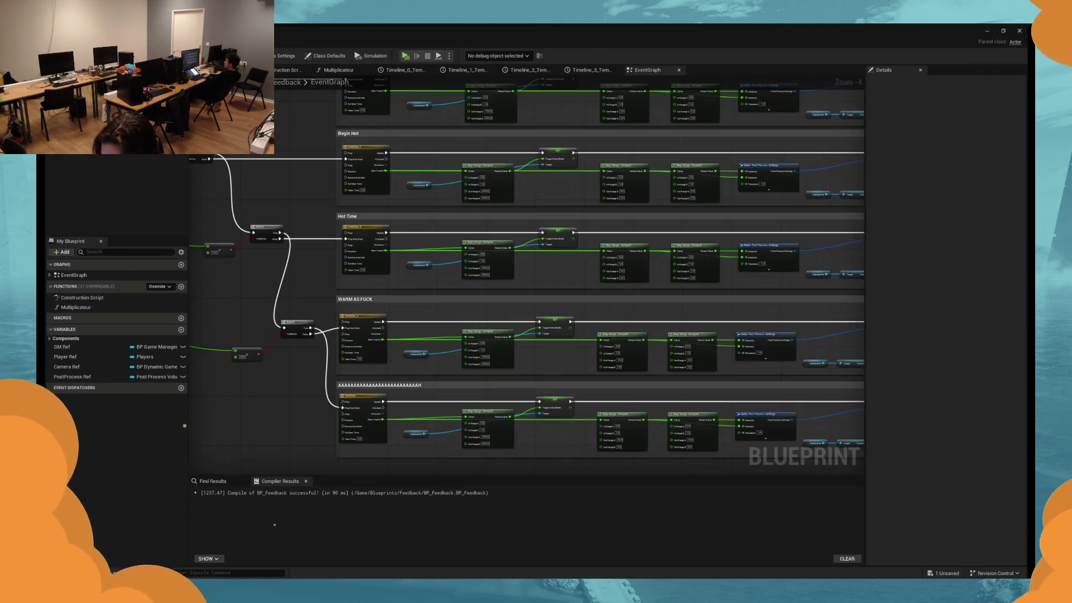
{"action": "double_click", "coordinate": [375, 236]}
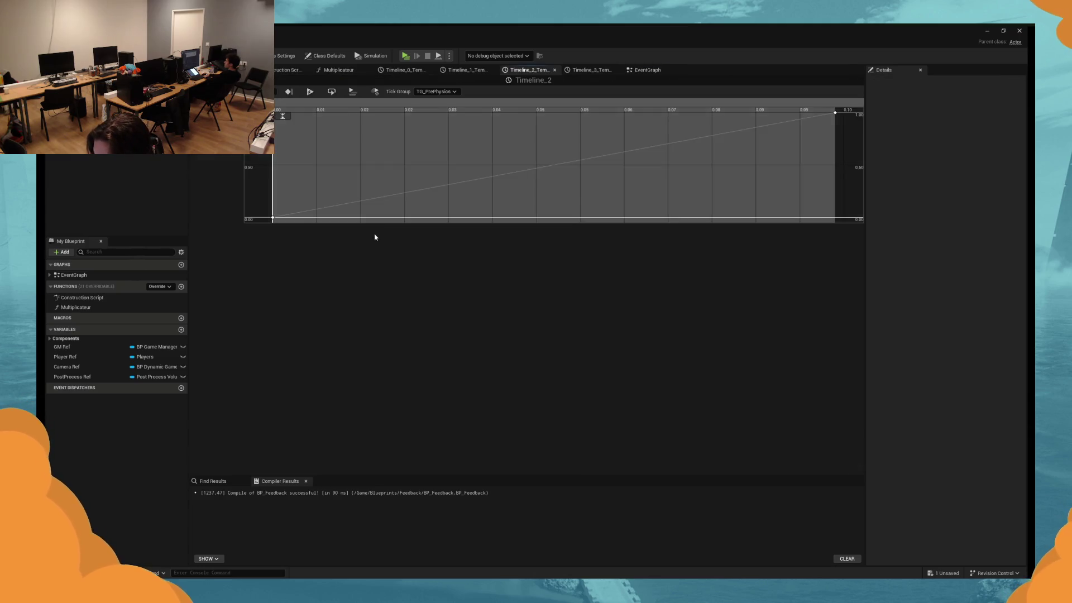
{"action": "key", "text": "alt+Tab"}
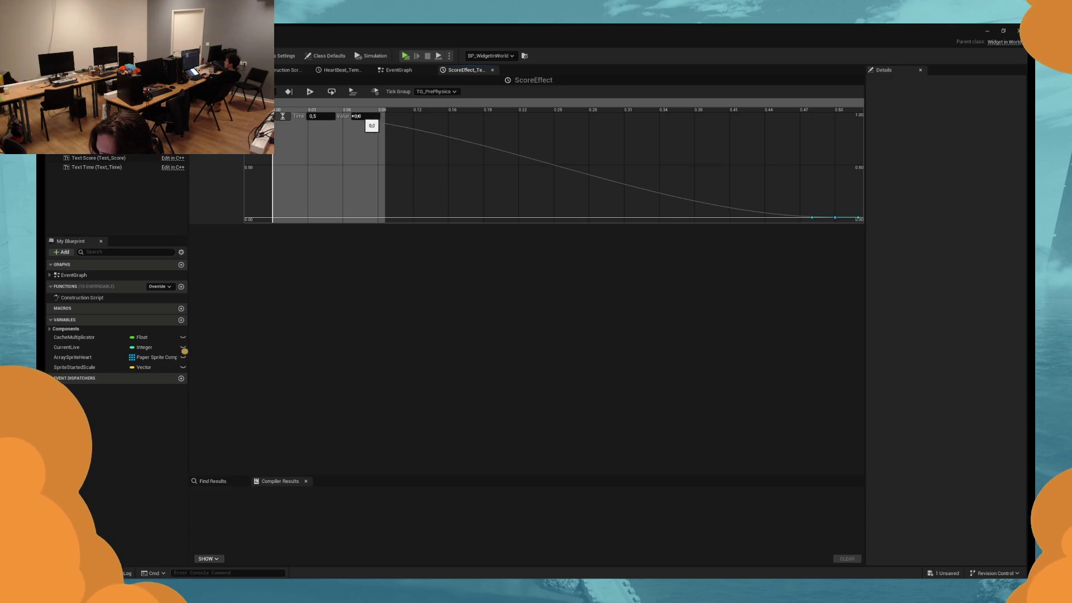
Set the last key's time to 0,1 and briefly play-test the shorter effect.
{"action": "left_click", "coordinate": [321, 116]}
{"action": "type", "text": "0,1"}
{"action": "key", "text": "Return"}
{"action": "left_click", "coordinate": [404, 57]}
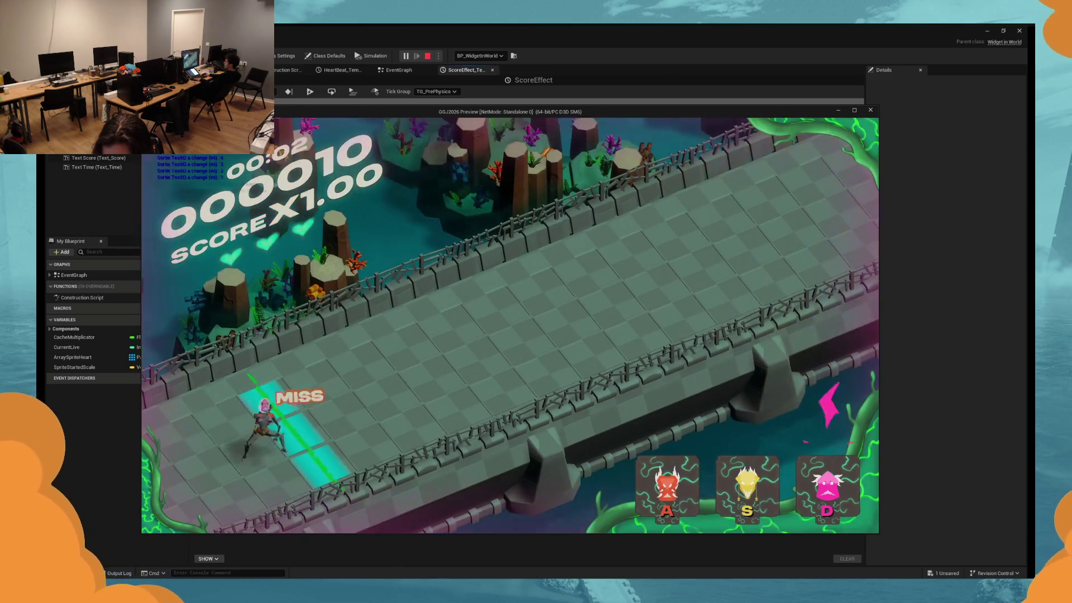
{"action": "key", "text": "Escape"}
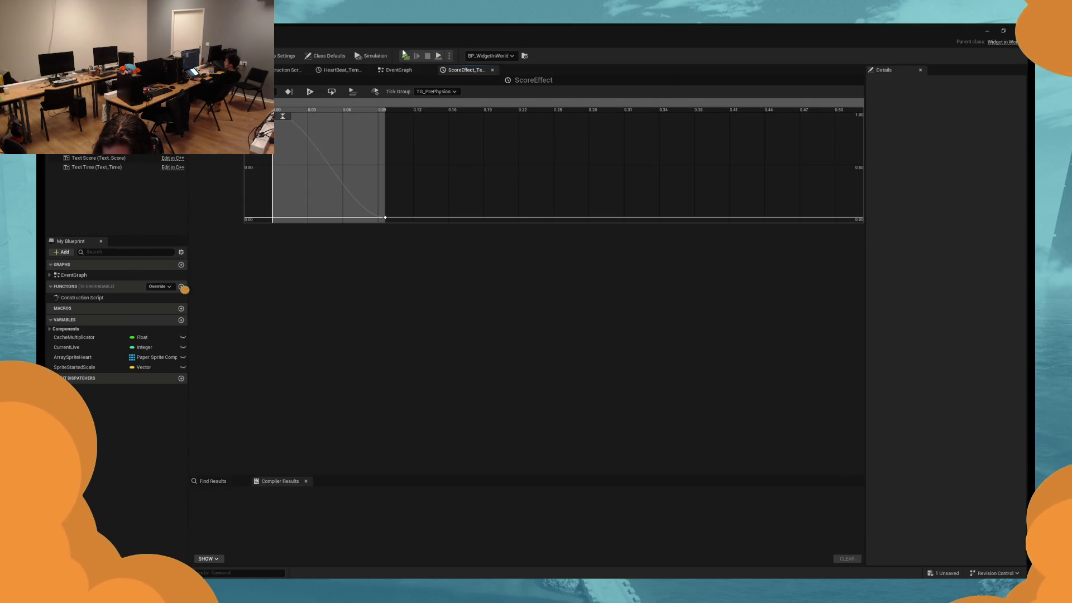
Move the last key to 0,2, tilt the first key's tangent so the curve rises first, and play.
{"action": "left_click_drag", "start_coordinate": [411, 165], "coordinate": [373, 221]}
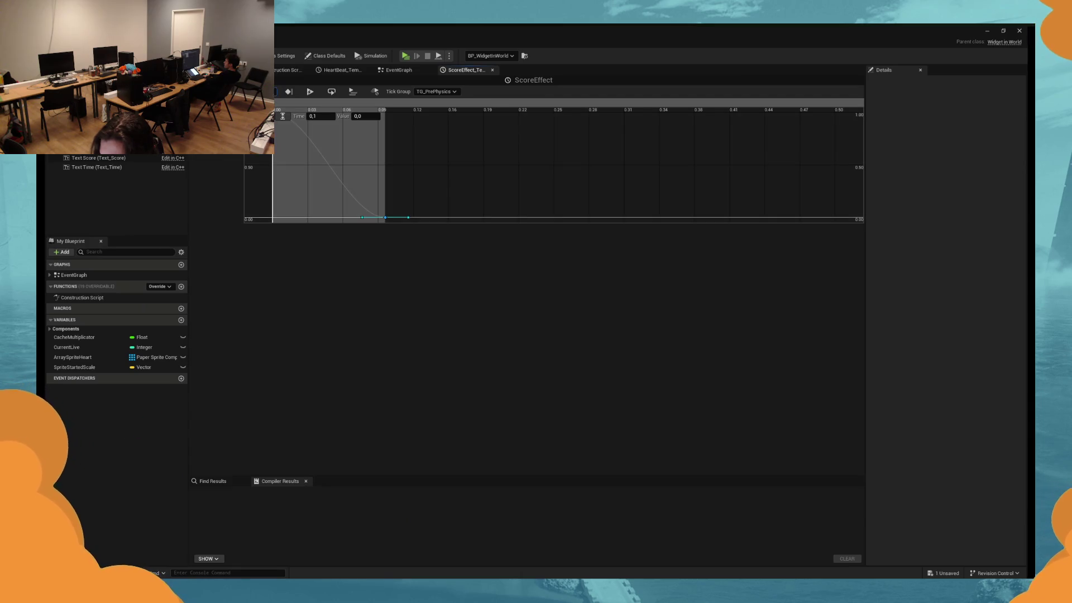
{"action": "left_click", "coordinate": [373, 152]}
{"action": "key", "text": "Return"}
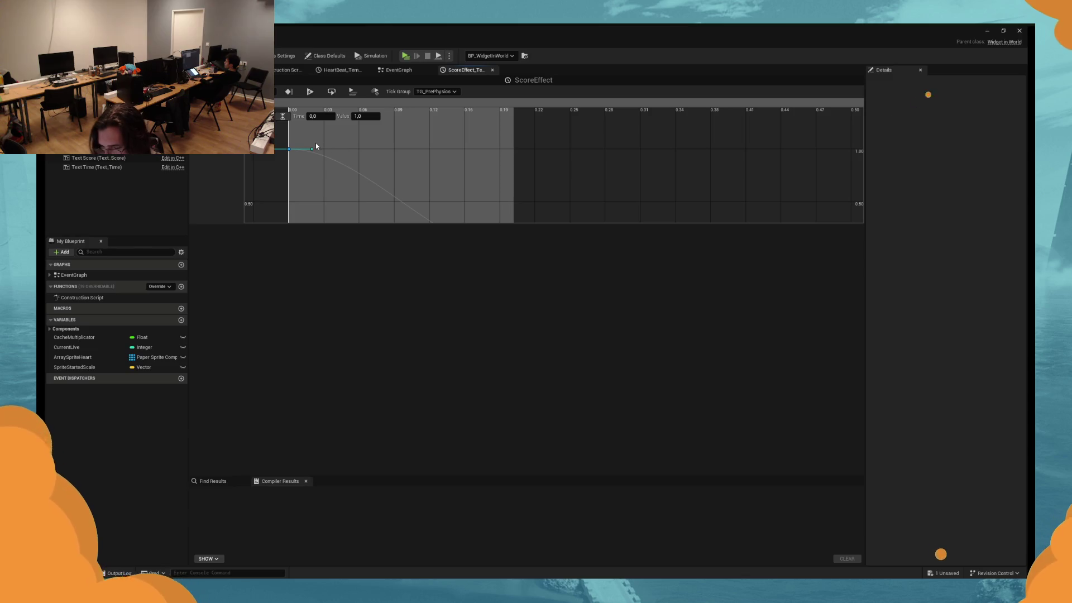
{"action": "left_click_drag", "start_coordinate": [312, 150], "coordinate": [314, 145]}
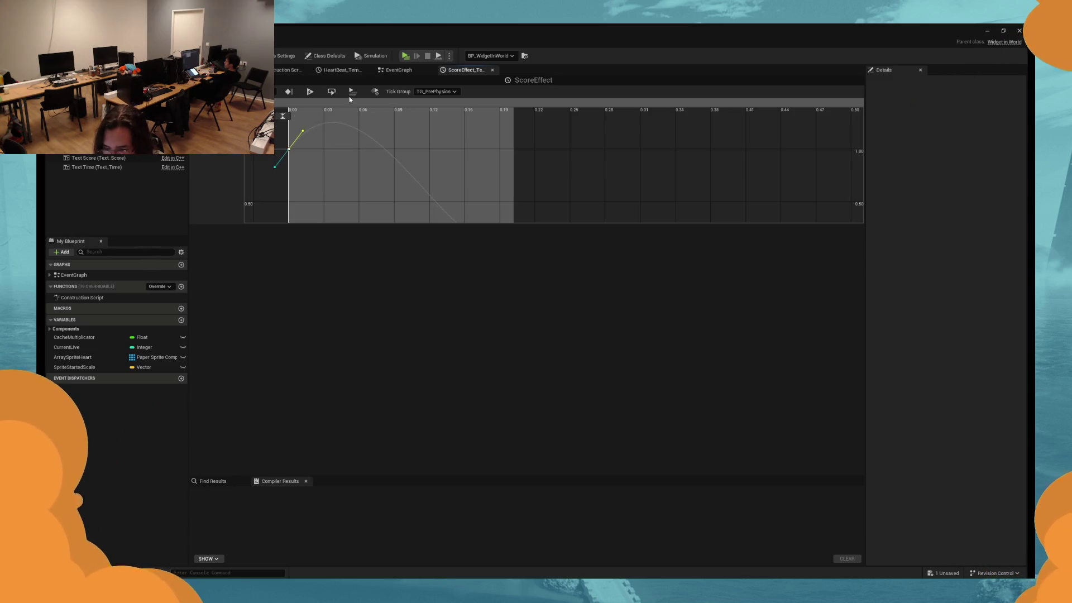
{"action": "left_click", "coordinate": [406, 55]}
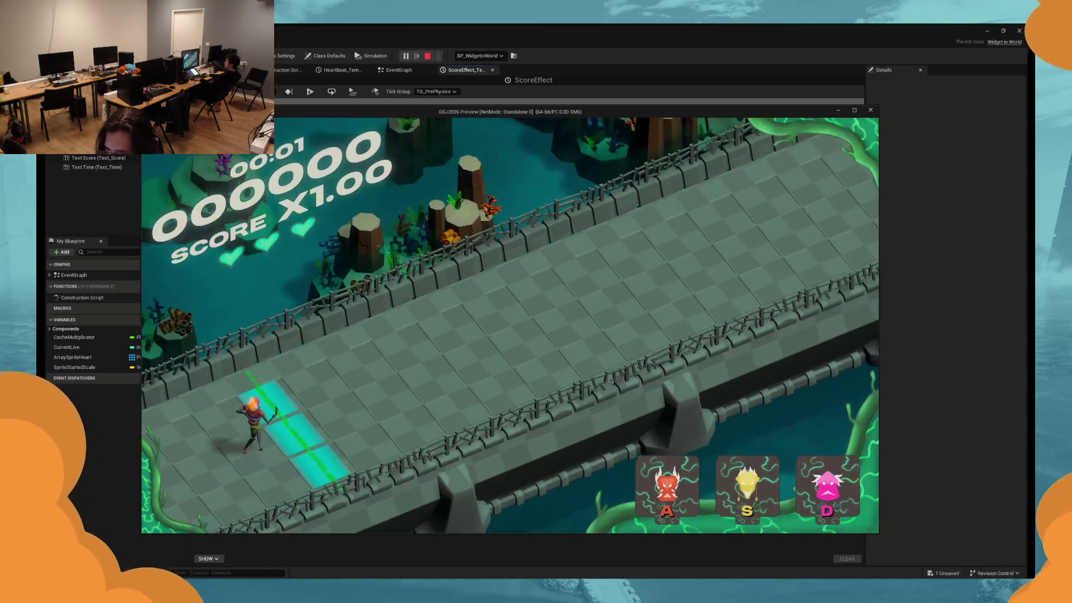
Play notes with the A and D keys to 2329 points, stop, and return to the event graph.
{"action": "key", "text": "d"}
{"action": "key", "text": "a"}
{"action": "key", "text": "d"}
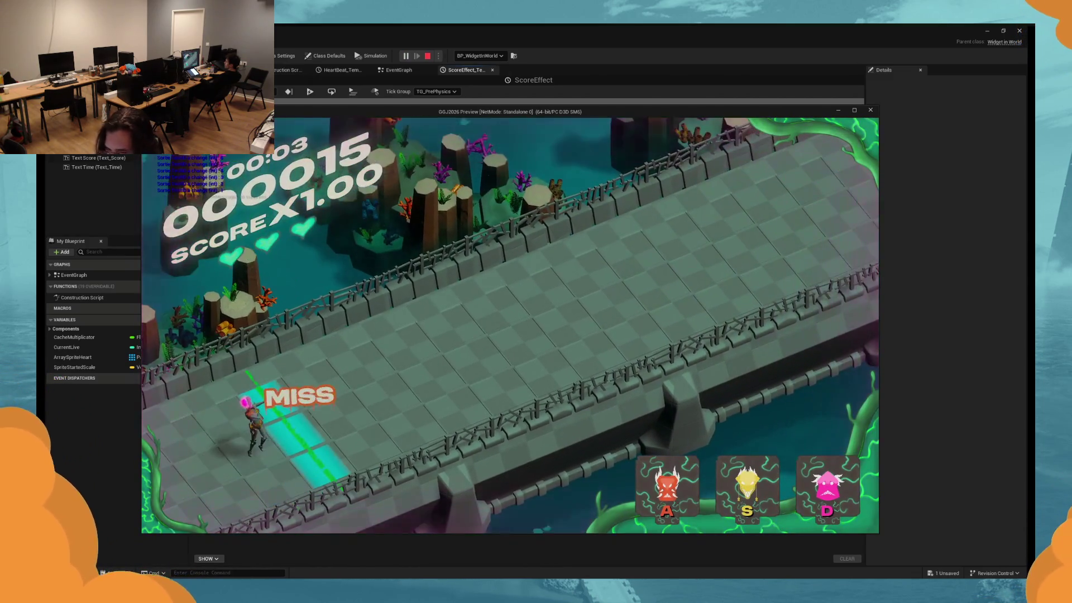
{"action": "key", "text": "a"}
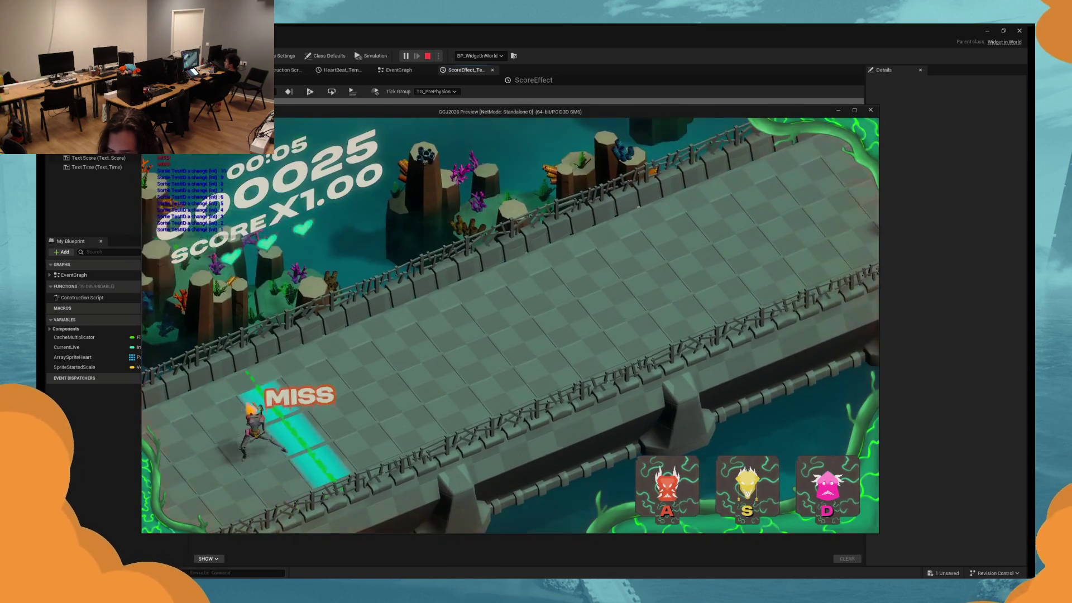
{"action": "key", "text": "d"}
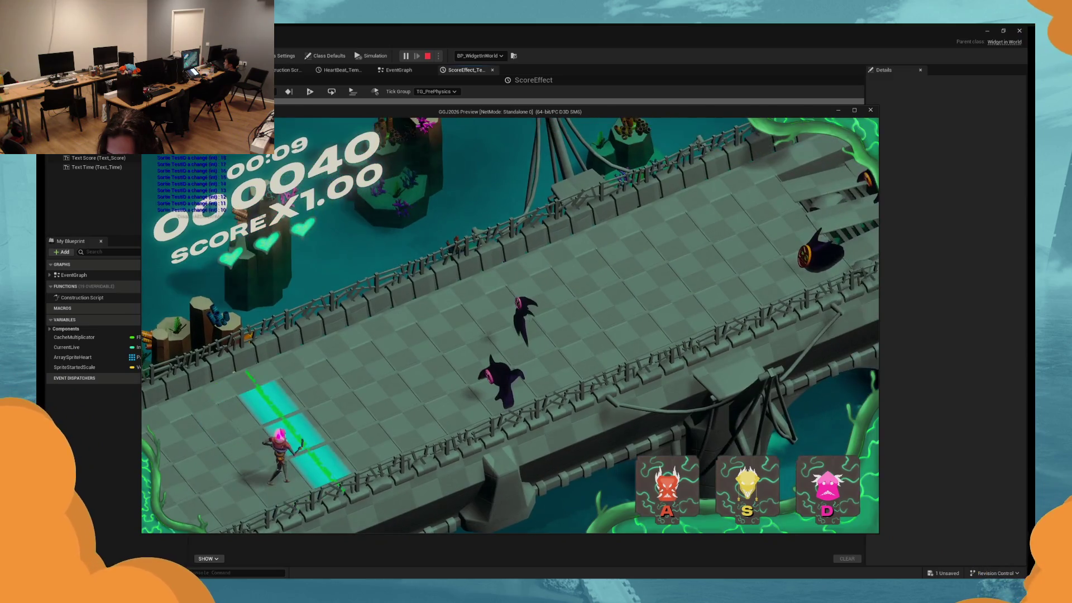
{"action": "key", "text": "d"}
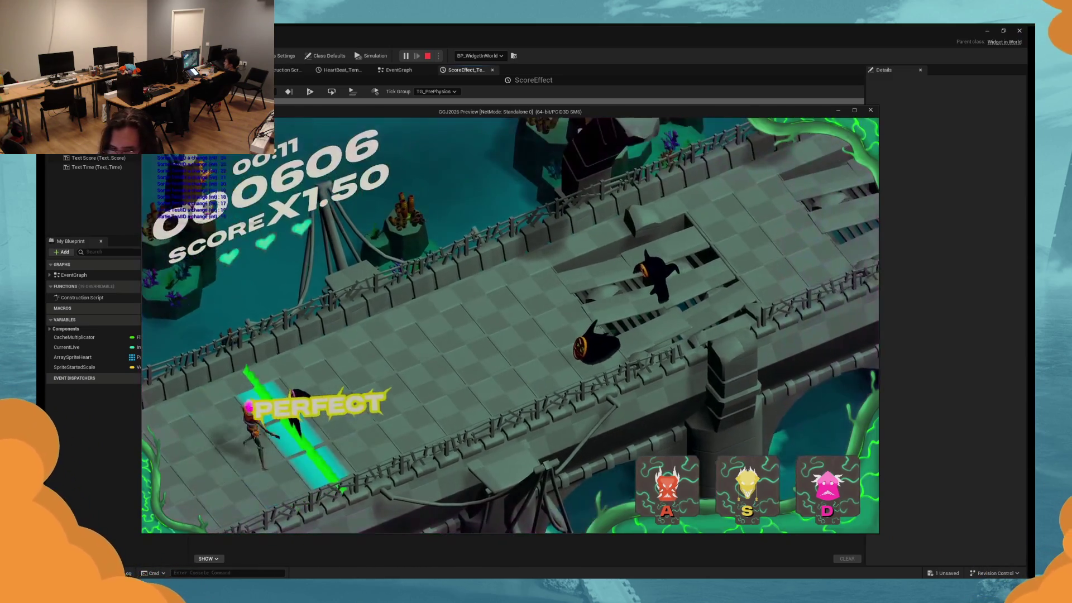
{"action": "key", "text": "d"}
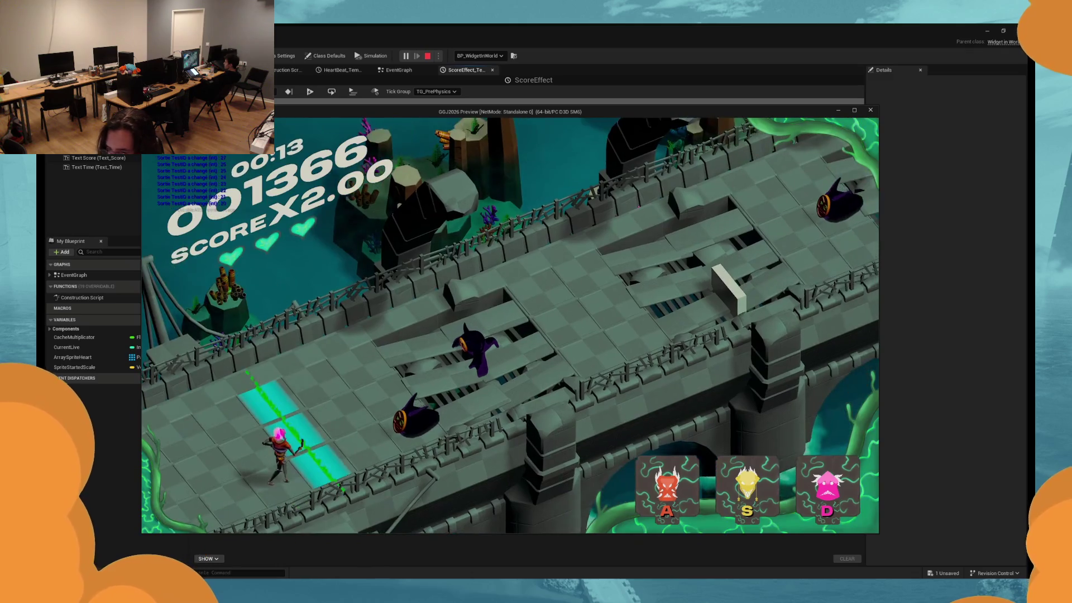
{"action": "key", "text": "d"}
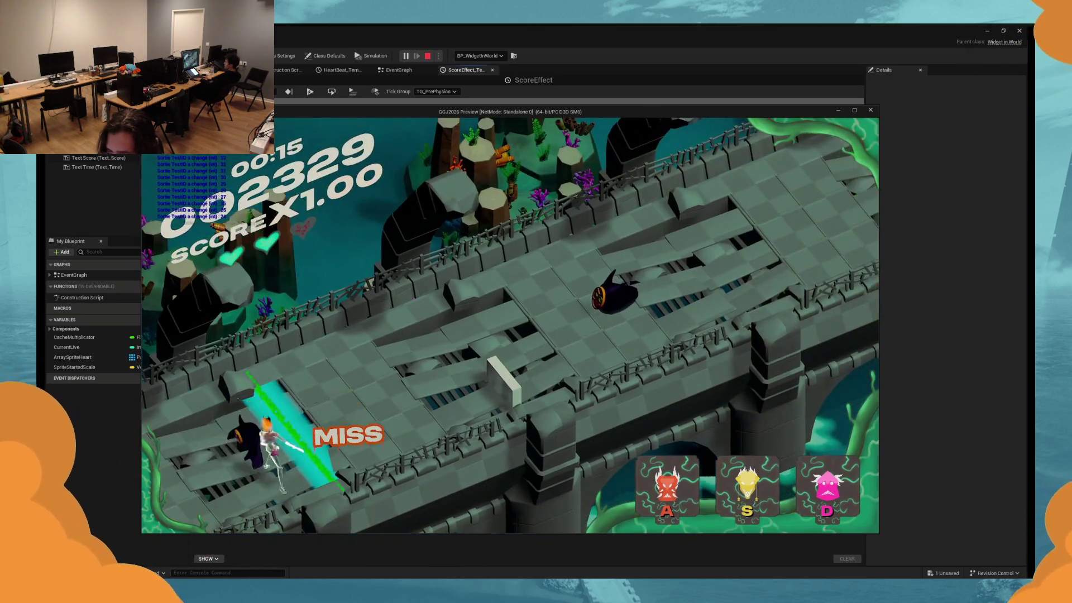
{"action": "key", "text": "Escape"}
{"action": "left_click", "coordinate": [399, 70]}
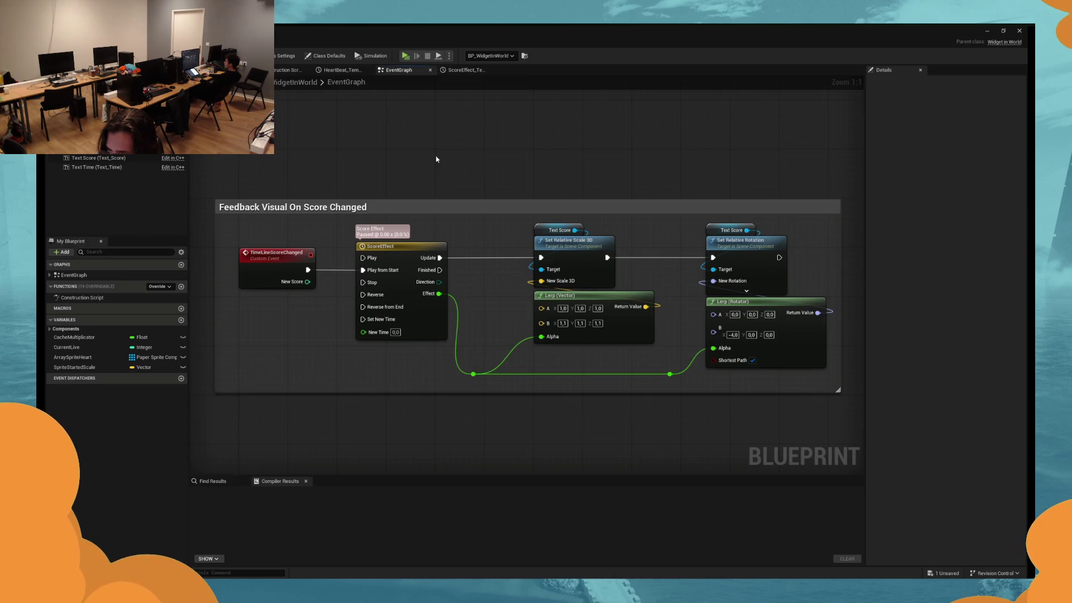
Bring the Feedback Visual On Score Changed group into view and try a wire from Effect, cancelling the search.
{"action": "scroll", "coordinate": [436, 159], "scroll_direction": "down", "scroll_amount": 2}
{"action": "mouse_move", "coordinate": [812, 335]}
{"action": "left_mouse_down"}
{"action": "mouse_move", "coordinate": [604, 343]}
{"action": "mouse_move", "coordinate": [637, 330]}
{"action": "mouse_move", "coordinate": [734, 332]}
{"action": "left_mouse_up"}
{"action": "scroll", "coordinate": [395, 325], "scroll_direction": "up", "scroll_amount": 2}
{"action": "mouse_move", "coordinate": [354, 325]}
{"action": "left_mouse_down"}
{"action": "mouse_move", "coordinate": [421, 333]}
{"action": "mouse_move", "coordinate": [421, 313]}
{"action": "mouse_move", "coordinate": [450, 294]}
{"action": "mouse_move", "coordinate": [426, 283]}
{"action": "left_mouse_up"}
{"action": "left_click_drag", "start_coordinate": [377, 259], "coordinate": [381, 403]}
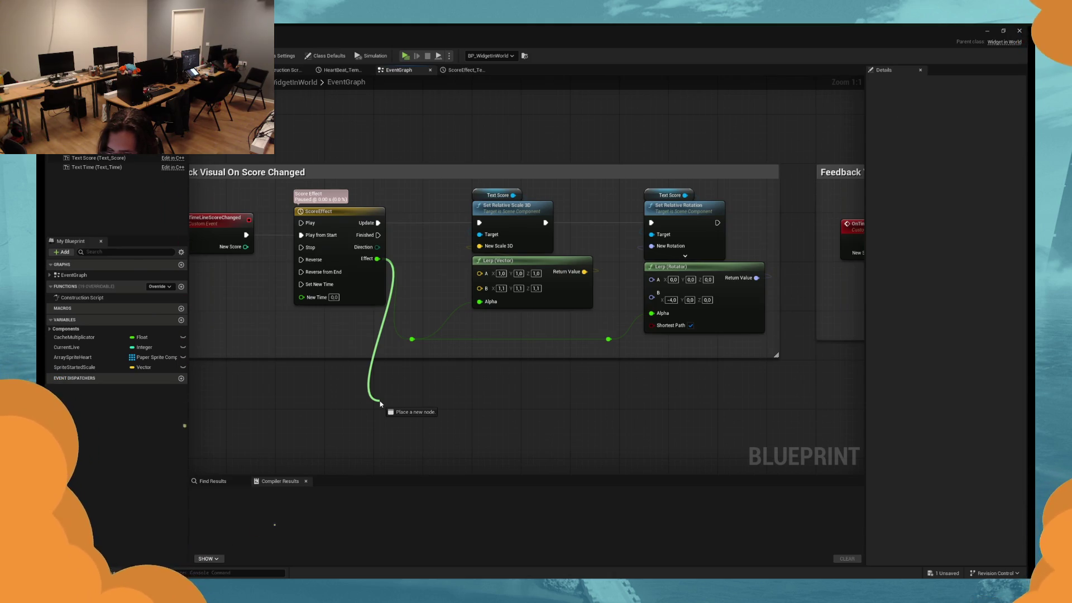
{"action": "left_click_drag", "start_coordinate": [380, 403], "coordinate": [380, 403]}
{"action": "type", "text": "rand"}
{"action": "key", "text": "Escape"}
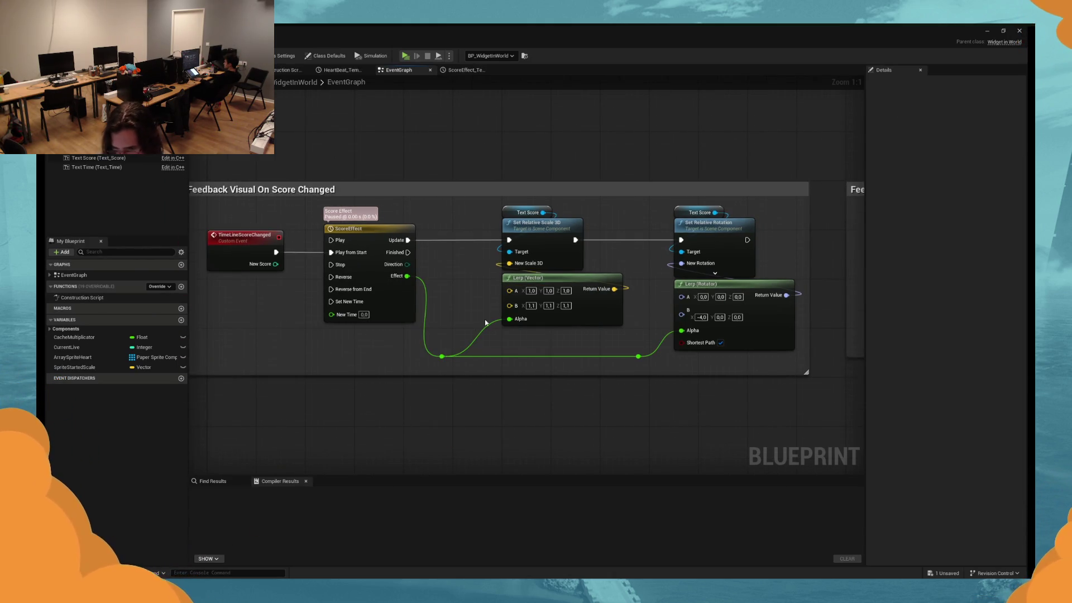
Widen the Score Changed comment box leftward and move the event and timeline nodes left.
{"action": "mouse_move", "coordinate": [564, 340]}
{"action": "left_mouse_down"}
{"action": "mouse_move", "coordinate": [529, 357]}
{"action": "mouse_move", "coordinate": [555, 337]}
{"action": "left_mouse_up"}
{"action": "left_click_drag", "start_coordinate": [473, 337], "coordinate": [612, 332]}
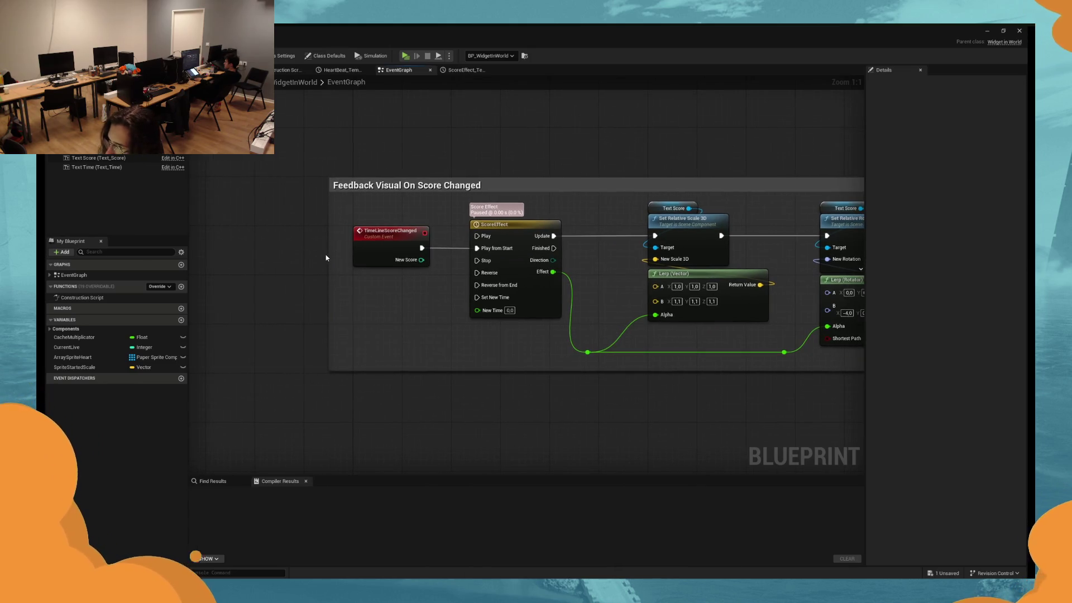
{"action": "left_click_drag", "start_coordinate": [328, 251], "coordinate": [219, 252]}
{"action": "mouse_move", "coordinate": [283, 212]}
{"action": "left_mouse_down"}
{"action": "mouse_move", "coordinate": [466, 262]}
{"action": "mouse_move", "coordinate": [526, 340]}
{"action": "mouse_move", "coordinate": [518, 272]}
{"action": "mouse_move", "coordinate": [401, 272]}
{"action": "left_mouse_up"}
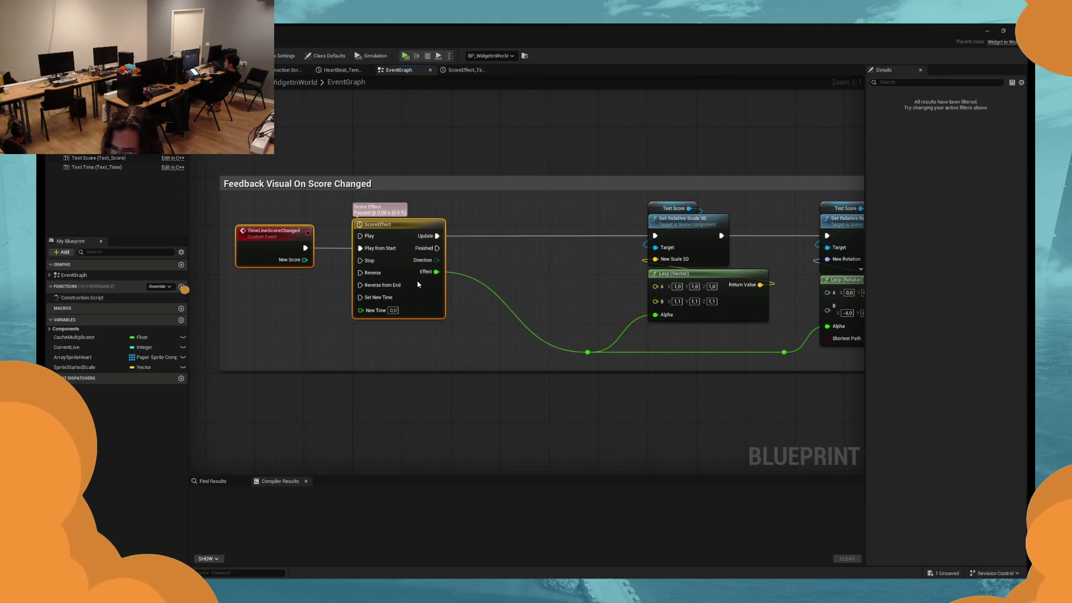
{"action": "left_click_drag", "start_coordinate": [577, 278], "coordinate": [471, 283]}
Add a Random Float in Range node for the scale Lerp and paste a copy below it.
{"action": "right_click", "coordinate": [472, 284]}
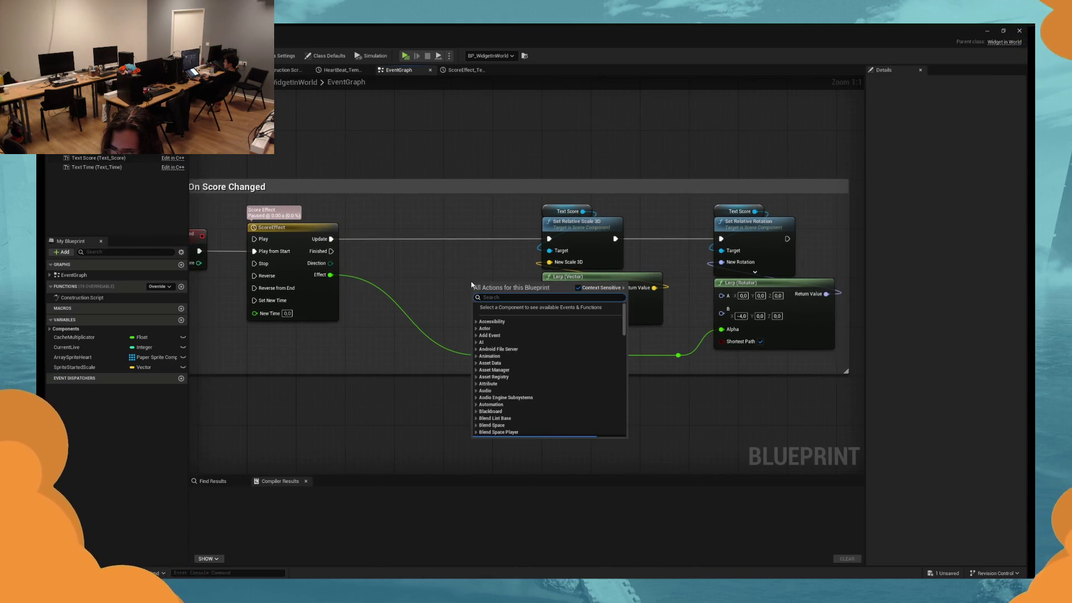
{"action": "type", "text": "random"}
{"action": "left_click", "coordinate": [518, 375]}
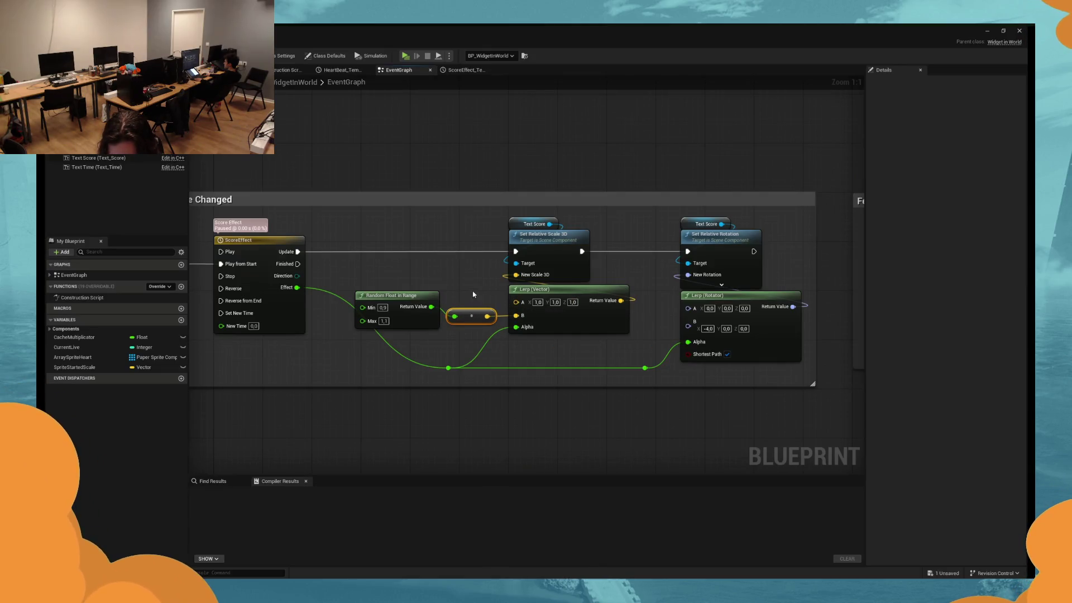
{"action": "left_click_drag", "start_coordinate": [473, 294], "coordinate": [443, 269]}
{"action": "left_click", "coordinate": [387, 292]}
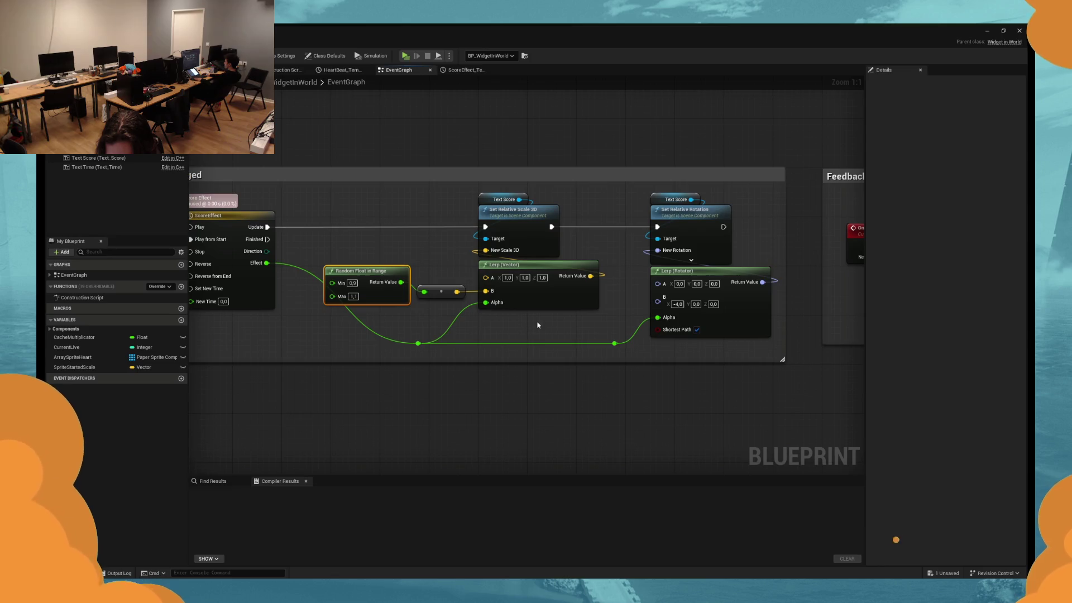
{"action": "key", "text": "ctrl+c"}
{"action": "key", "text": "ctrl+v"}
{"action": "mouse_move", "coordinate": [538, 325]}
{"action": "left_mouse_down"}
{"action": "mouse_move", "coordinate": [466, 325]}
{"action": "mouse_move", "coordinate": [508, 338]}
{"action": "mouse_move", "coordinate": [480, 332]}
{"action": "left_mouse_up"}
Split the rotation Lerp's B, wire the copy into B X with range -4,0 to 4,0, and play.
{"action": "right_click", "coordinate": [591, 310]}
{"action": "left_click", "coordinate": [545, 315]}
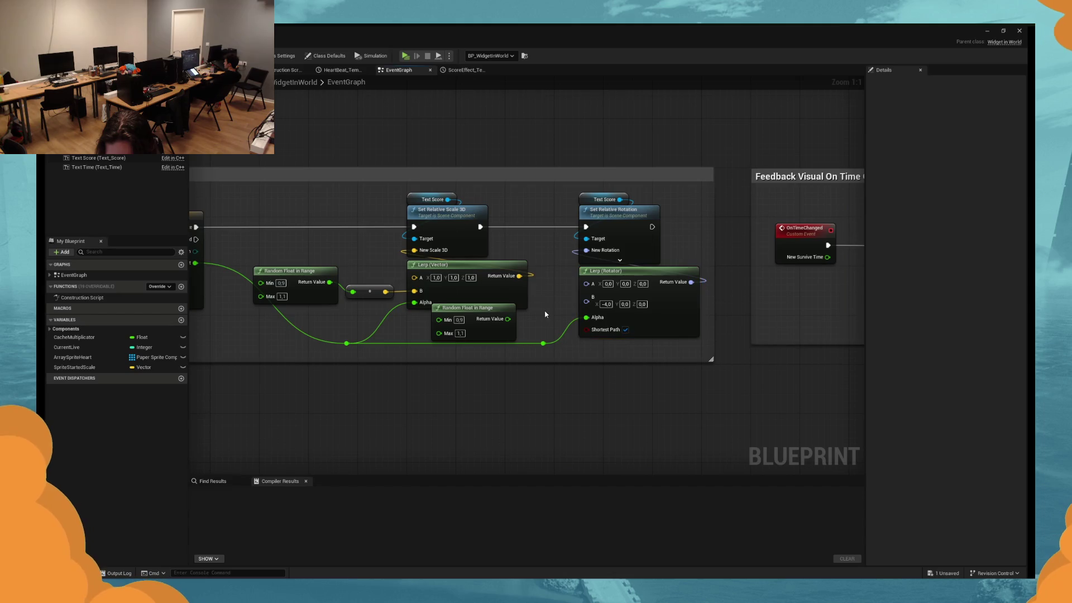
{"action": "right_click", "coordinate": [586, 305]}
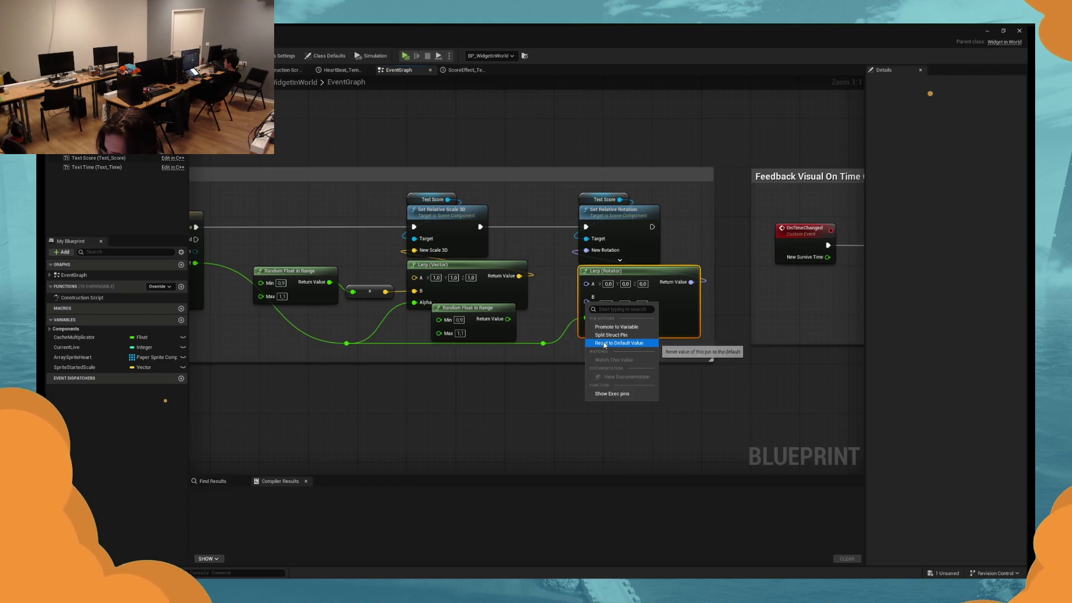
{"action": "left_click", "coordinate": [602, 332]}
{"action": "mouse_move", "coordinate": [586, 297]}
{"action": "left_mouse_down"}
{"action": "mouse_move", "coordinate": [514, 335]}
{"action": "mouse_move", "coordinate": [507, 318]}
{"action": "left_mouse_up"}
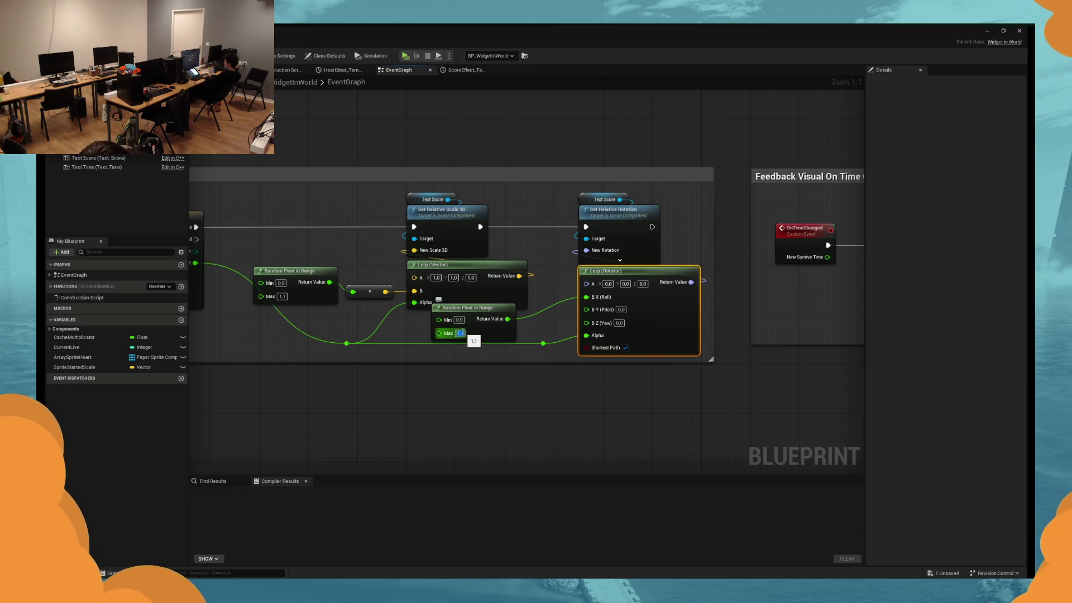
{"action": "type", "text": "-4,0"}
{"action": "left_click", "coordinate": [459, 320]}
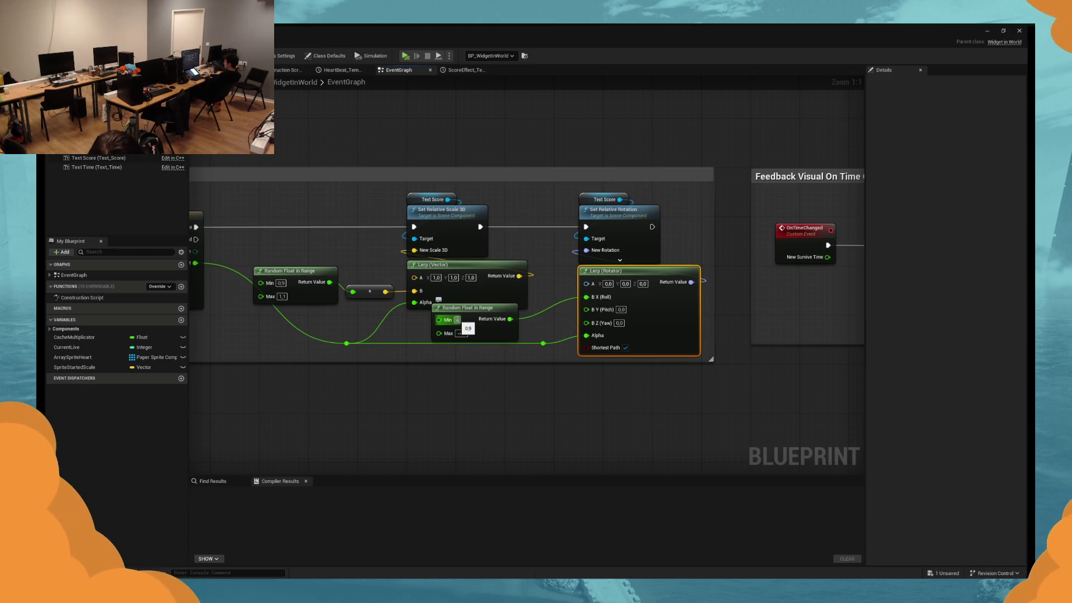
{"action": "left_click", "coordinate": [461, 333]}
{"action": "type", "text": "-4"}
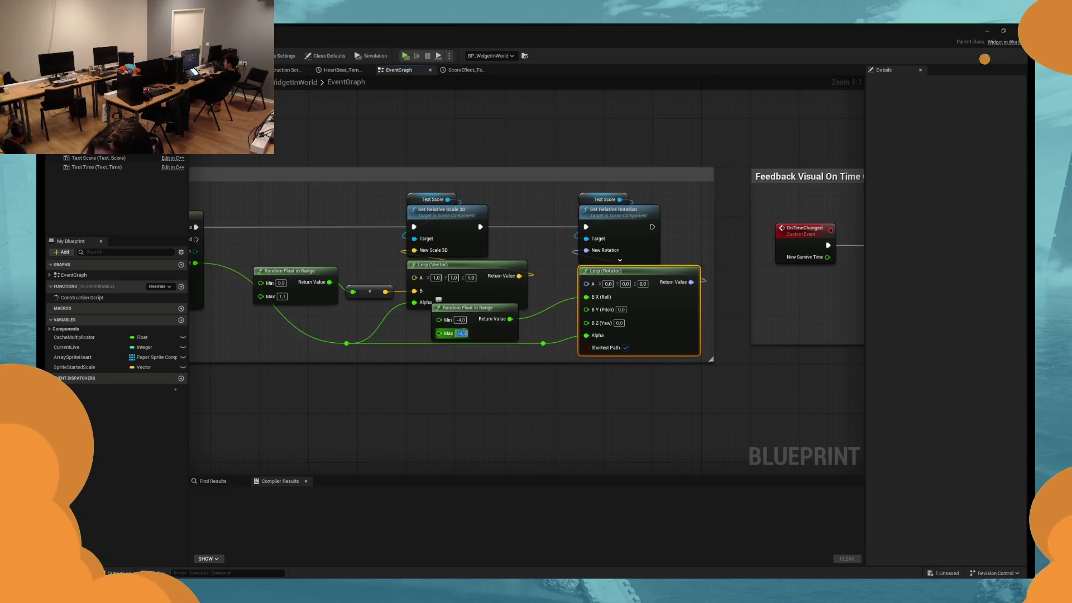
{"action": "left_click", "coordinate": [470, 338]}
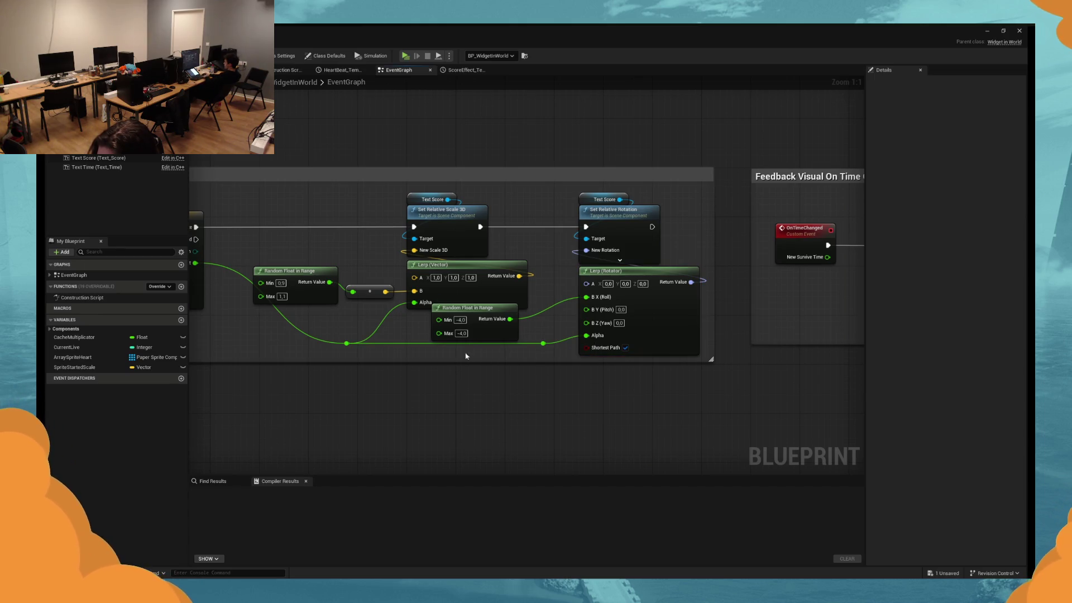
{"action": "key", "text": "Return"}
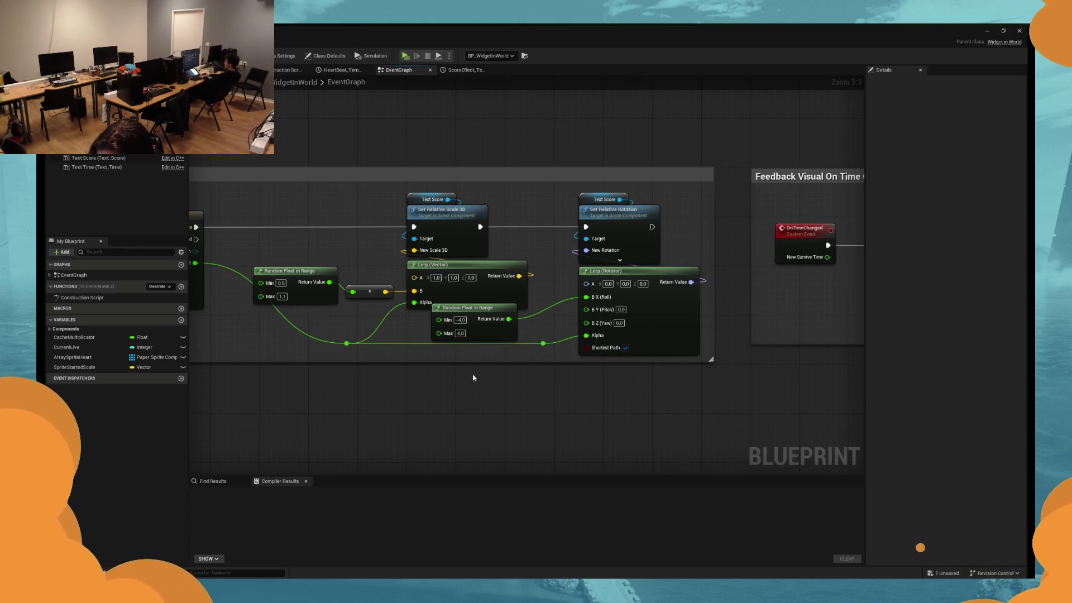
{"action": "left_click", "coordinate": [405, 56]}
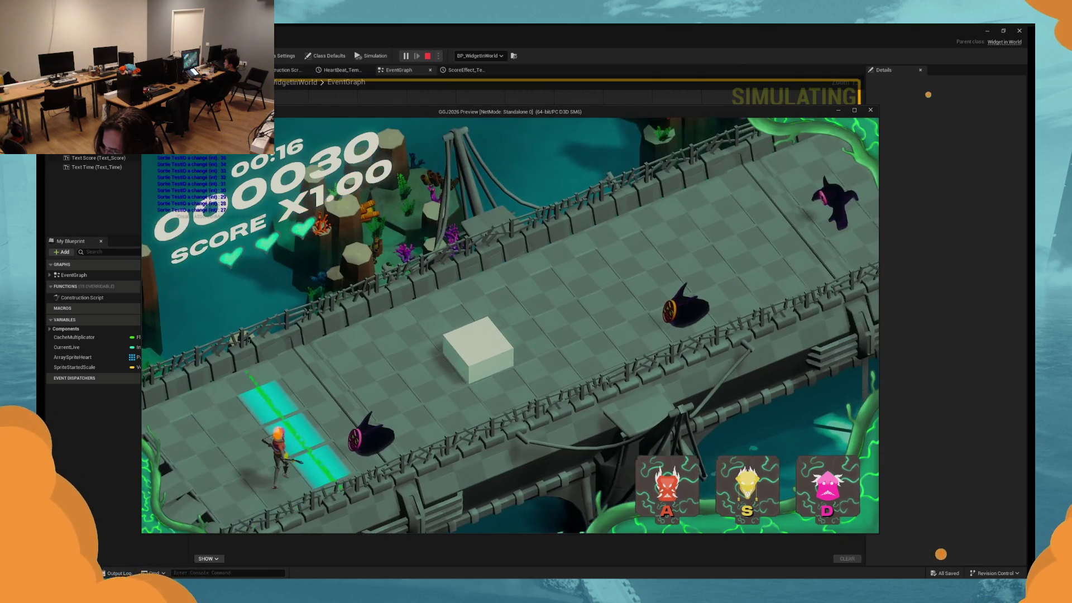
Hit notes with D up to an X3.00 multiplier, stop the test, and reopen the ScoreEffect timeline.
{"action": "key", "text": "d"}
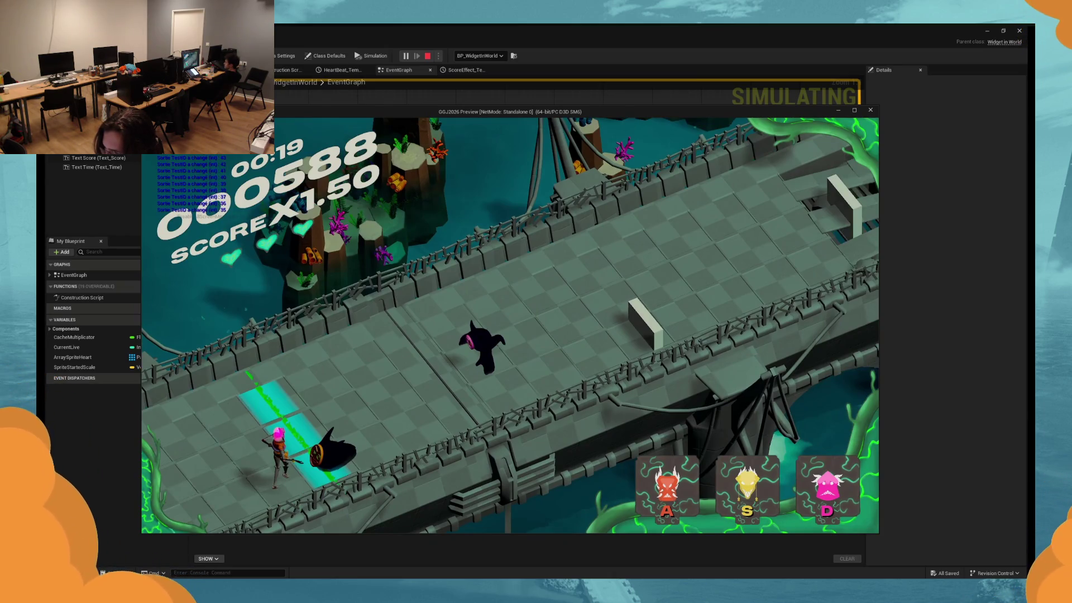
{"action": "key", "text": "d"}
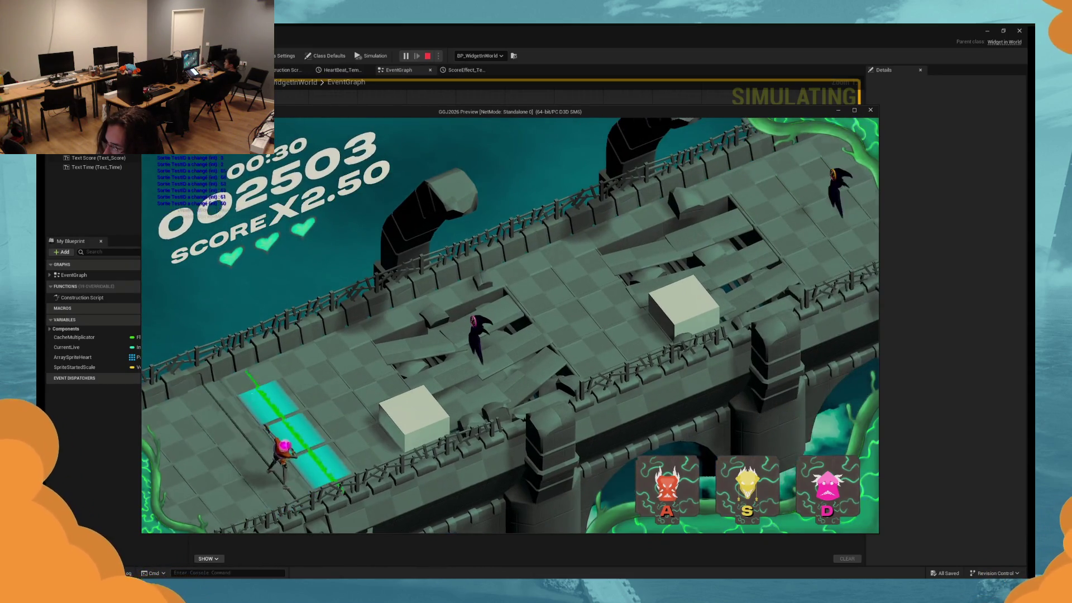
{"action": "key", "text": "d"}
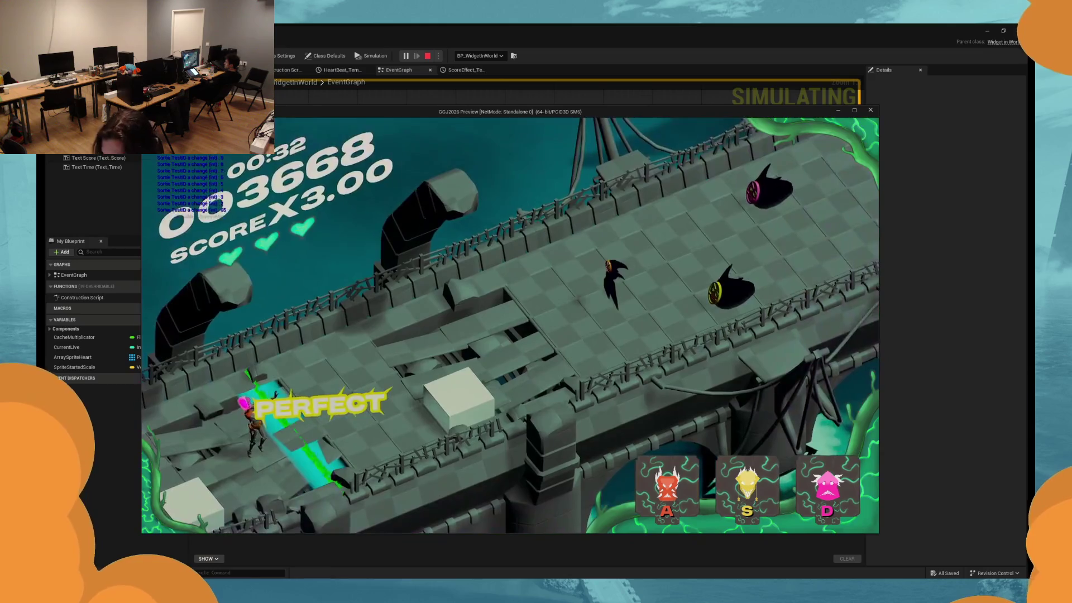
{"action": "key", "text": "Escape"}
{"action": "left_click", "coordinate": [462, 70]}
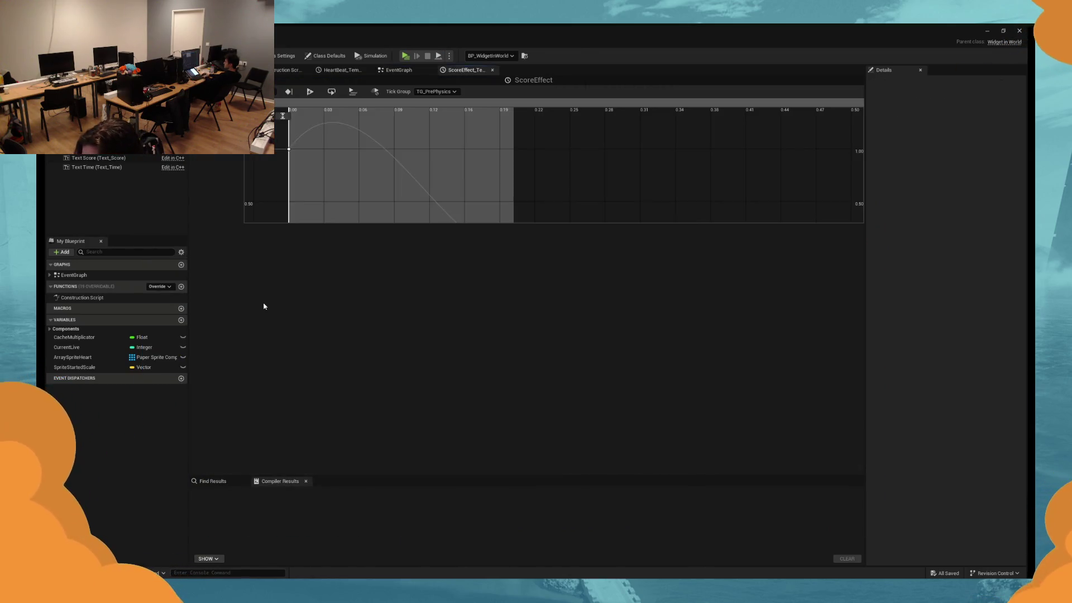
Set the ScoreEffect length to about 0.3 seconds and flatten the first key's tangent.
{"action": "left_click", "coordinate": [382, 151]}
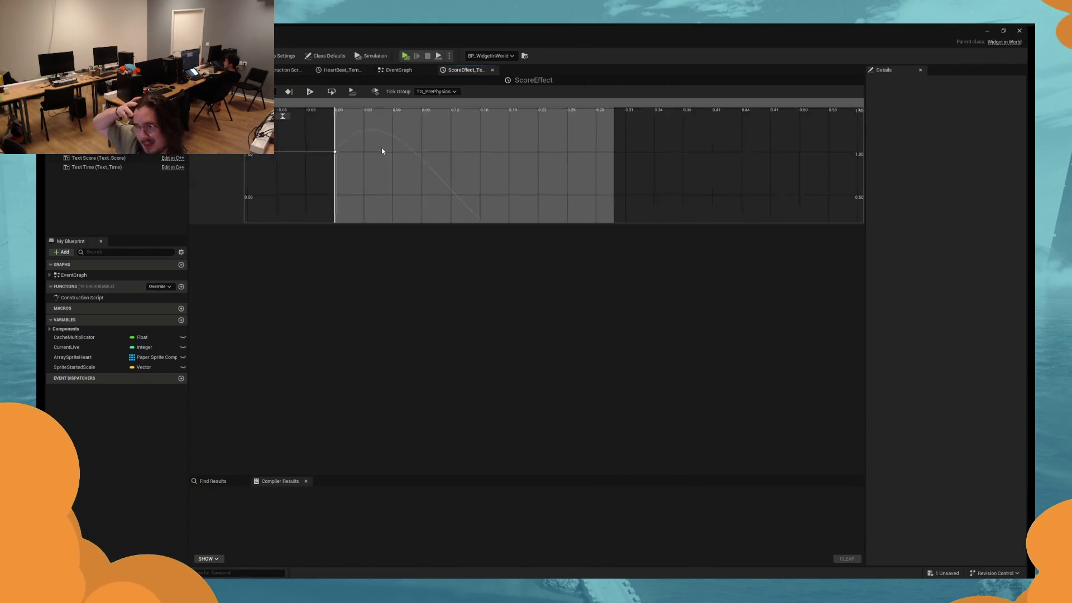
{"action": "left_click", "coordinate": [494, 180]}
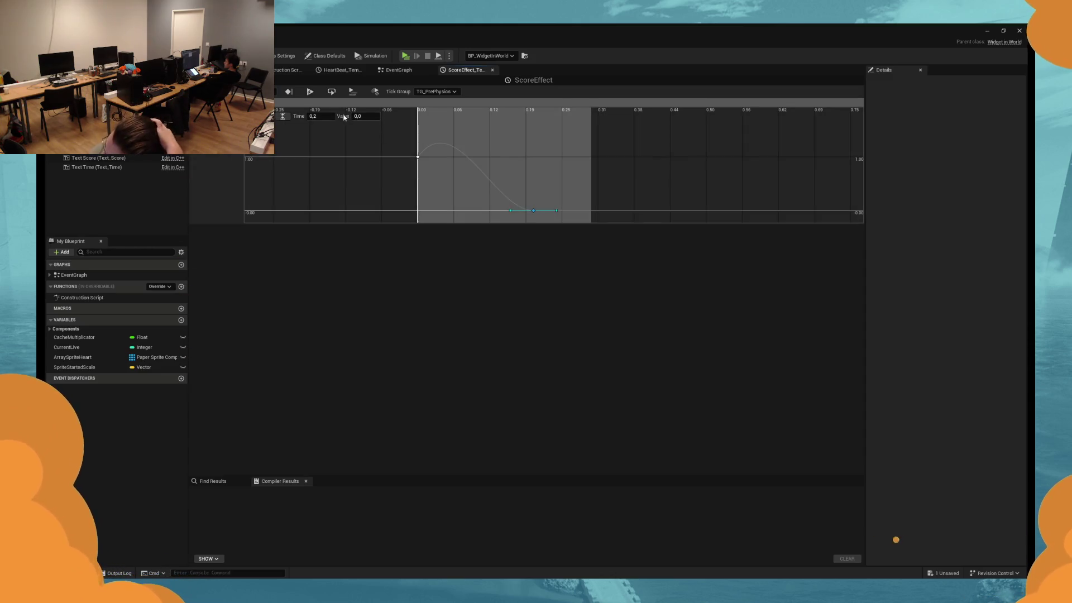
{"action": "left_click", "coordinate": [326, 115]}
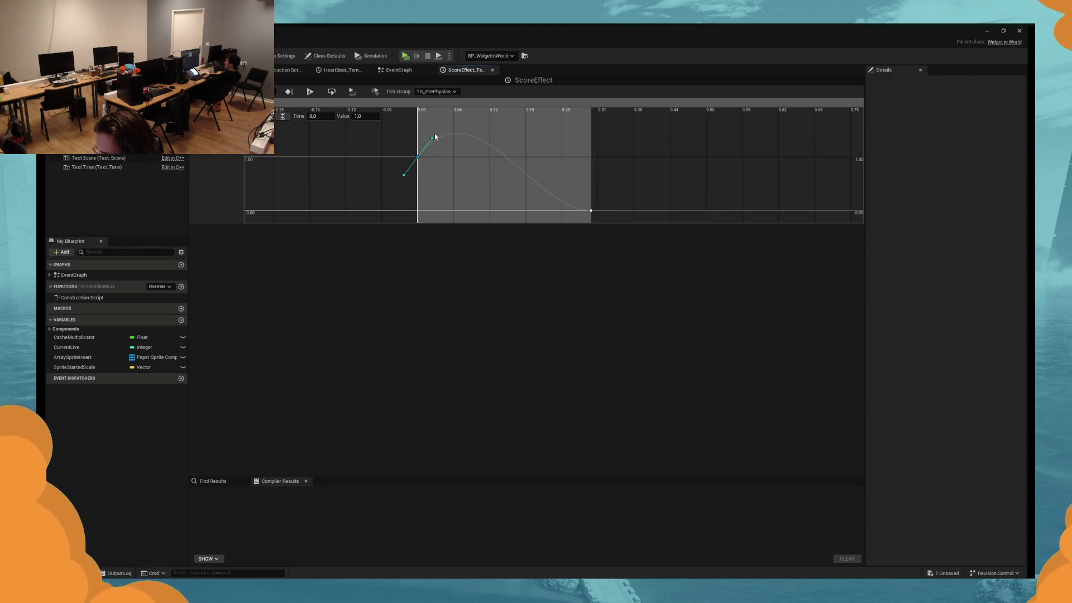
{"action": "left_click_drag", "start_coordinate": [433, 141], "coordinate": [436, 155]}
{"action": "left_click", "coordinate": [417, 157]}
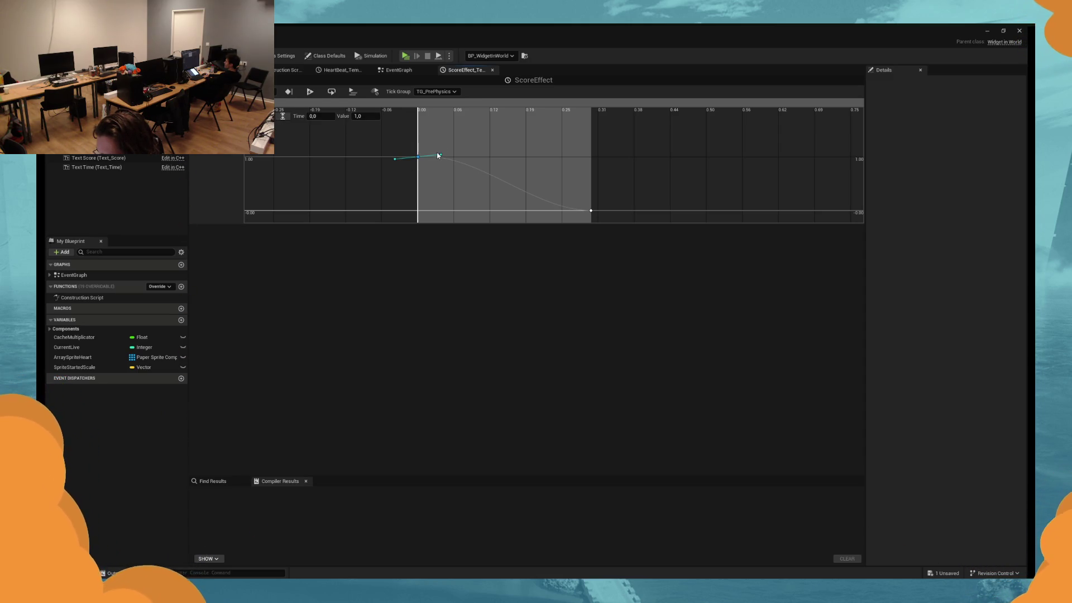
{"action": "left_click_drag", "start_coordinate": [442, 156], "coordinate": [442, 158]}
{"action": "left_click", "coordinate": [454, 141]}
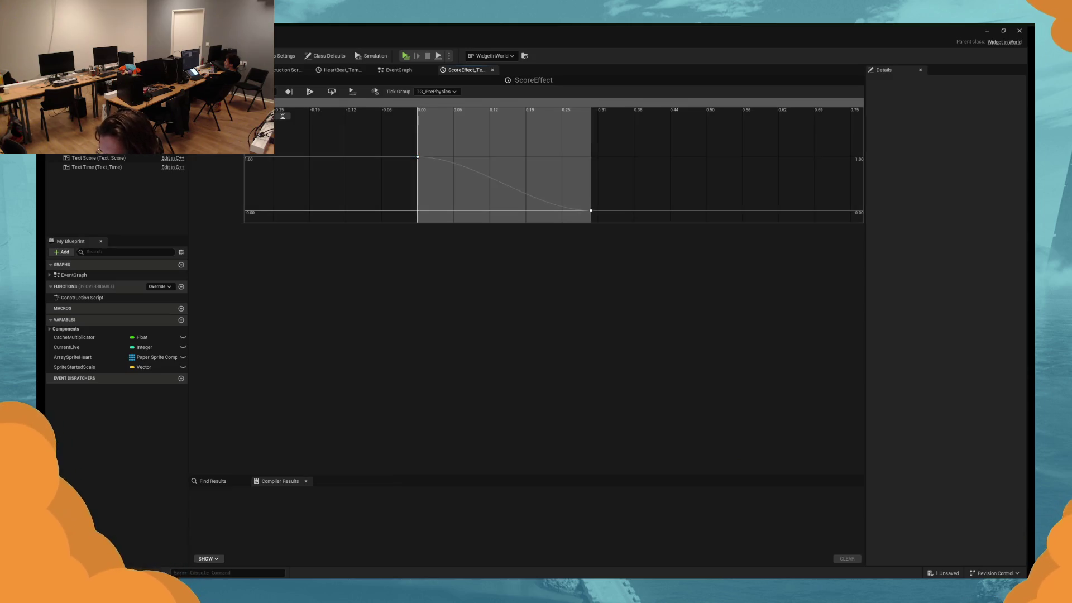
Compile BP_WidgetInWorld and run a brief play test.
{"action": "left_click", "coordinate": [408, 57]}
{"action": "left_click", "coordinate": [406, 57]}
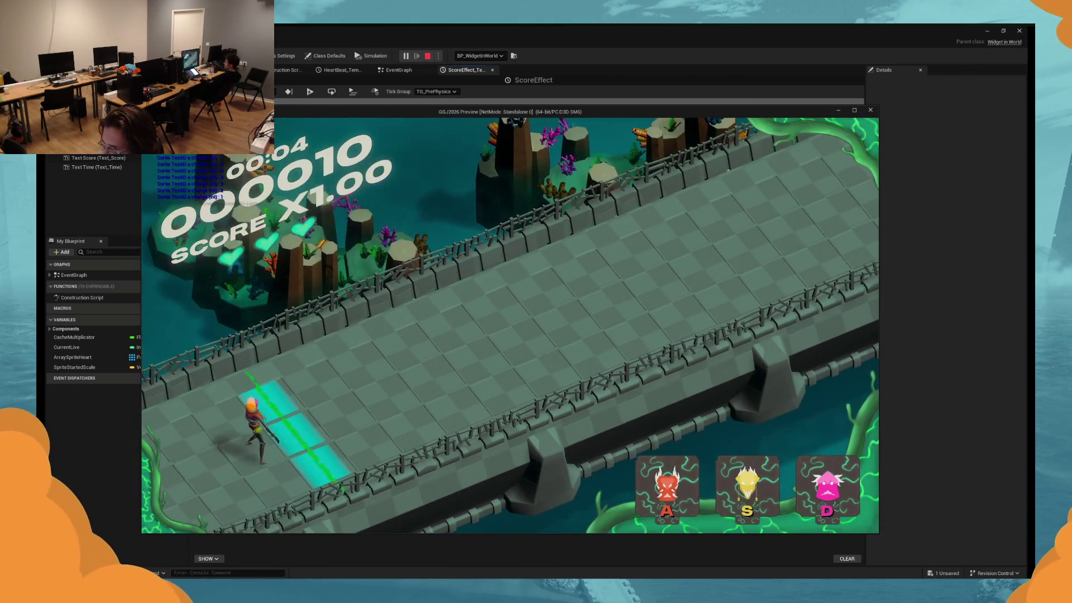
{"action": "key", "text": "Escape"}
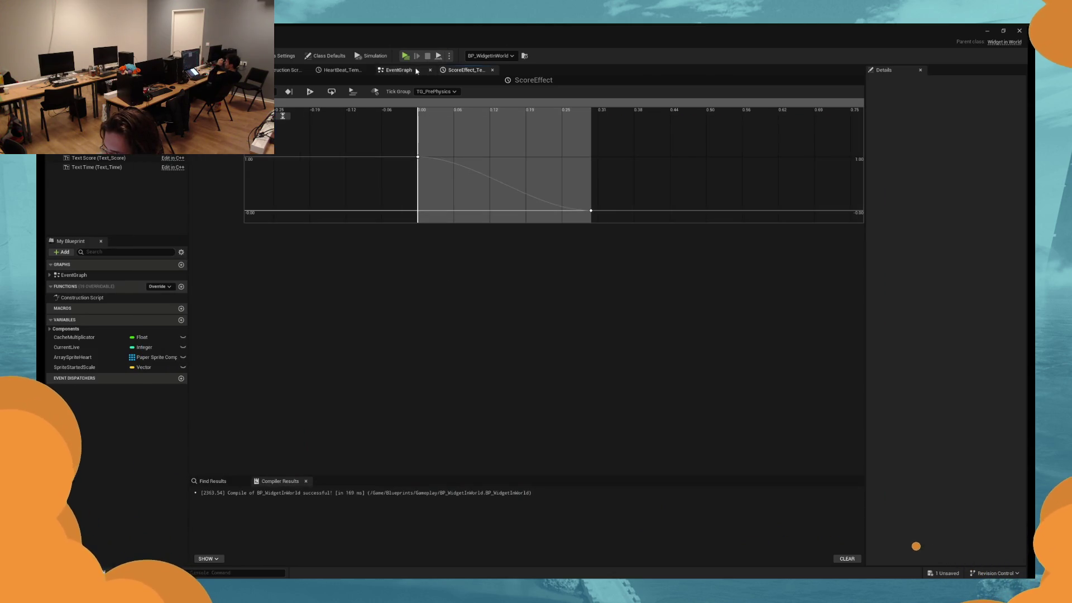
Move the TimeLineScoreChanged event node further left in the event graph.
{"action": "left_click", "coordinate": [398, 70]}
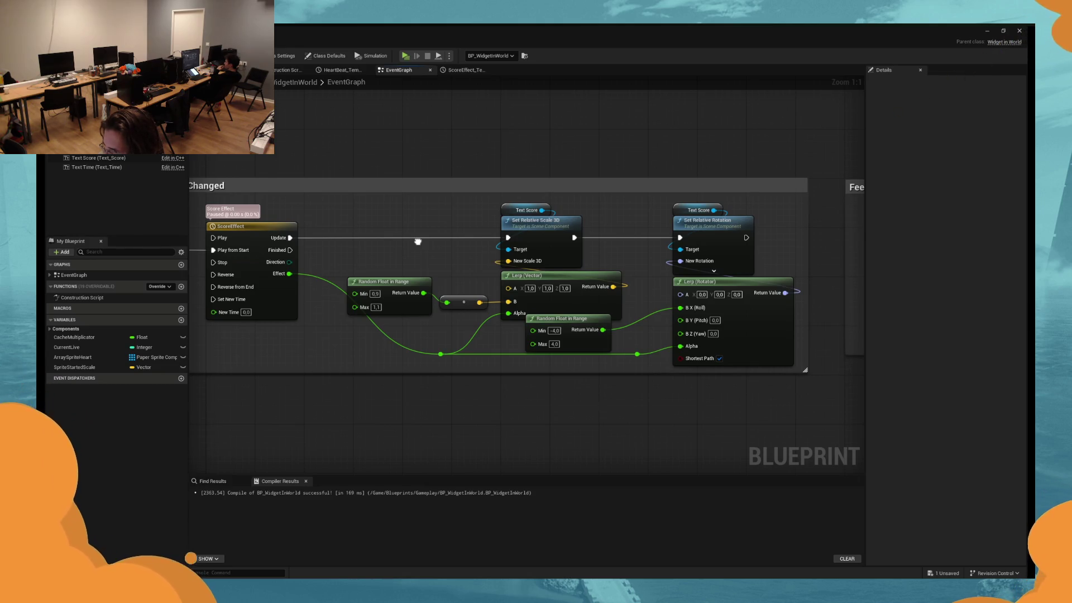
{"action": "left_click_drag", "start_coordinate": [418, 241], "coordinate": [529, 225]}
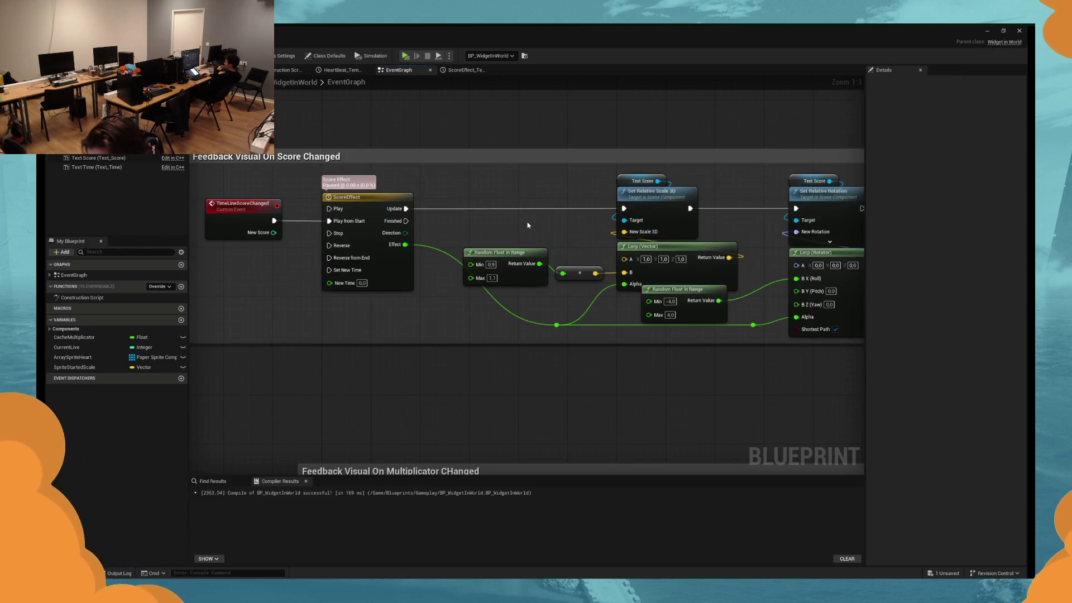
{"action": "left_click_drag", "start_coordinate": [467, 244], "coordinate": [631, 244]}
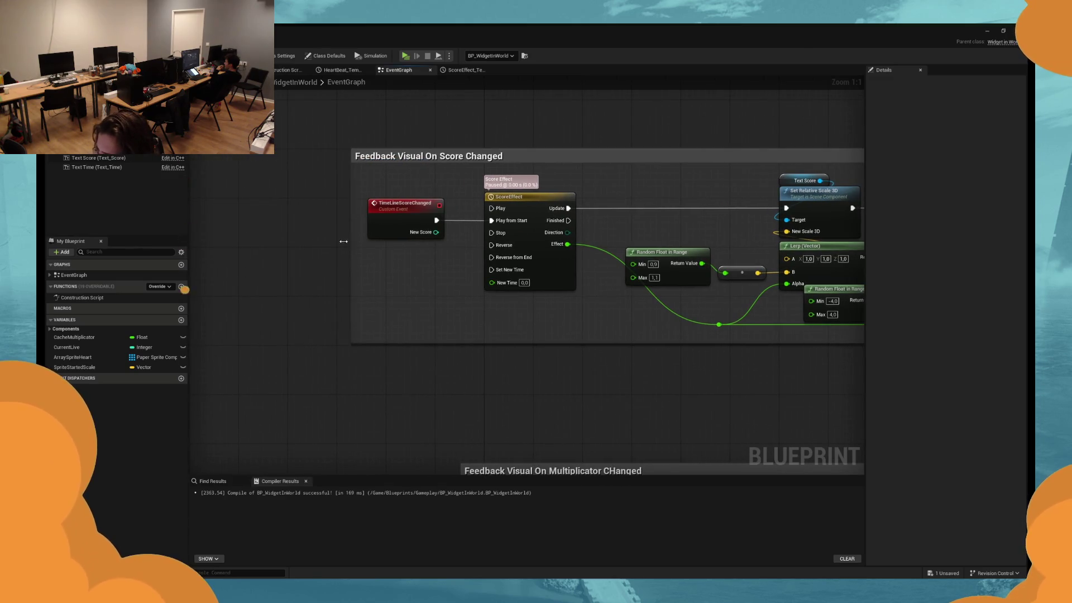
{"action": "left_click_drag", "start_coordinate": [385, 213], "coordinate": [278, 216]}
{"action": "left_click", "coordinate": [313, 277]}
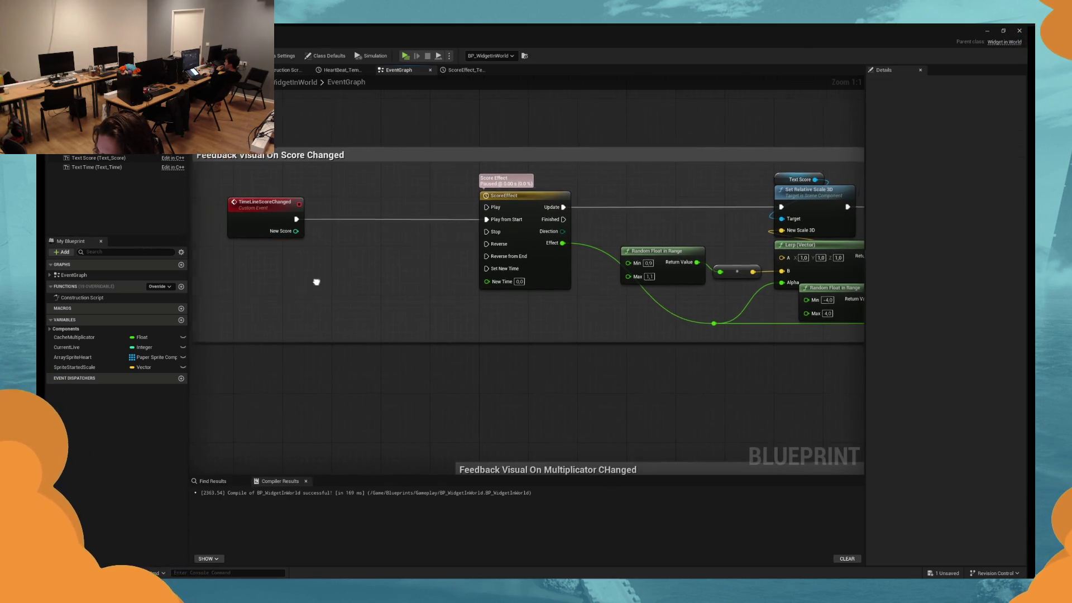
{"action": "right_click", "coordinate": [277, 284]}
{"action": "type", "text": "rand"}
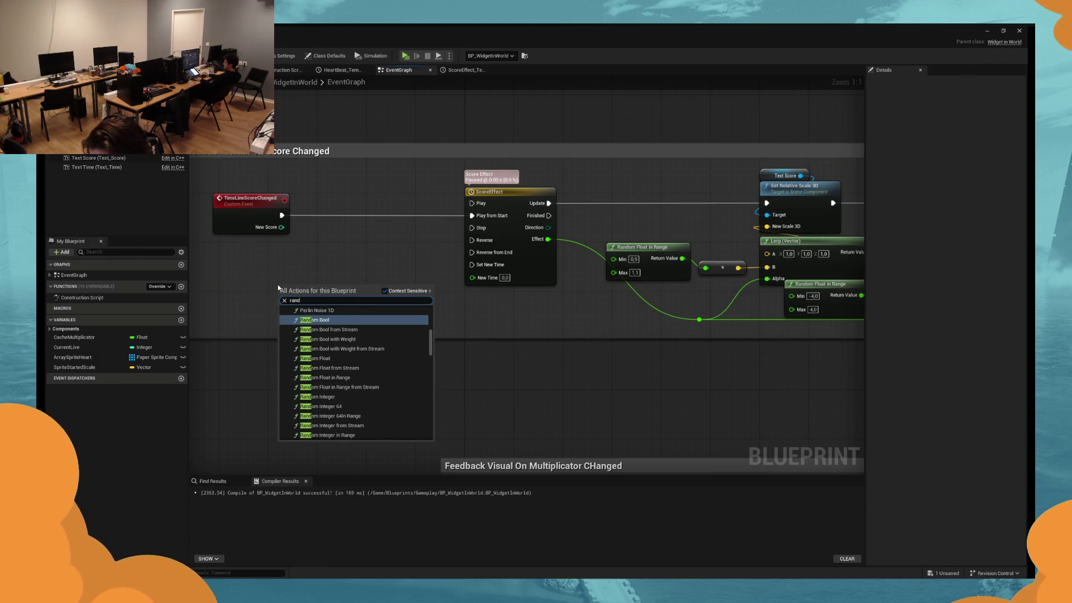
{"action": "key", "text": "Escape"}
Place both Random Float in Range nodes below the event, ahead of ScoreEffect.
{"action": "mouse_move", "coordinate": [634, 257]}
{"action": "left_mouse_down"}
{"action": "mouse_move", "coordinate": [303, 284]}
{"action": "mouse_move", "coordinate": [238, 278]}
{"action": "left_mouse_up"}
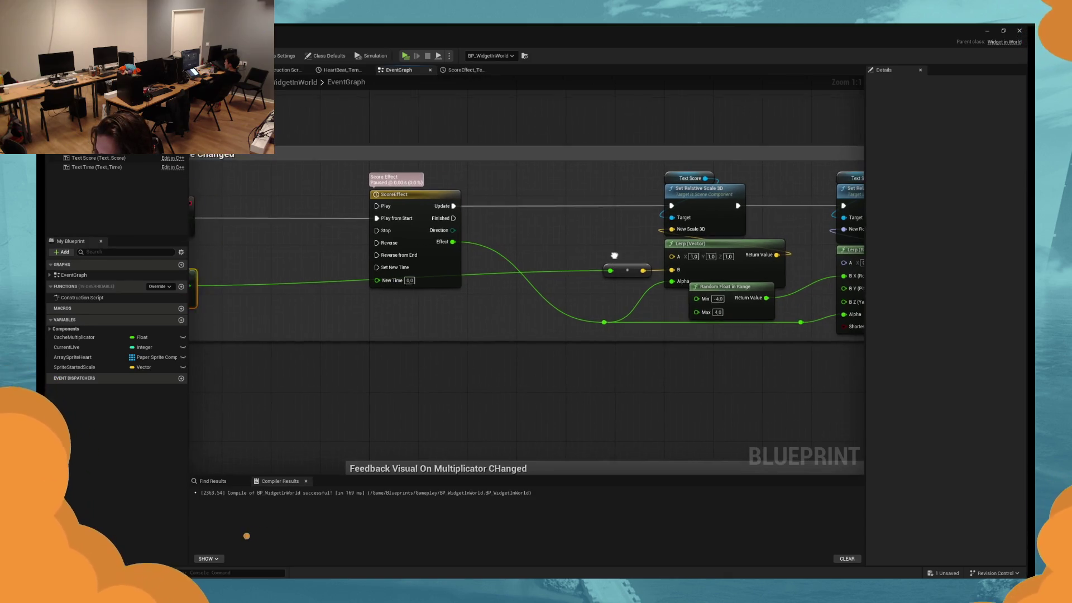
{"action": "mouse_move", "coordinate": [721, 306]}
{"action": "left_mouse_down"}
{"action": "mouse_move", "coordinate": [314, 314]}
{"action": "mouse_move", "coordinate": [323, 285]}
{"action": "left_mouse_up"}
{"action": "left_click", "coordinate": [329, 308]}
{"action": "left_click_drag", "start_coordinate": [491, 334], "coordinate": [325, 328]}
Detach the event's execution wire and promote the first random value to a new float variable.
{"action": "left_click_drag", "start_coordinate": [361, 252], "coordinate": [436, 277]}
{"action": "left_click_drag", "start_coordinate": [356, 295], "coordinate": [411, 279]}
{"action": "left_click", "coordinate": [437, 312]}
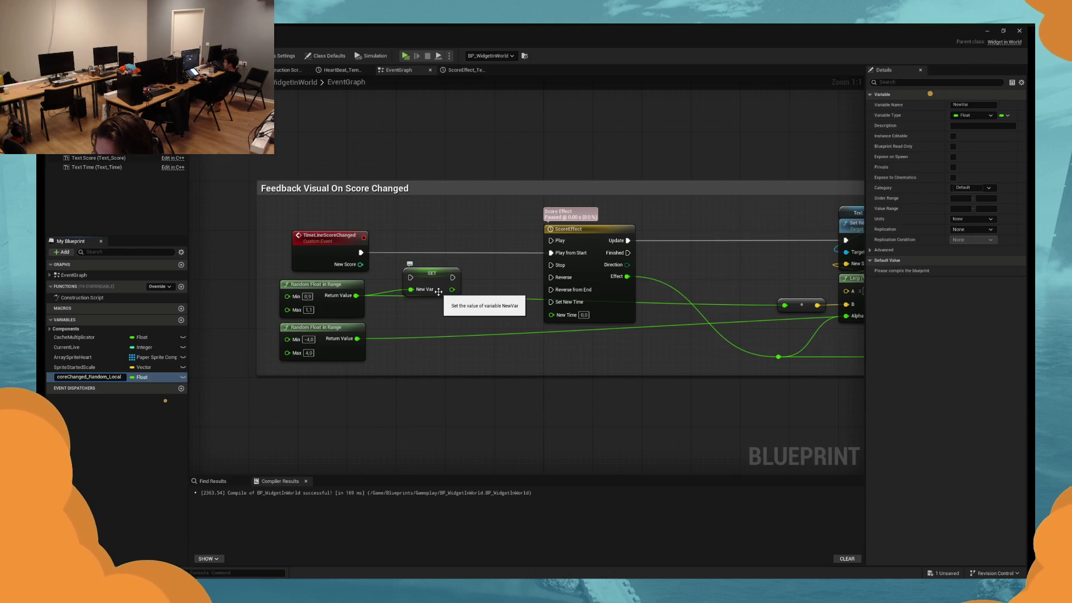
Name the new variable OnScoreChanged_Random_Vector.
{"action": "key", "text": "Return"}
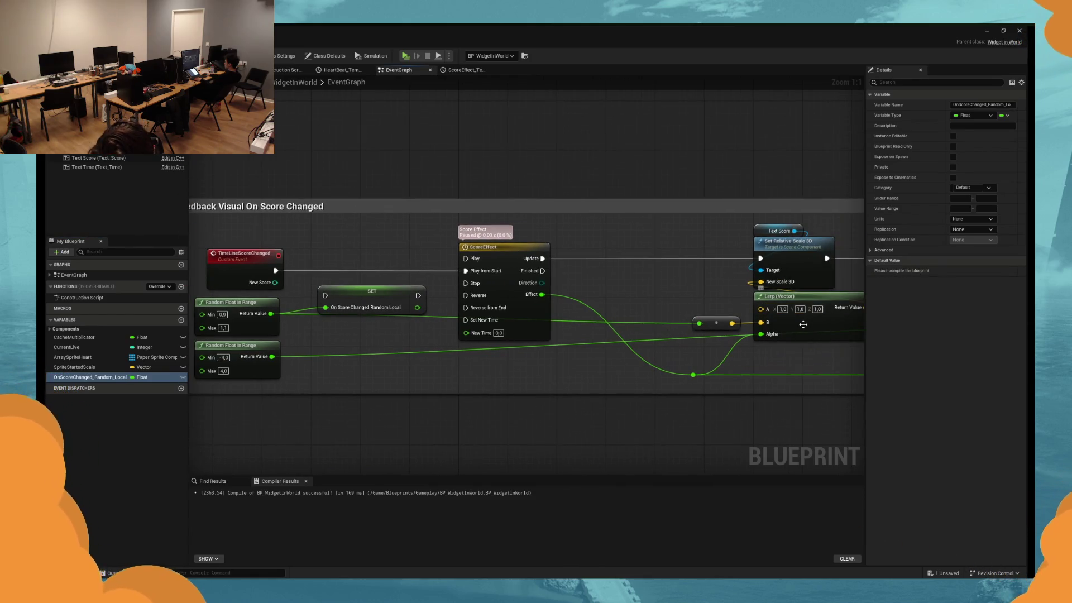
{"action": "left_click", "coordinate": [110, 379]}
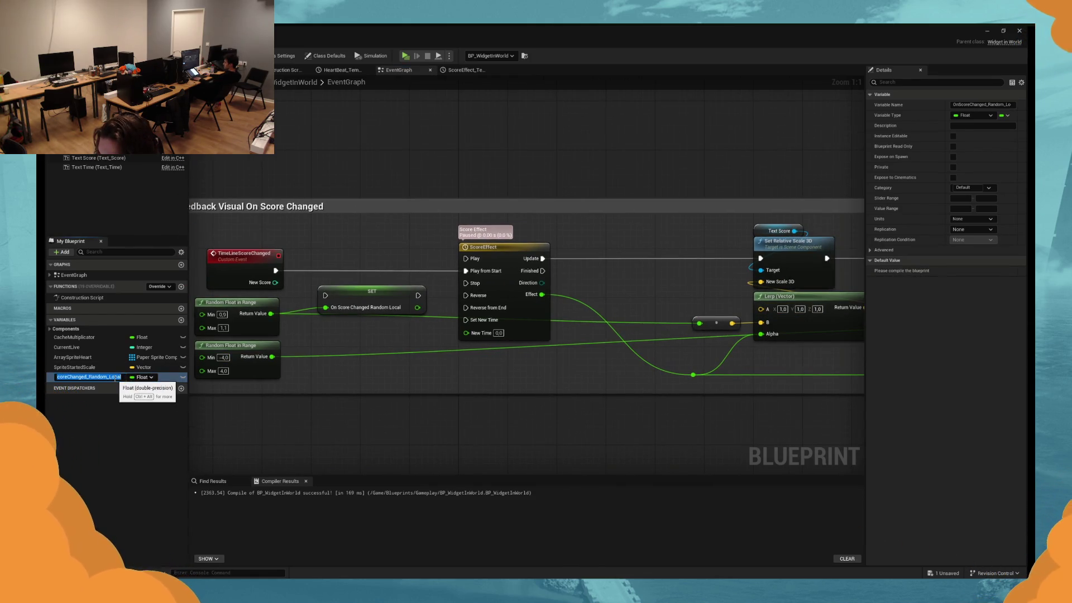
{"action": "key", "text": "F2"}
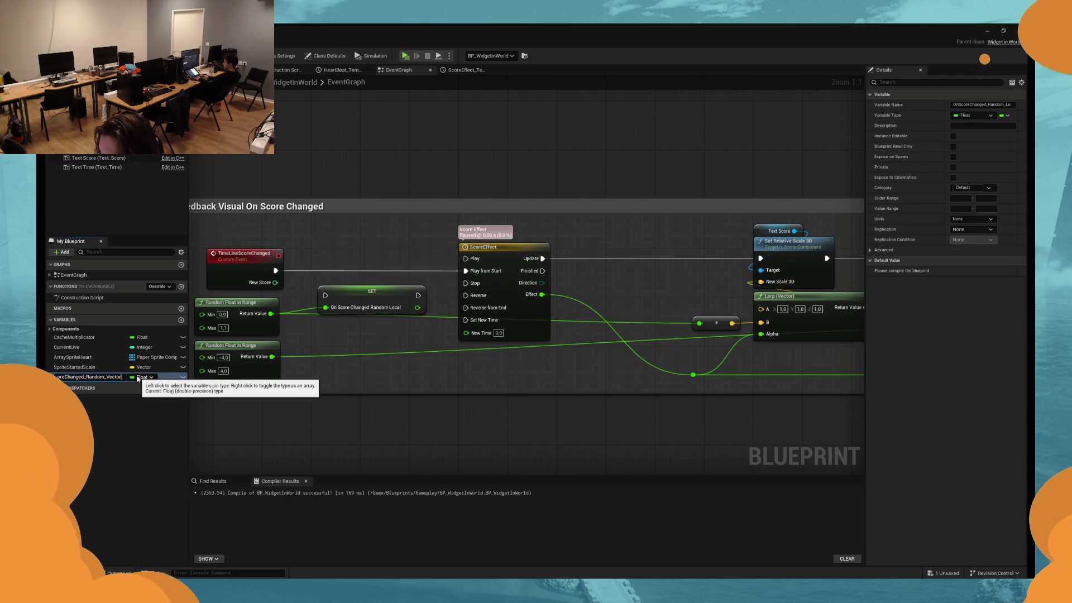
{"action": "key", "text": "Return"}
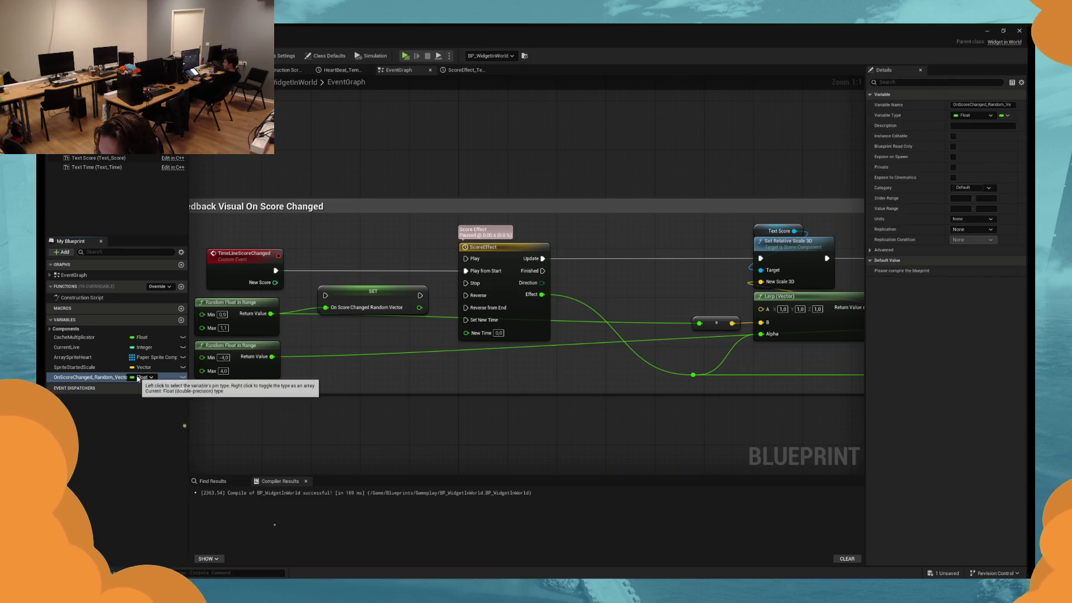
Duplicate it as OnScoreChanged_Random_Rotation and chain its SET node into Play from Start.
{"action": "key", "text": "ctrl+d"}
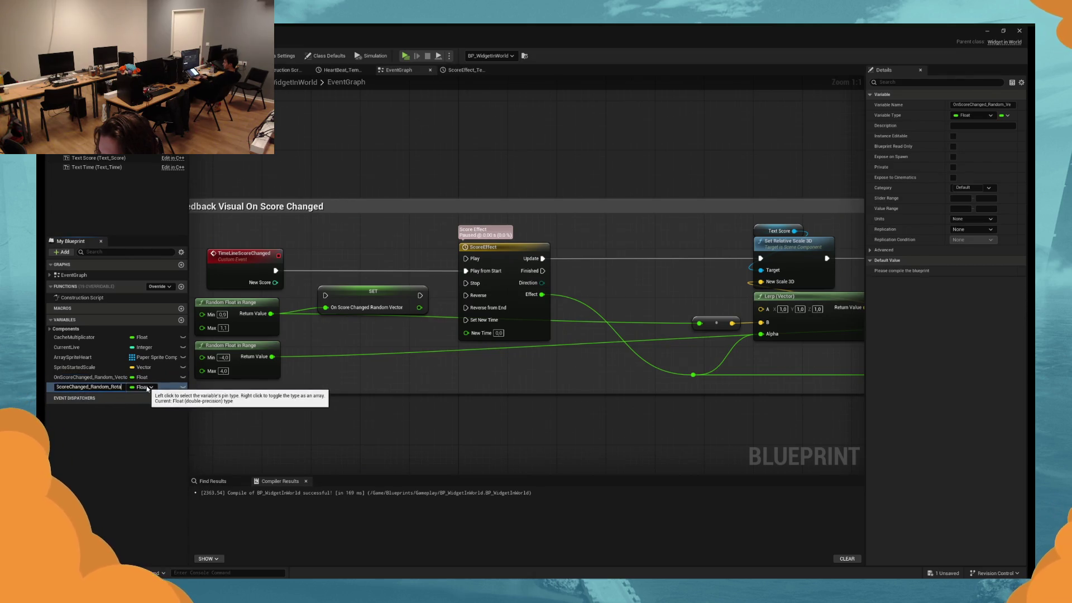
{"action": "key", "text": "Return"}
{"action": "mouse_move", "coordinate": [111, 387]}
{"action": "left_mouse_down"}
{"action": "mouse_move", "coordinate": [354, 360]}
{"action": "mouse_move", "coordinate": [419, 301]}
{"action": "mouse_move", "coordinate": [400, 312]}
{"action": "mouse_move", "coordinate": [427, 291]}
{"action": "mouse_move", "coordinate": [418, 283]}
{"action": "left_mouse_up"}
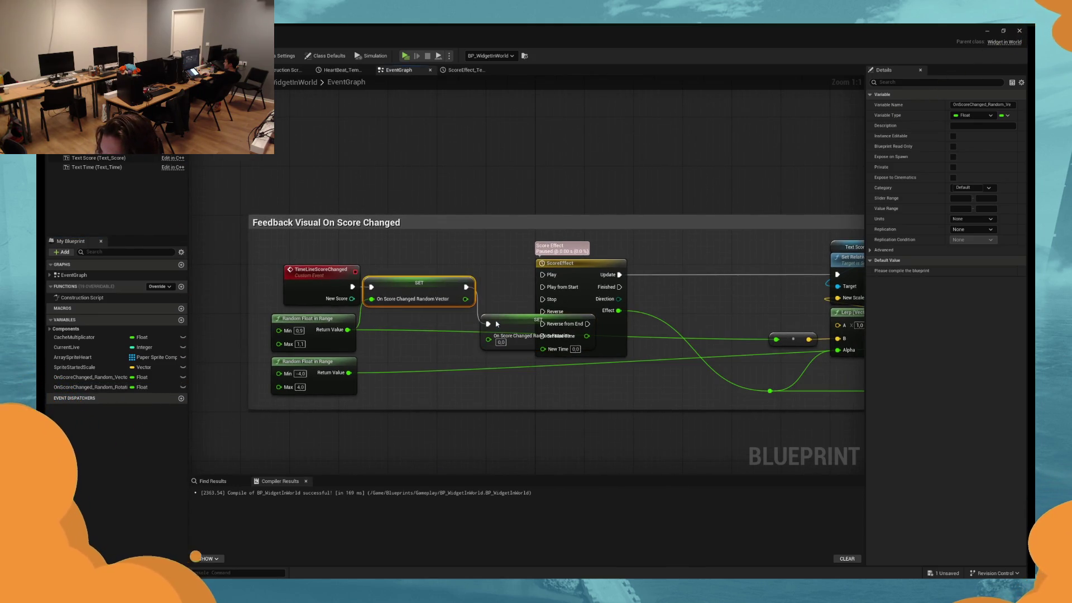
{"action": "mouse_move", "coordinate": [513, 324]}
{"action": "left_mouse_down"}
{"action": "mouse_move", "coordinate": [511, 288]}
{"action": "mouse_move", "coordinate": [265, 399]}
{"action": "left_mouse_up"}
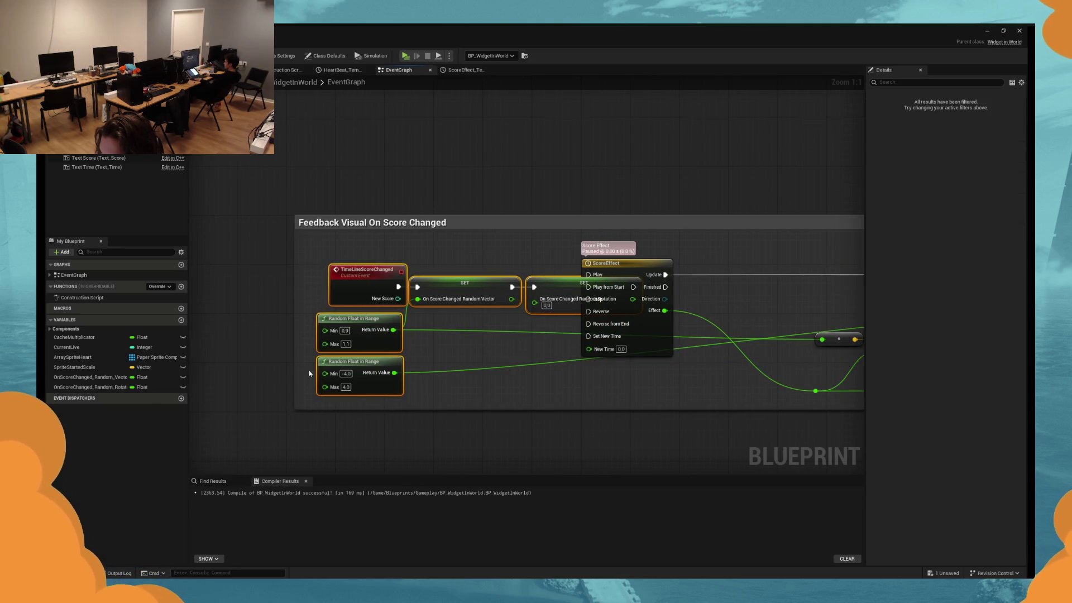
{"action": "left_click_drag", "start_coordinate": [483, 284], "coordinate": [398, 288]}
{"action": "left_click_drag", "start_coordinate": [554, 287], "coordinate": [588, 287]}
Widen the comment box and shift the event, random and SET nodes left.
{"action": "left_click_drag", "start_coordinate": [294, 252], "coordinate": [196, 251]}
{"action": "left_click_drag", "start_coordinate": [279, 335], "coordinate": [267, 335]}
{"action": "left_click", "coordinate": [379, 290], "text": "ctrl"}
{"action": "left_click_drag", "start_coordinate": [380, 290], "coordinate": [366, 291]}
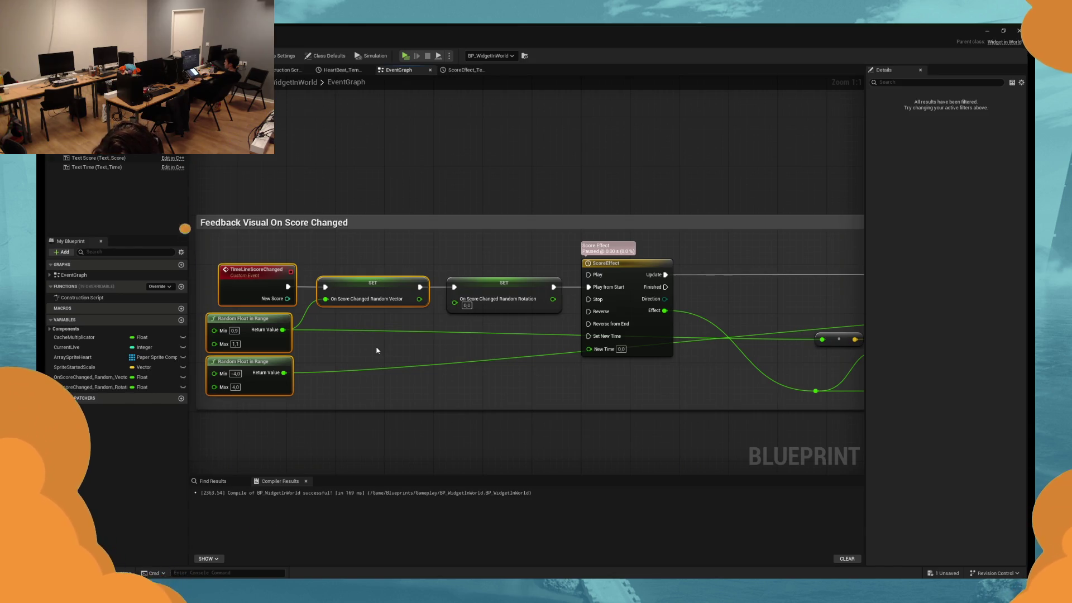
Feed the rotation variable into the lerp's roll and the vector into the scale multiplier, save, and play-test.
{"action": "left_click_drag", "start_coordinate": [376, 350], "coordinate": [50, 318]}
{"action": "mouse_move", "coordinate": [108, 389]}
{"action": "left_mouse_down"}
{"action": "mouse_move", "coordinate": [313, 391]}
{"action": "mouse_move", "coordinate": [730, 359]}
{"action": "mouse_move", "coordinate": [729, 323]}
{"action": "mouse_move", "coordinate": [594, 349]}
{"action": "left_mouse_up"}
{"action": "mouse_move", "coordinate": [89, 377]}
{"action": "left_mouse_down"}
{"action": "mouse_move", "coordinate": [501, 317]}
{"action": "mouse_move", "coordinate": [413, 316]}
{"action": "left_mouse_up"}
{"action": "left_click", "coordinate": [489, 294]}
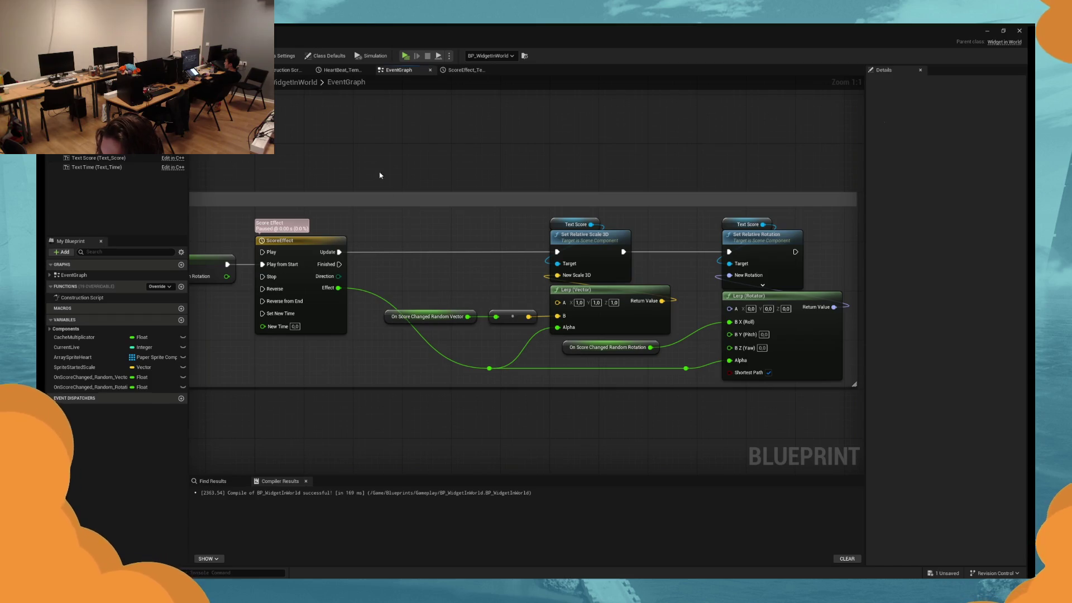
{"action": "key", "text": "ctrl+s"}
{"action": "left_click", "coordinate": [406, 56]}
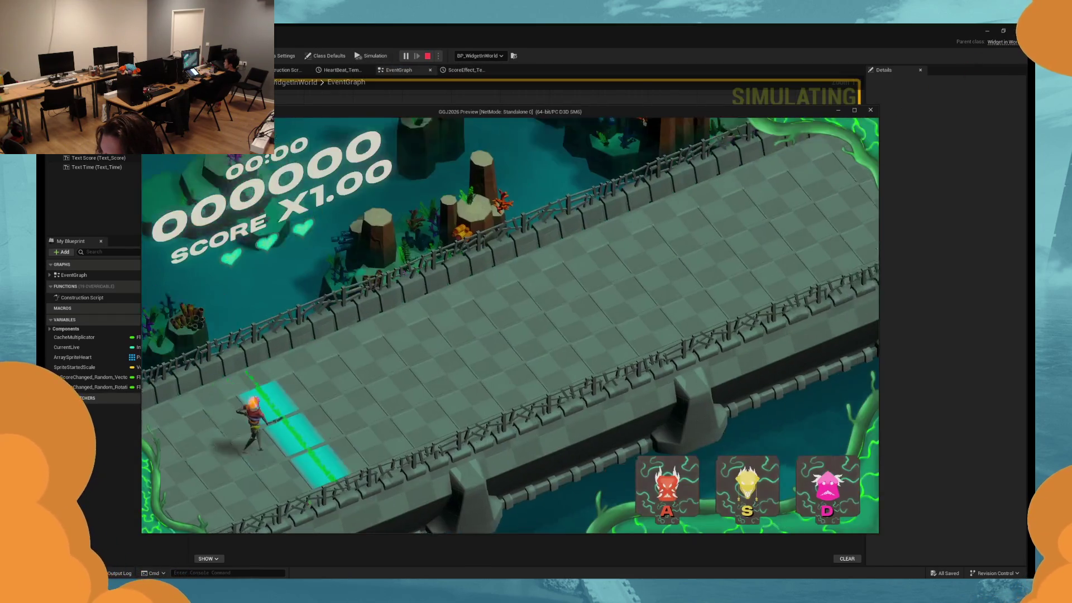
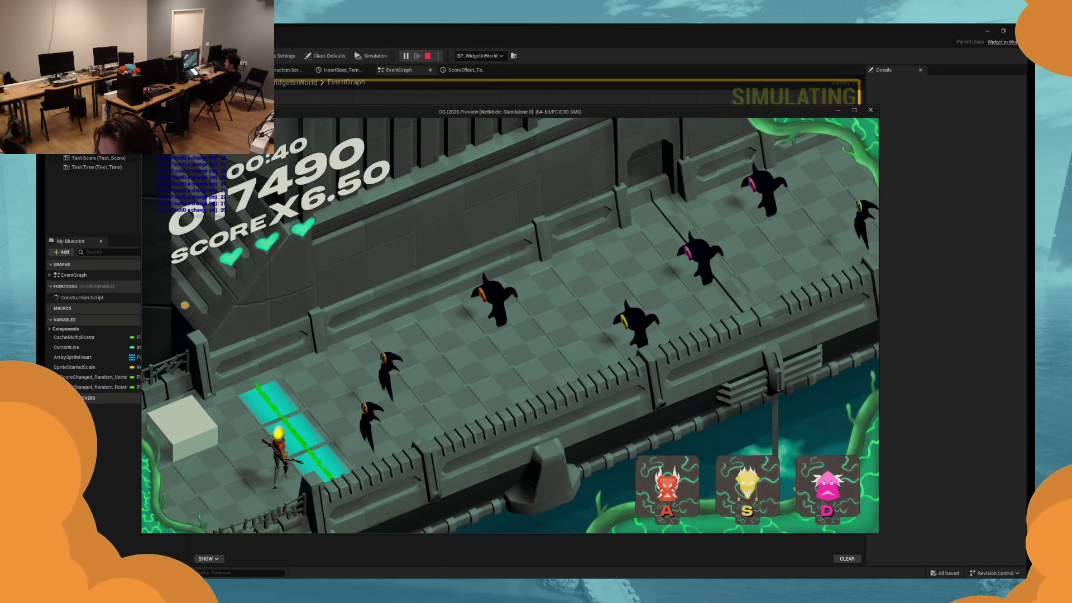
Hit enemies in the A, S and D lanes to build up the score multiplier.
{"action": "key", "text": "a"}
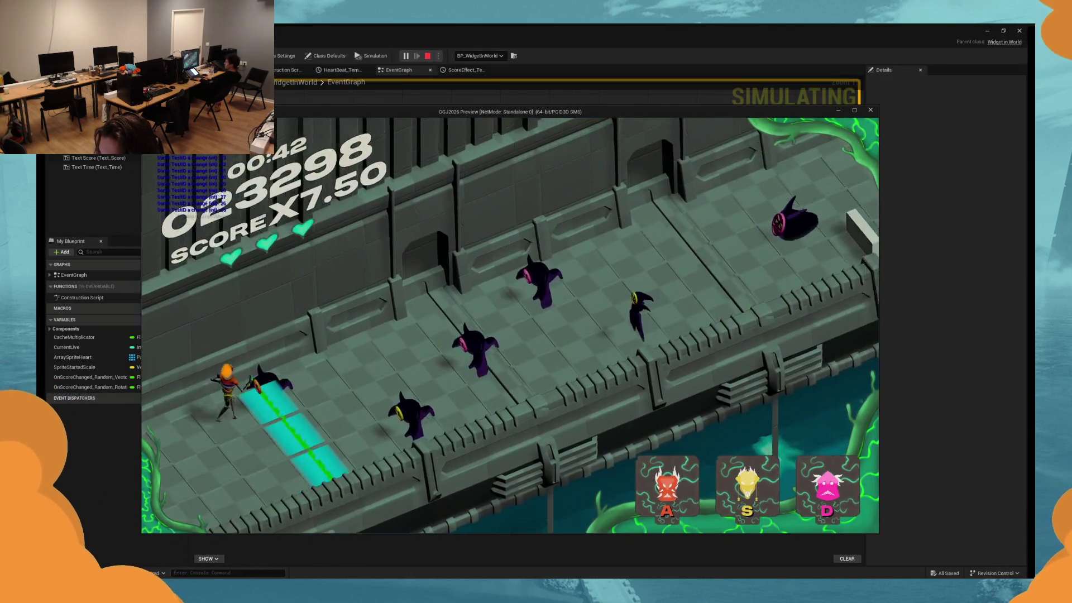
{"action": "key", "text": "s"}
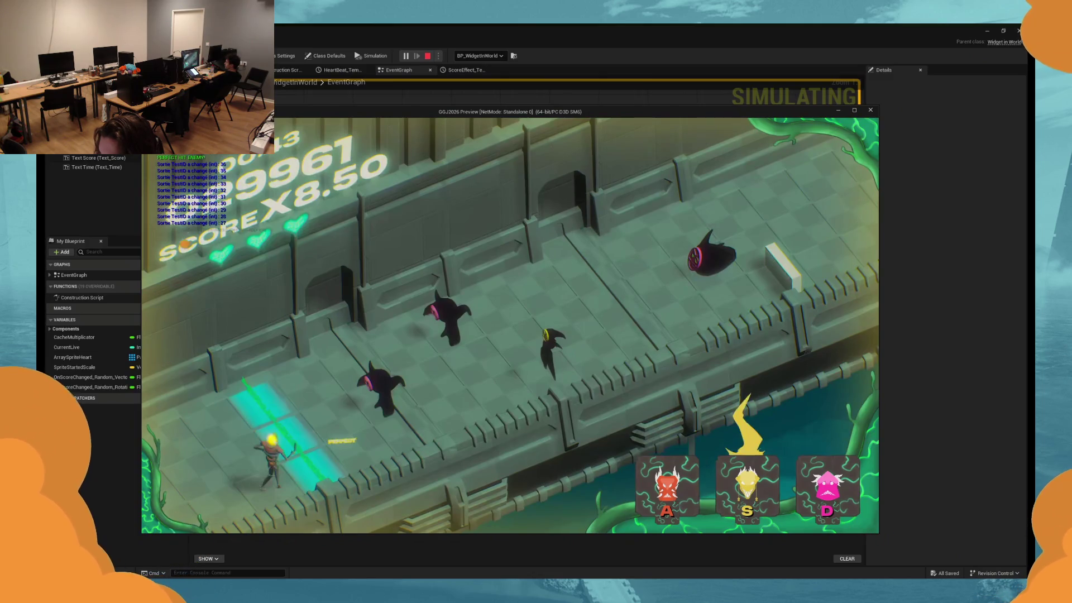
{"action": "key", "text": "d"}
{"action": "key", "text": "d"}
{"action": "key", "text": "s"}
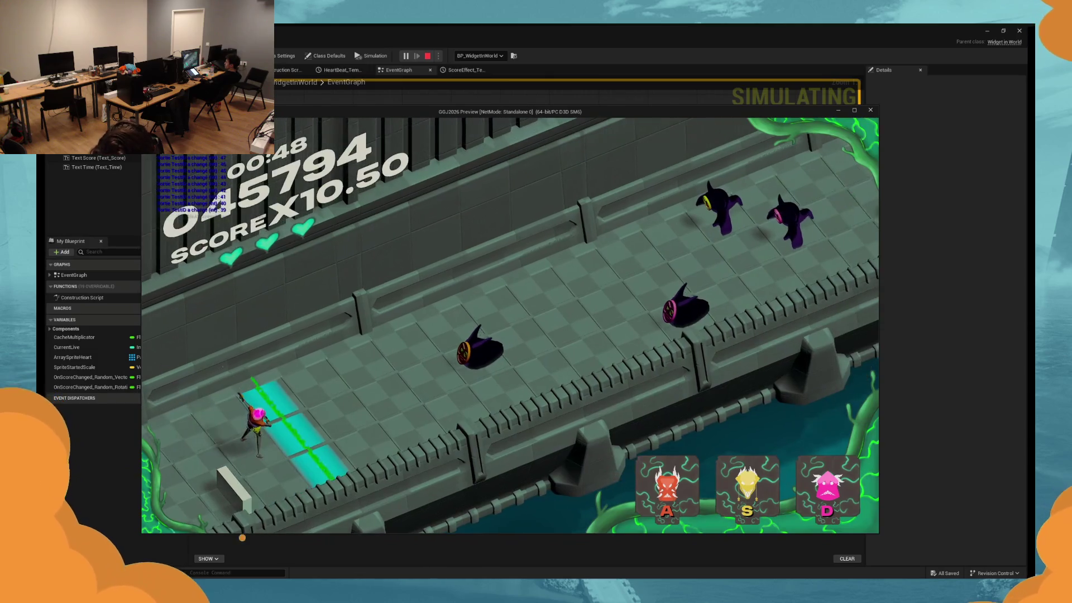
{"action": "key", "text": "a"}
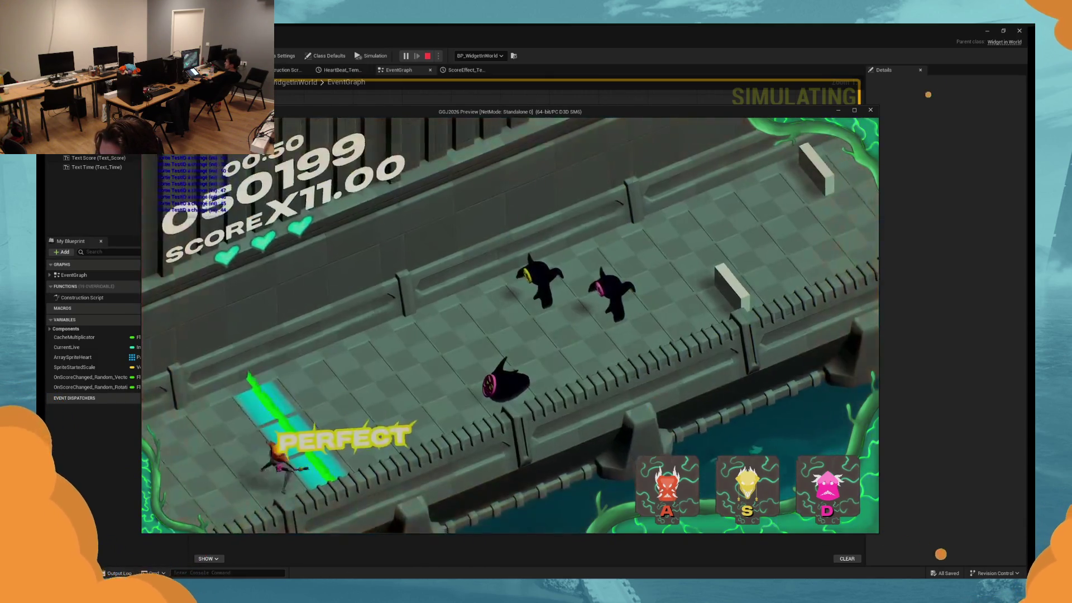
{"action": "key", "text": "d"}
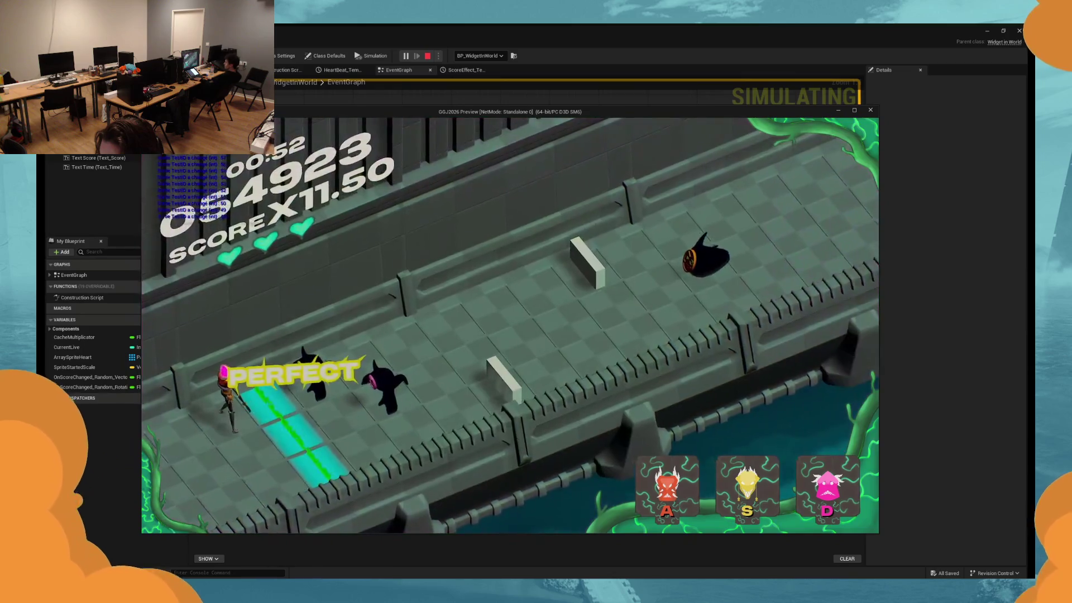
{"action": "key", "text": "s"}
{"action": "key", "text": "d"}
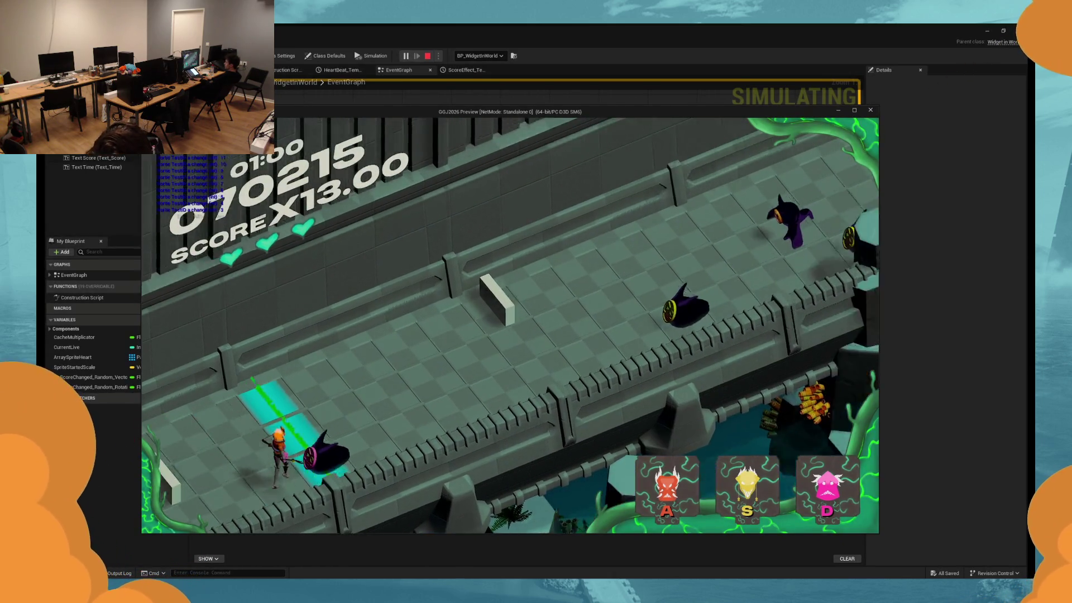
Keep striking enemies until the multiplier passes x13.50, then stop the play test.
{"action": "key", "text": "d"}
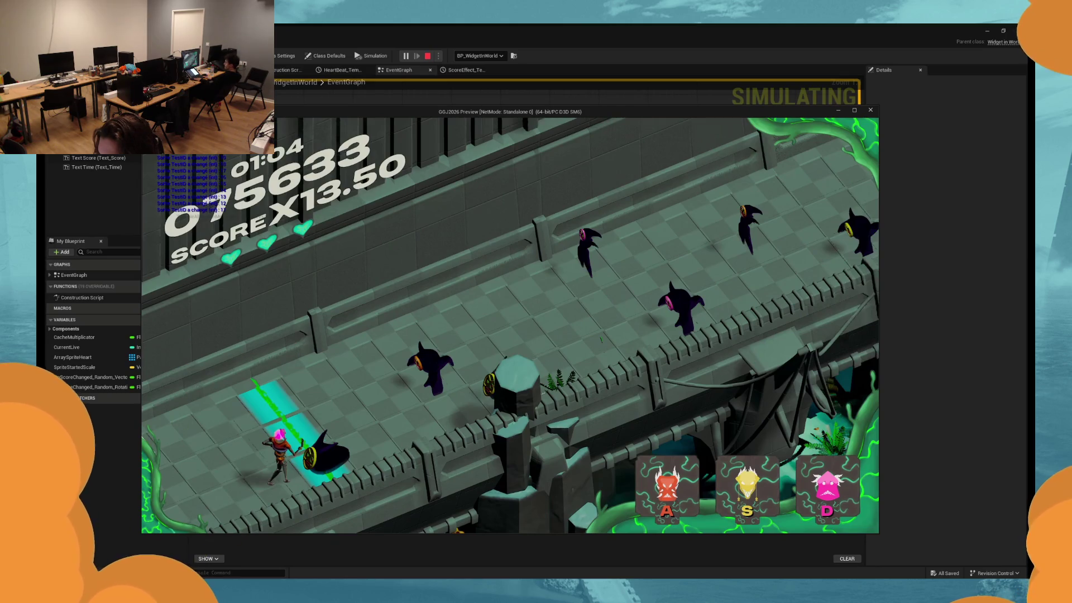
{"action": "key", "text": "d"}
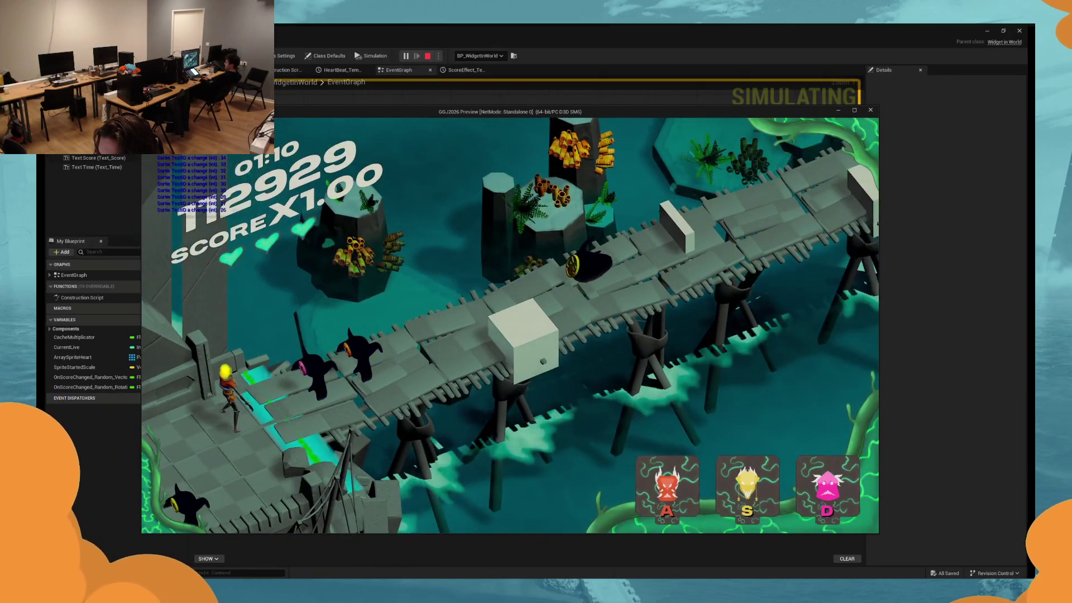
{"action": "key", "text": "d"}
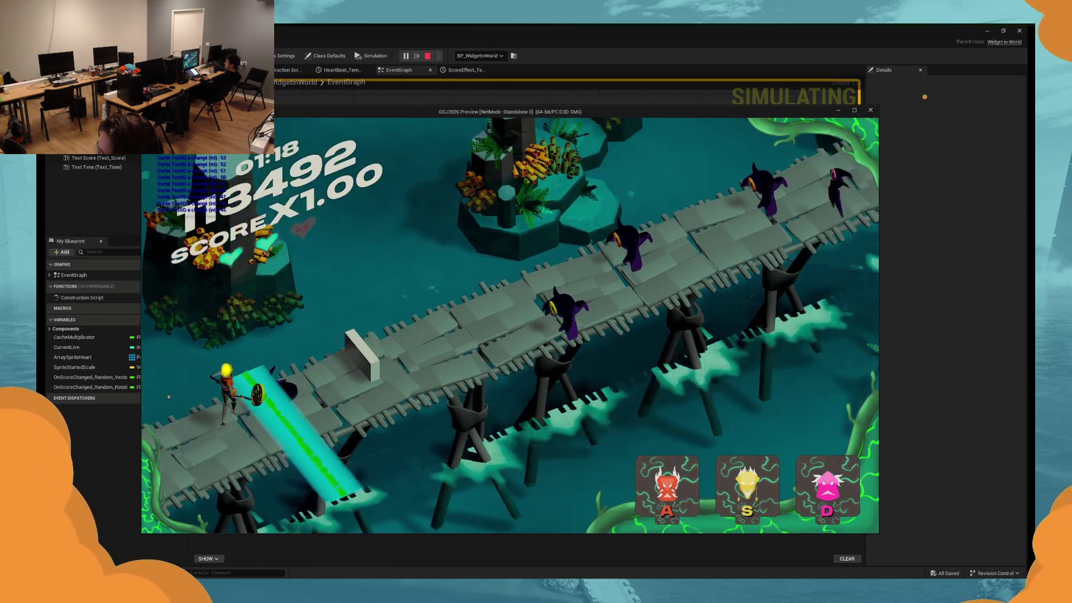
{"action": "key", "text": "s"}
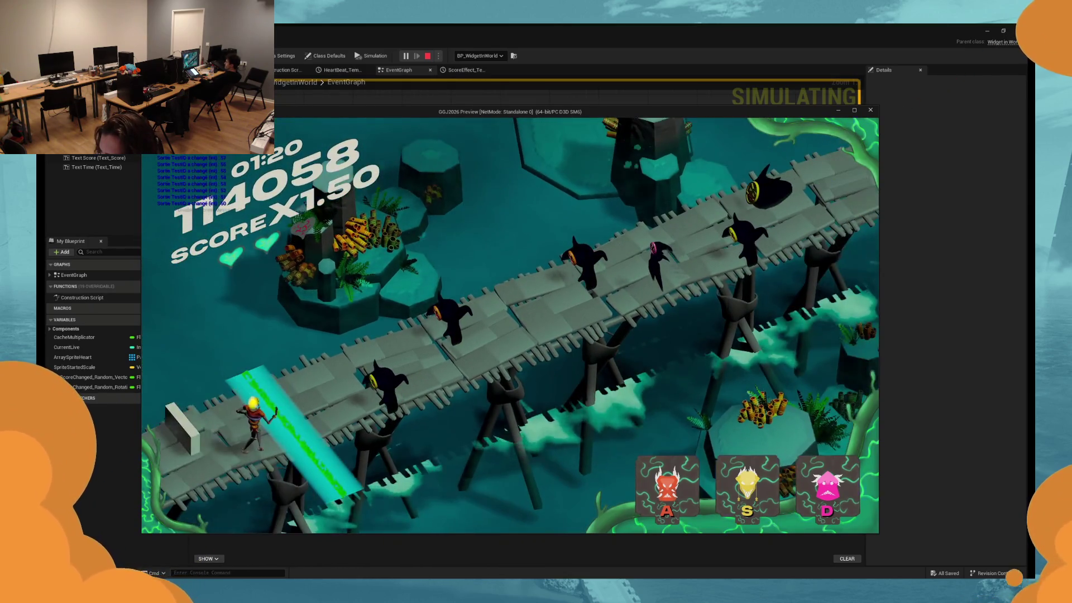
{"action": "key", "text": "s"}
{"action": "key", "text": "a"}
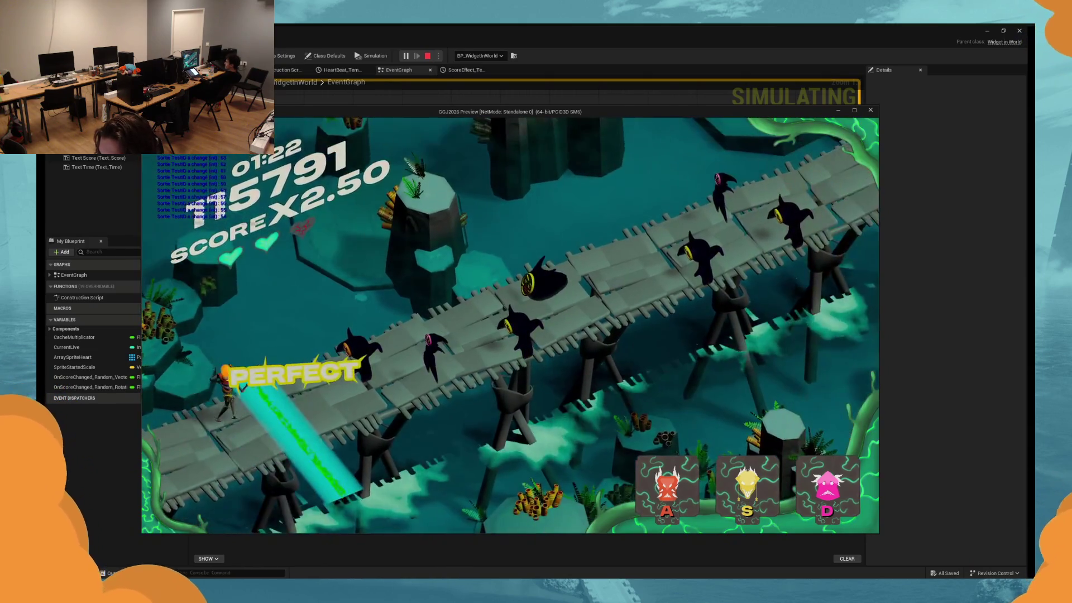
{"action": "key", "text": "Escape"}
{"action": "scroll", "coordinate": [573, 401], "scroll_direction": "down", "scroll_amount": 3}
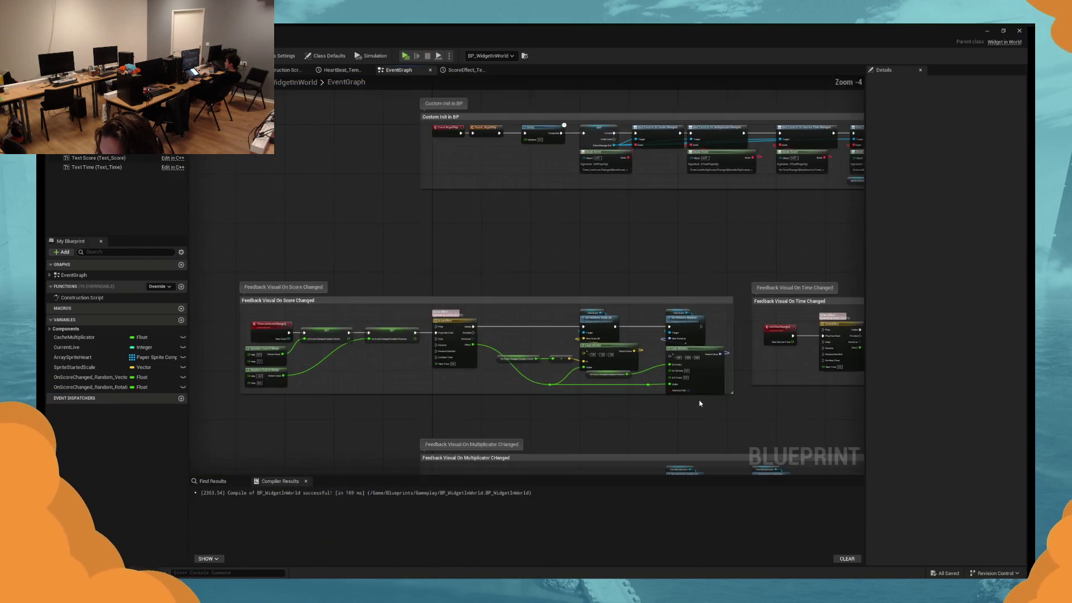
Frame the Feedback Visual On Time Changed group and start a fresh play session.
{"action": "scroll", "coordinate": [670, 402], "scroll_direction": "up", "scroll_amount": 2}
{"action": "mouse_move", "coordinate": [378, 376]}
{"action": "left_mouse_down"}
{"action": "mouse_move", "coordinate": [378, 386]}
{"action": "mouse_move", "coordinate": [674, 387]}
{"action": "left_mouse_up"}
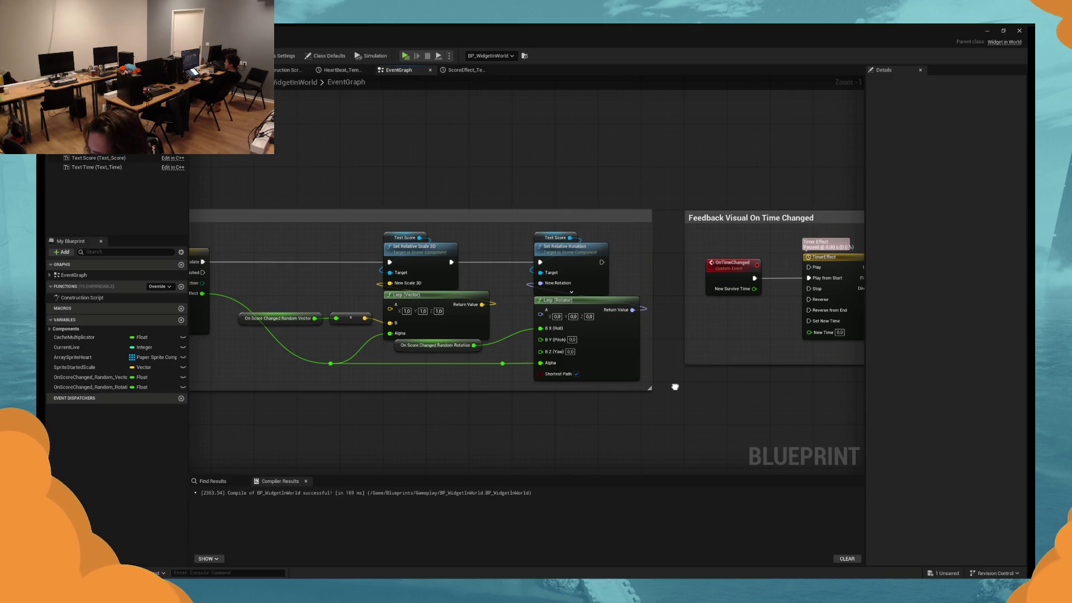
{"action": "mouse_move", "coordinate": [675, 386]}
{"action": "left_mouse_down"}
{"action": "mouse_move", "coordinate": [199, 370]}
{"action": "mouse_move", "coordinate": [229, 372]}
{"action": "mouse_move", "coordinate": [207, 374]}
{"action": "left_mouse_up"}
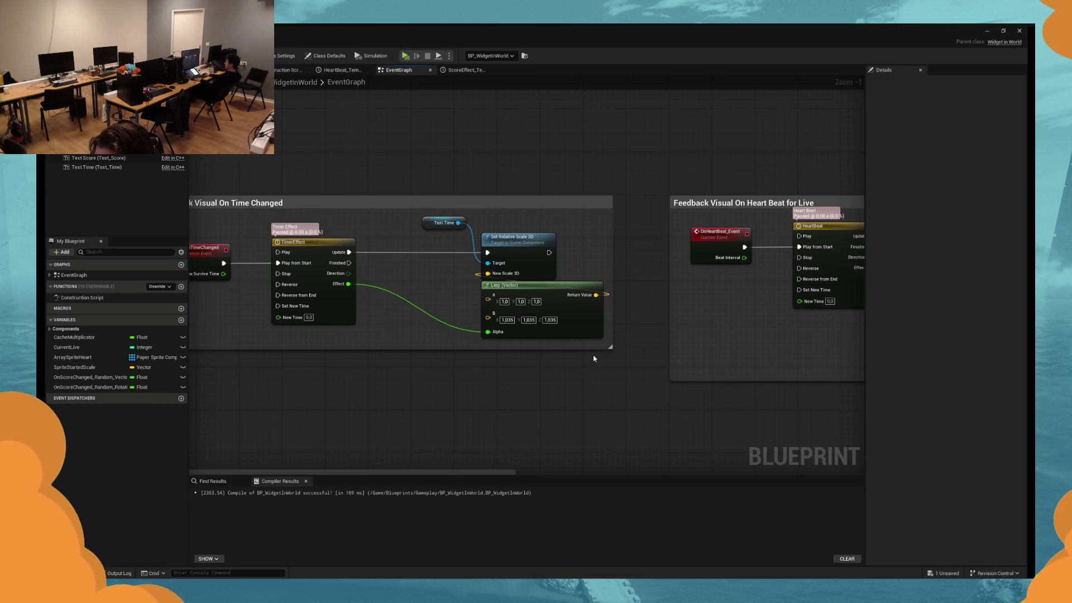
{"action": "left_click", "coordinate": [408, 57]}
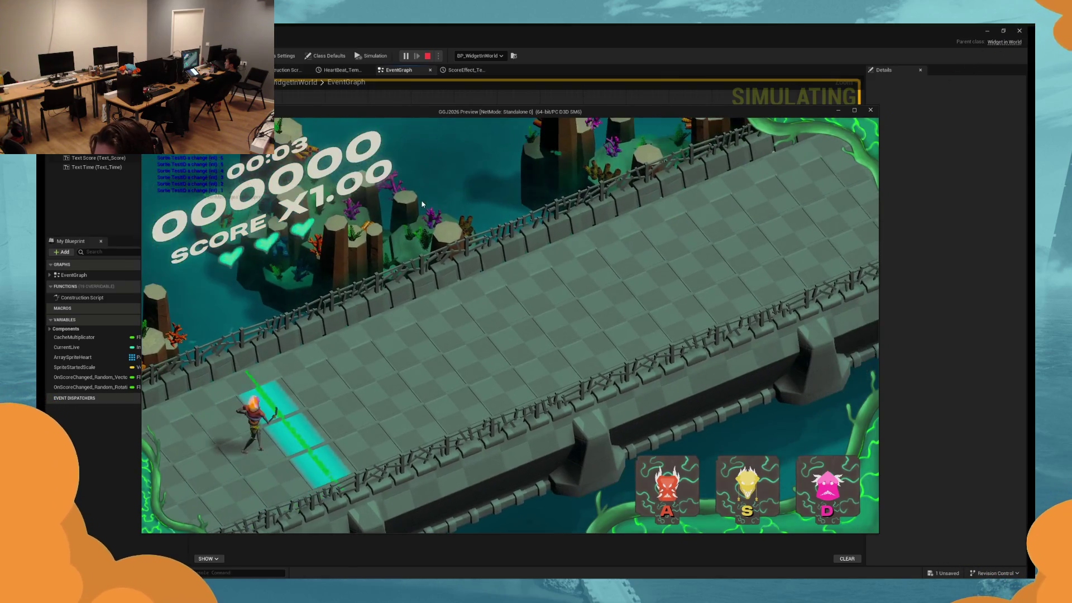
Stop the game, bring the HeartBeat timeline nodes into view, and play again.
{"action": "key", "text": "Escape"}
{"action": "mouse_move", "coordinate": [737, 307]}
{"action": "left_mouse_down"}
{"action": "mouse_move", "coordinate": [586, 299]}
{"action": "mouse_move", "coordinate": [436, 342]}
{"action": "mouse_move", "coordinate": [506, 334]}
{"action": "left_mouse_up"}
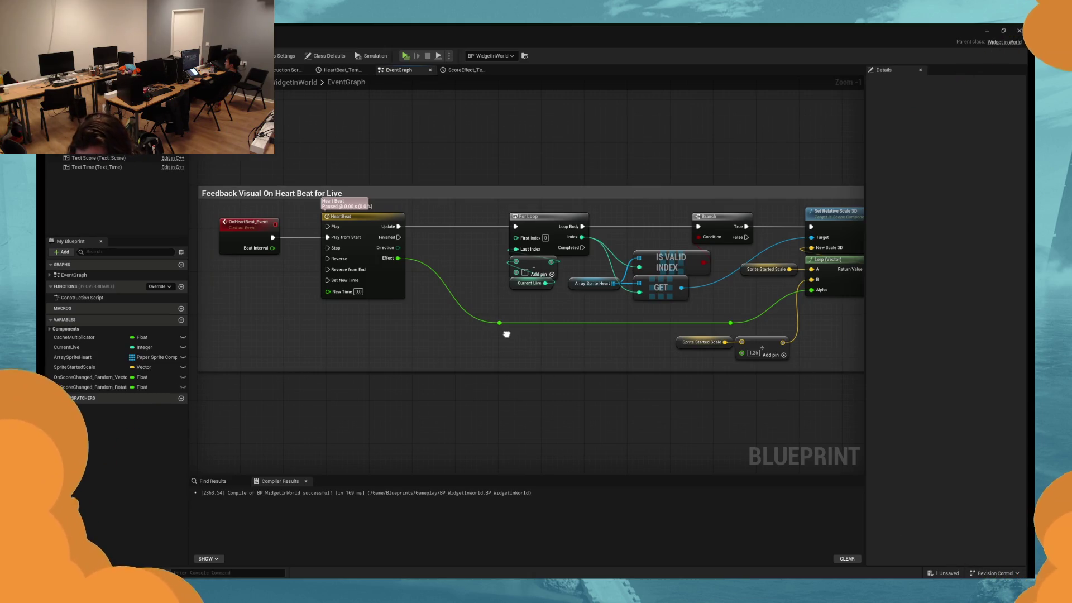
{"action": "mouse_move", "coordinate": [506, 334]}
{"action": "left_mouse_down"}
{"action": "mouse_move", "coordinate": [573, 342]}
{"action": "mouse_move", "coordinate": [360, 342]}
{"action": "left_mouse_up"}
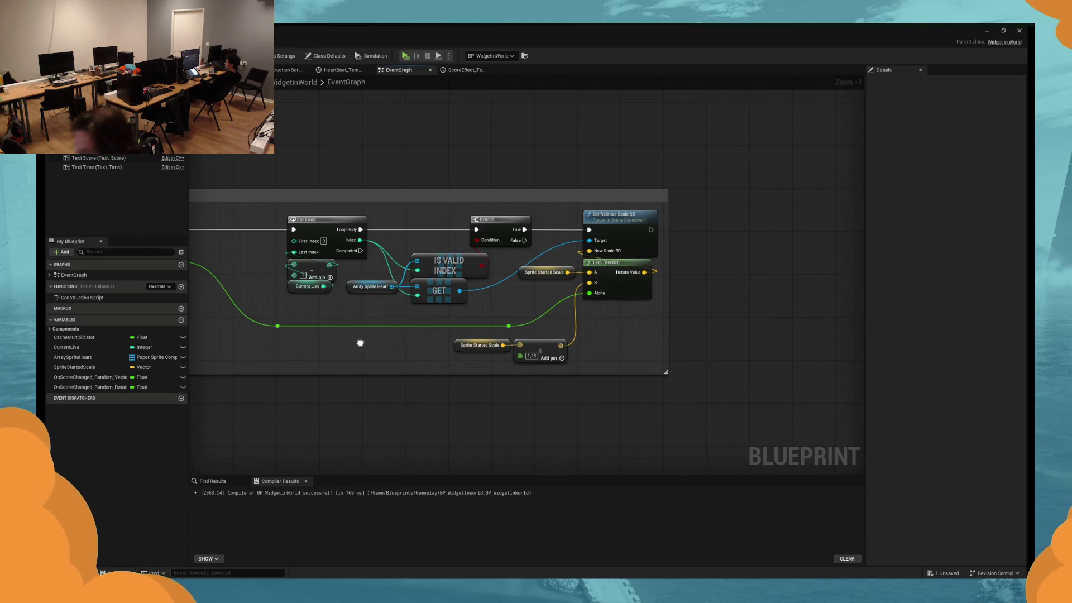
{"action": "left_click_drag", "start_coordinate": [360, 343], "coordinate": [558, 340]}
{"action": "left_click", "coordinate": [405, 56]}
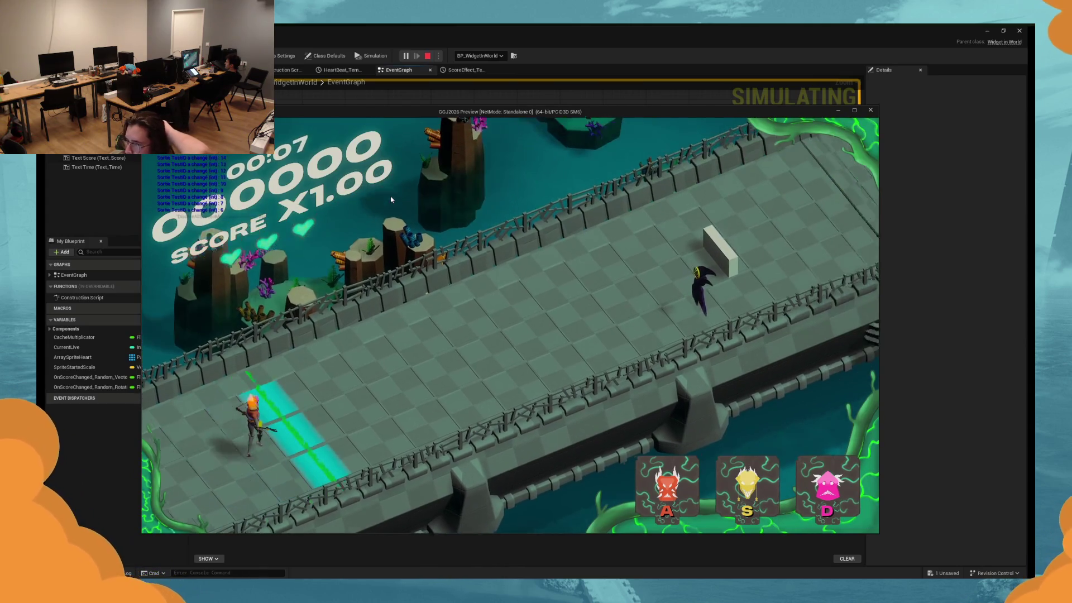
Stop the second test and move to the Multiplicator Changed graph section.
{"action": "key", "text": "Escape"}
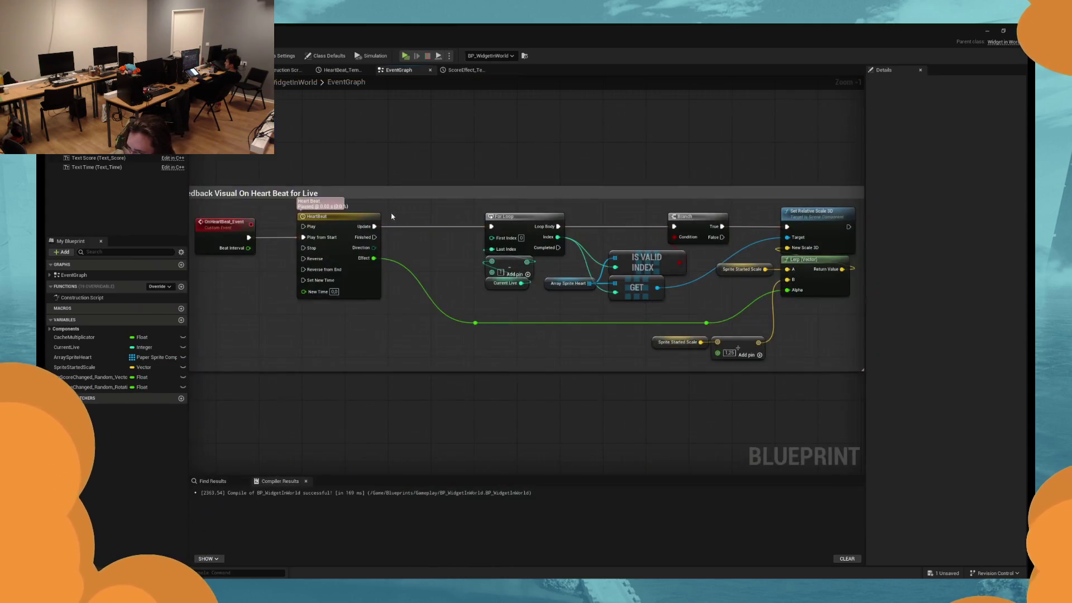
{"action": "mouse_move", "coordinate": [361, 383]}
{"action": "left_mouse_down"}
{"action": "mouse_move", "coordinate": [607, 118]}
{"action": "mouse_move", "coordinate": [444, 296]}
{"action": "left_mouse_up"}
{"action": "scroll", "coordinate": [445, 297], "scroll_direction": "down", "scroll_amount": 2}
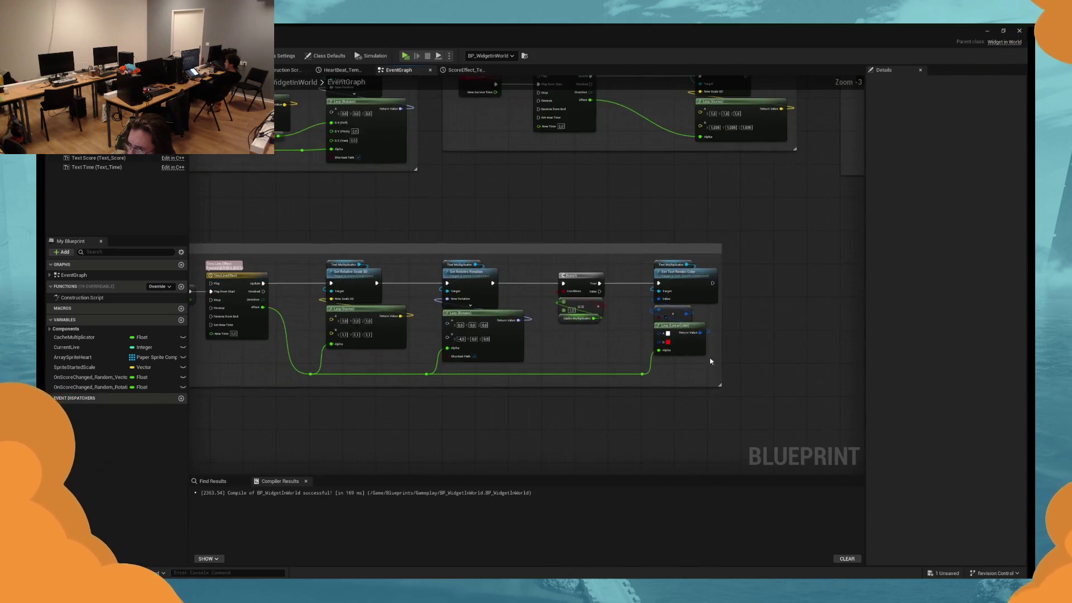
Center and widen the Feedback Visual On Multiplicator Changed comment box.
{"action": "mouse_move", "coordinate": [387, 356]}
{"action": "left_mouse_down"}
{"action": "mouse_move", "coordinate": [670, 335]}
{"action": "mouse_move", "coordinate": [431, 330]}
{"action": "left_mouse_up"}
{"action": "scroll", "coordinate": [510, 331], "scroll_direction": "up", "scroll_amount": 1}
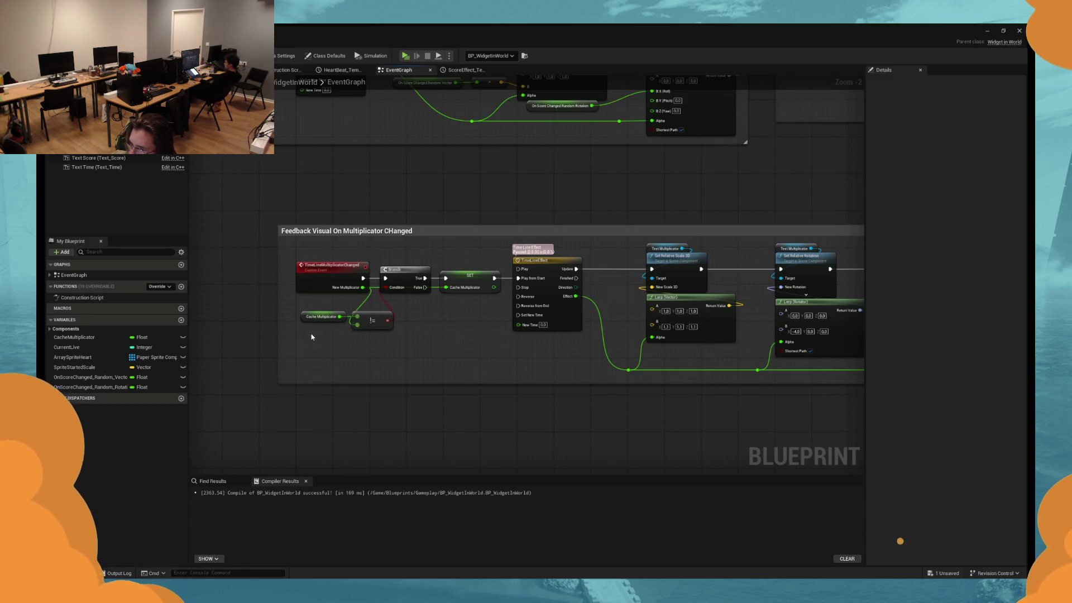
{"action": "mouse_move", "coordinate": [279, 332]}
{"action": "left_mouse_down"}
{"action": "mouse_move", "coordinate": [369, 332]}
{"action": "mouse_move", "coordinate": [247, 326]}
{"action": "left_mouse_up"}
{"action": "scroll", "coordinate": [405, 324], "scroll_direction": "up", "scroll_amount": 2}
Space out the TimeLineMultiplicatorChanged event, Cache Multiplicator and != nodes, then view Text_Multiplicator in the Viewport.
{"action": "left_click", "coordinate": [427, 316]}
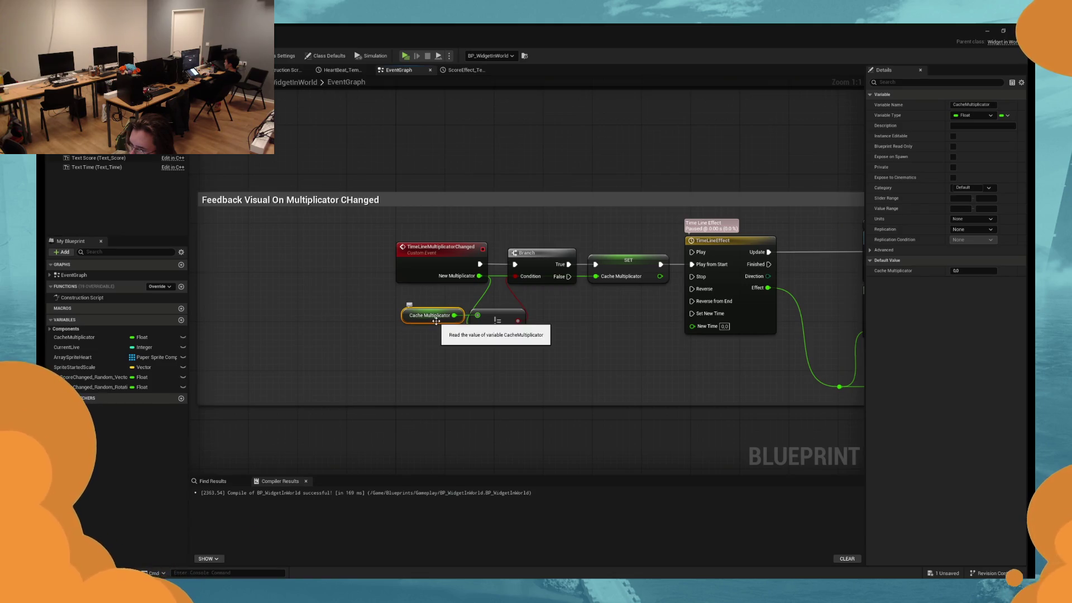
{"action": "right_click", "coordinate": [437, 326]}
{"action": "left_click", "coordinate": [367, 352]}
{"action": "mouse_move", "coordinate": [573, 348]}
{"action": "left_mouse_down"}
{"action": "mouse_move", "coordinate": [564, 348]}
{"action": "mouse_move", "coordinate": [651, 343]}
{"action": "mouse_move", "coordinate": [586, 346]}
{"action": "left_mouse_up"}
{"action": "mouse_move", "coordinate": [497, 276]}
{"action": "left_mouse_down"}
{"action": "mouse_move", "coordinate": [312, 276]}
{"action": "mouse_move", "coordinate": [395, 286]}
{"action": "left_mouse_up"}
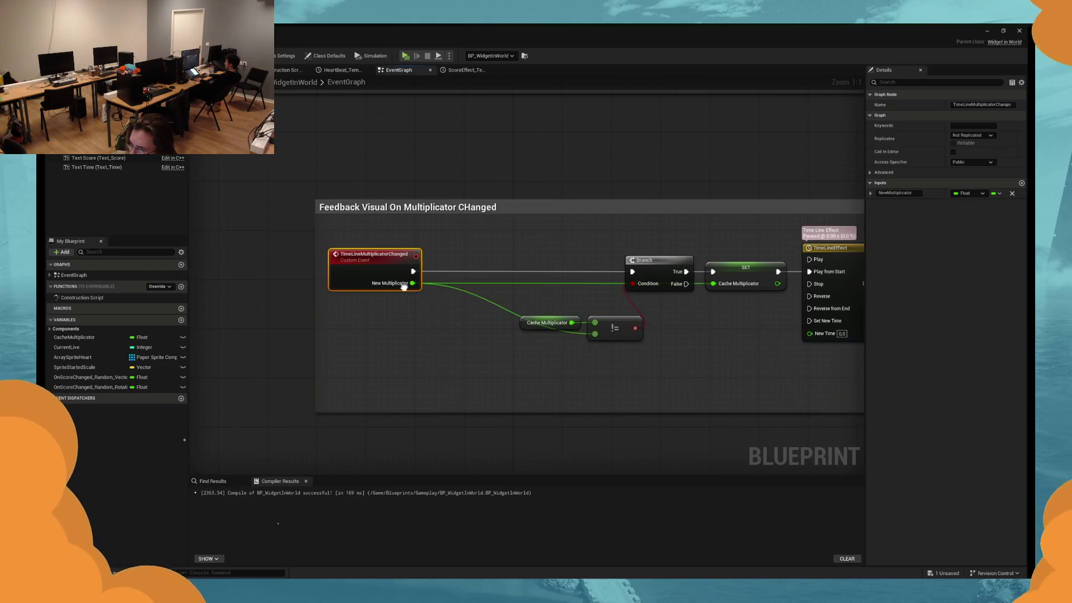
{"action": "left_click_drag", "start_coordinate": [619, 352], "coordinate": [553, 315]}
{"action": "left_click_drag", "start_coordinate": [624, 331], "coordinate": [447, 329]}
{"action": "left_click", "coordinate": [530, 307]}
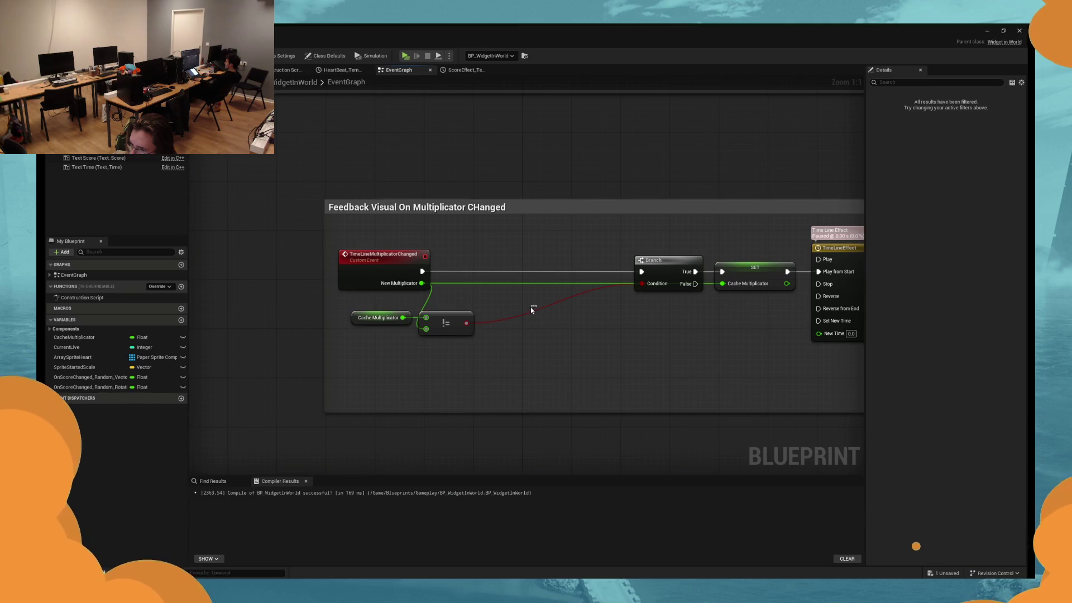
{"action": "mouse_move", "coordinate": [652, 342]}
{"action": "left_mouse_down"}
{"action": "mouse_move", "coordinate": [718, 279]}
{"action": "mouse_move", "coordinate": [671, 305]}
{"action": "left_mouse_up"}
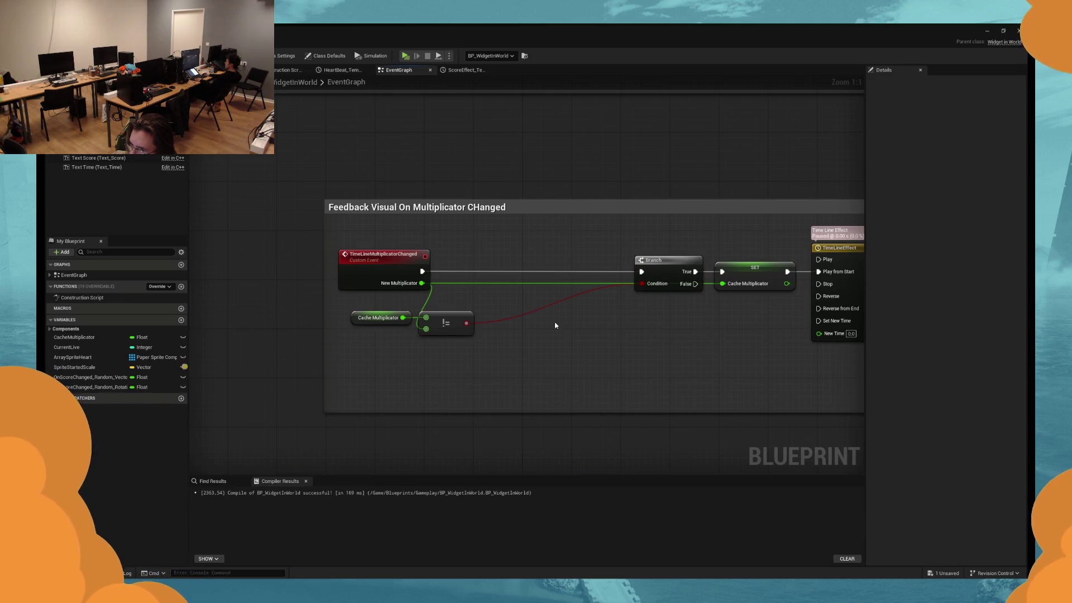
{"action": "left_click_drag", "start_coordinate": [463, 356], "coordinate": [346, 307]}
{"action": "left_click_drag", "start_coordinate": [440, 319], "coordinate": [605, 319]}
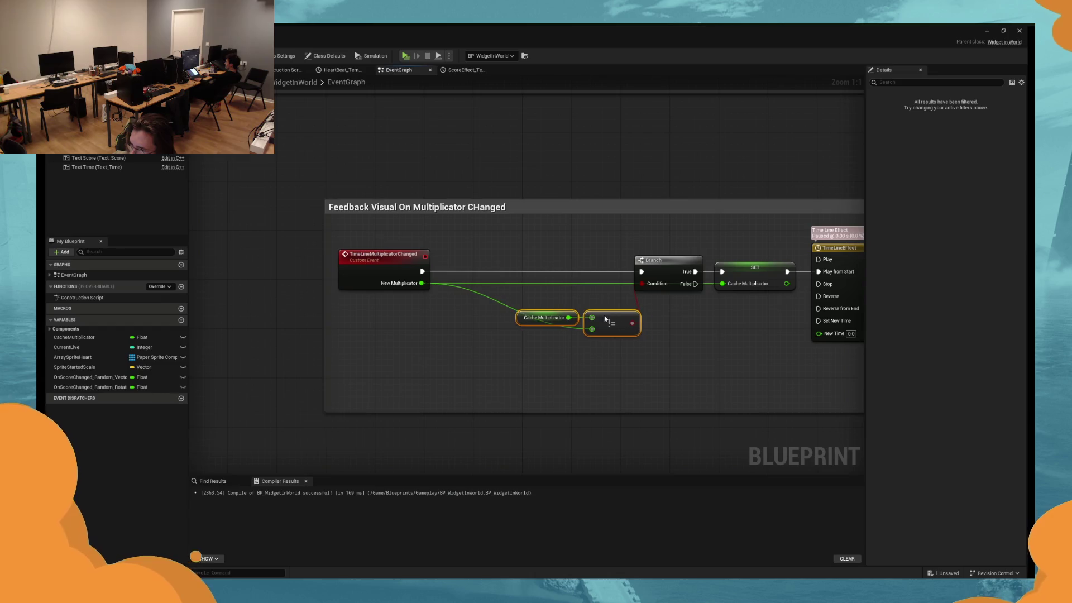
{"action": "left_click", "coordinate": [391, 320]}
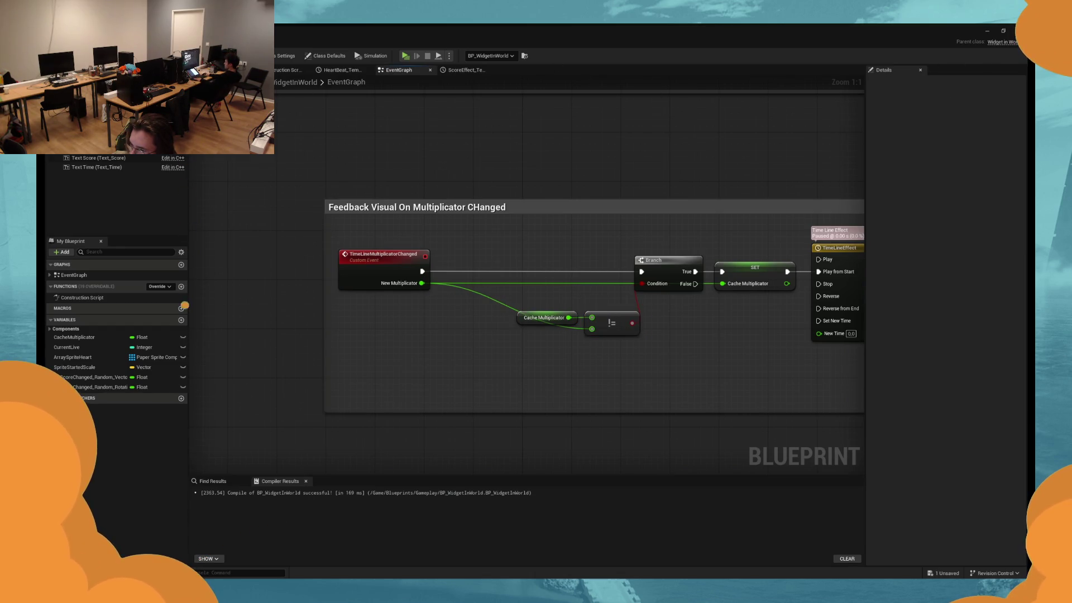
{"action": "left_click", "coordinate": [240, 70]}
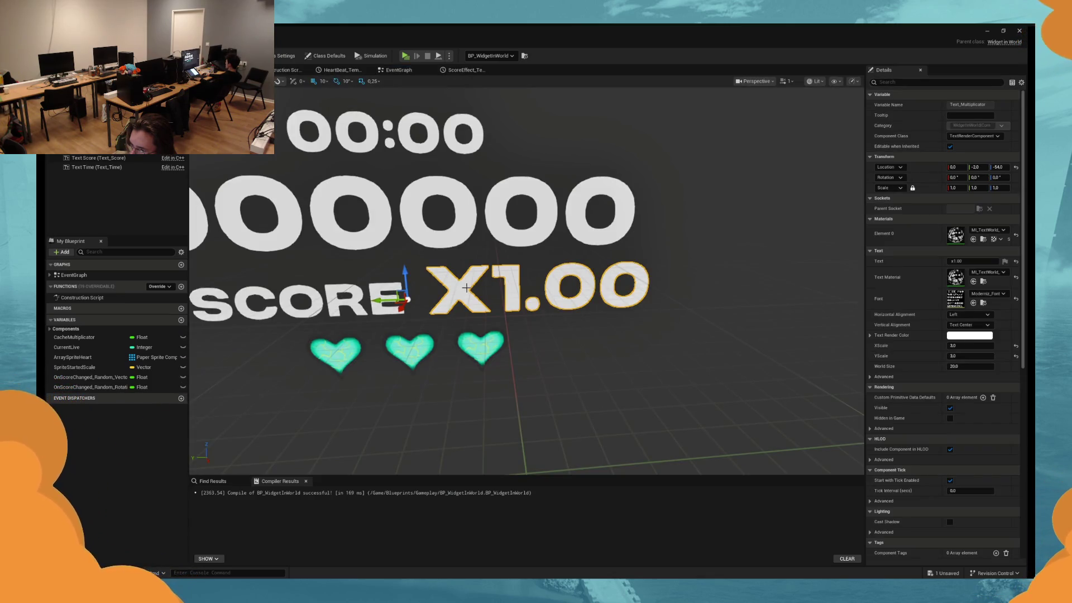
Set the X1.00 multiplier text's scale to 0.5.
{"action": "mouse_move", "coordinate": [955, 187]}
{"action": "left_mouse_down"}
{"action": "mouse_move", "coordinate": [930, 187]}
{"action": "mouse_move", "coordinate": [983, 187]}
{"action": "left_mouse_up"}
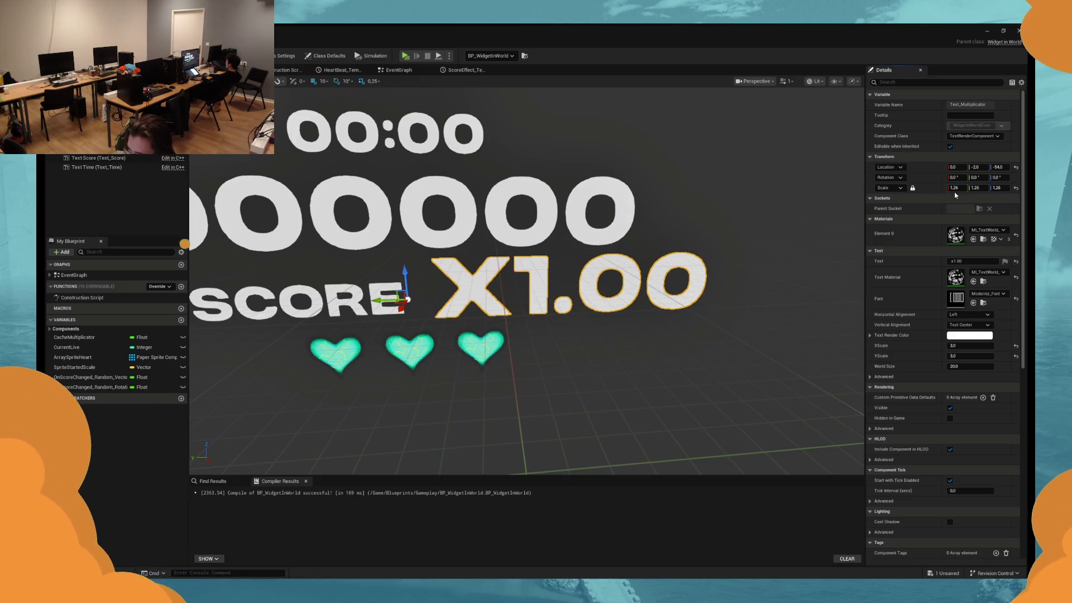
{"action": "key", "text": "ctrl+z"}
{"action": "left_click_drag", "start_coordinate": [960, 188], "coordinate": [929, 189]}
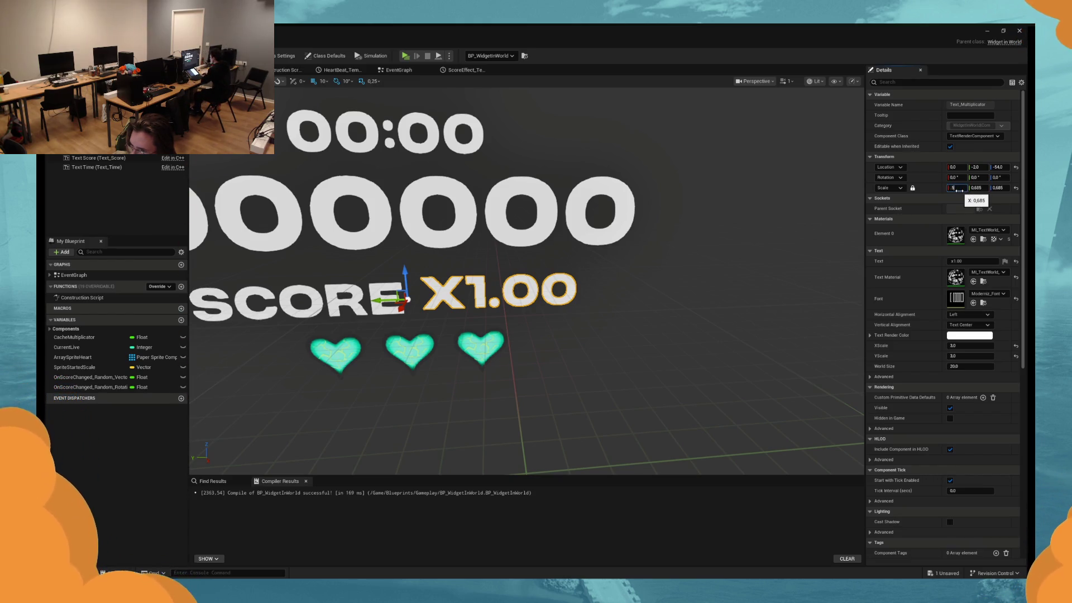
{"action": "key", "text": "Return"}
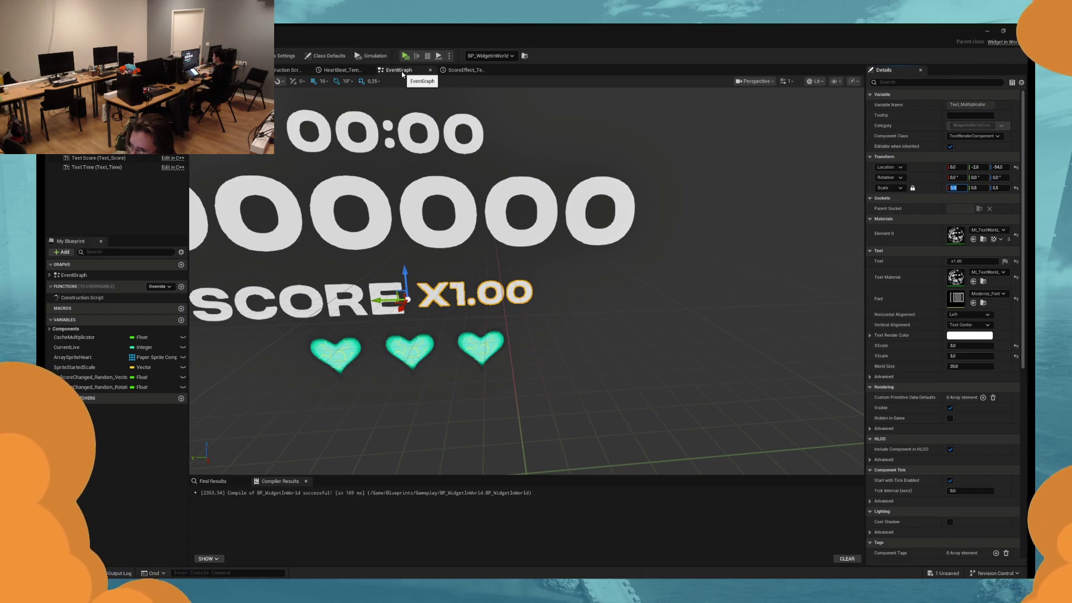
Nudge the X1.00 text up slightly to Location Z -51.900.
{"action": "left_click", "coordinate": [398, 292]}
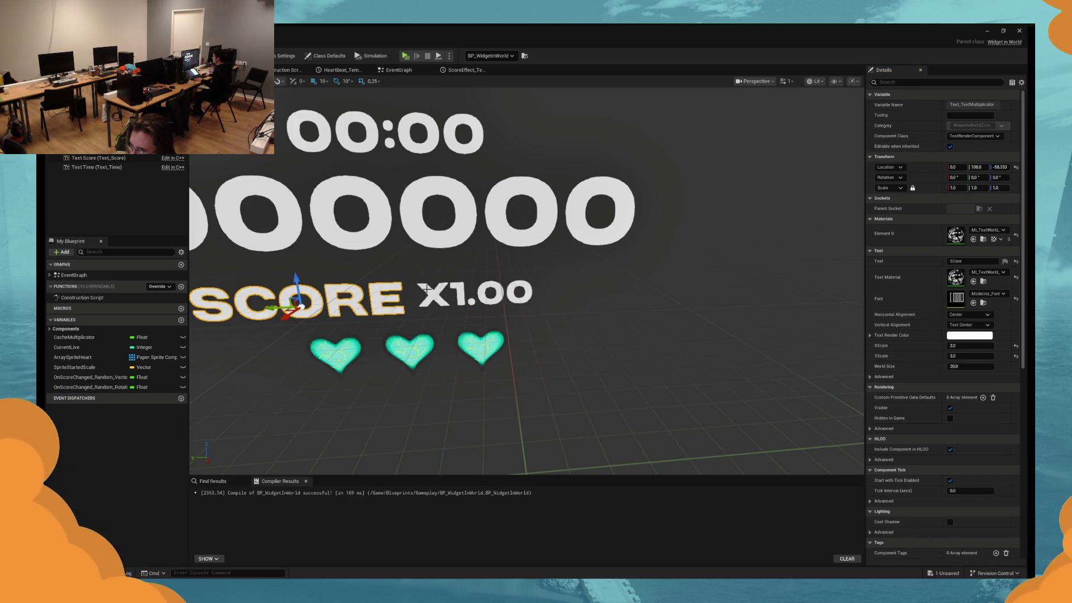
{"action": "left_click_drag", "start_coordinate": [405, 277], "coordinate": [404, 262]}
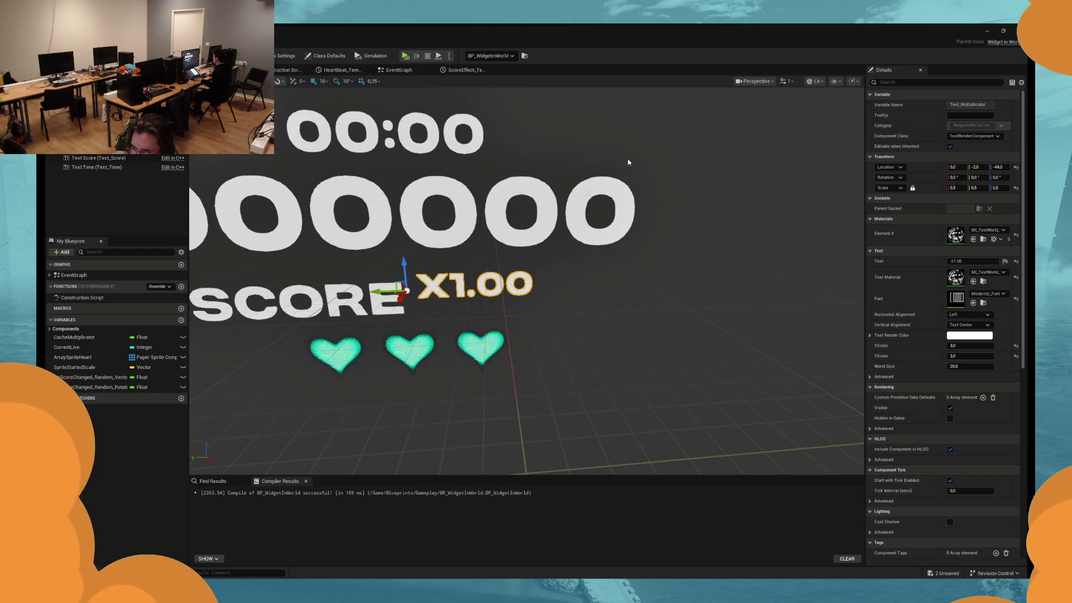
{"action": "key", "text": "ctrl+z"}
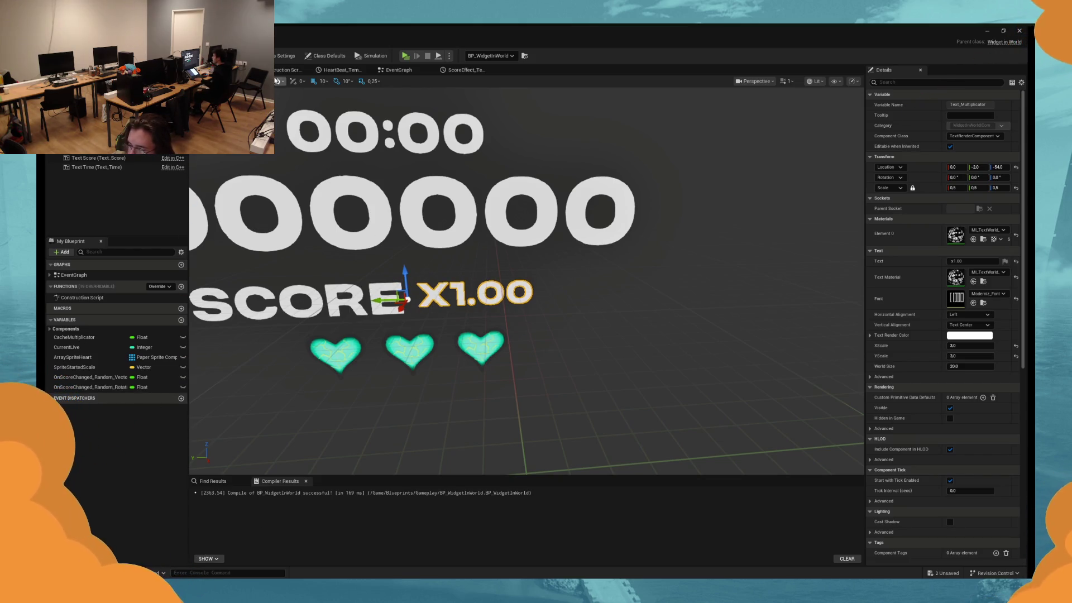
{"action": "left_click_drag", "start_coordinate": [405, 274], "coordinate": [405, 271]}
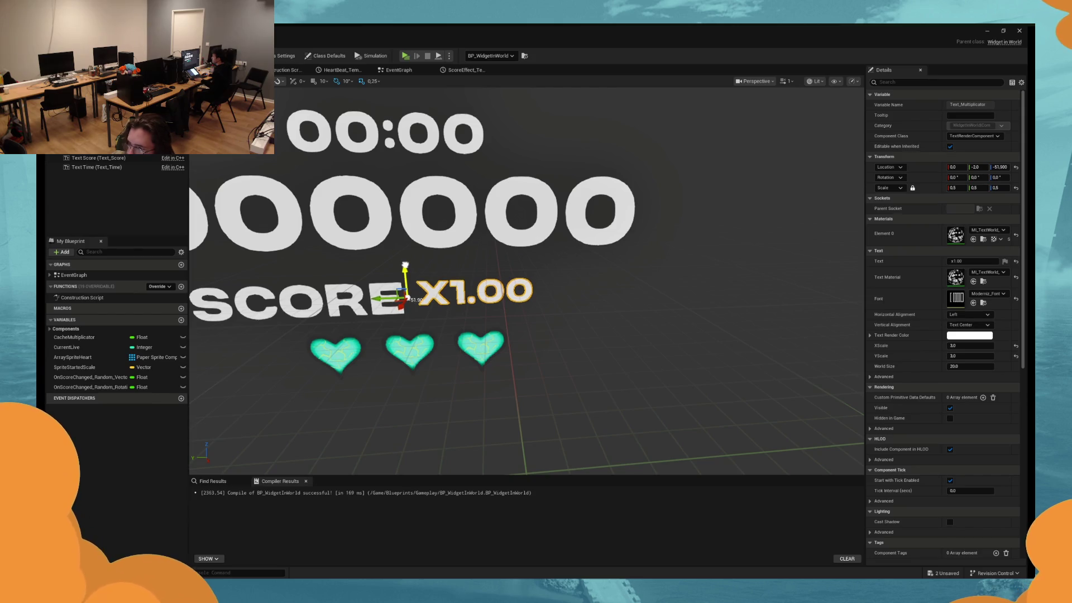
{"action": "left_click", "coordinate": [397, 70]}
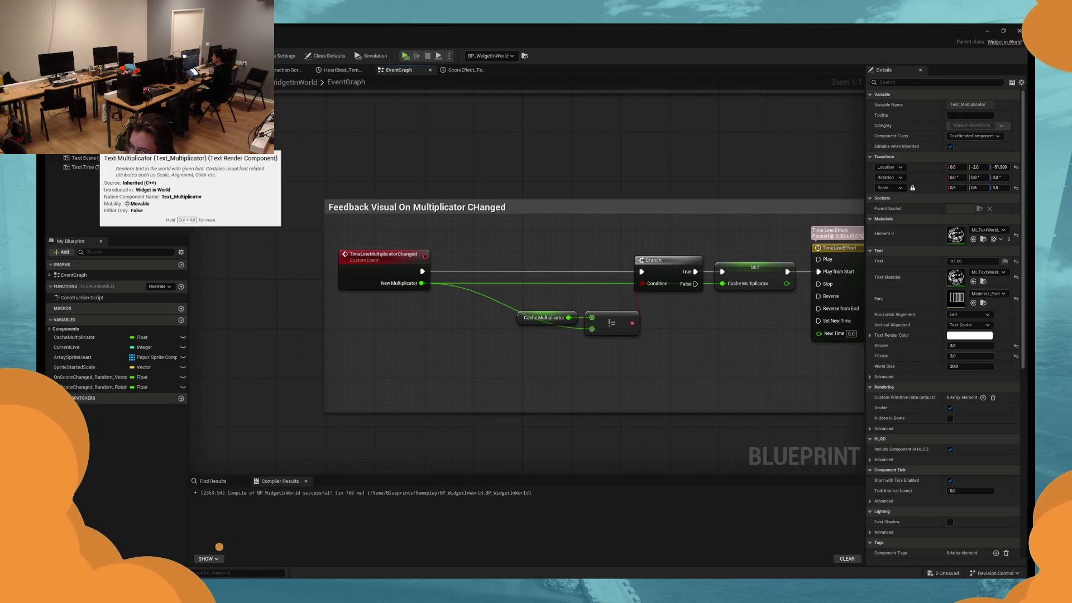
Place a Text Multiplicator reference in the graph, trying and discarding a Relative Scale 3D getter.
{"action": "mouse_move", "coordinate": [92, 149]}
{"action": "left_mouse_down"}
{"action": "mouse_move", "coordinate": [418, 362]}
{"action": "mouse_move", "coordinate": [359, 371]}
{"action": "mouse_move", "coordinate": [450, 362]}
{"action": "left_mouse_up"}
{"action": "type", "text": "scale"}
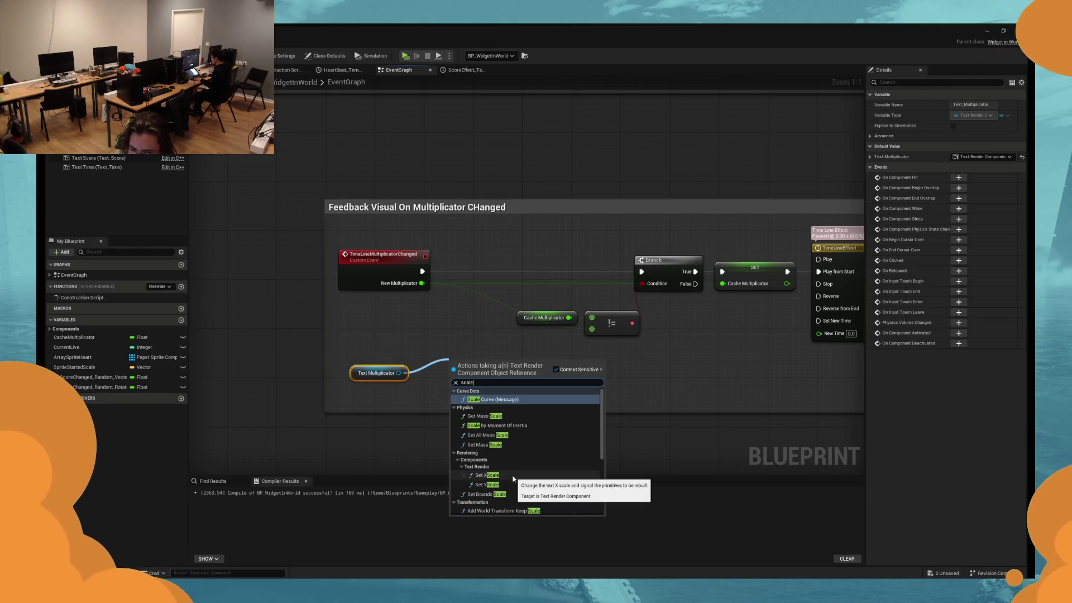
{"action": "scroll", "coordinate": [514, 478], "scroll_direction": "down", "scroll_amount": 5}
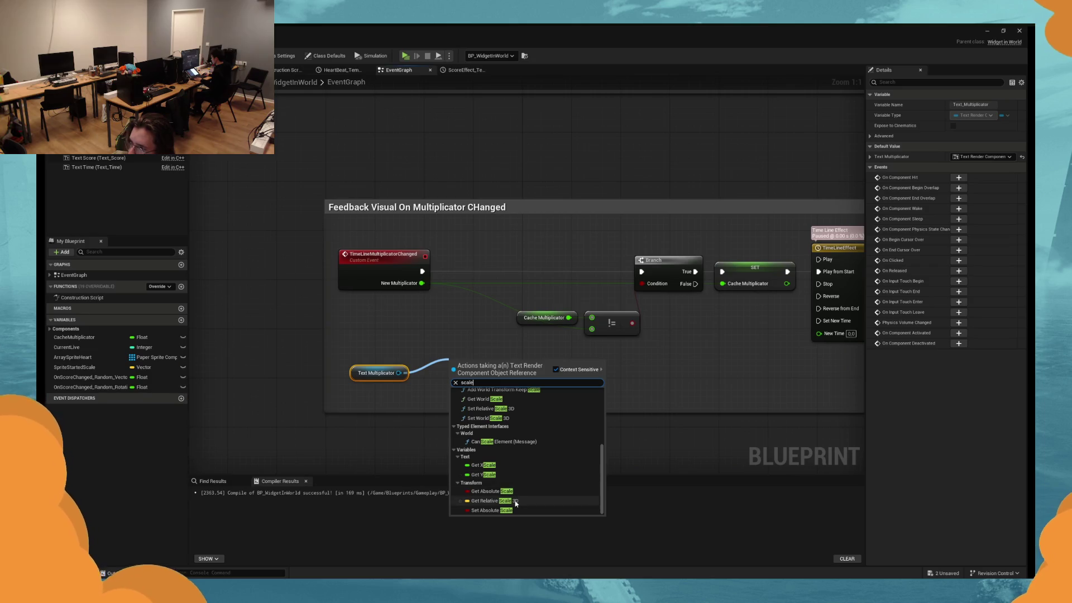
{"action": "left_click", "coordinate": [499, 501]}
{"action": "mouse_move", "coordinate": [486, 366]}
{"action": "left_mouse_down"}
{"action": "mouse_move", "coordinate": [458, 376]}
{"action": "mouse_move", "coordinate": [575, 358]}
{"action": "mouse_move", "coordinate": [574, 391]}
{"action": "left_mouse_up"}
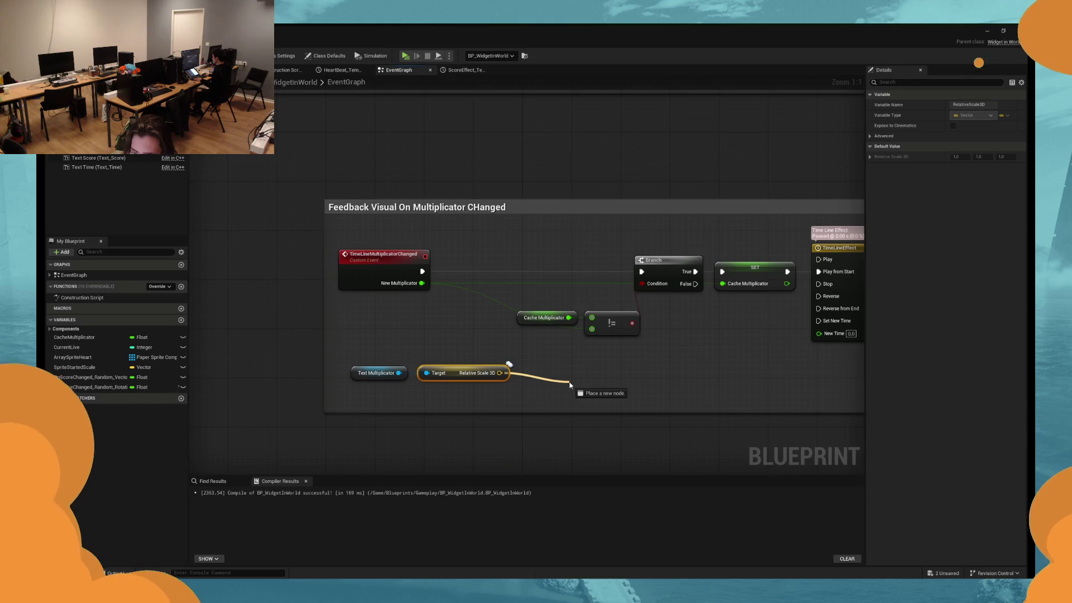
{"action": "left_click", "coordinate": [552, 408]}
{"action": "left_click_drag", "start_coordinate": [501, 373], "coordinate": [536, 380]}
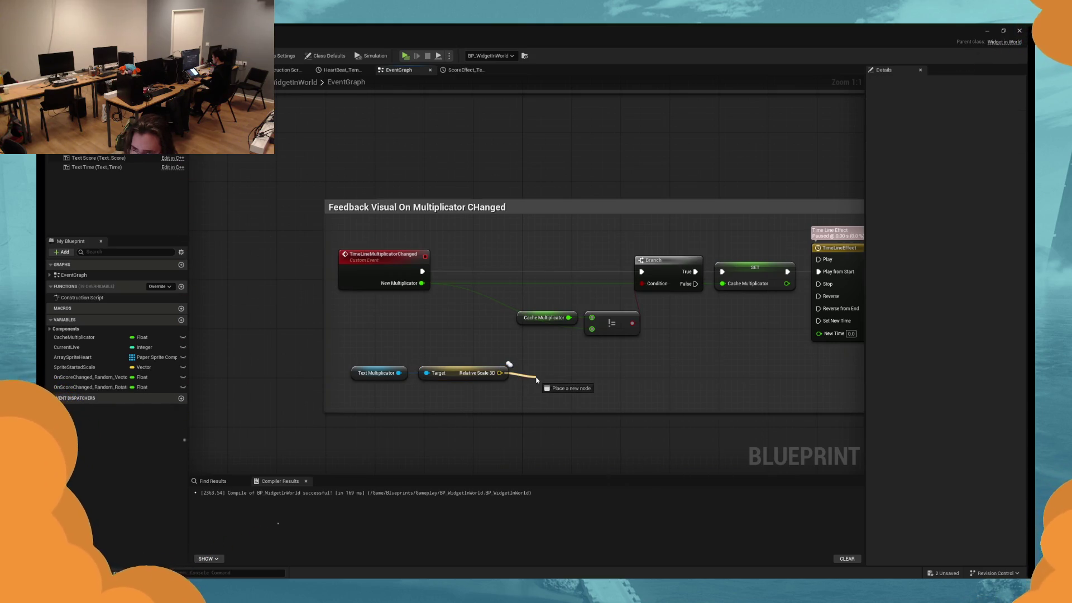
{"action": "key", "text": "Delete"}
Add a Set Relative Scale 3D node from Text Multiplicator and position it beside Cache Multiplicator.
{"action": "left_click_drag", "start_coordinate": [398, 373], "coordinate": [452, 383]}
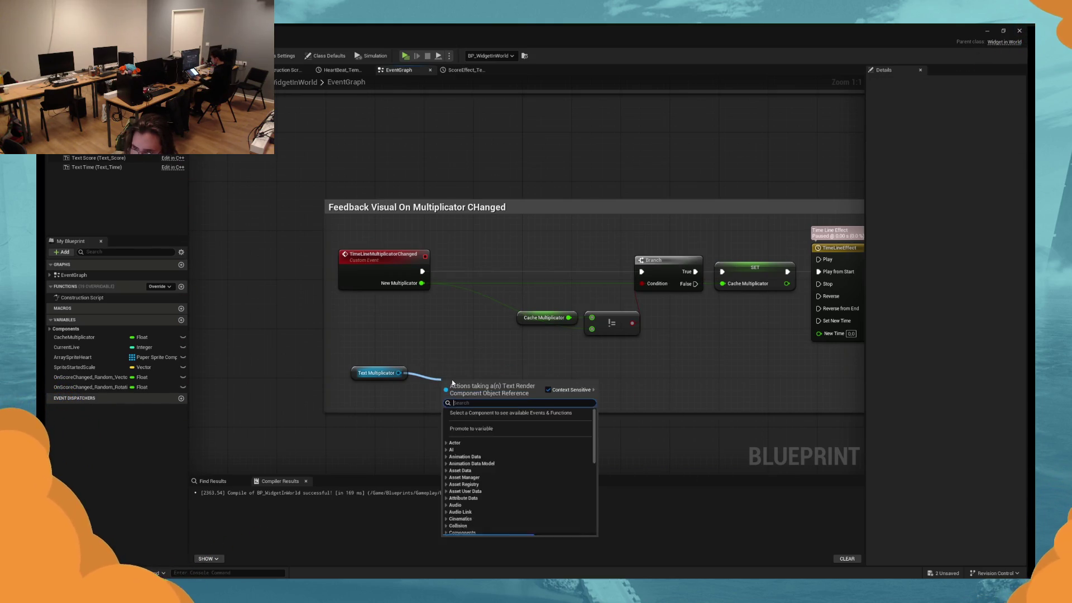
{"action": "type", "text": "set rela"}
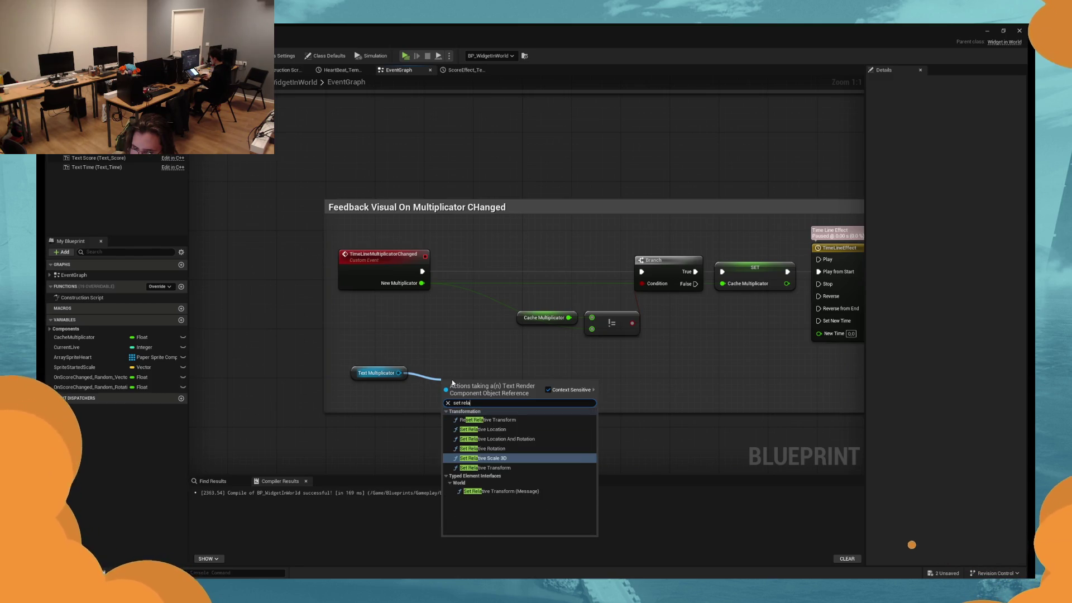
{"action": "key", "text": "Return"}
{"action": "left_click_drag", "start_coordinate": [459, 386], "coordinate": [459, 344]}
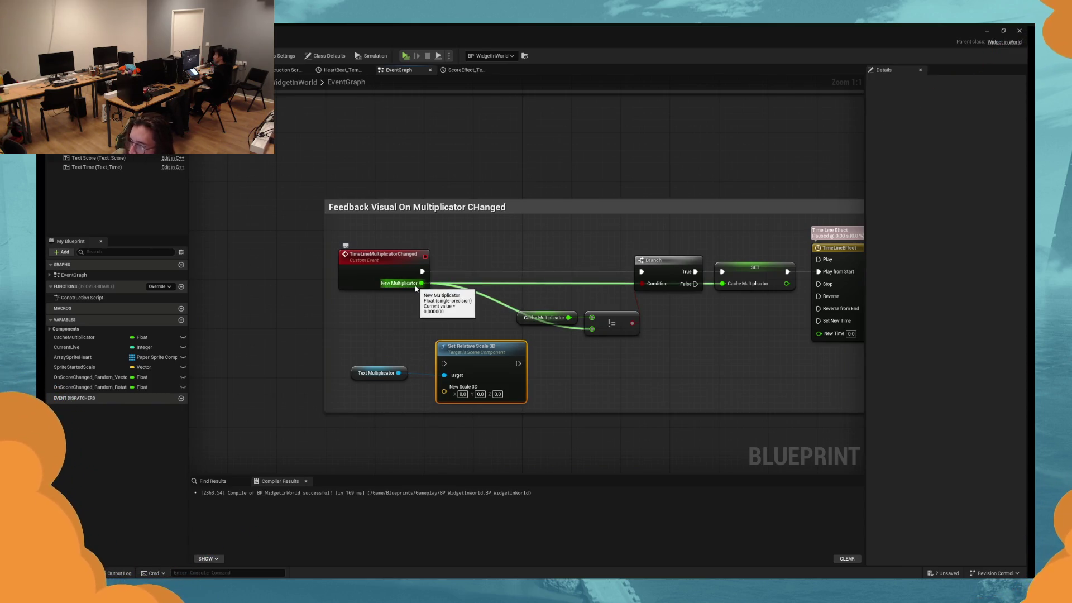
{"action": "left_click_drag", "start_coordinate": [384, 321], "coordinate": [436, 313]}
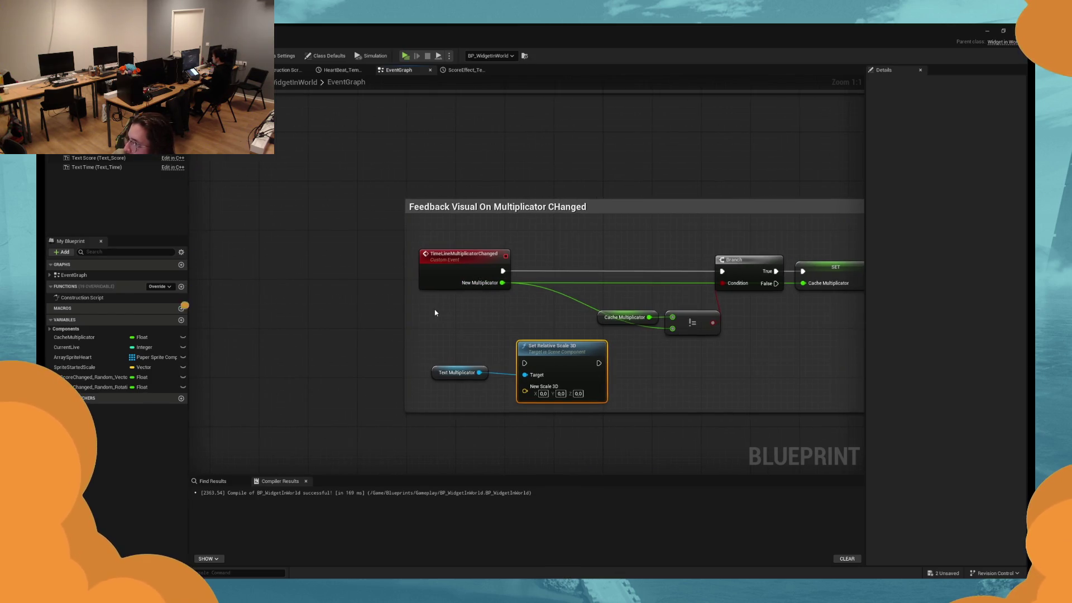
{"action": "left_click", "coordinate": [610, 322]}
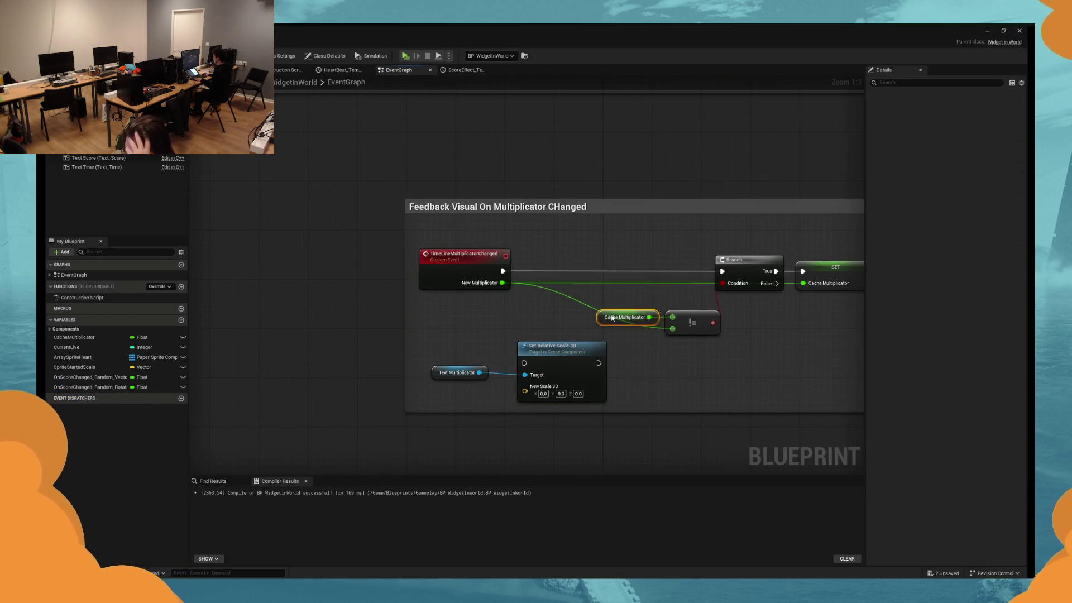
{"action": "mouse_move", "coordinate": [581, 323]}
{"action": "left_mouse_down"}
{"action": "mouse_move", "coordinate": [493, 313]}
{"action": "mouse_move", "coordinate": [639, 336]}
{"action": "left_mouse_up"}
Add a Lerp (Vector) node from Cache Multiplicator, replacing a mistaken SlerpNormals node.
{"action": "mouse_move", "coordinate": [561, 307]}
{"action": "left_mouse_down"}
{"action": "mouse_move", "coordinate": [544, 371]}
{"action": "mouse_move", "coordinate": [507, 386]}
{"action": "left_mouse_up"}
{"action": "type", "text": "v"}
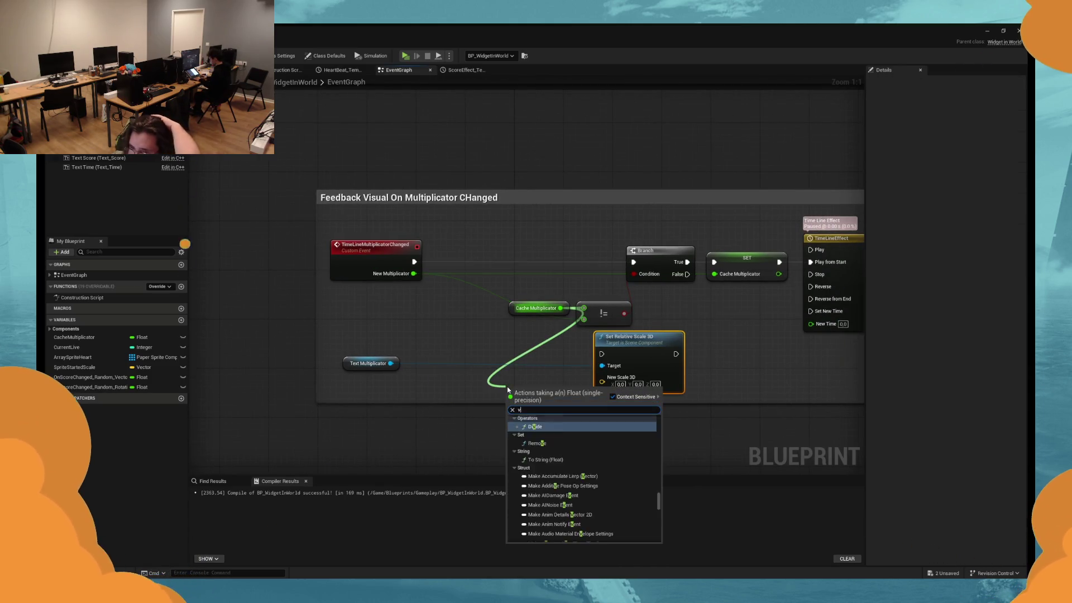
{"action": "type", "text": "ector lerp"}
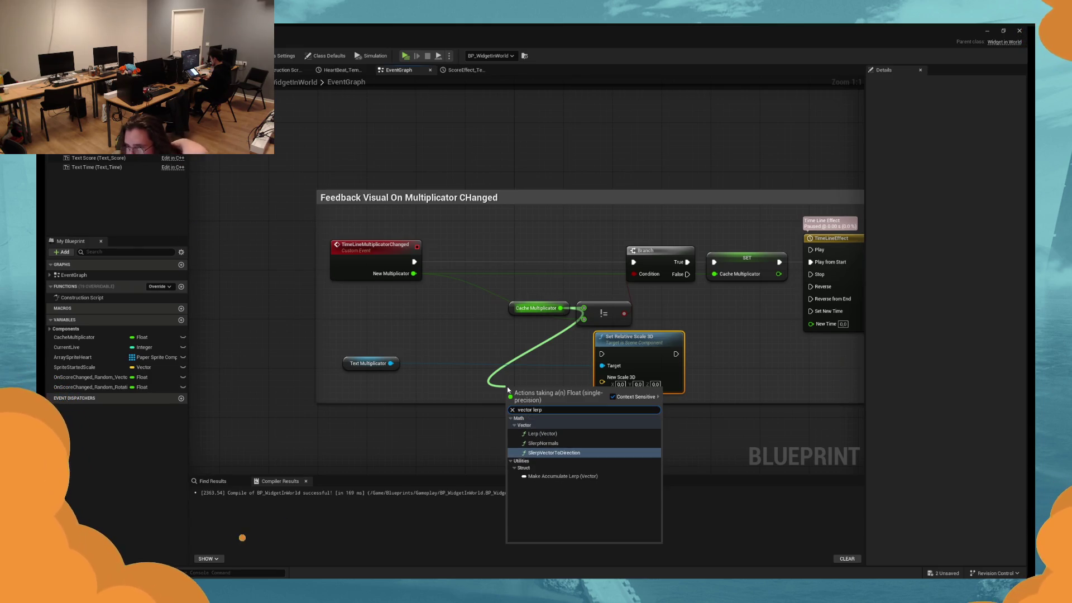
{"action": "key", "text": "Up"}
{"action": "key", "text": "Return"}
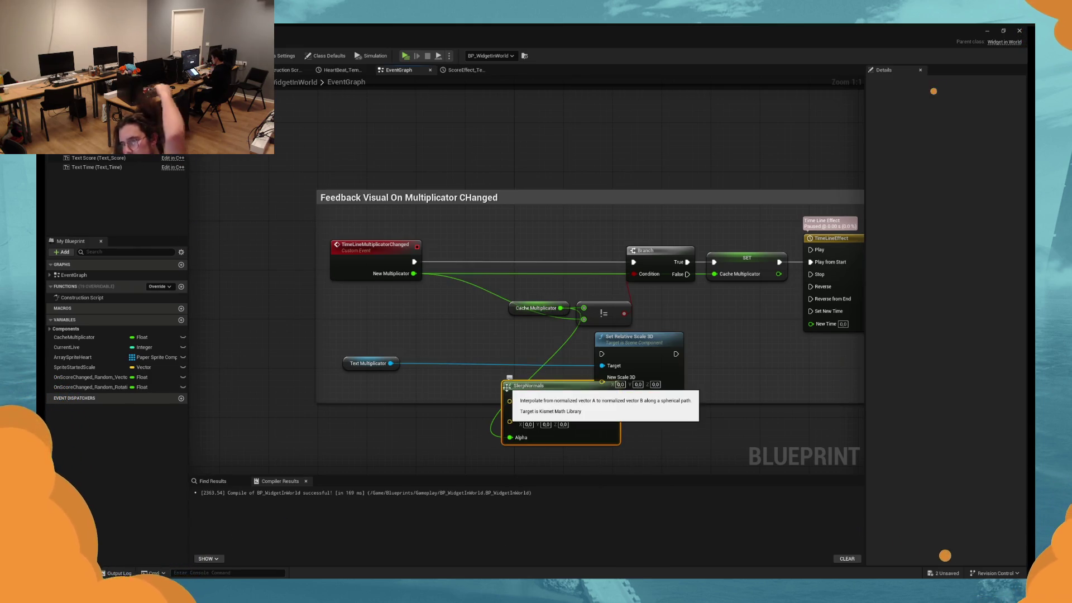
{"action": "key", "text": "ctrl+z"}
{"action": "mouse_move", "coordinate": [560, 308]}
{"action": "left_mouse_down"}
{"action": "mouse_move", "coordinate": [538, 383]}
{"action": "mouse_move", "coordinate": [524, 394]}
{"action": "left_mouse_up"}
{"action": "type", "text": "vec"}
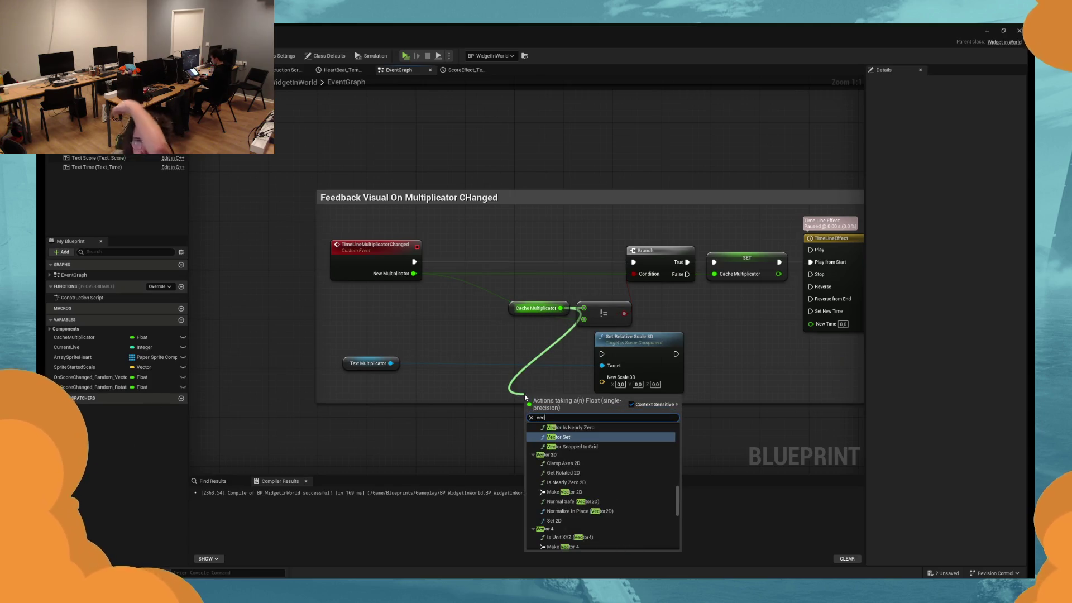
{"action": "type", "text": "tor lerp"}
{"action": "key", "text": "Up"}
{"action": "key", "text": "Return"}
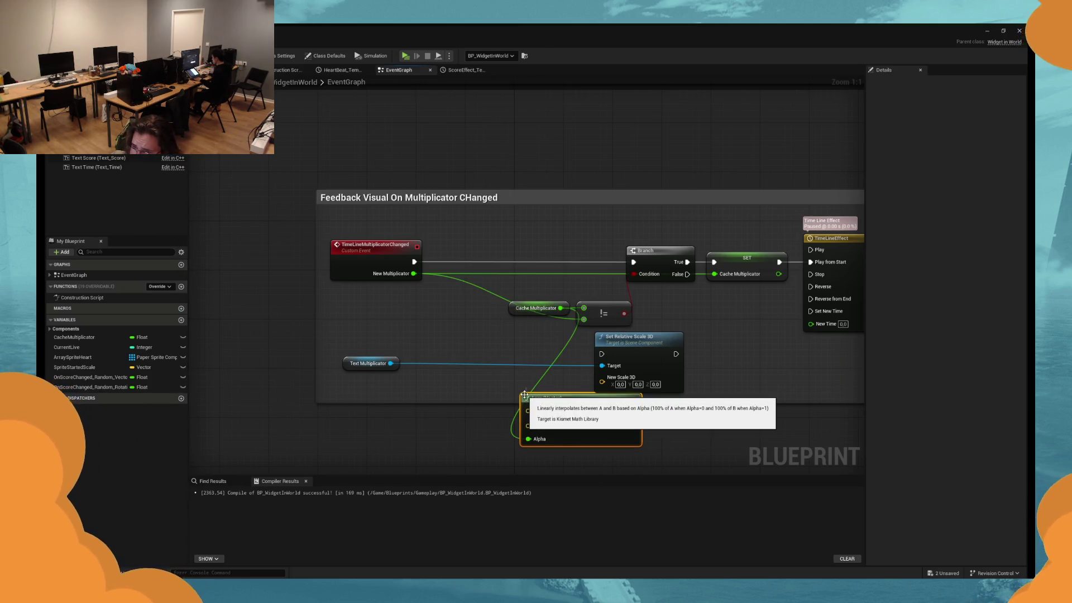
Wire the Lerp (Vector) Return Value into New Scale 3D and set A to 0.5, 0.5, 0.5.
{"action": "left_click_drag", "start_coordinate": [559, 307], "coordinate": [534, 359]}
{"action": "type", "text": "vector range"}
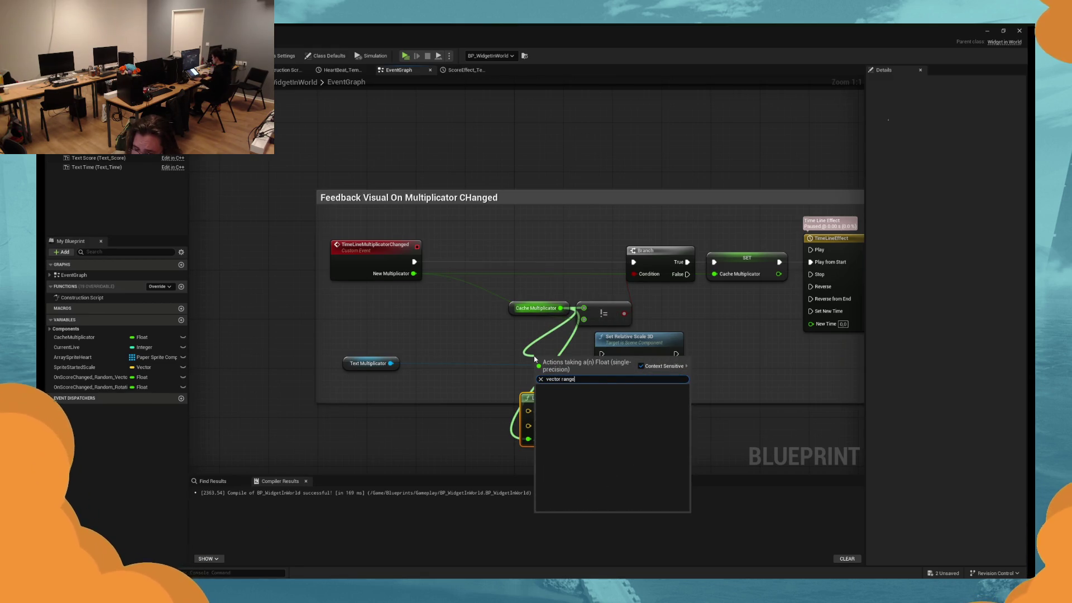
{"action": "mouse_move", "coordinate": [534, 359]}
{"action": "left_mouse_down"}
{"action": "mouse_move", "coordinate": [467, 377]}
{"action": "mouse_move", "coordinate": [397, 326]}
{"action": "left_mouse_up"}
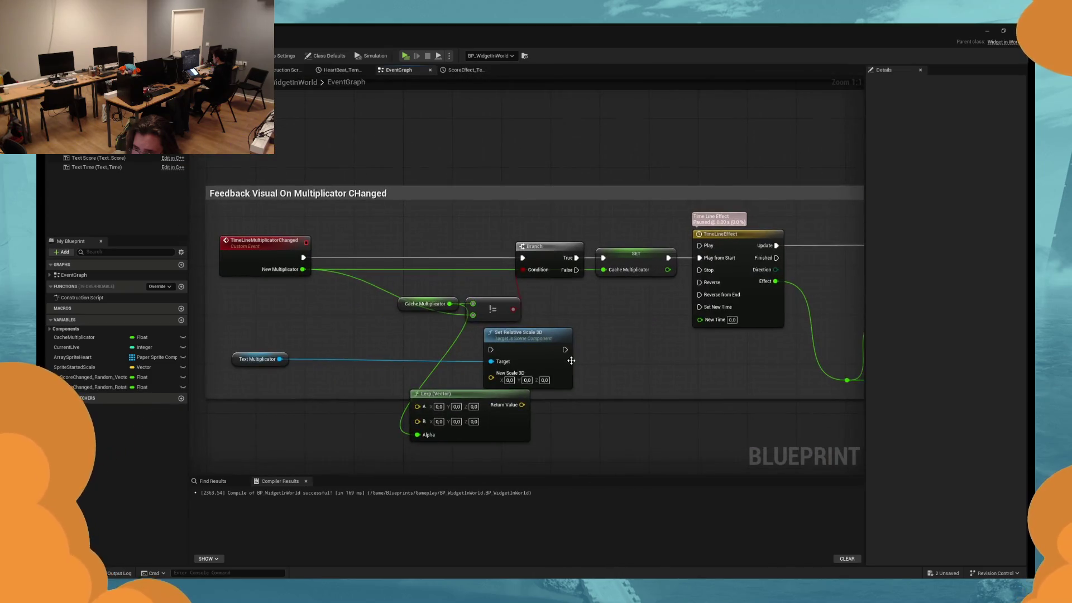
{"action": "left_click_drag", "start_coordinate": [571, 360], "coordinate": [651, 360]}
{"action": "mouse_move", "coordinate": [503, 435]}
{"action": "left_mouse_down"}
{"action": "mouse_move", "coordinate": [502, 366]}
{"action": "mouse_move", "coordinate": [446, 338]}
{"action": "left_mouse_up"}
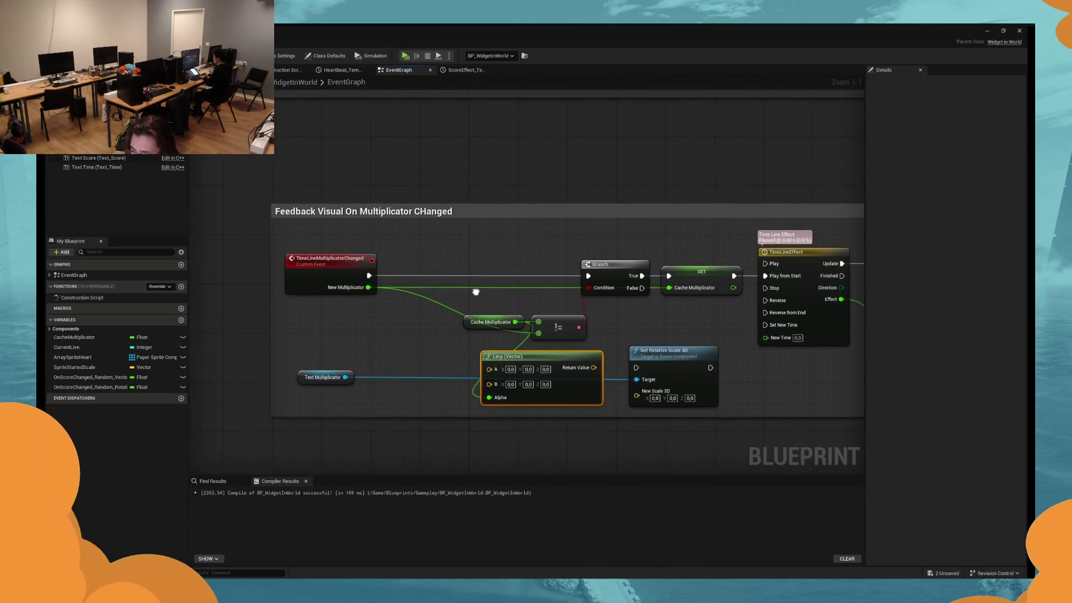
{"action": "key", "text": "Delete"}
{"action": "mouse_move", "coordinate": [461, 270]}
{"action": "left_mouse_down"}
{"action": "mouse_move", "coordinate": [507, 381]}
{"action": "mouse_move", "coordinate": [615, 410]}
{"action": "mouse_move", "coordinate": [536, 377]}
{"action": "mouse_move", "coordinate": [510, 393]}
{"action": "left_mouse_up"}
{"action": "key", "text": "ctrl+z"}
{"action": "left_click_drag", "start_coordinate": [559, 345], "coordinate": [603, 375]}
{"action": "left_click", "coordinate": [475, 346]}
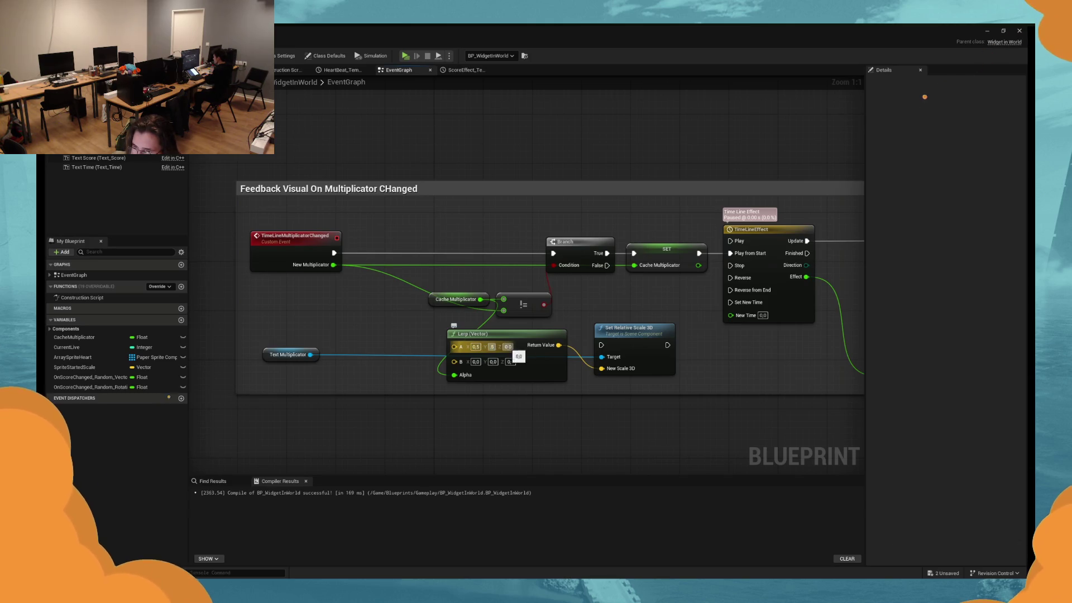
{"action": "type", "text": "5"}
{"action": "key", "text": "Return"}
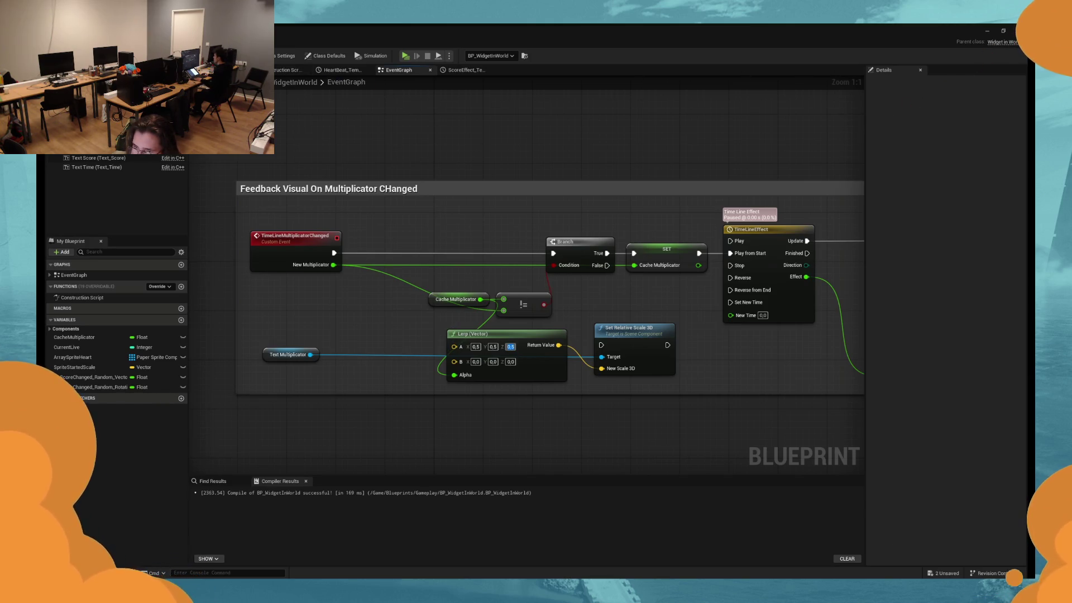
Check the X1.00 text in the viewport, then commit the lerp's B X value.
{"action": "key", "text": "ctrl+Tab"}
{"action": "left_click", "coordinate": [479, 296]}
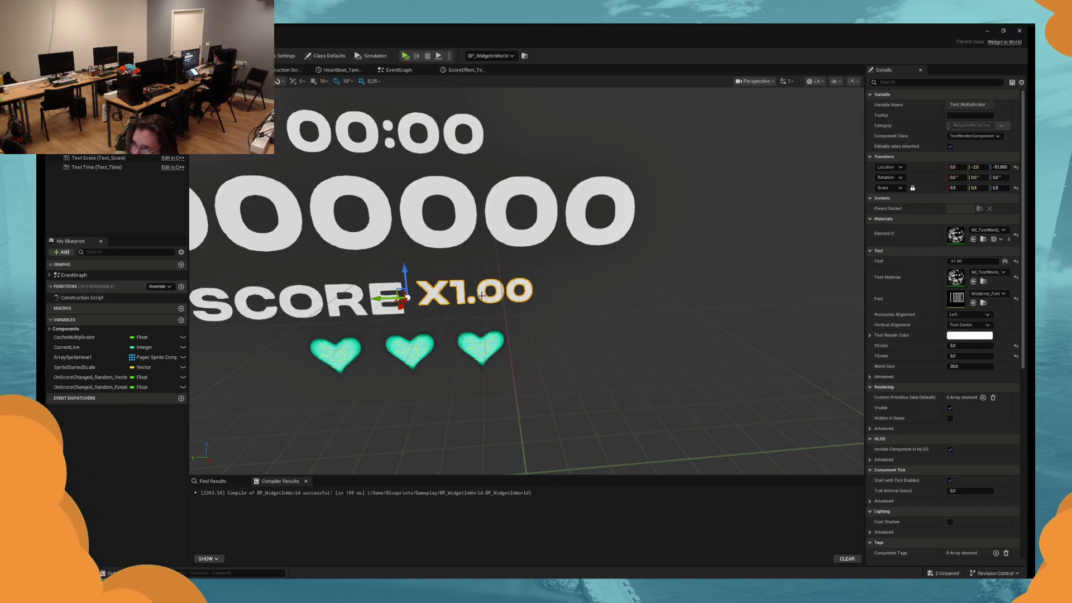
{"action": "left_click", "coordinate": [399, 70]}
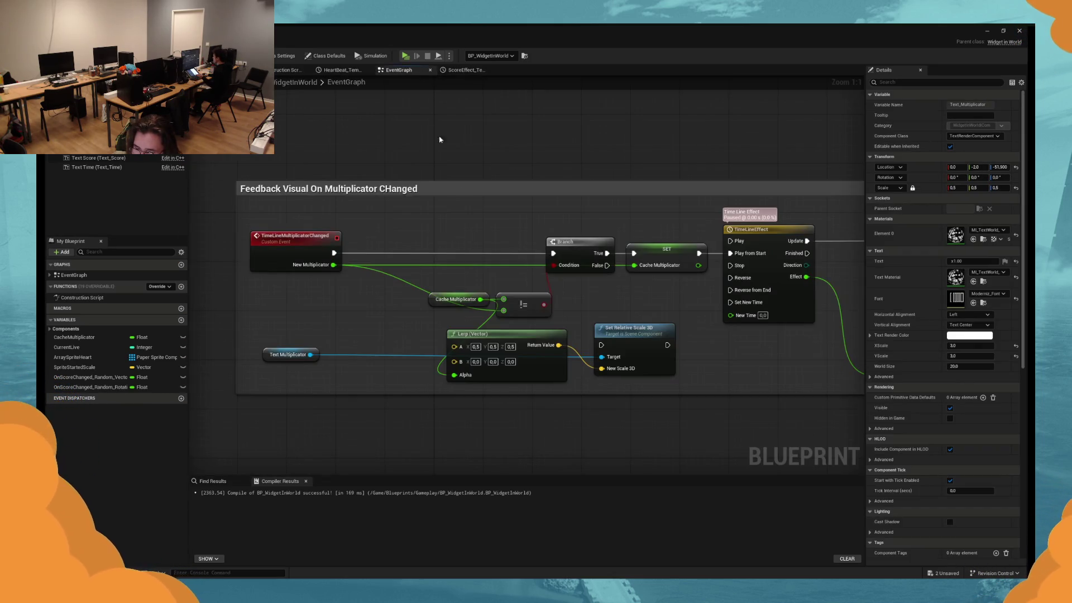
{"action": "key", "text": "Return"}
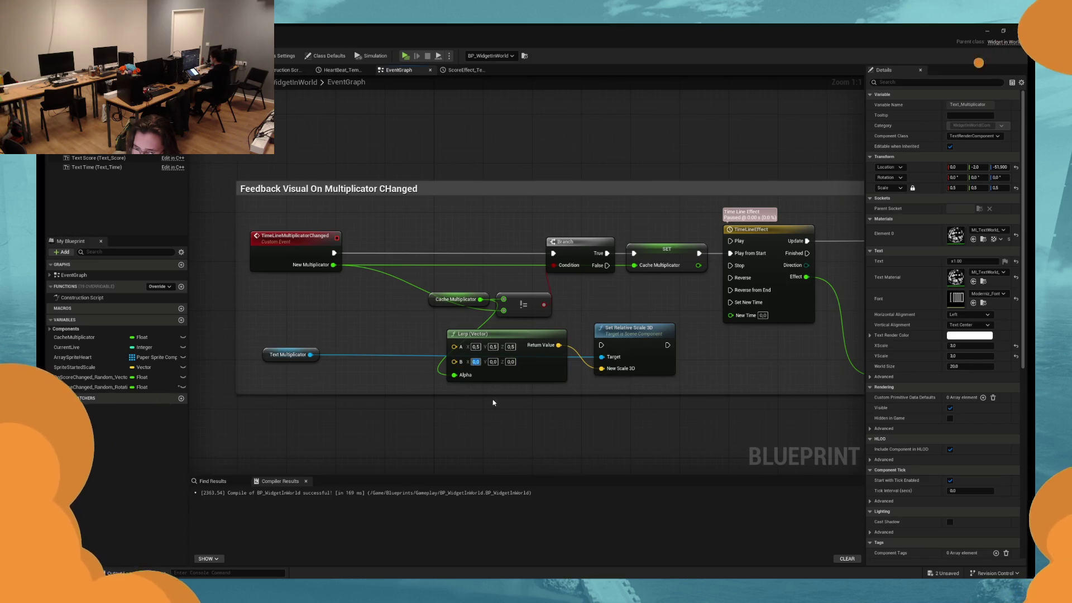
{"action": "left_click_drag", "start_coordinate": [397, 334], "coordinate": [451, 332]}
Try an In Range (Float) node from Cache Multiplicator, then remove it.
{"action": "left_click_drag", "start_coordinate": [528, 302], "coordinate": [369, 324]}
{"action": "type", "text": "range"}
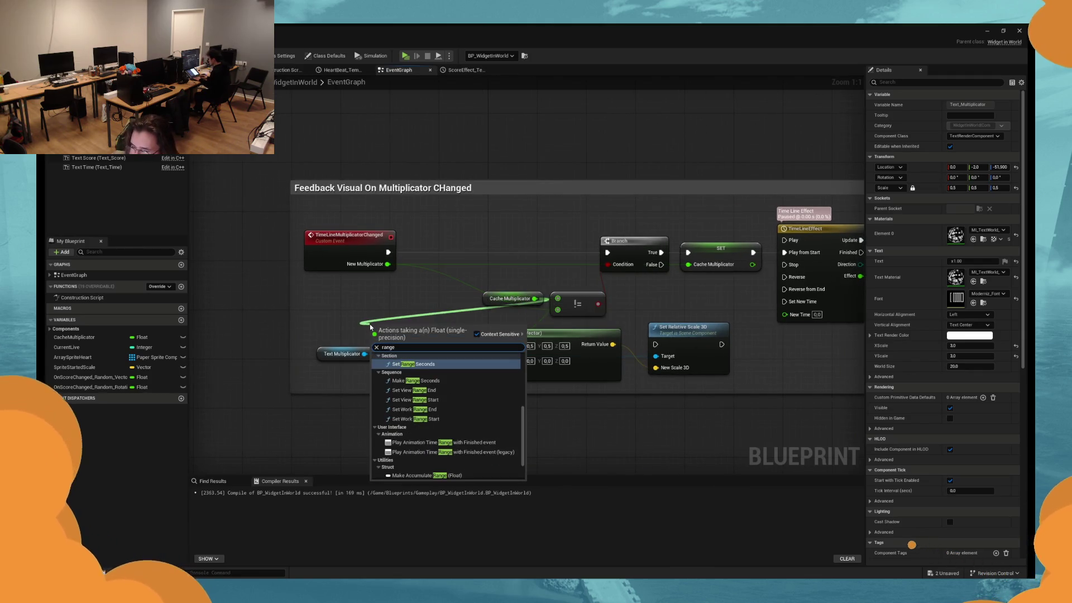
{"action": "scroll", "coordinate": [440, 406], "scroll_direction": "up", "scroll_amount": 2}
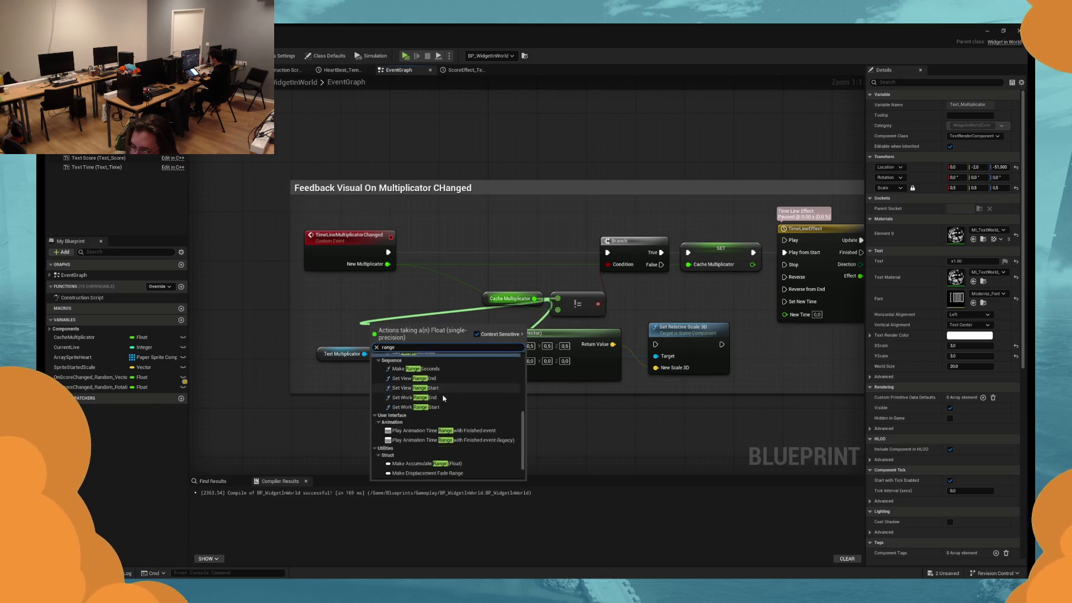
{"action": "scroll", "coordinate": [440, 406], "scroll_direction": "up", "scroll_amount": 4}
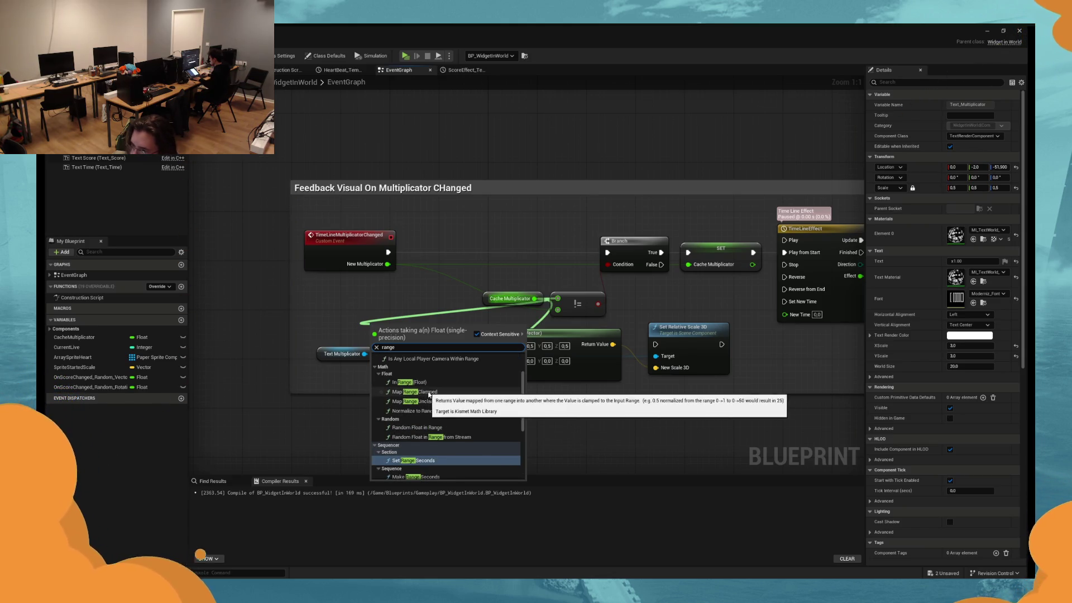
{"action": "scroll", "coordinate": [434, 397], "scroll_direction": "down", "scroll_amount": 3}
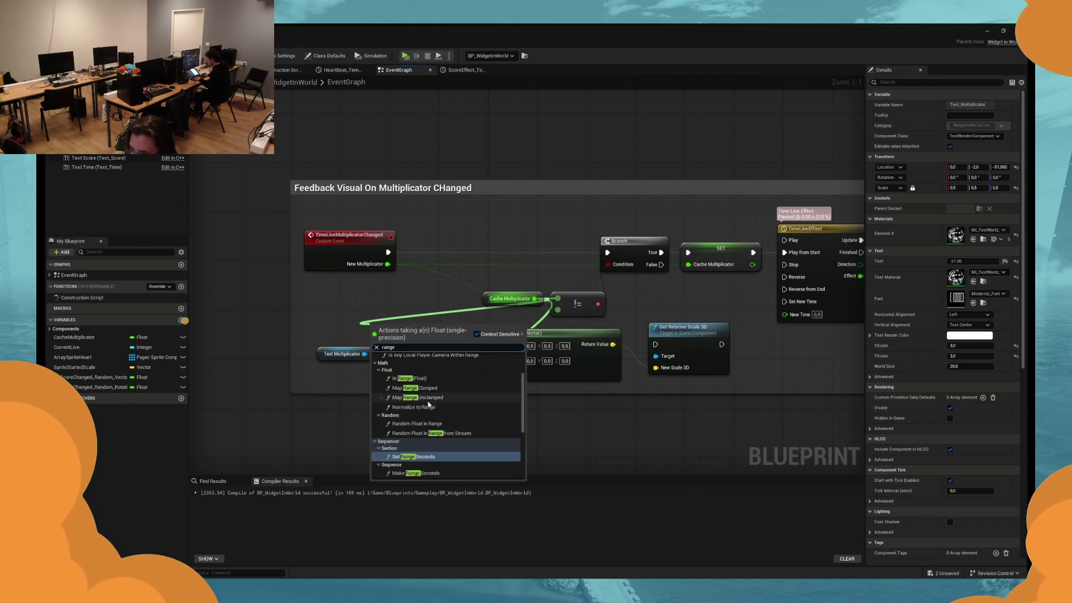
{"action": "key", "text": "Escape"}
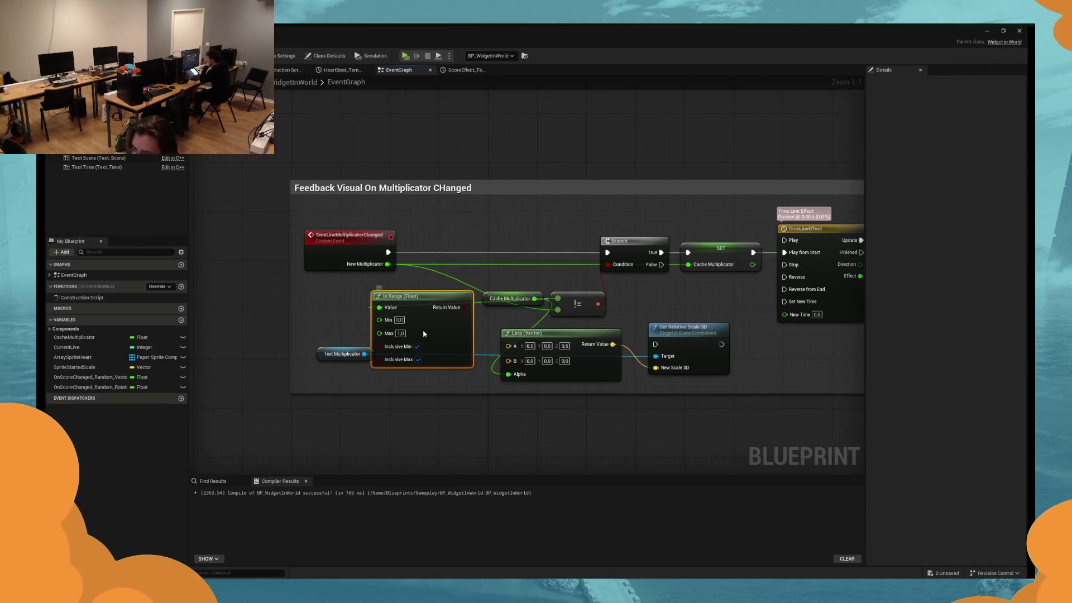
{"action": "key", "text": "ctrl+z"}
{"action": "left_click_drag", "start_coordinate": [558, 309], "coordinate": [406, 326]}
{"action": "key", "text": "Escape"}
Drag a new wire from Cache Multiplicator and search for range and clamp nodes.
{"action": "mouse_move", "coordinate": [494, 297]}
{"action": "left_mouse_down"}
{"action": "mouse_move", "coordinate": [343, 296]}
{"action": "mouse_move", "coordinate": [390, 307]}
{"action": "mouse_move", "coordinate": [415, 330]}
{"action": "left_mouse_up"}
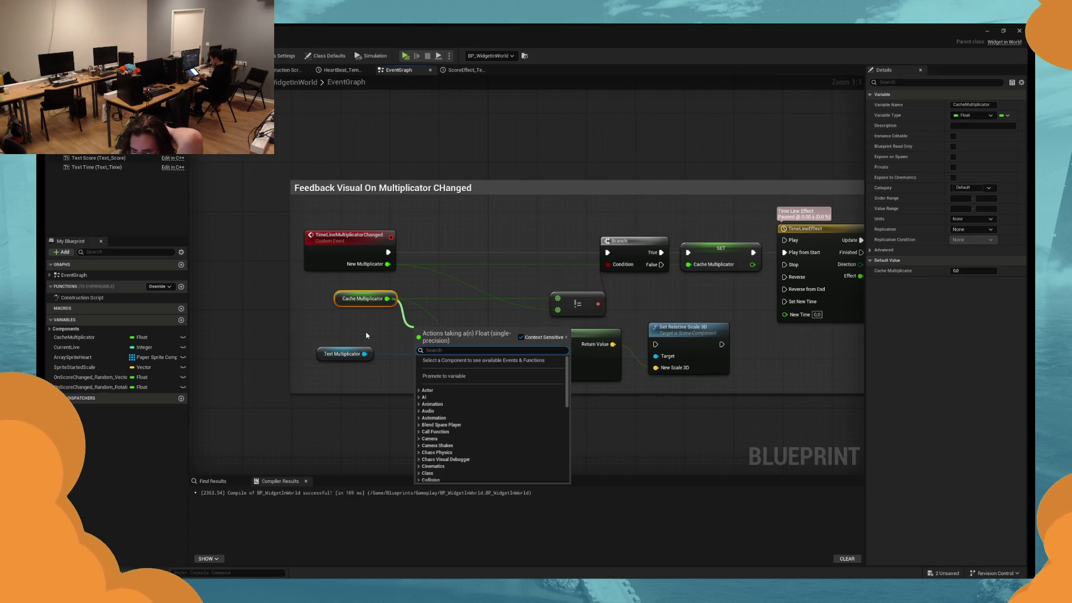
{"action": "scroll", "coordinate": [491, 419], "scroll_direction": "down", "scroll_amount": 10}
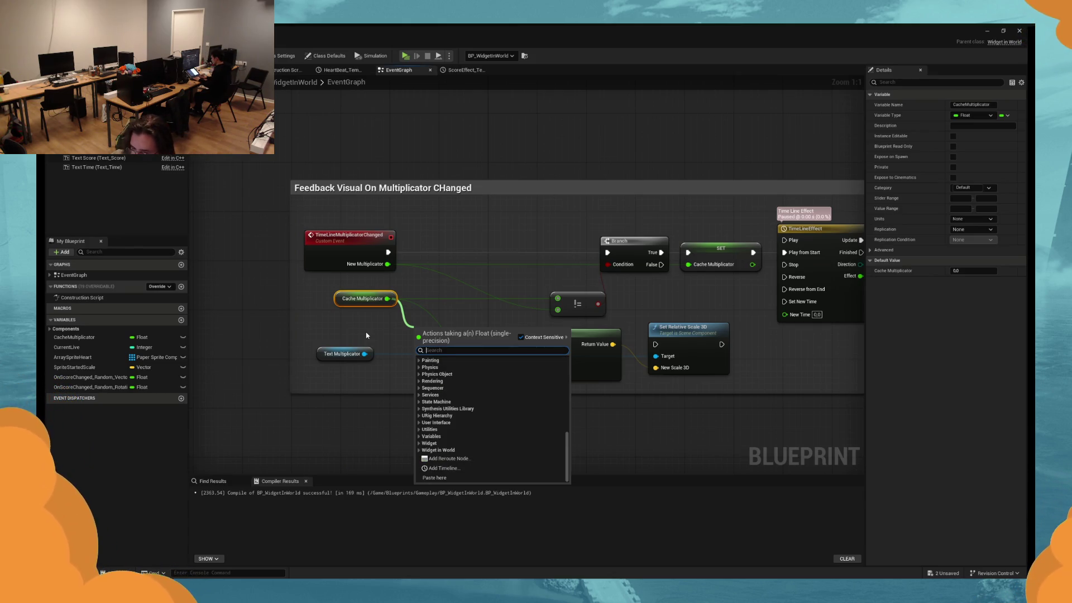
{"action": "type", "text": "r"}
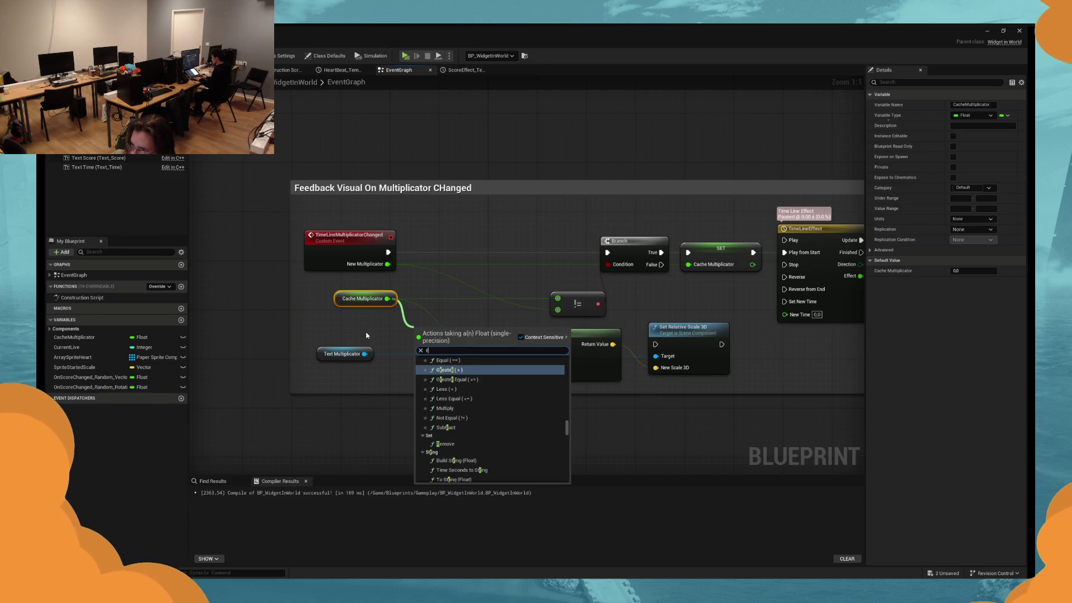
{"action": "type", "text": "ange"}
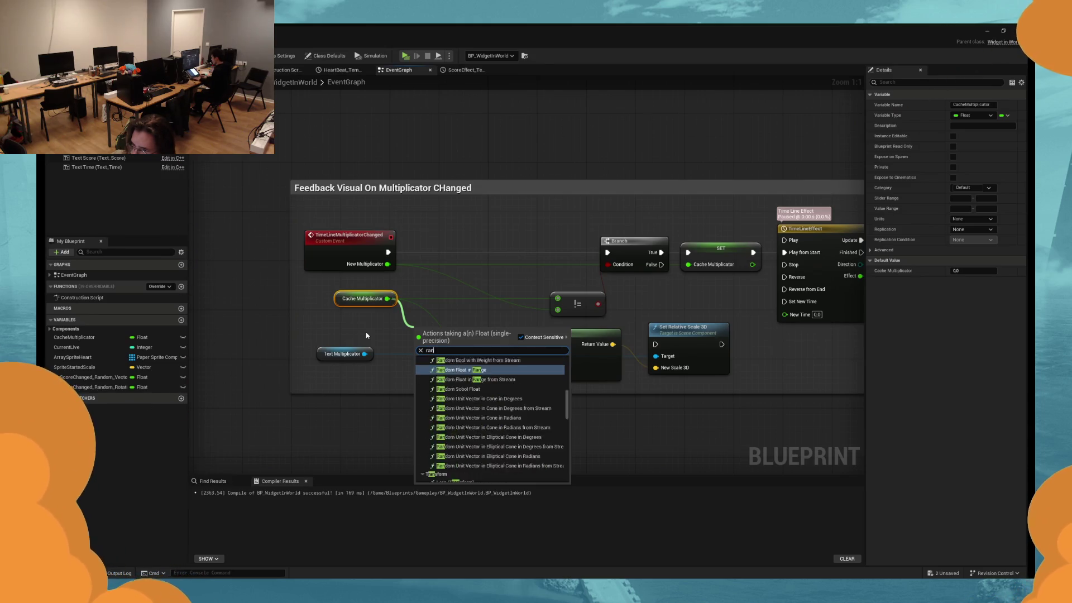
{"action": "key", "text": "ctrl+a"}
{"action": "type", "text": "cla"}
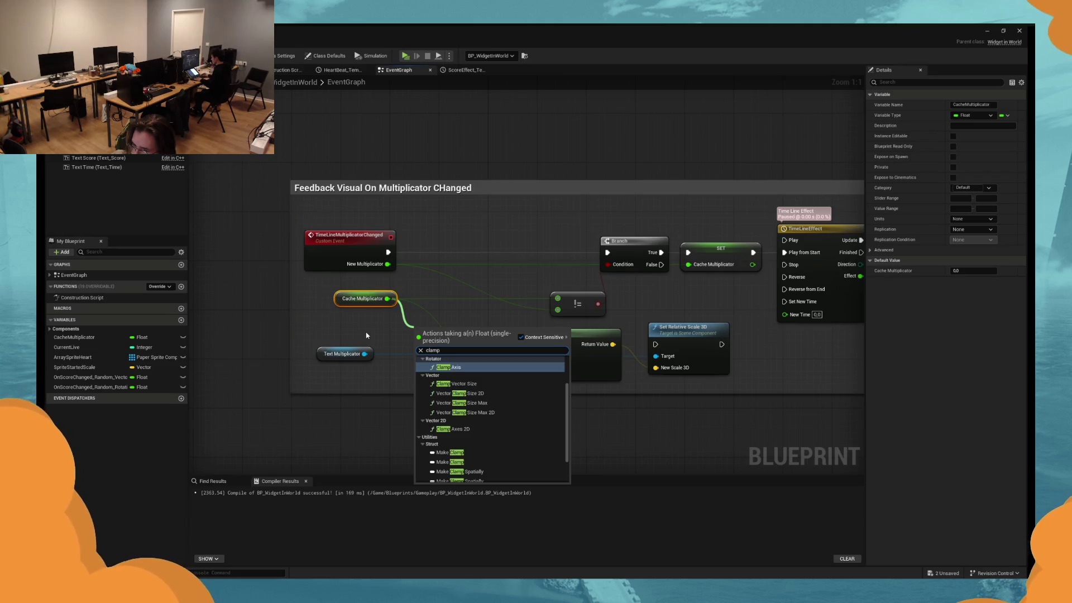
{"action": "type", "text": "lerp"}
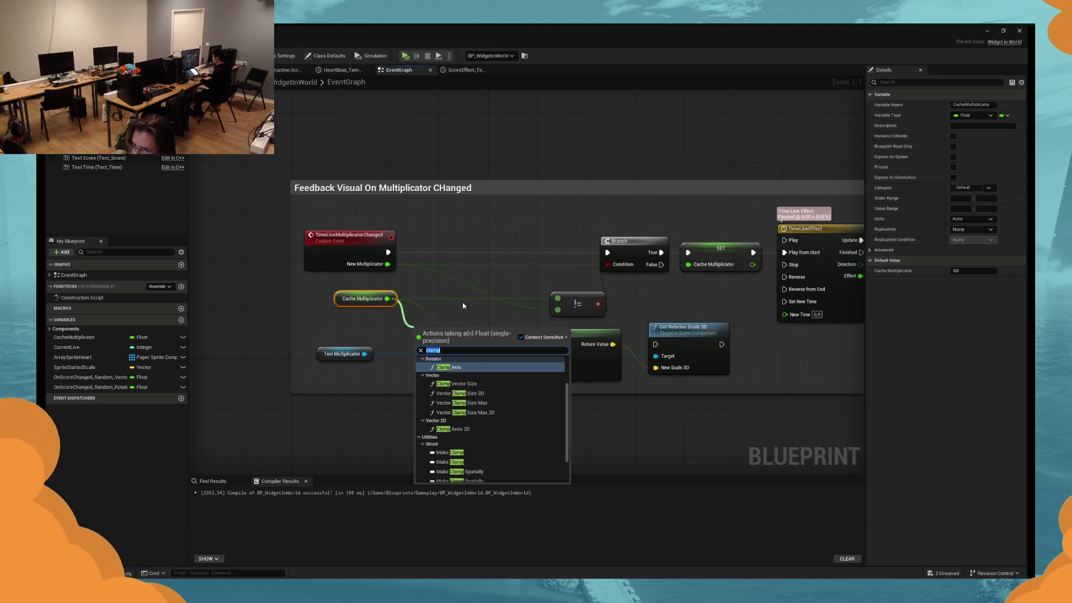
{"action": "key", "text": "Return"}
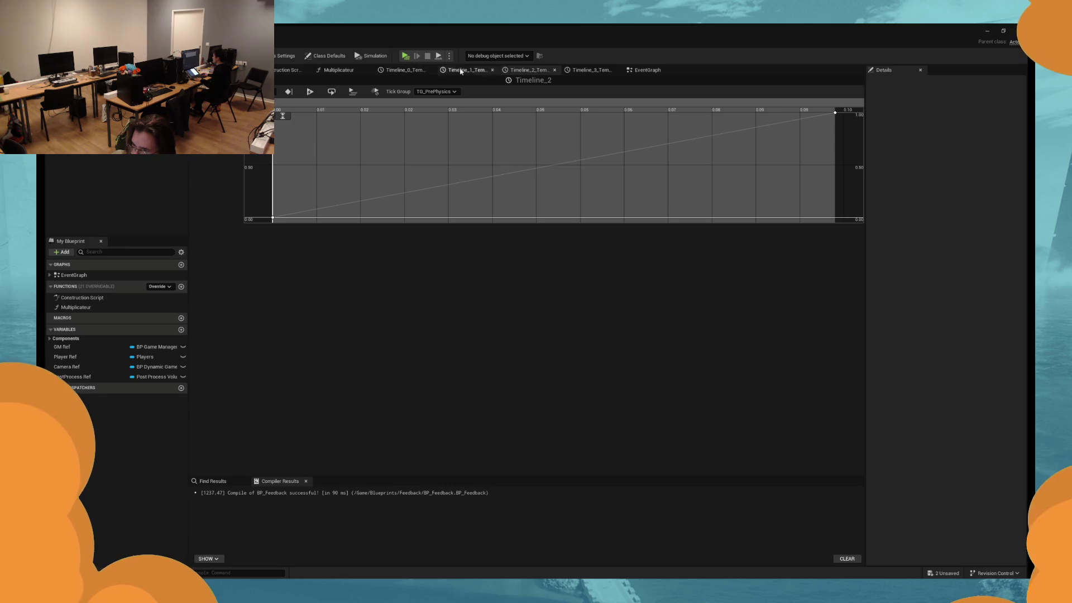
Close BP_Feedback's timeline editors and delete its Multiplicateur function.
{"action": "left_click", "coordinate": [431, 72]}
{"action": "left_click", "coordinate": [430, 73]}
{"action": "left_click", "coordinate": [431, 73]}
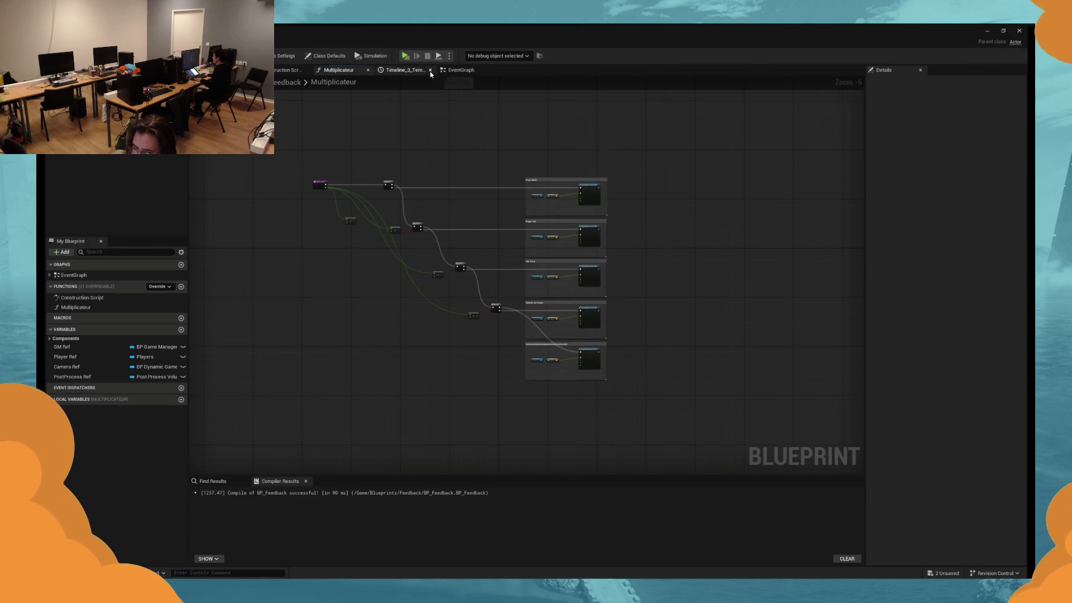
{"action": "scroll", "coordinate": [484, 215], "scroll_direction": "up", "scroll_amount": 4}
{"action": "scroll", "coordinate": [495, 234], "scroll_direction": "up", "scroll_amount": 2}
{"action": "scroll", "coordinate": [503, 268], "scroll_direction": "down", "scroll_amount": 5}
{"action": "left_click_drag", "start_coordinate": [537, 369], "coordinate": [474, 209]}
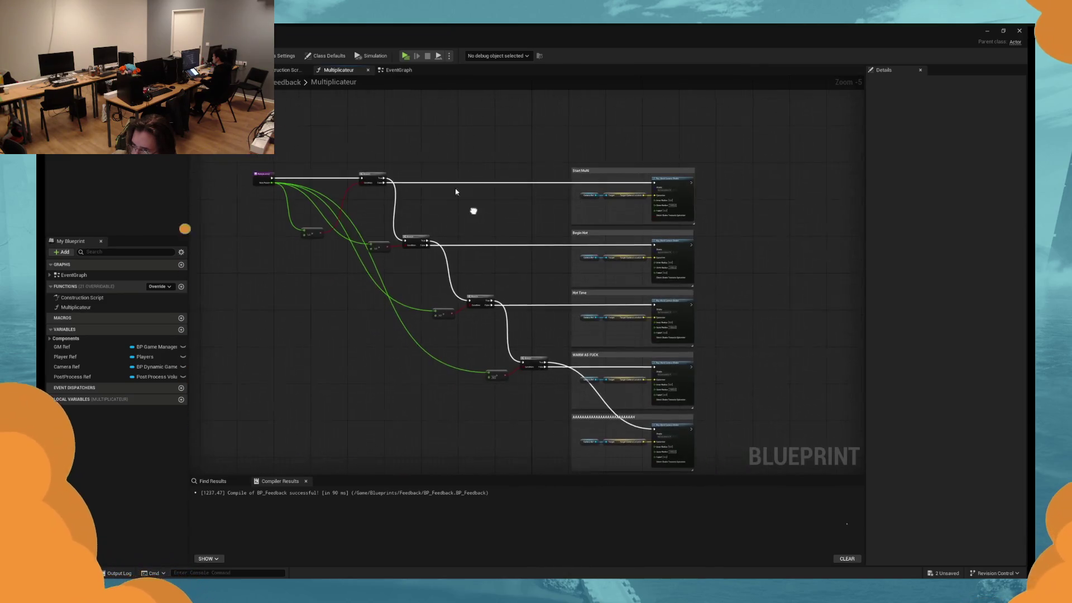
{"action": "left_click", "coordinate": [403, 71]}
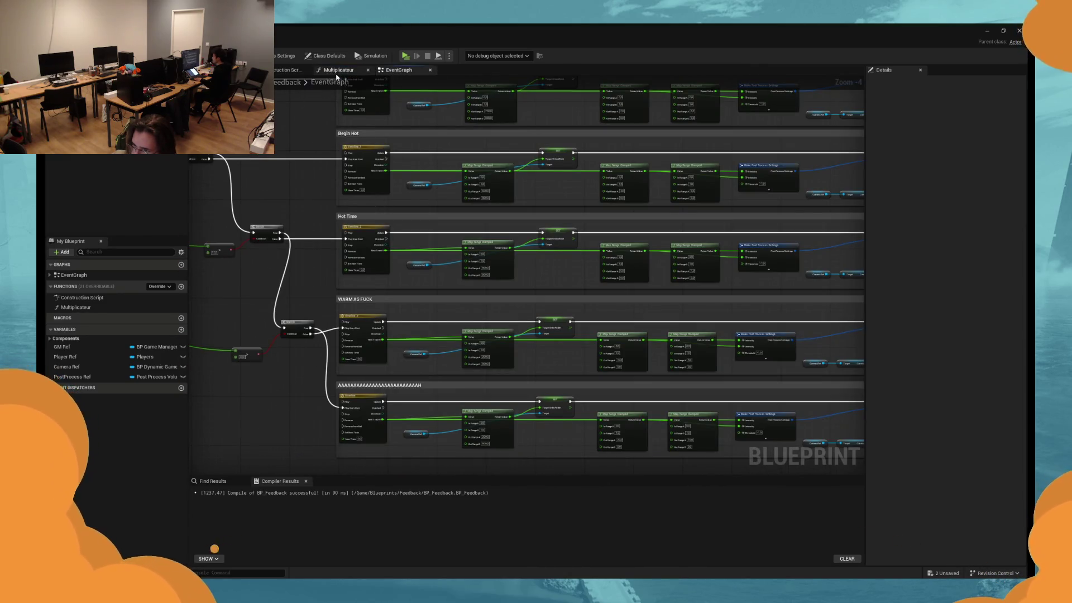
{"action": "left_click", "coordinate": [75, 307]}
{"action": "key", "text": "Delete"}
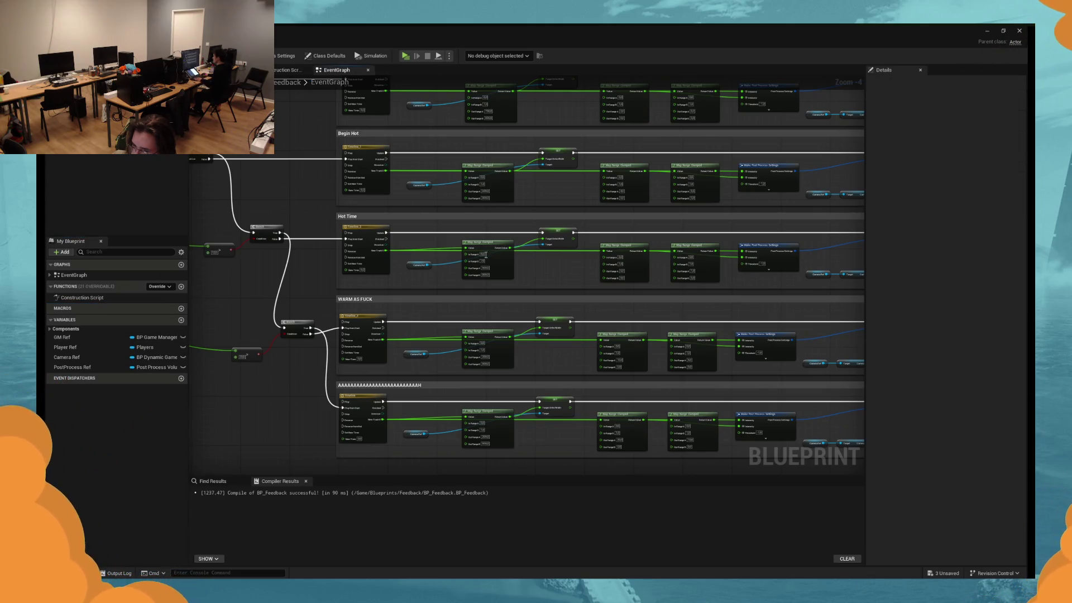
Paste Hot Time's Map Range Clamped node into the widget graph and feed Cache Multiplicator into Value.
{"action": "scroll", "coordinate": [486, 254], "scroll_direction": "up", "scroll_amount": 3}
{"action": "left_click", "coordinate": [441, 273]}
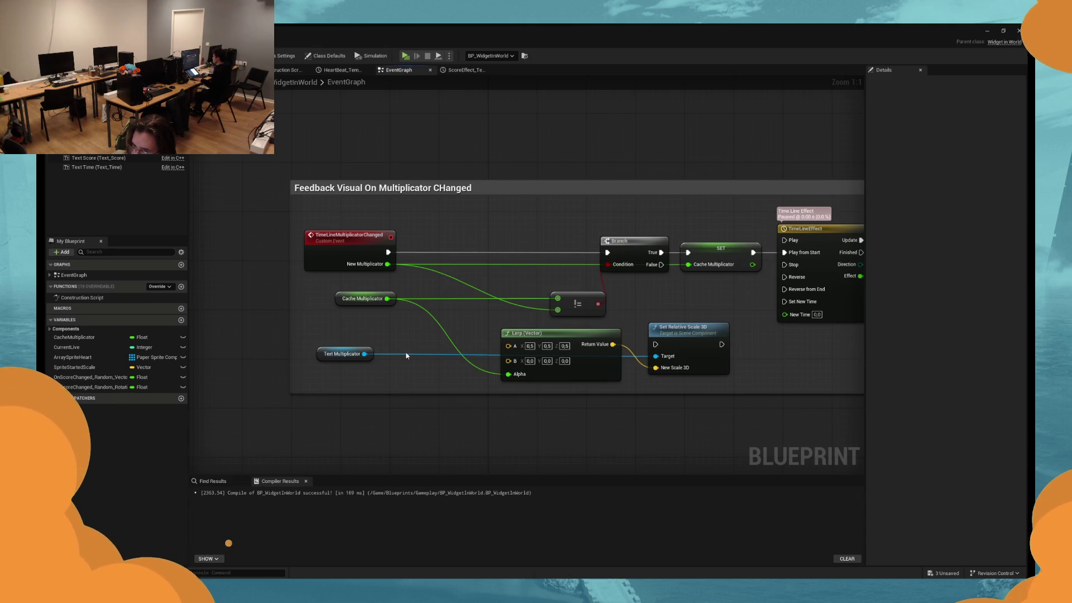
{"action": "key", "text": "ctrl+v"}
{"action": "mouse_move", "coordinate": [508, 352]}
{"action": "left_mouse_down"}
{"action": "mouse_move", "coordinate": [456, 328]}
{"action": "mouse_move", "coordinate": [489, 297]}
{"action": "mouse_move", "coordinate": [482, 353]}
{"action": "left_mouse_up"}
{"action": "left_click_drag", "start_coordinate": [428, 252], "coordinate": [427, 317]}
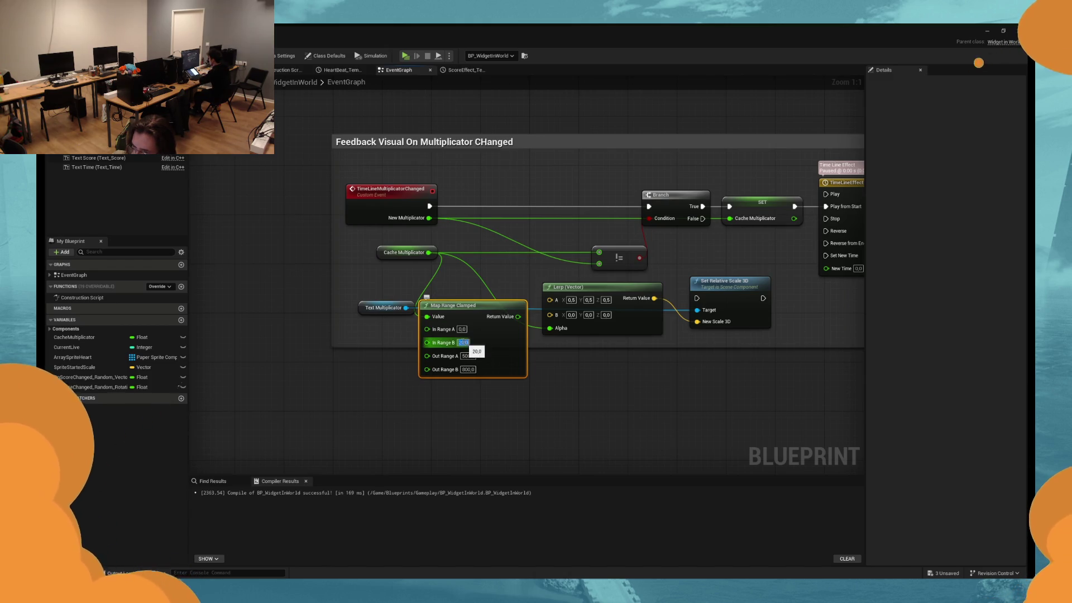
Set the Map Range Clamped node to In Range B 20 and Out Range 0 to 1.
{"action": "key", "text": "Return"}
{"action": "left_click", "coordinate": [380, 253]}
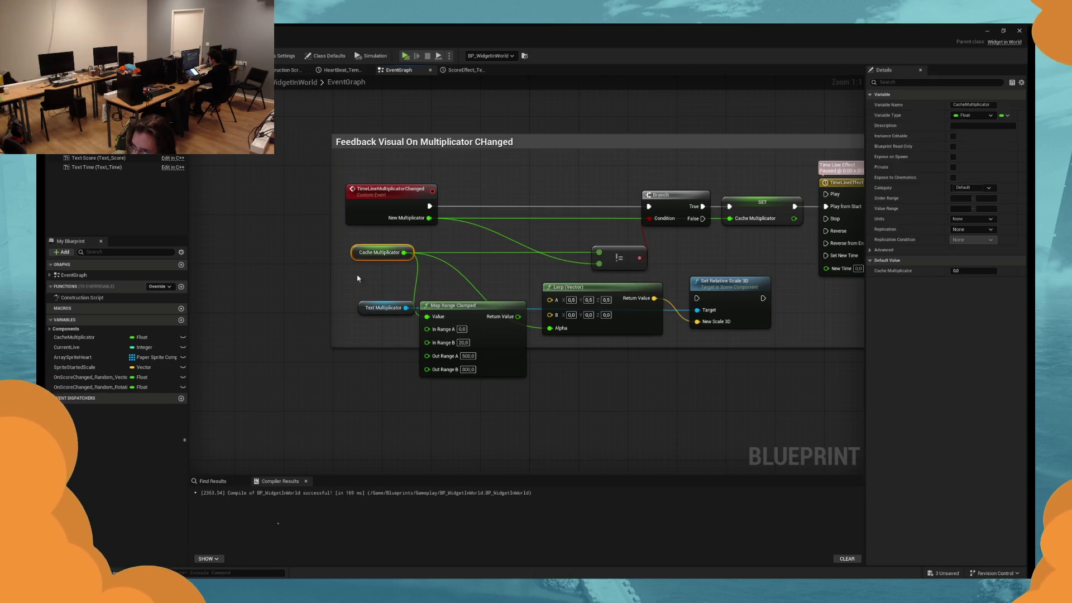
{"action": "left_click_drag", "start_coordinate": [369, 309], "coordinate": [358, 309]}
{"action": "mouse_move", "coordinate": [477, 316]}
{"action": "left_mouse_down"}
{"action": "mouse_move", "coordinate": [477, 294]}
{"action": "mouse_move", "coordinate": [477, 329]}
{"action": "left_mouse_up"}
{"action": "left_click", "coordinate": [468, 368]}
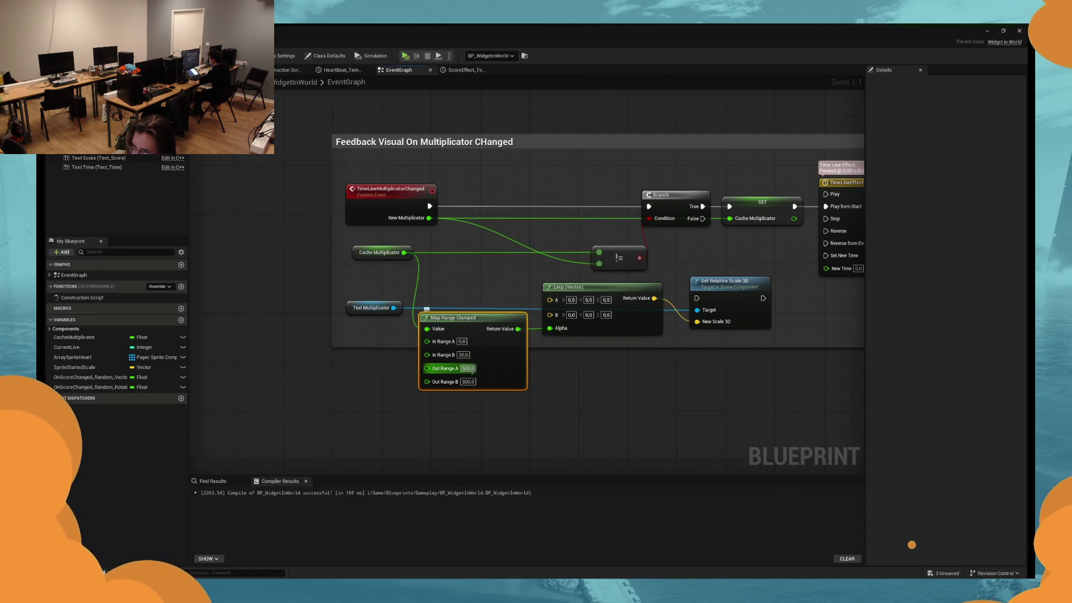
{"action": "type", "text": "0"}
{"action": "key", "text": "Tab"}
{"action": "type", "text": "1"}
{"action": "key", "text": "Tab"}
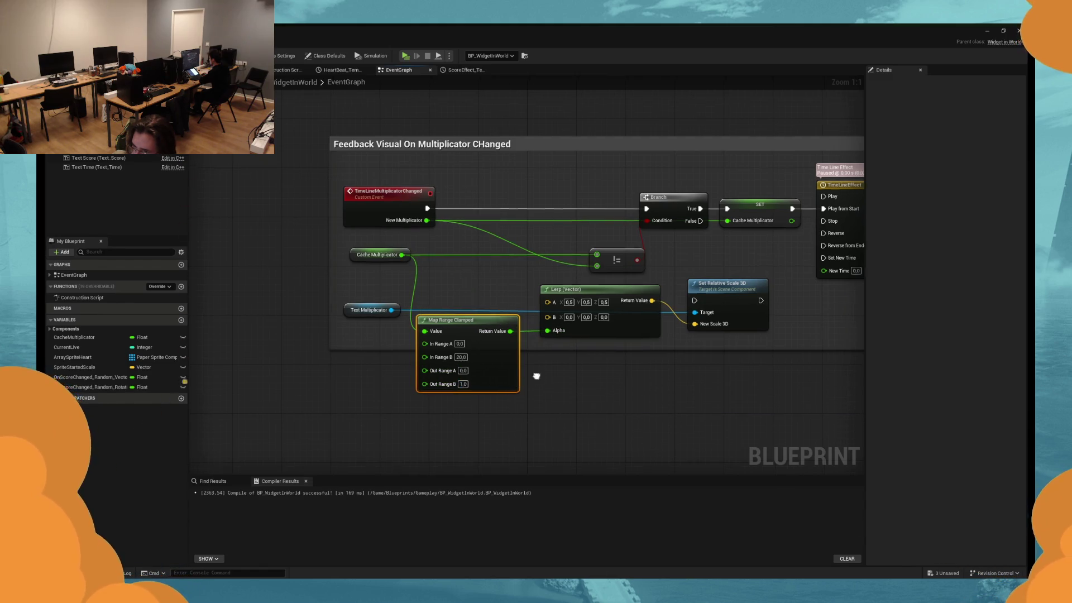
Run execution from the event through Set Relative Scale 3D into the Branch.
{"action": "mouse_move", "coordinate": [394, 356]}
{"action": "left_mouse_down"}
{"action": "mouse_move", "coordinate": [395, 404]}
{"action": "mouse_move", "coordinate": [415, 407]}
{"action": "left_mouse_up"}
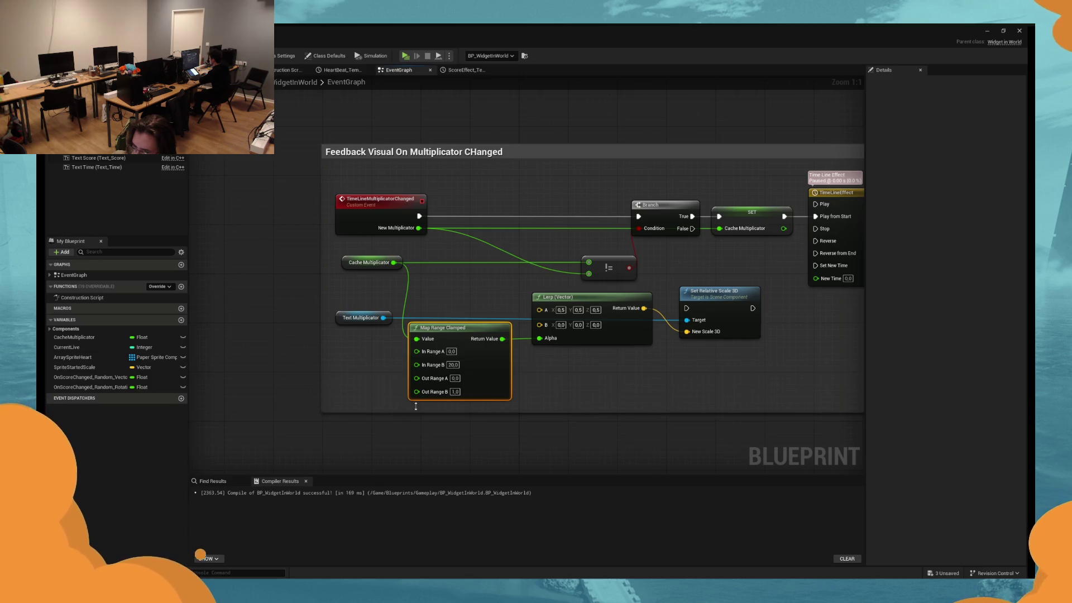
{"action": "left_click_drag", "start_coordinate": [699, 390], "coordinate": [465, 325]}
{"action": "left_click_drag", "start_coordinate": [706, 356], "coordinate": [602, 391]}
{"action": "mouse_move", "coordinate": [559, 333]}
{"action": "left_mouse_down"}
{"action": "mouse_move", "coordinate": [442, 249]}
{"action": "mouse_move", "coordinate": [285, 242]}
{"action": "left_mouse_up"}
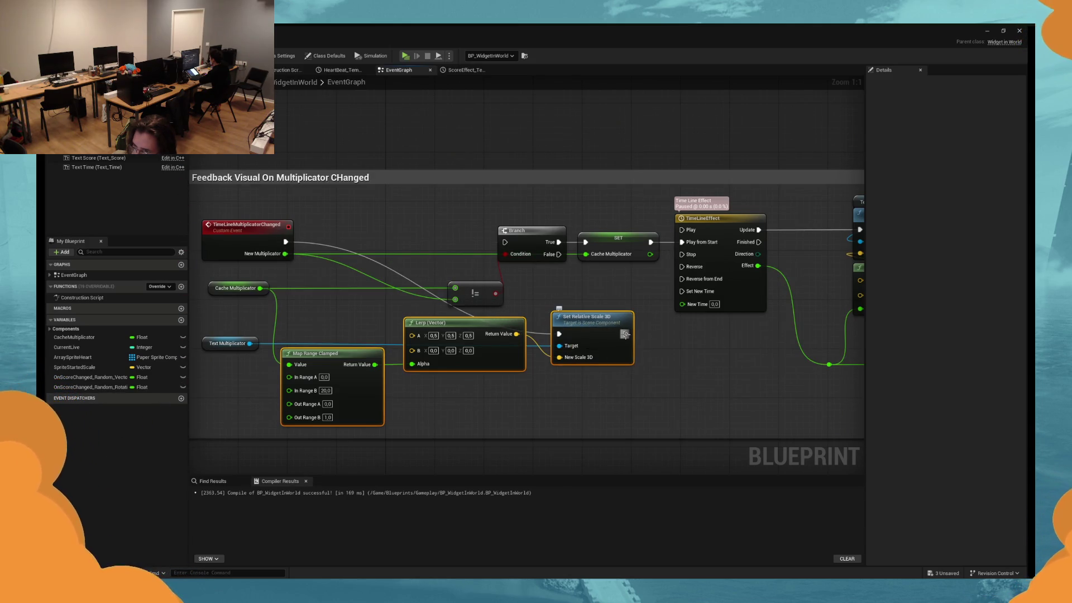
{"action": "left_click_drag", "start_coordinate": [625, 334], "coordinate": [505, 242]}
Regroup the event, variables, Map Range, Lerp and scale nodes inside a wider comment box.
{"action": "left_click_drag", "start_coordinate": [249, 249], "coordinate": [428, 254]}
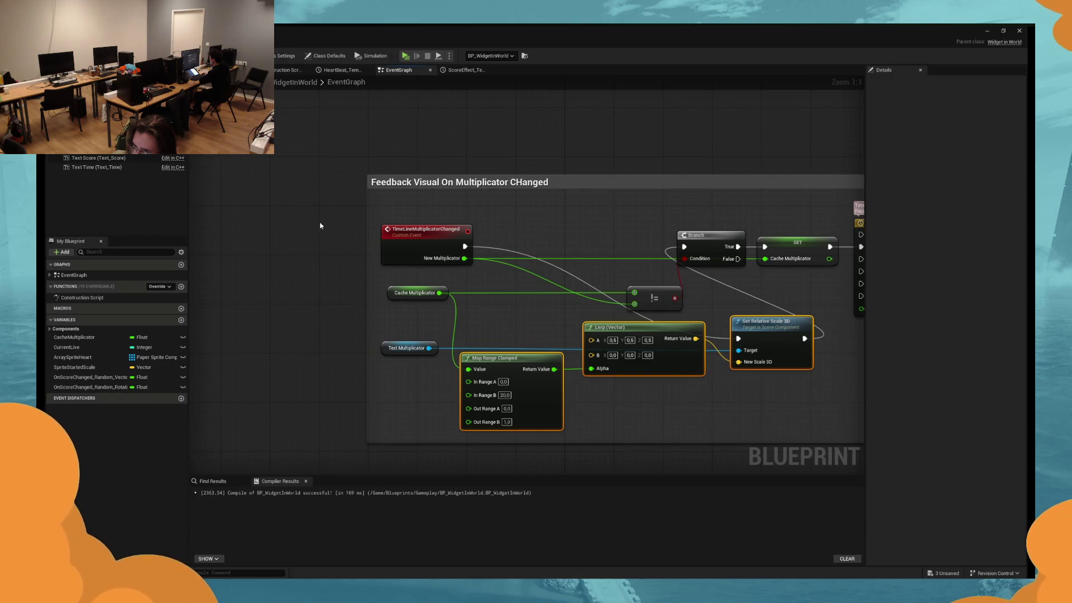
{"action": "scroll", "coordinate": [320, 226], "scroll_direction": "down", "scroll_amount": 1}
{"action": "left_click_drag", "start_coordinate": [367, 234], "coordinate": [460, 397]}
{"action": "left_click_drag", "start_coordinate": [469, 256], "coordinate": [339, 259]}
{"action": "mouse_move", "coordinate": [799, 330]}
{"action": "left_mouse_down"}
{"action": "mouse_move", "coordinate": [664, 275]}
{"action": "mouse_move", "coordinate": [631, 248]}
{"action": "left_mouse_up"}
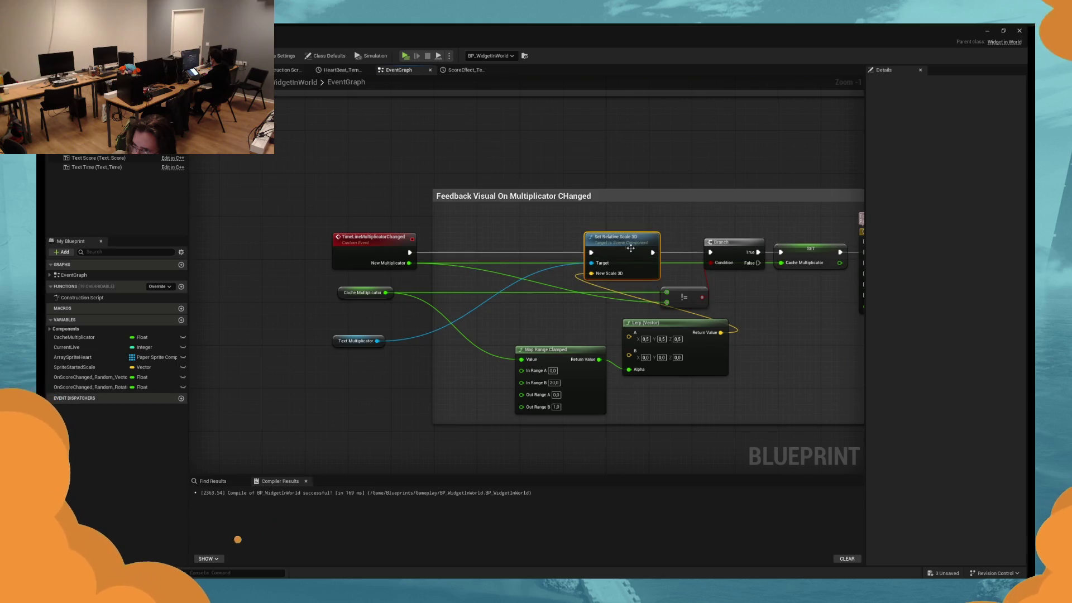
{"action": "mouse_move", "coordinate": [754, 333]}
{"action": "left_mouse_down"}
{"action": "mouse_move", "coordinate": [598, 394]}
{"action": "mouse_move", "coordinate": [494, 374]}
{"action": "mouse_move", "coordinate": [416, 396]}
{"action": "left_mouse_up"}
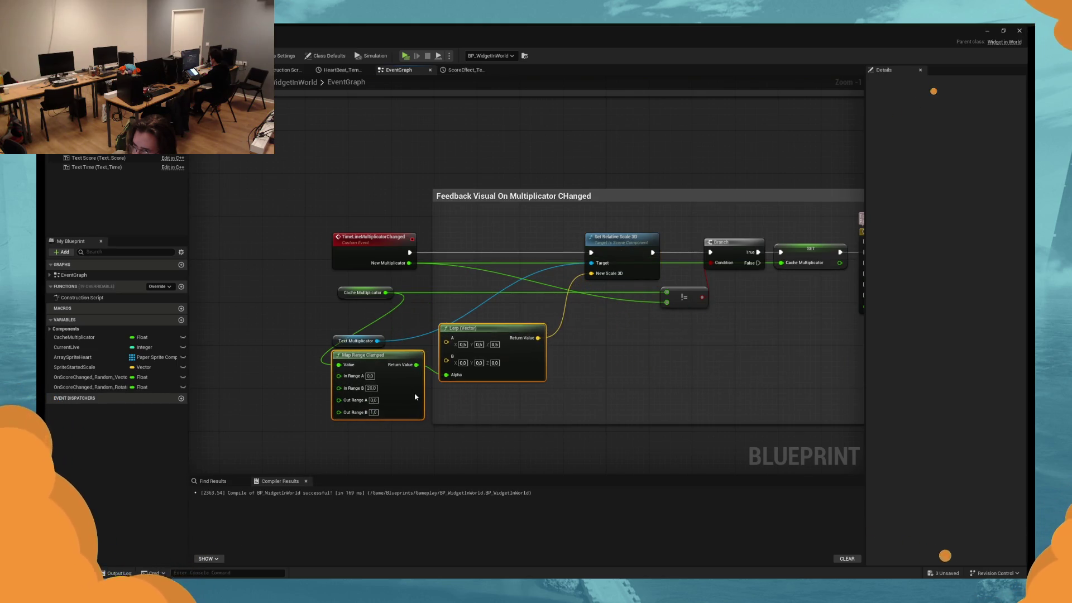
{"action": "left_click_drag", "start_coordinate": [355, 338], "coordinate": [516, 236]}
{"action": "left_click", "coordinate": [334, 295]}
{"action": "left_click_drag", "start_coordinate": [331, 297], "coordinate": [268, 298]}
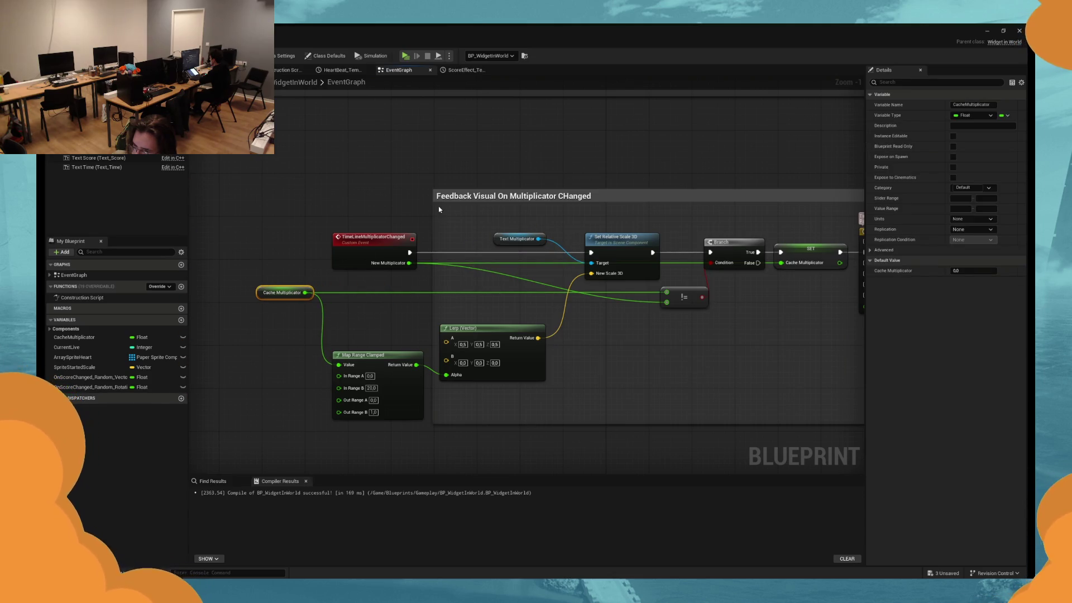
{"action": "left_click_drag", "start_coordinate": [434, 424], "coordinate": [249, 430]}
Tidy the not-equal and Lerp nodes near the timeline, then check the Lerp values.
{"action": "left_click_drag", "start_coordinate": [629, 361], "coordinate": [495, 350]}
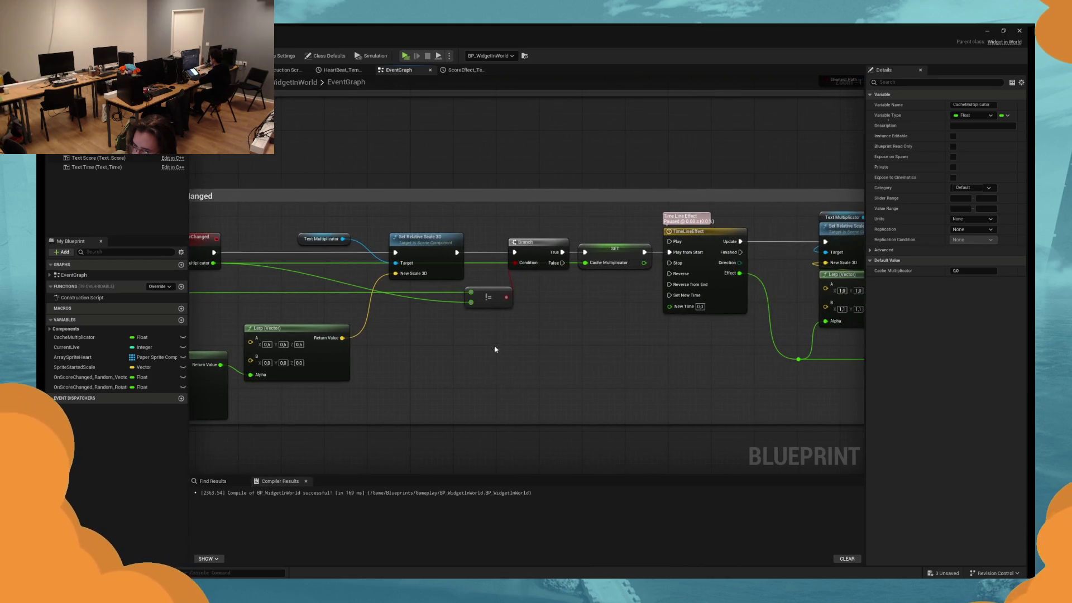
{"action": "mouse_move", "coordinate": [494, 306]}
{"action": "left_mouse_down"}
{"action": "mouse_move", "coordinate": [445, 308]}
{"action": "mouse_move", "coordinate": [505, 330]}
{"action": "mouse_move", "coordinate": [647, 333]}
{"action": "left_mouse_up"}
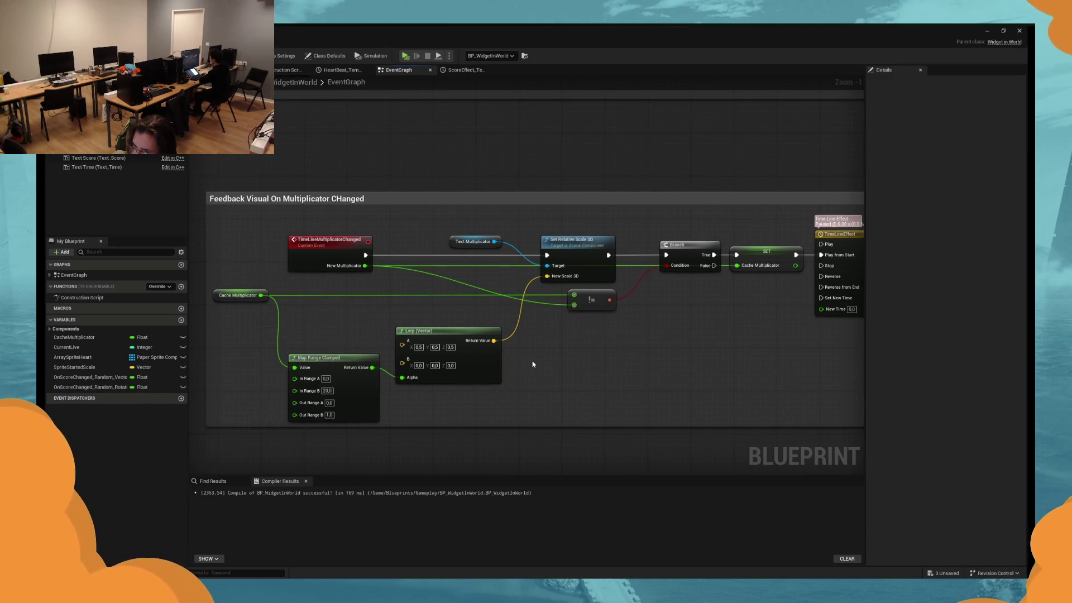
{"action": "left_click_drag", "start_coordinate": [485, 376], "coordinate": [485, 366]}
{"action": "mouse_move", "coordinate": [623, 367]}
{"action": "left_mouse_down"}
{"action": "mouse_move", "coordinate": [397, 363]}
{"action": "mouse_move", "coordinate": [491, 378]}
{"action": "mouse_move", "coordinate": [673, 460]}
{"action": "left_mouse_up"}
{"action": "mouse_move", "coordinate": [640, 441]}
{"action": "left_mouse_down"}
{"action": "mouse_move", "coordinate": [660, 402]}
{"action": "mouse_move", "coordinate": [353, 407]}
{"action": "mouse_move", "coordinate": [467, 402]}
{"action": "left_mouse_up"}
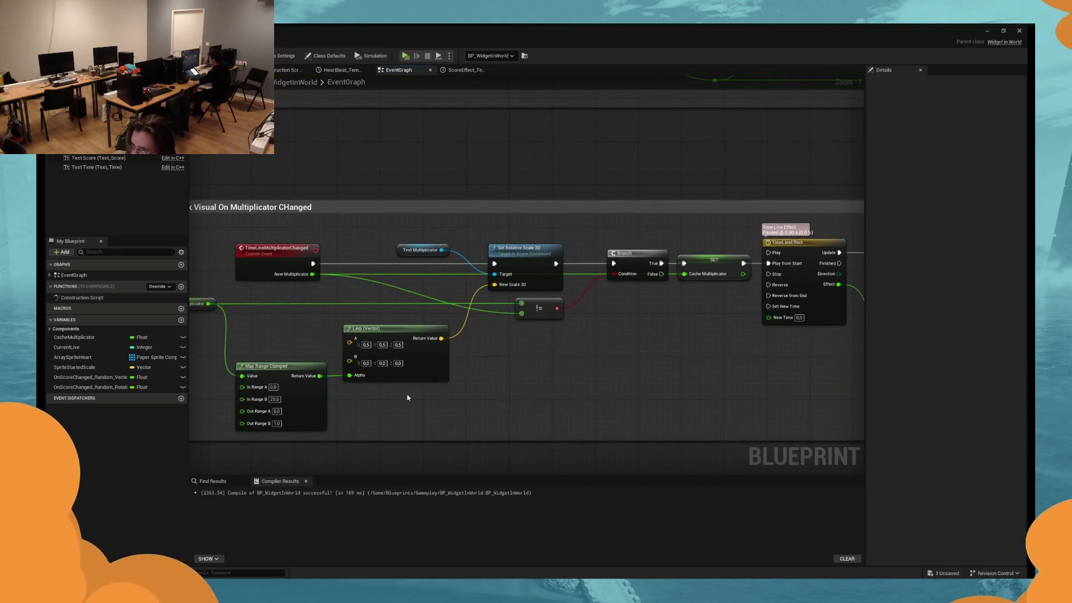
{"action": "left_click_drag", "start_coordinate": [385, 402], "coordinate": [406, 404]}
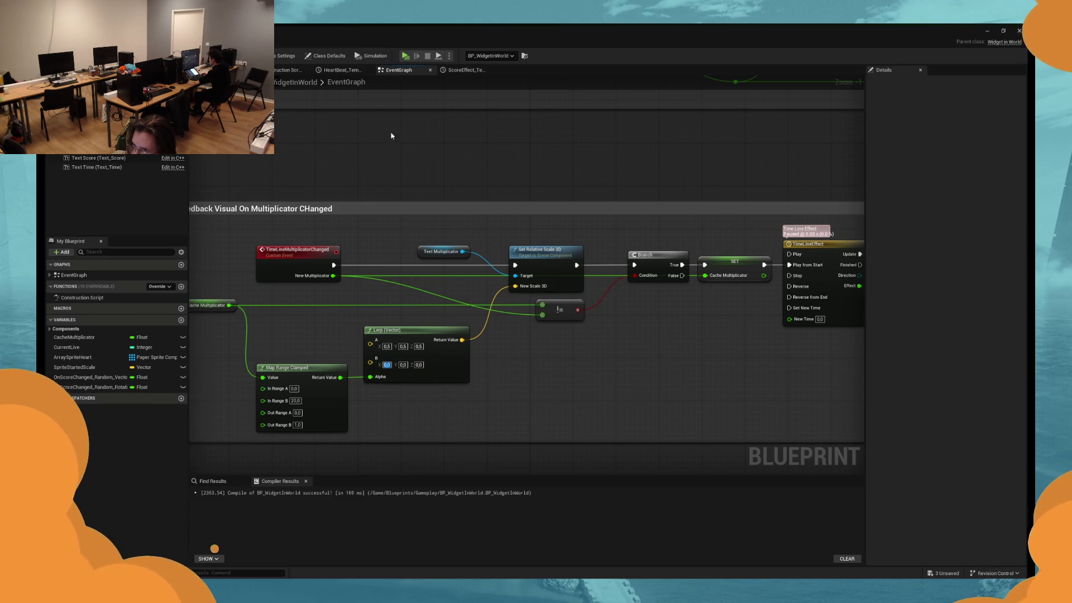
In the Viewport, enlarge the X1.00 multiplier text to scale 1.75.
{"action": "left_click", "coordinate": [246, 70]}
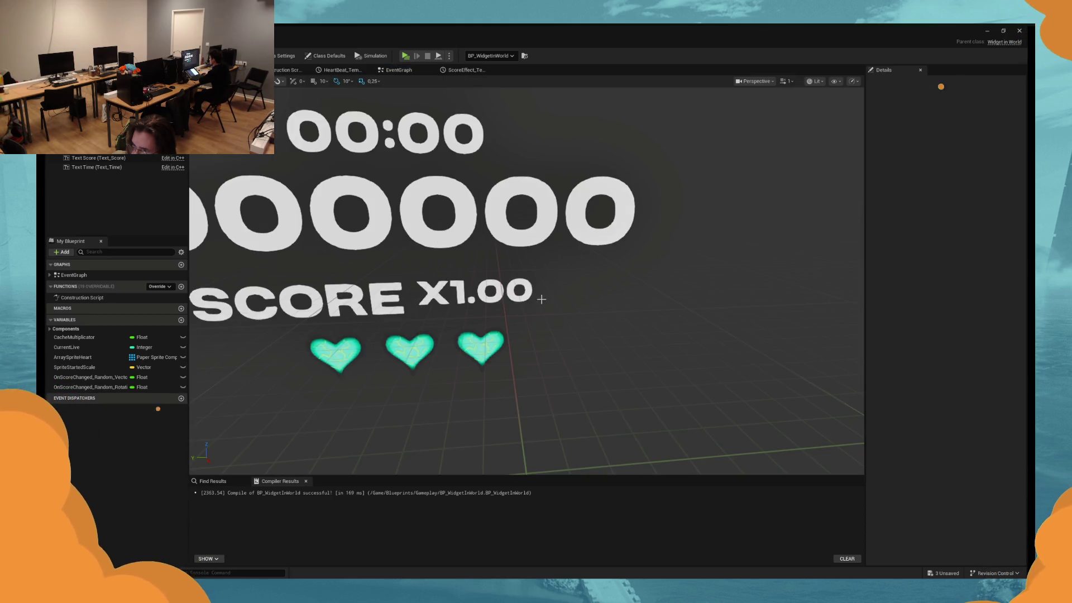
{"action": "left_click", "coordinate": [473, 293]}
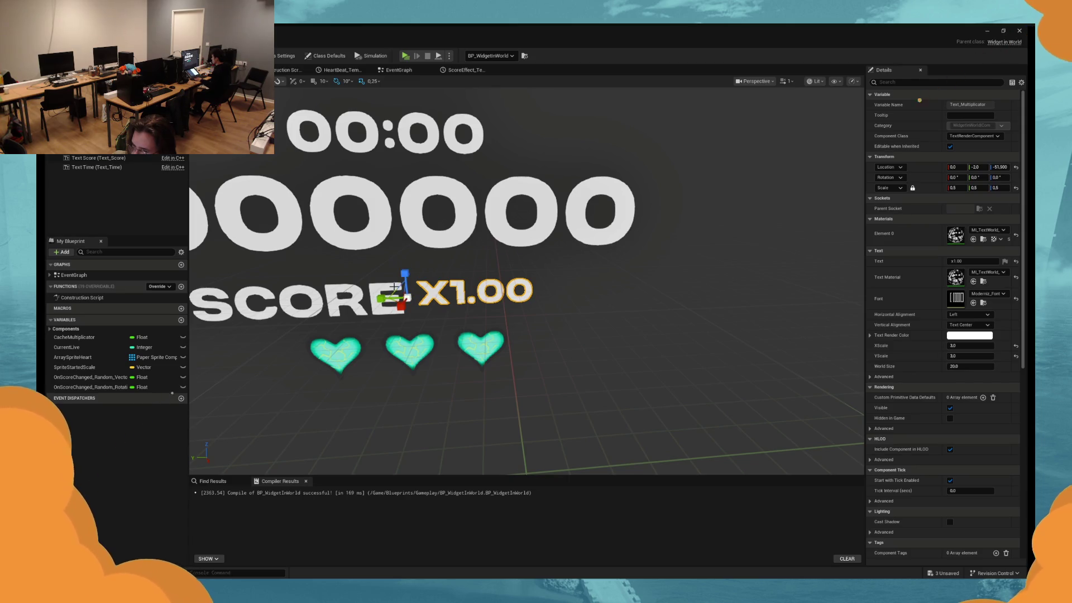
{"action": "left_click_drag", "start_coordinate": [397, 287], "coordinate": [430, 273]}
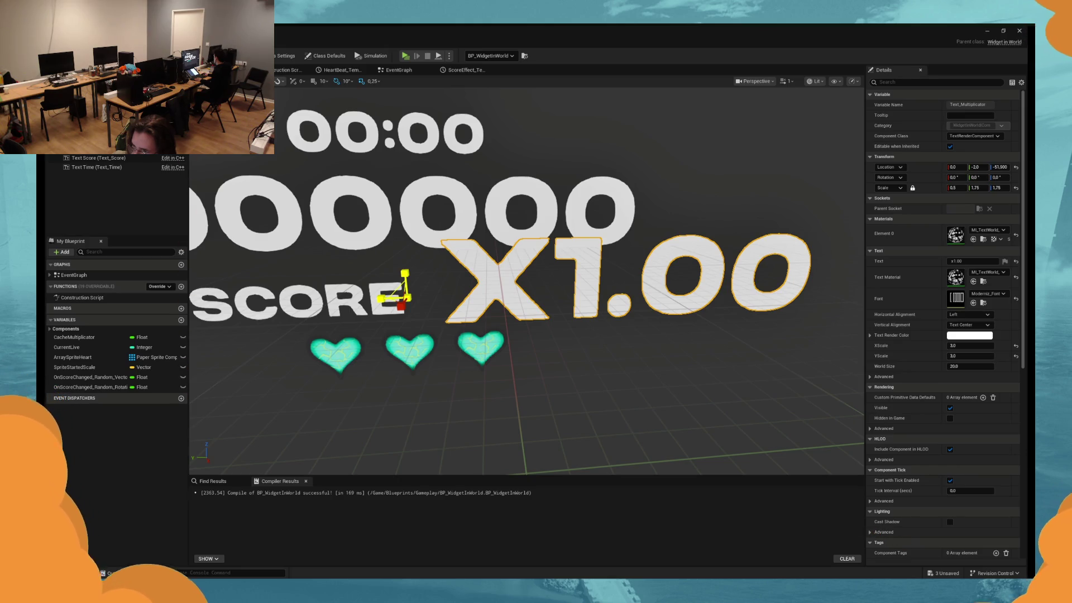
Undo the X1.00 text scale change, restoring it to 0.5.
{"action": "scroll", "coordinate": [471, 300], "scroll_direction": "down", "scroll_amount": 5}
{"action": "key", "text": "ctrl+z"}
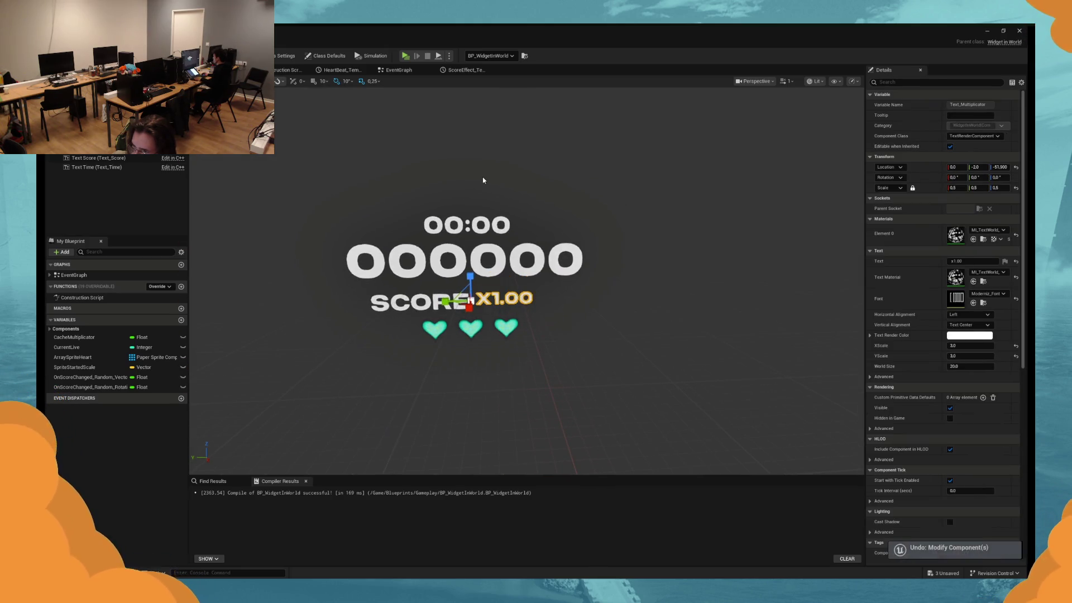
{"action": "left_click", "coordinate": [406, 73]}
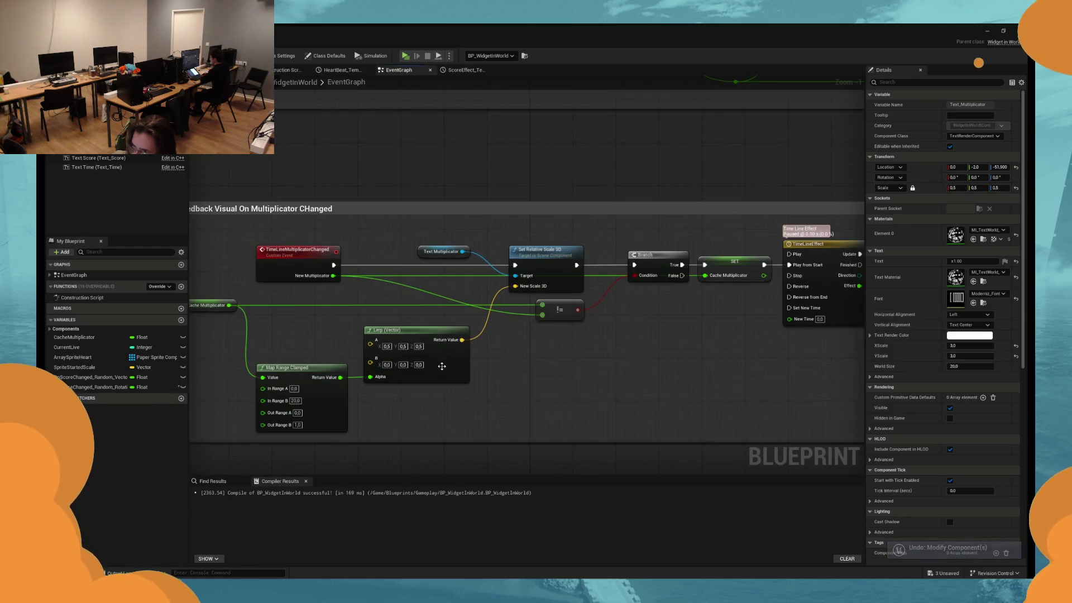
Set the Lerp (Vector) B end scale to 1.5, 1.5, 1.5.
{"action": "type", "text": "1.5"}
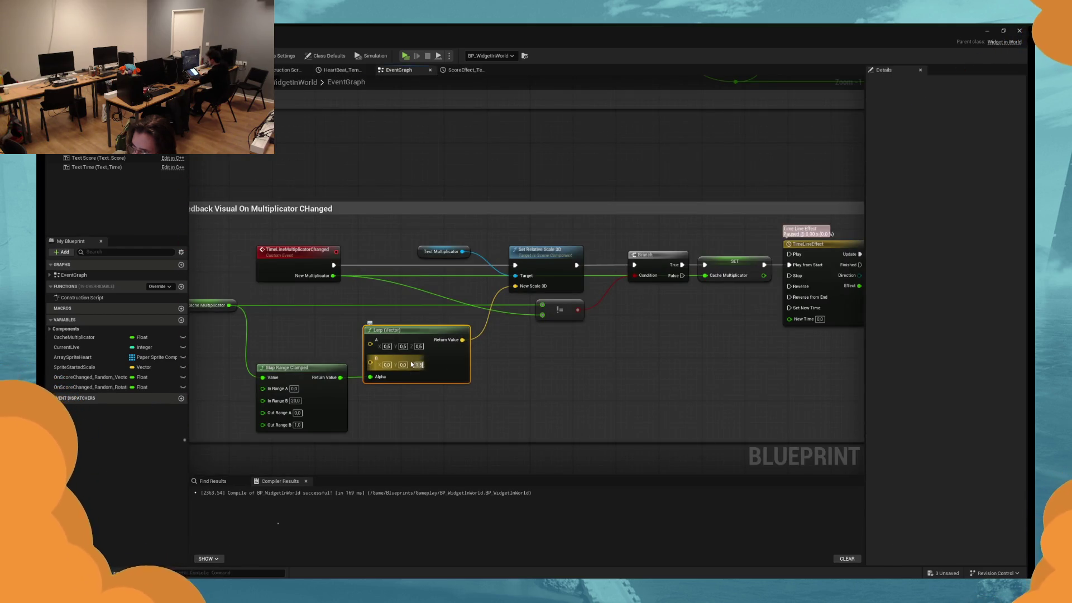
{"action": "key", "text": "Return"}
{"action": "double_click", "coordinate": [402, 359]}
{"action": "type", "text": "1.5"}
{"action": "key", "text": "Return"}
{"action": "double_click", "coordinate": [387, 359]}
{"action": "type", "text": "1"}
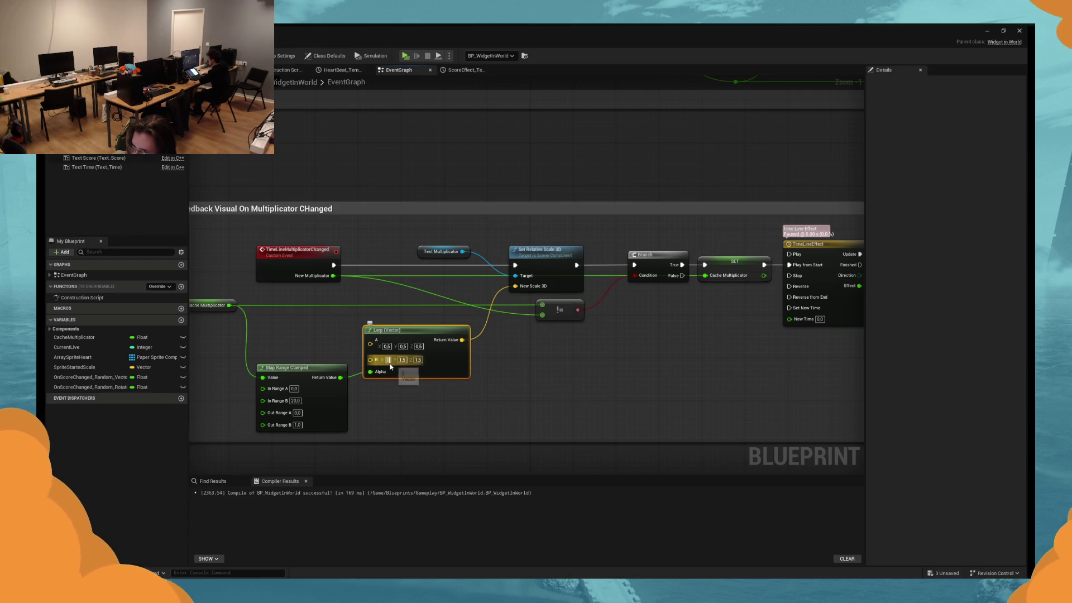
{"action": "type", "text": ".5"}
{"action": "key", "text": "Return"}
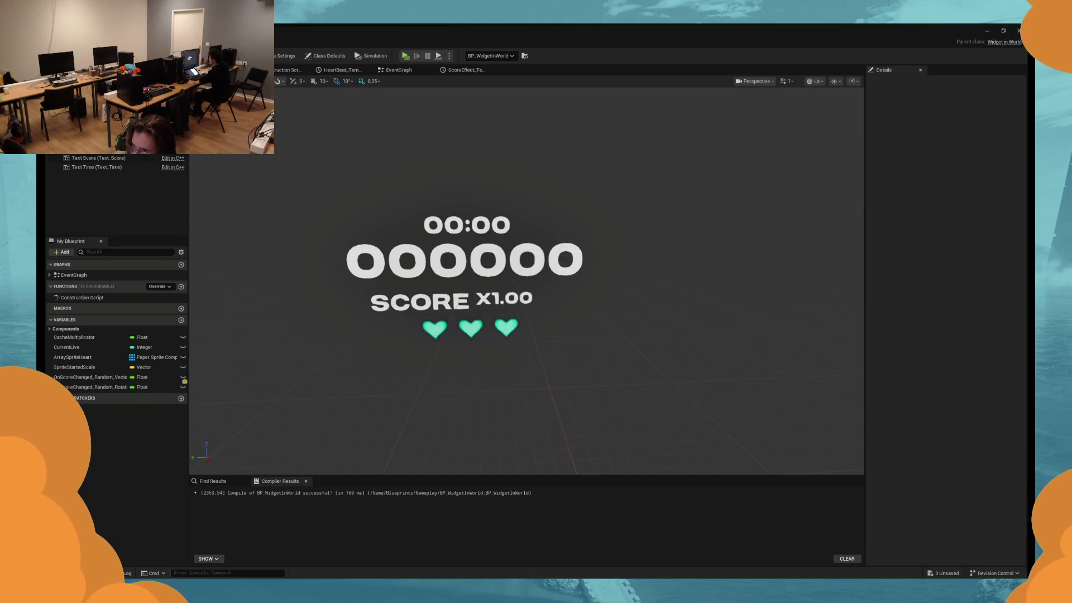
Nudge the x1.00 text slightly right, save the blueprint, and start a play test.
{"action": "mouse_move", "coordinate": [451, 348]}
{"action": "left_mouse_down"}
{"action": "mouse_move", "coordinate": [402, 369]}
{"action": "mouse_move", "coordinate": [390, 390]}
{"action": "left_mouse_up"}
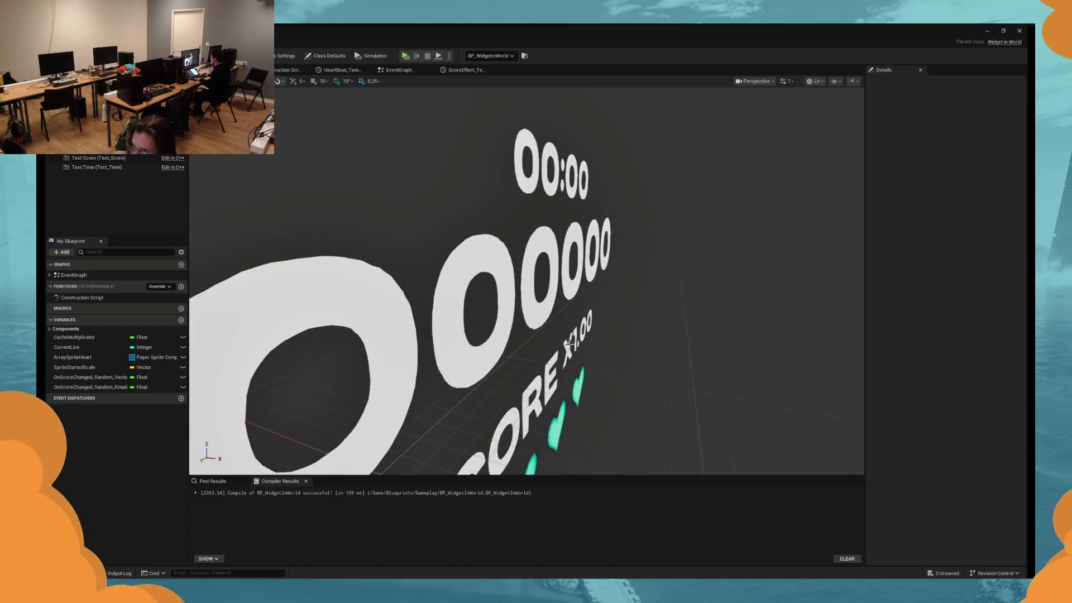
{"action": "left_click", "coordinate": [583, 360]}
{"action": "mouse_move", "coordinate": [586, 372]}
{"action": "left_mouse_down"}
{"action": "mouse_move", "coordinate": [527, 347]}
{"action": "mouse_move", "coordinate": [622, 352]}
{"action": "mouse_move", "coordinate": [564, 337]}
{"action": "left_mouse_up"}
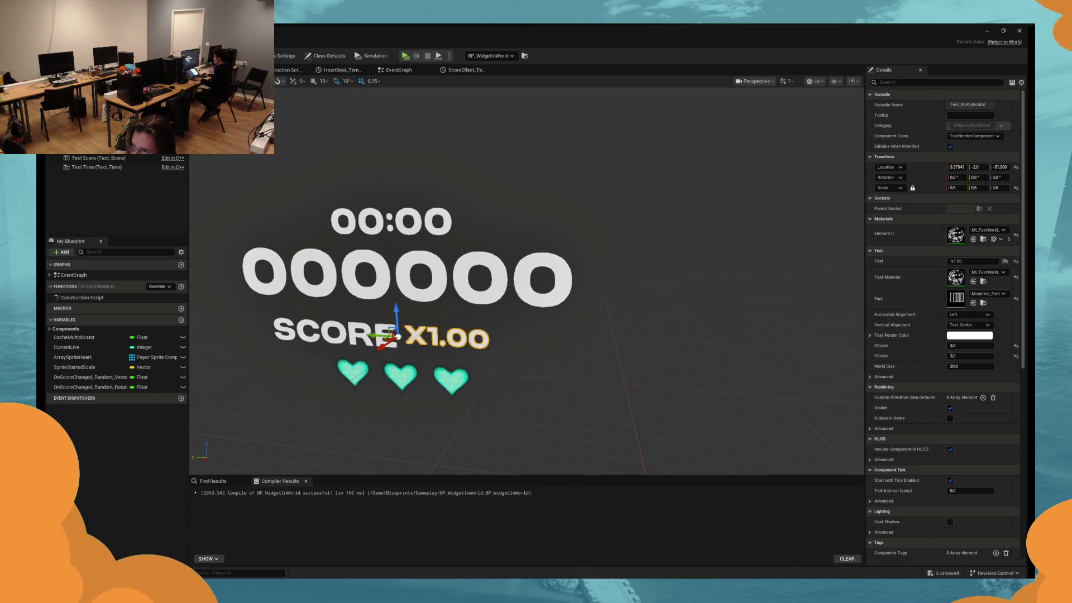
{"action": "key", "text": "ctrl+s"}
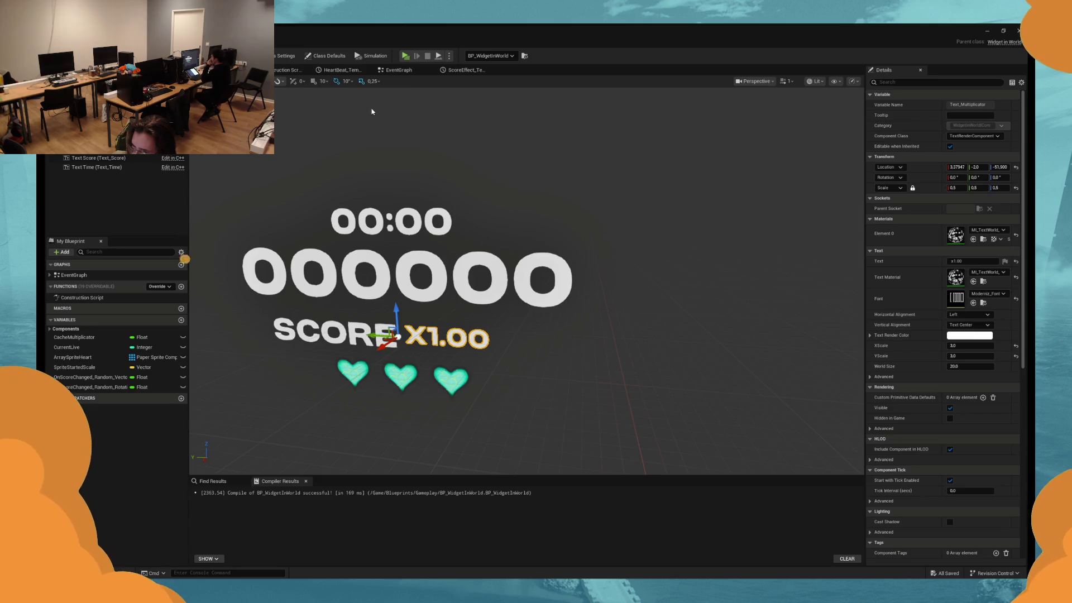
{"action": "left_click", "coordinate": [406, 71]}
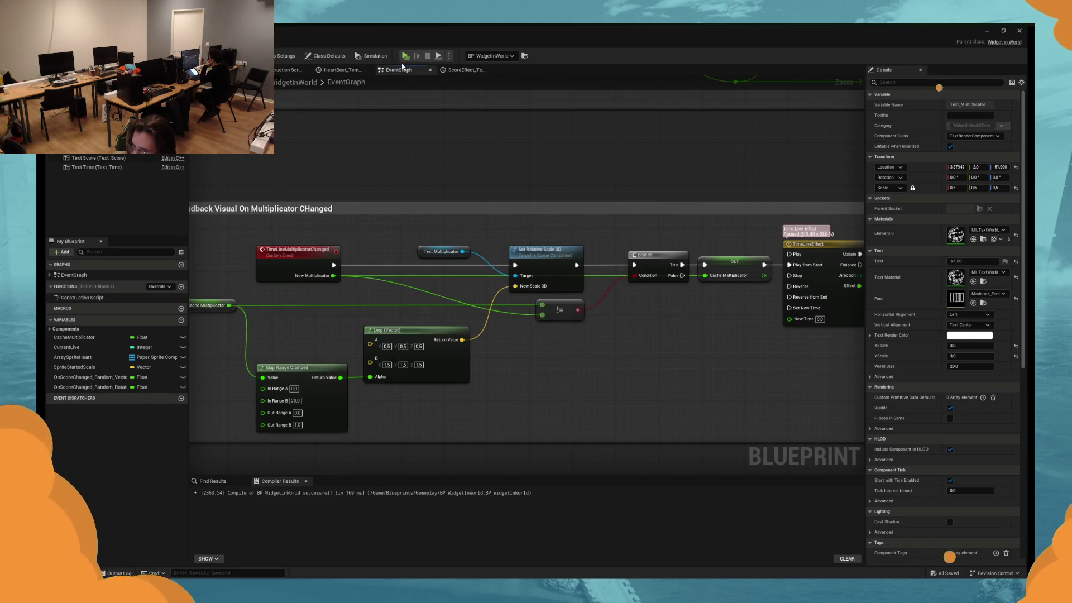
{"action": "left_click", "coordinate": [405, 55]}
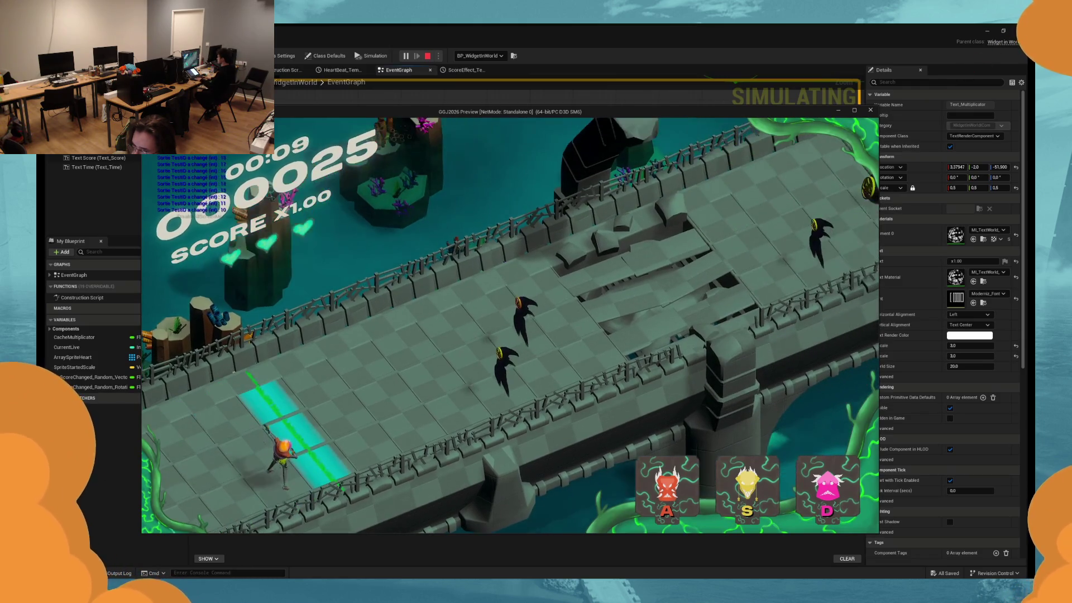
{"action": "key", "text": "s"}
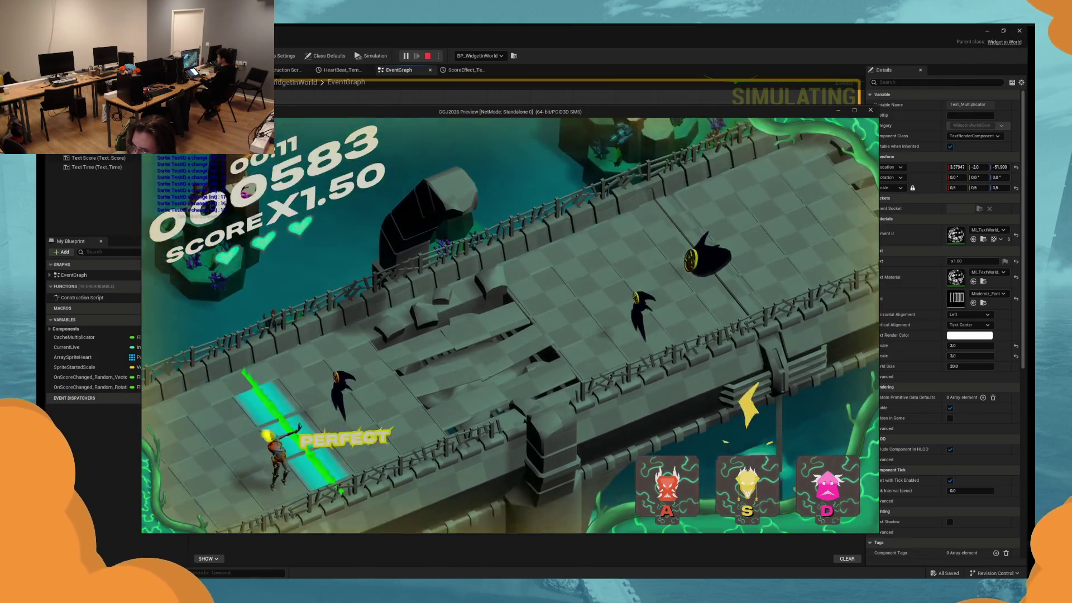
{"action": "key", "text": "s"}
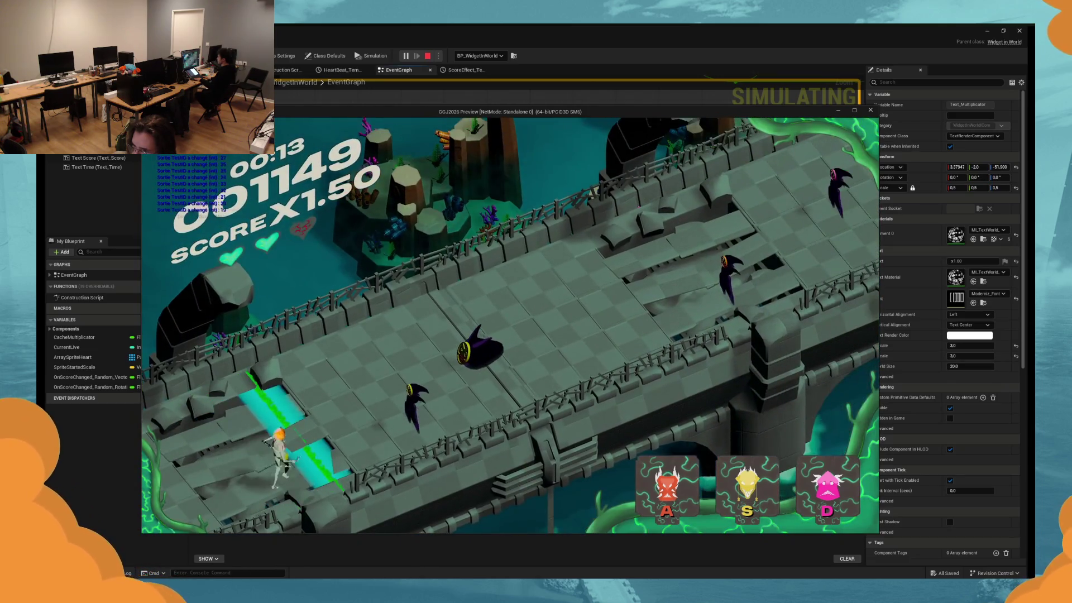
{"action": "key", "text": "s"}
{"action": "key", "text": "s"}
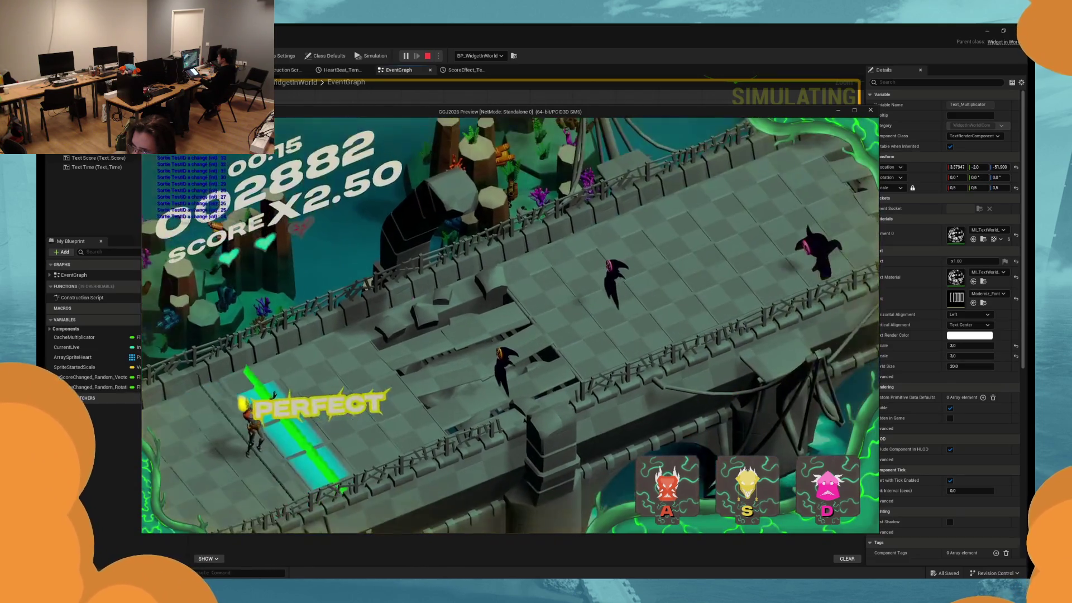
{"action": "key", "text": "s"}
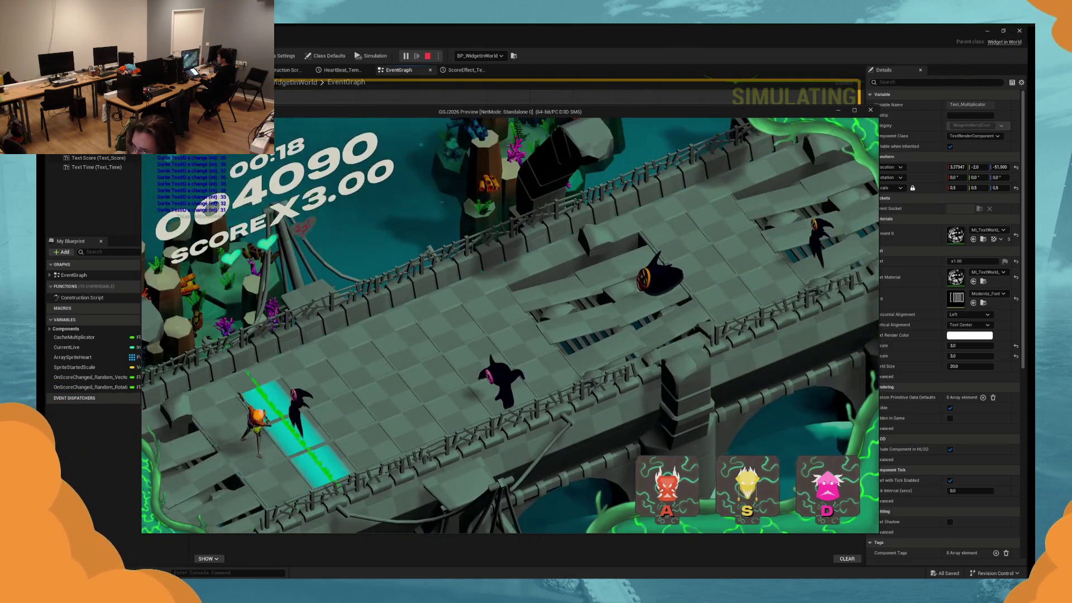
{"action": "key", "text": "d"}
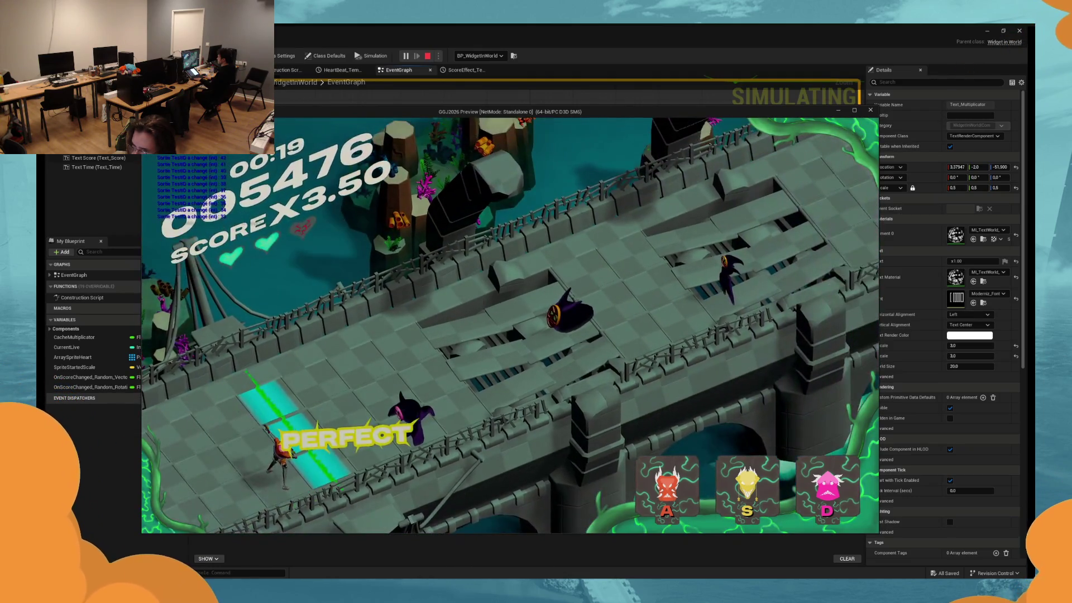
{"action": "key", "text": "d"}
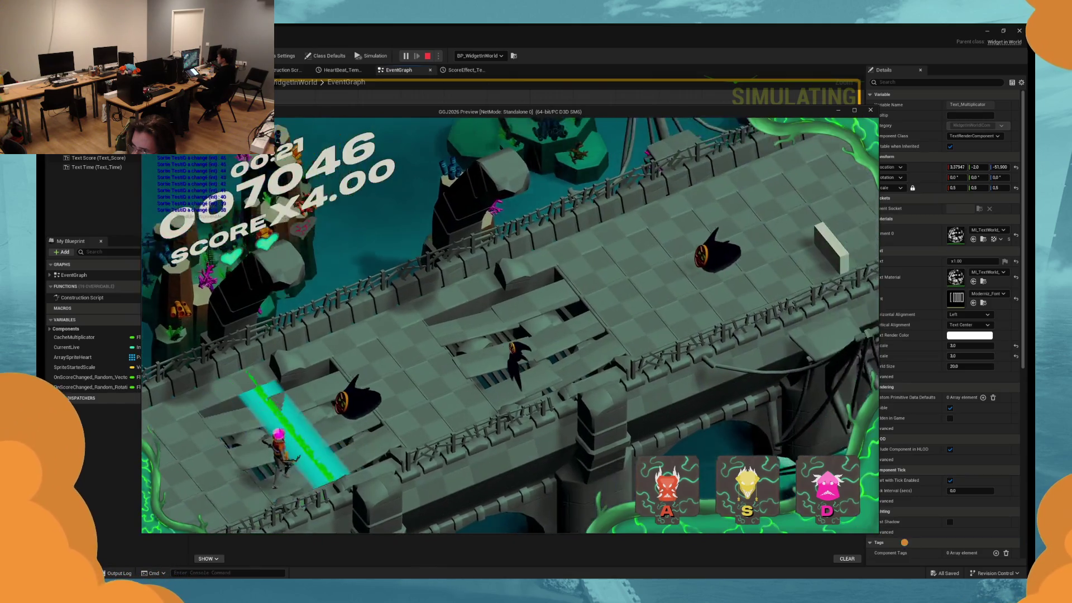
{"action": "key", "text": "Escape"}
{"action": "left_click_drag", "start_coordinate": [530, 357], "coordinate": [594, 343]}
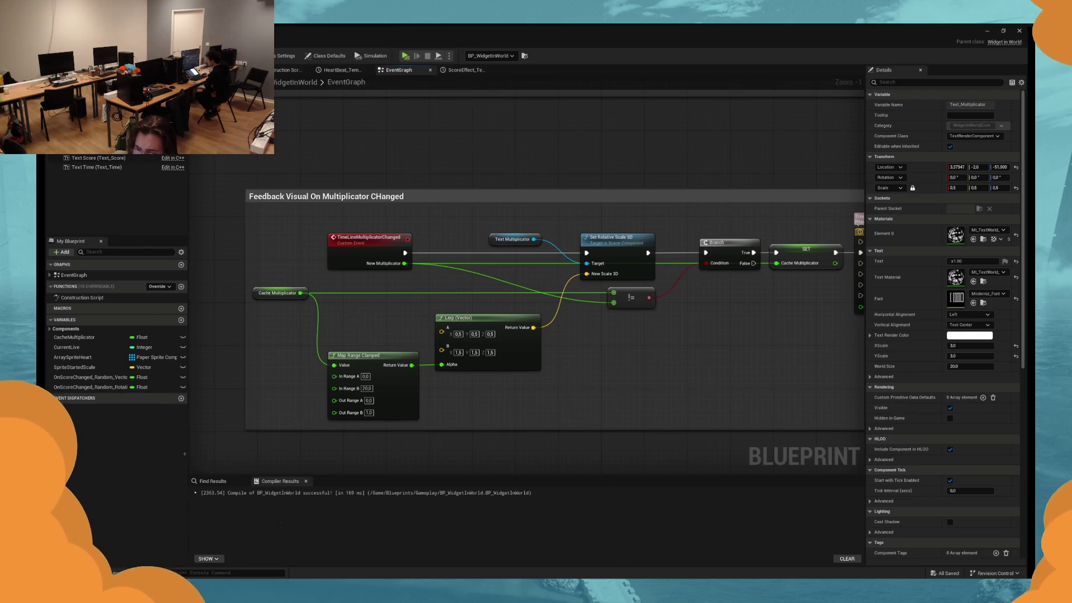
Add a Print String after the multiplier-changed event that prints New Multiplicator.
{"action": "left_click_drag", "start_coordinate": [356, 388], "coordinate": [368, 385]}
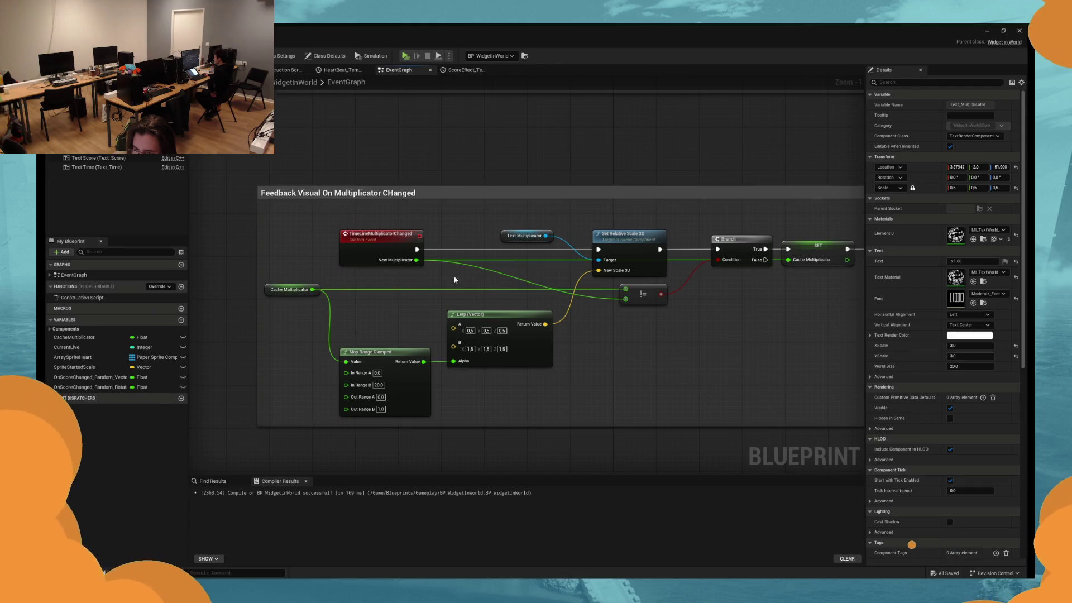
{"action": "left_click_drag", "start_coordinate": [454, 280], "coordinate": [443, 279]}
{"action": "left_click_drag", "start_coordinate": [397, 248], "coordinate": [441, 213]}
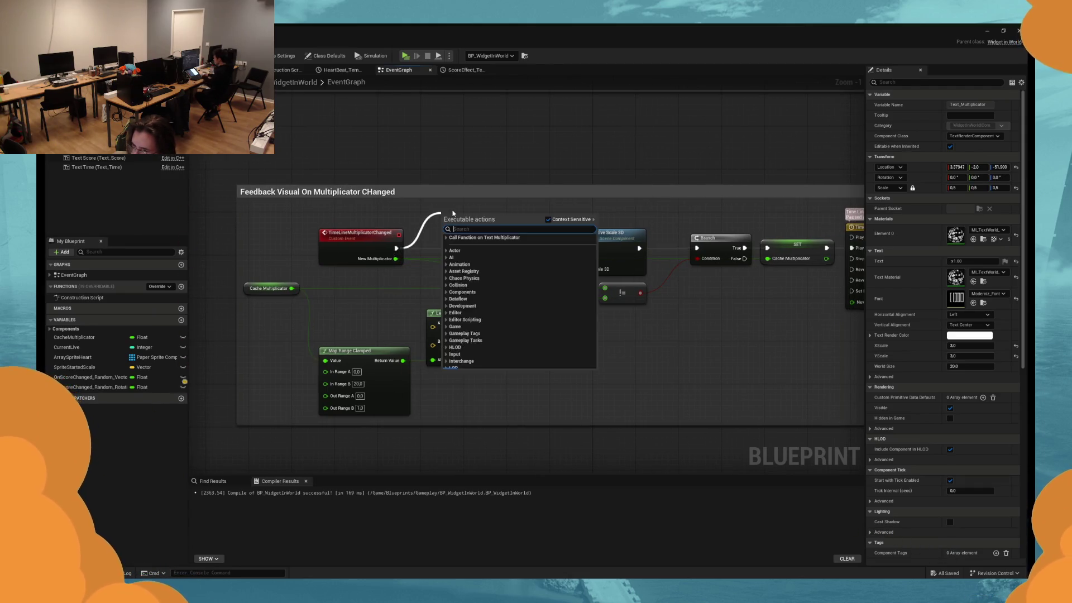
{"action": "type", "text": "print"}
{"action": "key", "text": "Return"}
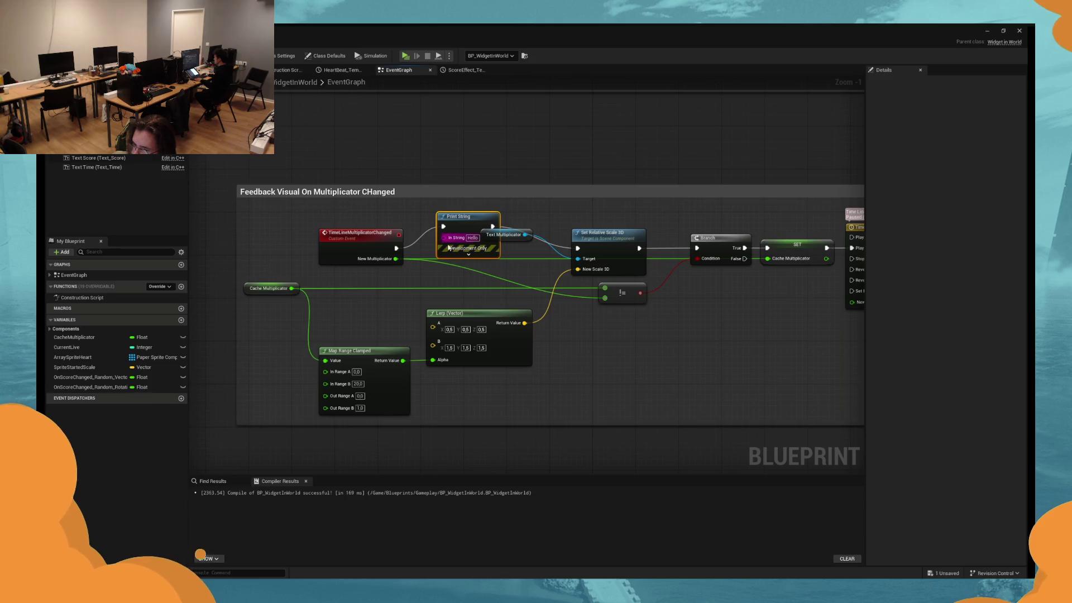
{"action": "left_click_drag", "start_coordinate": [447, 238], "coordinate": [396, 258]}
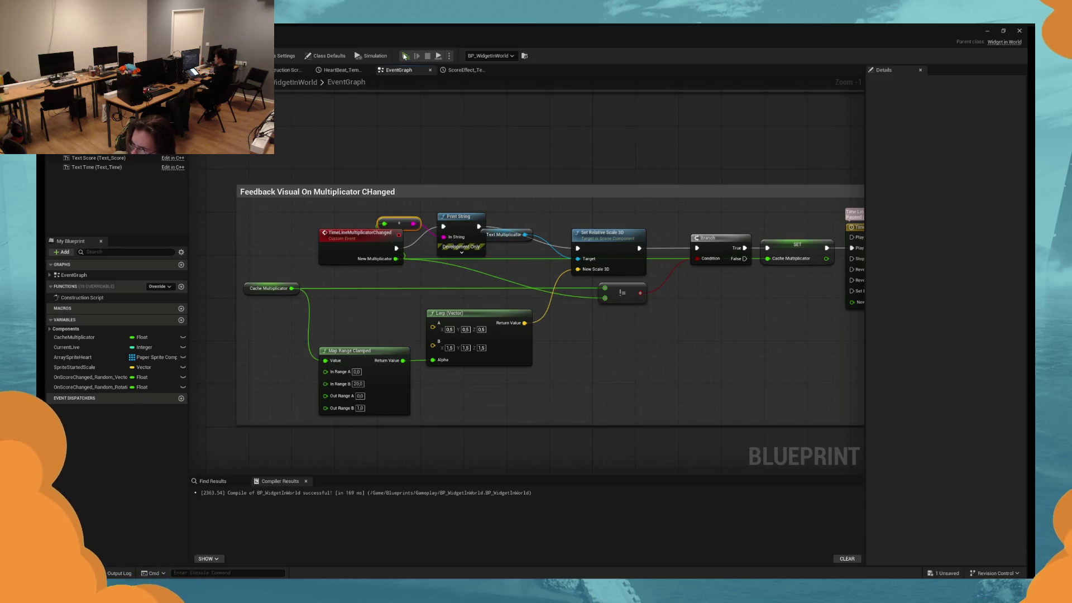
Play-test, hit an enemy to raise the multiplier, then delete the debug print nodes.
{"action": "key", "text": "alt+p"}
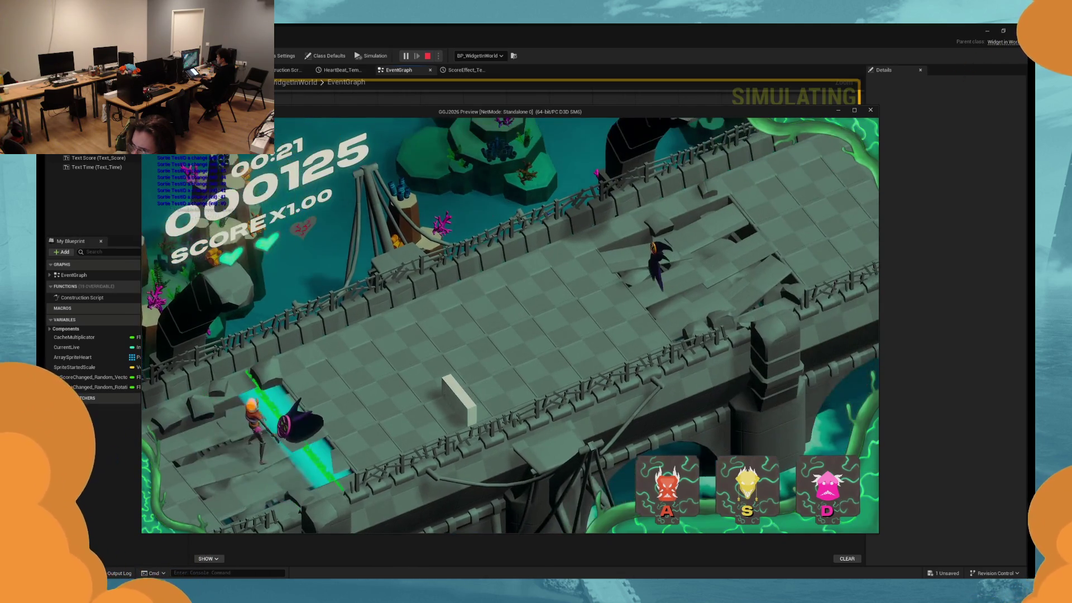
{"action": "key", "text": "d"}
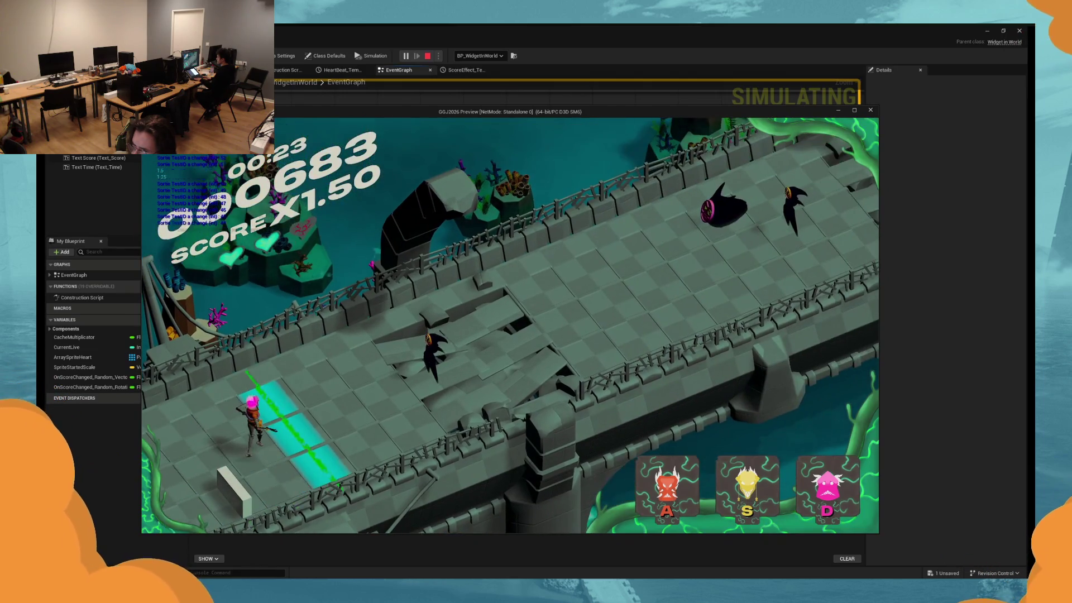
{"action": "key", "text": "Escape"}
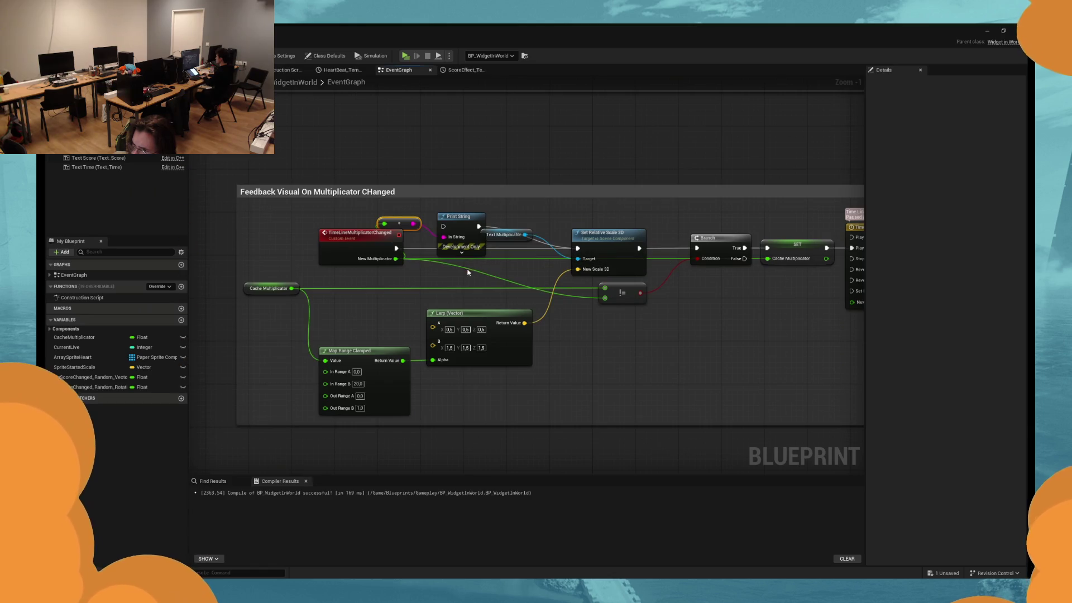
{"action": "left_click_drag", "start_coordinate": [424, 228], "coordinate": [421, 233]}
{"action": "key", "text": "Delete"}
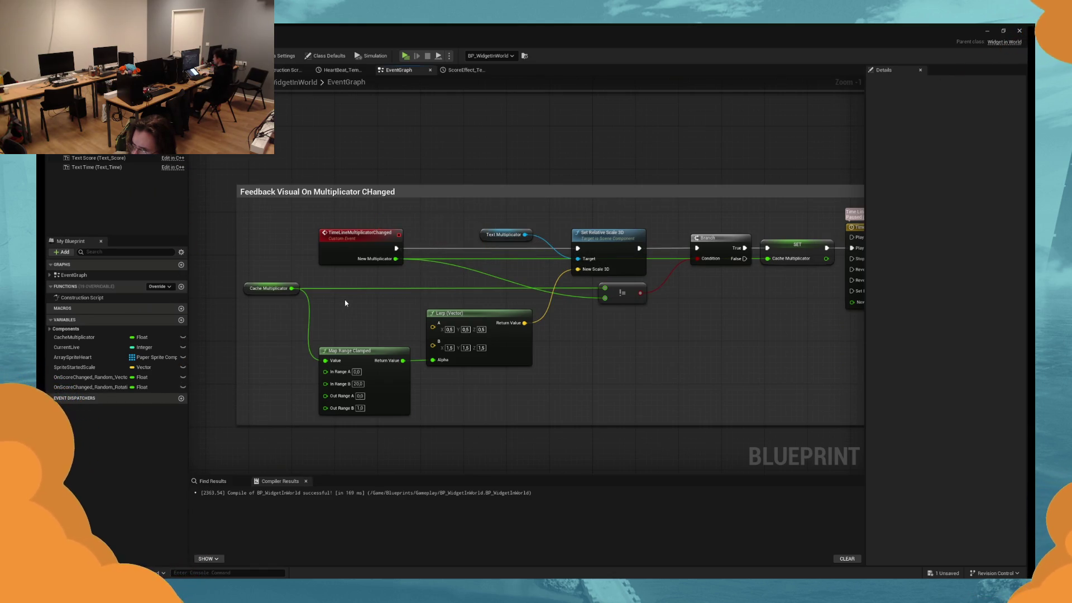
Change the colour Lerp's second colour to fully saturated cyan 00F8FF.
{"action": "left_click", "coordinate": [271, 288]}
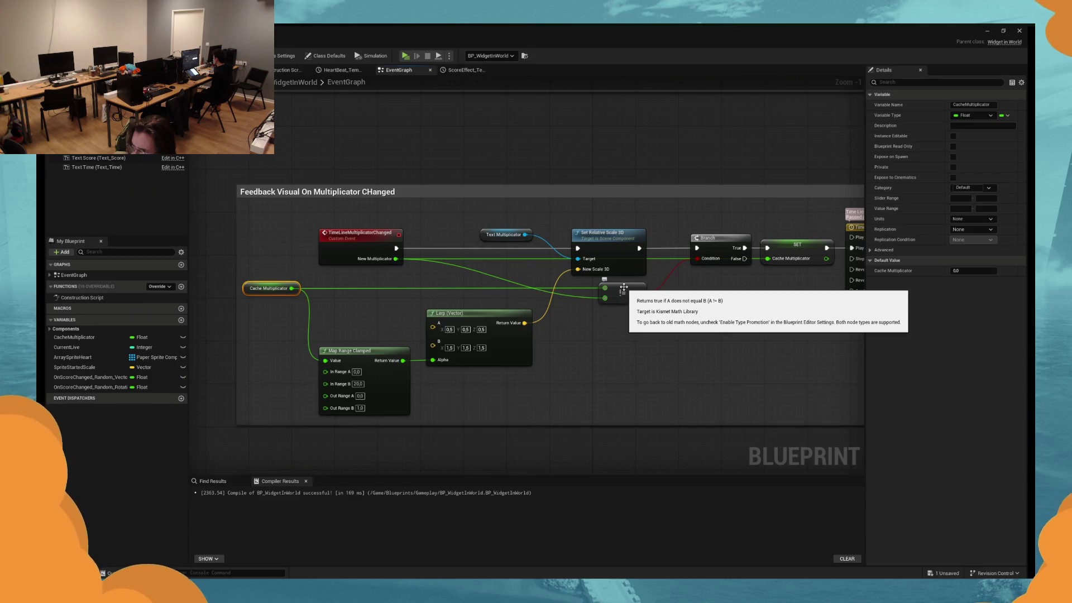
{"action": "mouse_move", "coordinate": [624, 286]}
{"action": "left_mouse_down"}
{"action": "mouse_move", "coordinate": [594, 304]}
{"action": "mouse_move", "coordinate": [302, 304]}
{"action": "mouse_move", "coordinate": [507, 309]}
{"action": "left_mouse_up"}
{"action": "mouse_move", "coordinate": [389, 324]}
{"action": "left_mouse_down"}
{"action": "mouse_move", "coordinate": [551, 331]}
{"action": "mouse_move", "coordinate": [293, 334]}
{"action": "left_mouse_up"}
{"action": "left_click_drag", "start_coordinate": [767, 387], "coordinate": [393, 378]}
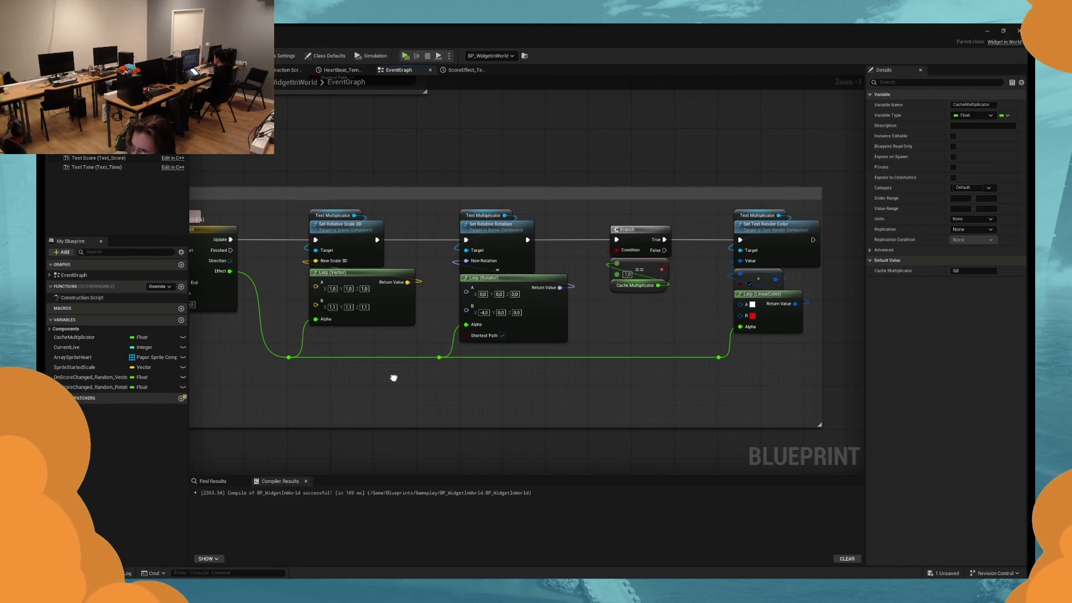
{"action": "left_click", "coordinate": [752, 316]}
{"action": "left_click_drag", "start_coordinate": [767, 372], "coordinate": [760, 371]}
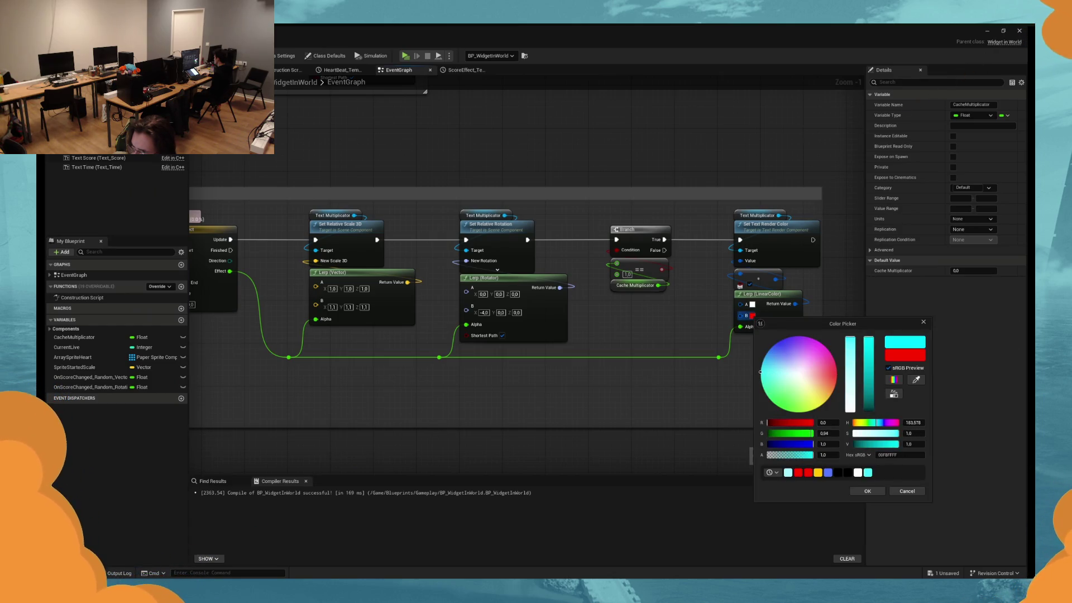
{"action": "left_click", "coordinate": [869, 491]}
Play-test the game to check the new colours, then stop it.
{"action": "left_click", "coordinate": [405, 55]}
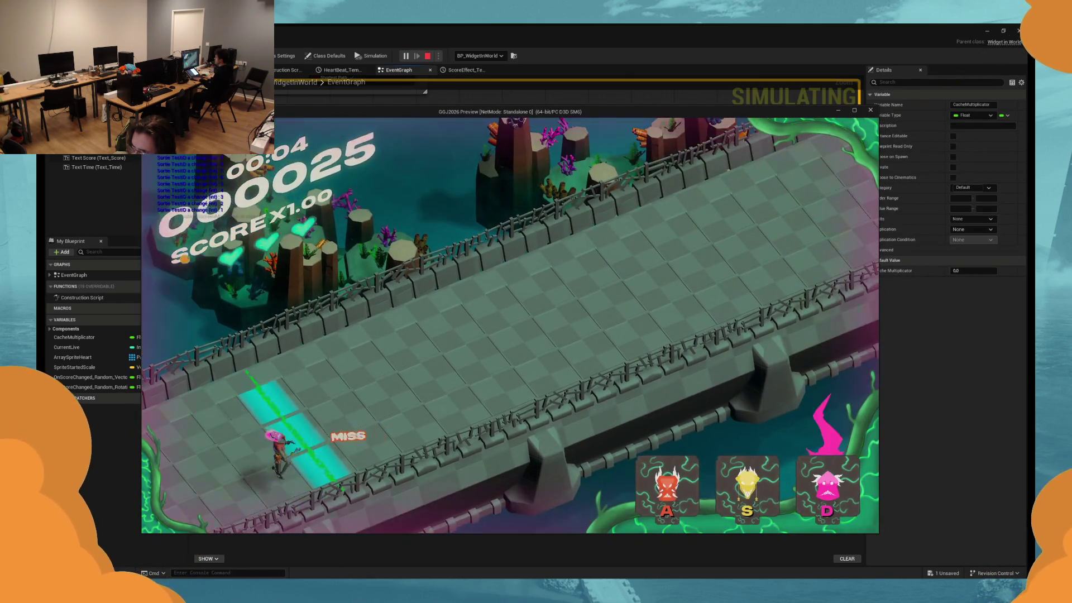
{"action": "key", "text": "Escape"}
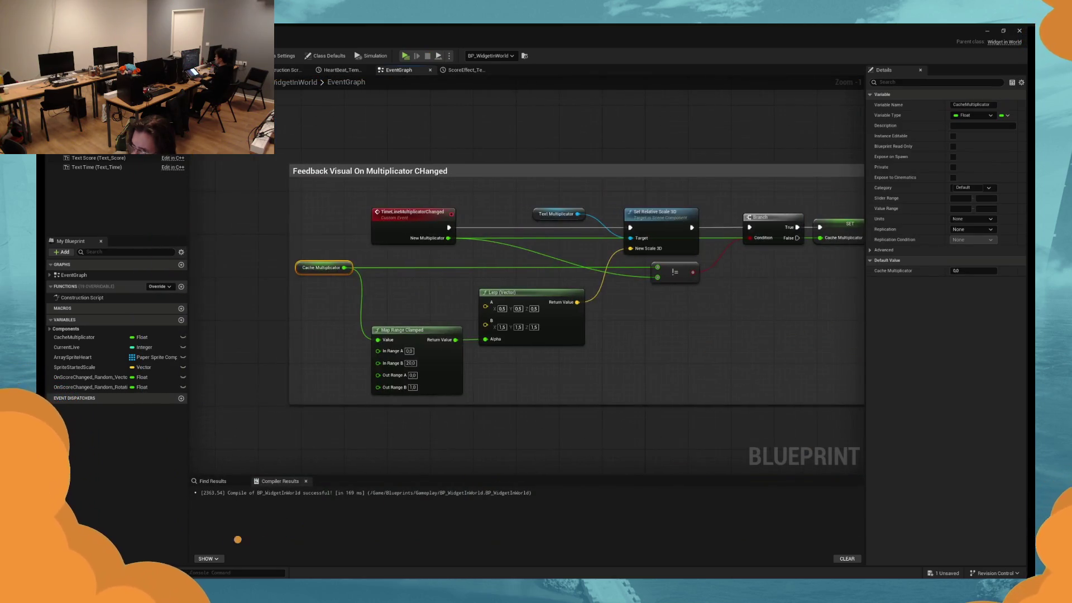
{"action": "left_click", "coordinate": [696, 347]}
Add a Get Relative Location node for Text Multiplicator.
{"action": "left_click_drag", "start_coordinate": [191, 348], "coordinate": [204, 350]}
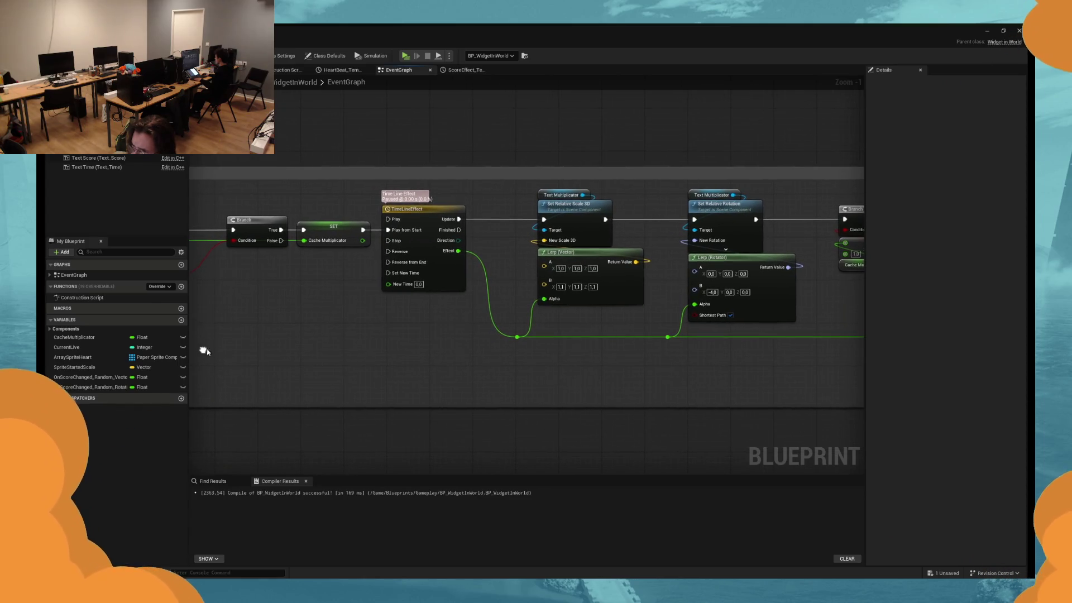
{"action": "left_click_drag", "start_coordinate": [581, 323], "coordinate": [985, 297]}
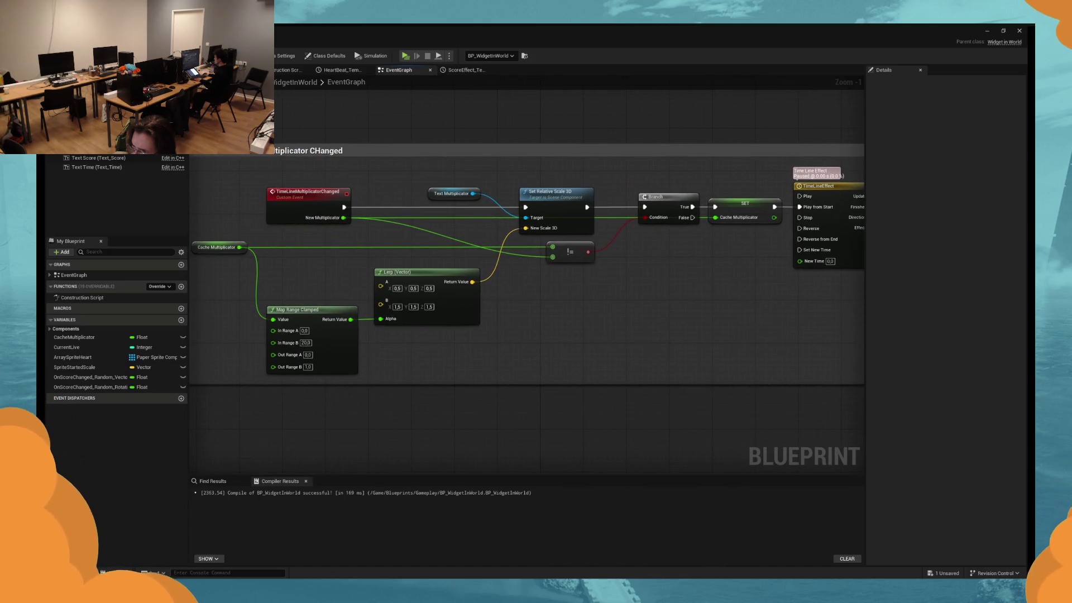
{"action": "mouse_move", "coordinate": [504, 297]}
{"action": "left_mouse_down"}
{"action": "mouse_move", "coordinate": [579, 304]}
{"action": "mouse_move", "coordinate": [471, 303]}
{"action": "mouse_move", "coordinate": [296, 278]}
{"action": "left_mouse_up"}
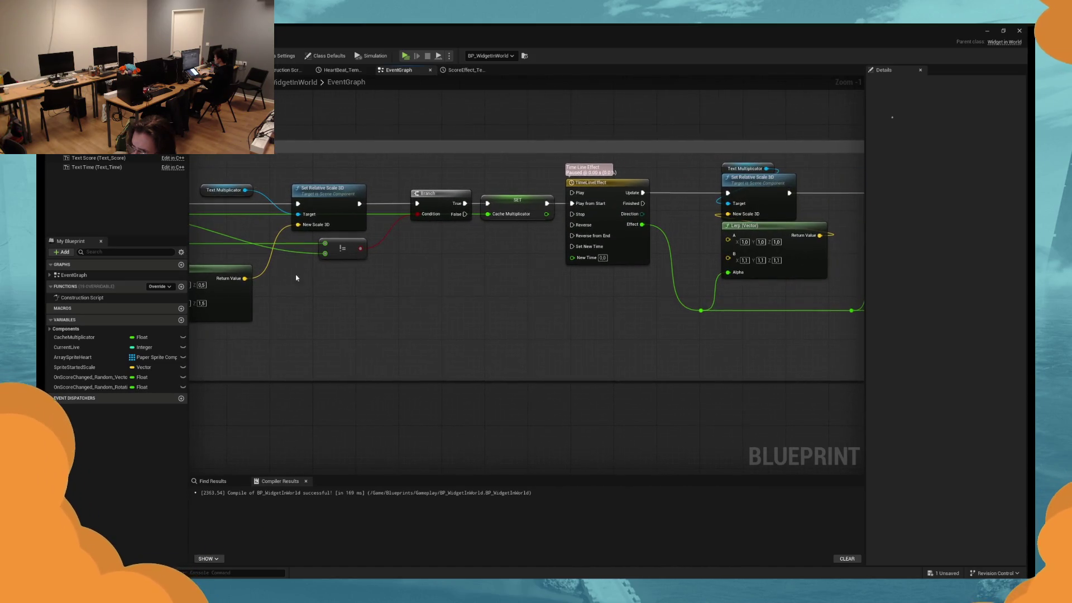
{"action": "left_click", "coordinate": [232, 197]}
{"action": "left_click", "coordinate": [546, 301]}
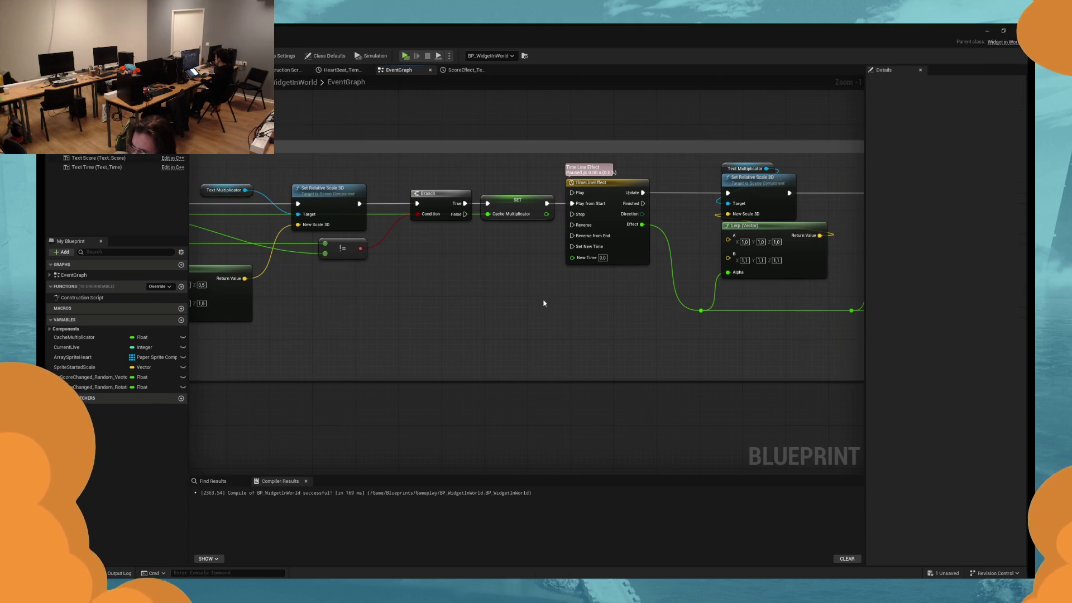
{"action": "left_click_drag", "start_coordinate": [546, 301], "coordinate": [443, 304]}
{"action": "left_click_drag", "start_coordinate": [691, 168], "coordinate": [543, 331]}
{"action": "type", "text": "relative"}
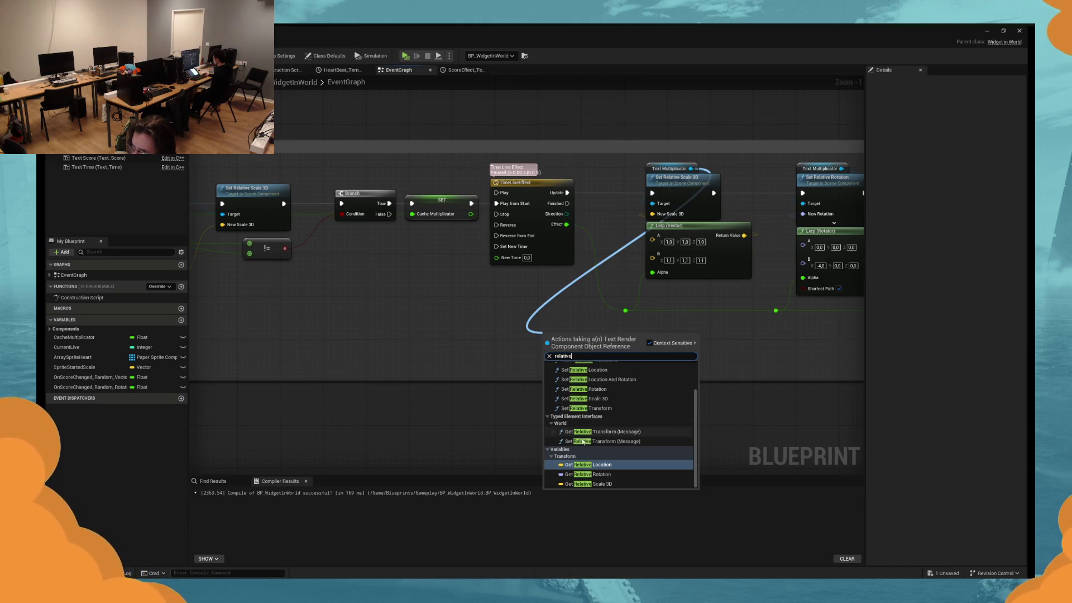
{"action": "left_click", "coordinate": [585, 464]}
Add 0.1 on each axis to the relative location and feed it into Lerp (Vector) B.
{"action": "scroll", "coordinate": [592, 301], "scroll_direction": "up", "scroll_amount": 1}
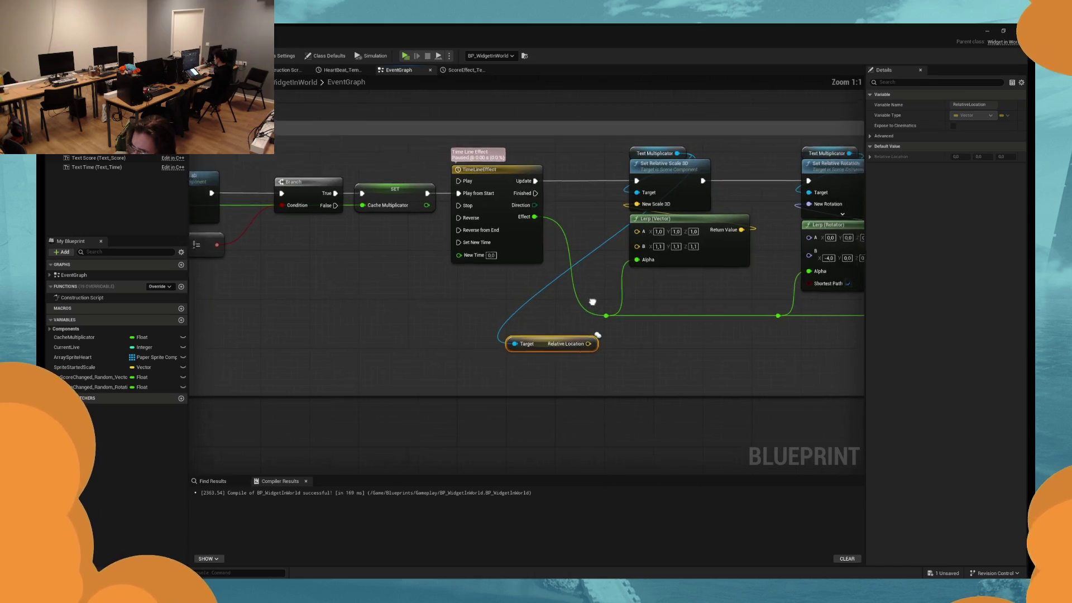
{"action": "mouse_move", "coordinate": [503, 341]}
{"action": "left_mouse_down"}
{"action": "mouse_move", "coordinate": [455, 340]}
{"action": "mouse_move", "coordinate": [480, 305]}
{"action": "left_mouse_up"}
{"action": "type", "text": "+"}
{"action": "key", "text": "Return"}
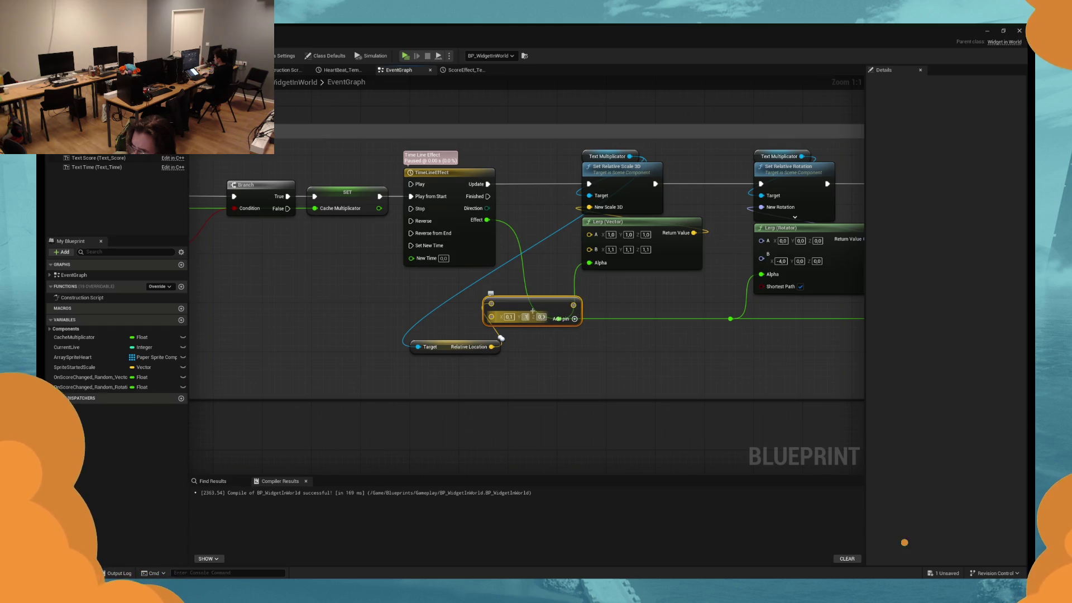
{"action": "left_click_drag", "start_coordinate": [531, 311], "coordinate": [570, 353]}
{"action": "mouse_move", "coordinate": [491, 347]}
{"action": "left_mouse_down"}
{"action": "mouse_move", "coordinate": [589, 249]}
{"action": "mouse_move", "coordinate": [528, 347]}
{"action": "left_mouse_up"}
{"action": "left_click_drag", "start_coordinate": [613, 348], "coordinate": [590, 246]}
Widen the comment box and shift the scale and Lerp (Vector) nodes right.
{"action": "scroll", "coordinate": [597, 251], "scroll_direction": "down", "scroll_amount": 2}
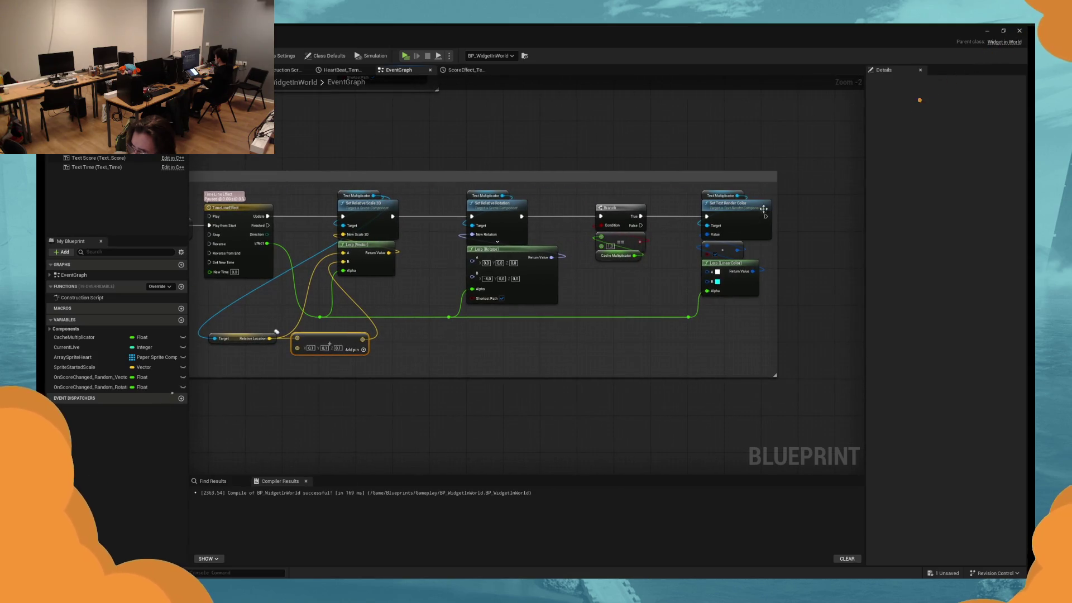
{"action": "mouse_move", "coordinate": [780, 180]}
{"action": "left_mouse_down"}
{"action": "mouse_move", "coordinate": [861, 180]}
{"action": "mouse_move", "coordinate": [555, 330]}
{"action": "mouse_move", "coordinate": [426, 345]}
{"action": "mouse_move", "coordinate": [513, 342]}
{"action": "left_mouse_up"}
{"action": "mouse_move", "coordinate": [452, 302]}
{"action": "left_mouse_down"}
{"action": "mouse_move", "coordinate": [569, 301]}
{"action": "mouse_move", "coordinate": [469, 195]}
{"action": "left_mouse_up"}
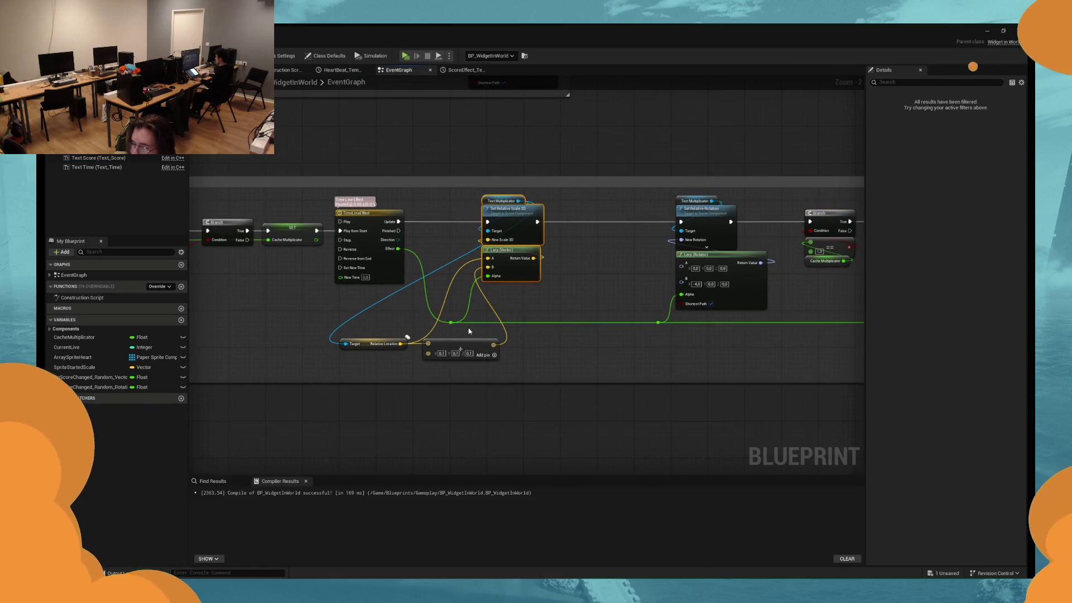
{"action": "left_click_drag", "start_coordinate": [451, 322], "coordinate": [515, 323]}
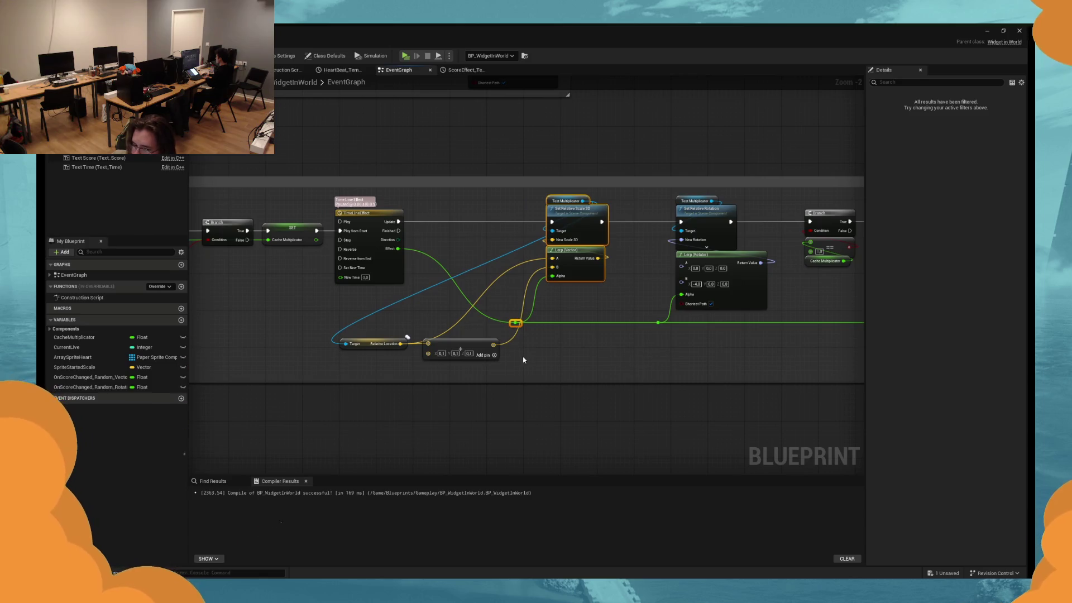
{"action": "left_click", "coordinate": [426, 310]}
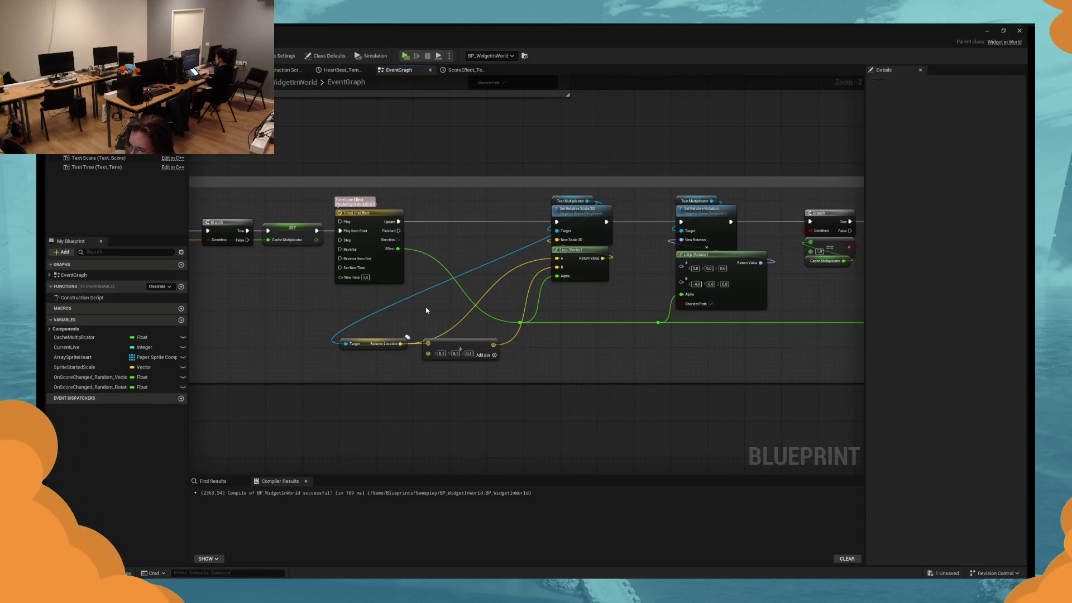
Wire a Text Multiplicator getter into the location node's Target and save.
{"action": "left_click", "coordinate": [556, 205]}
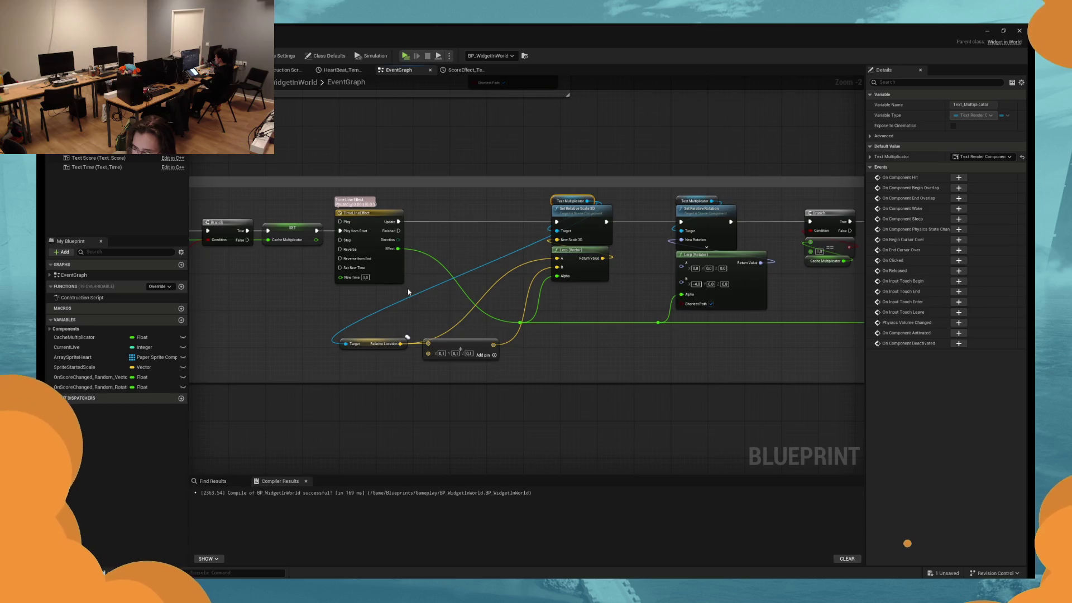
{"action": "key", "text": "ctrl+c"}
{"action": "key", "text": "ctrl+v"}
{"action": "left_click_drag", "start_coordinate": [397, 326], "coordinate": [437, 326]}
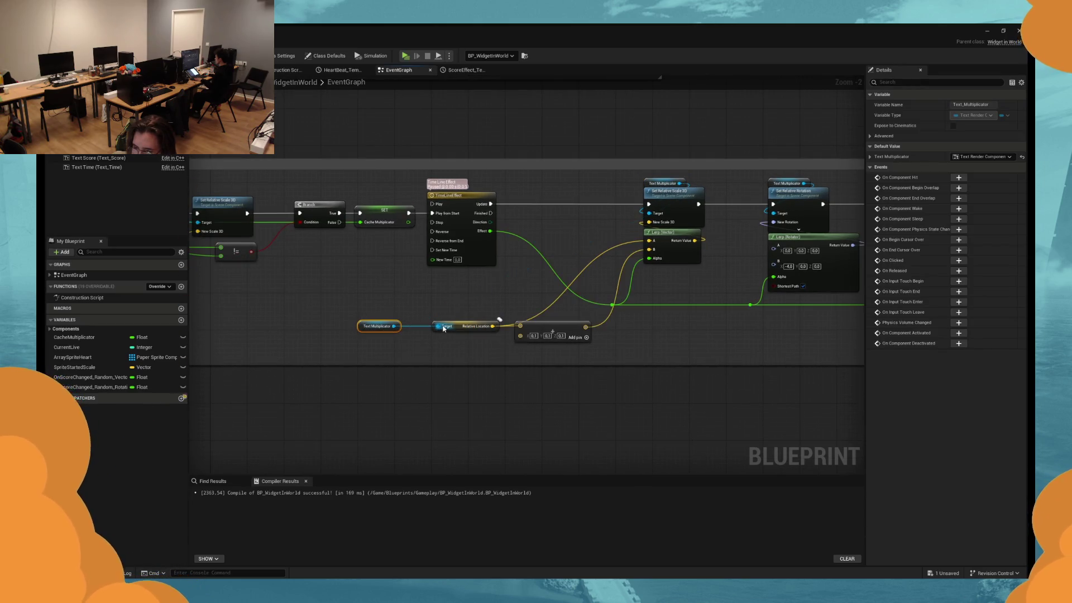
{"action": "left_click", "coordinate": [366, 352]}
{"action": "key", "text": "ctrl+s"}
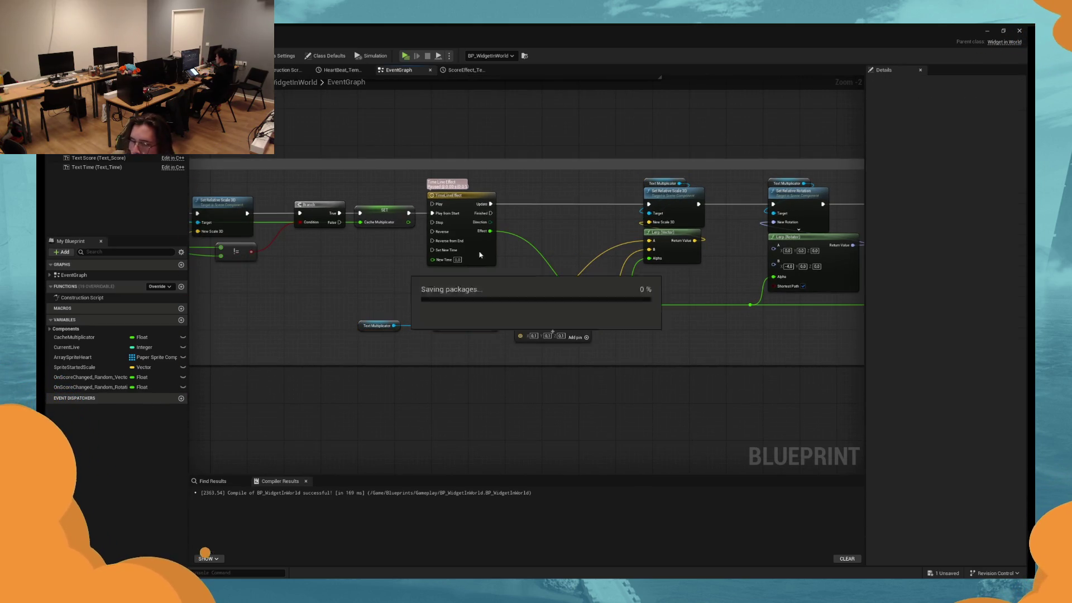
Run a quick play test with Alt+P and stop it with Esc.
{"action": "key", "text": "alt+p"}
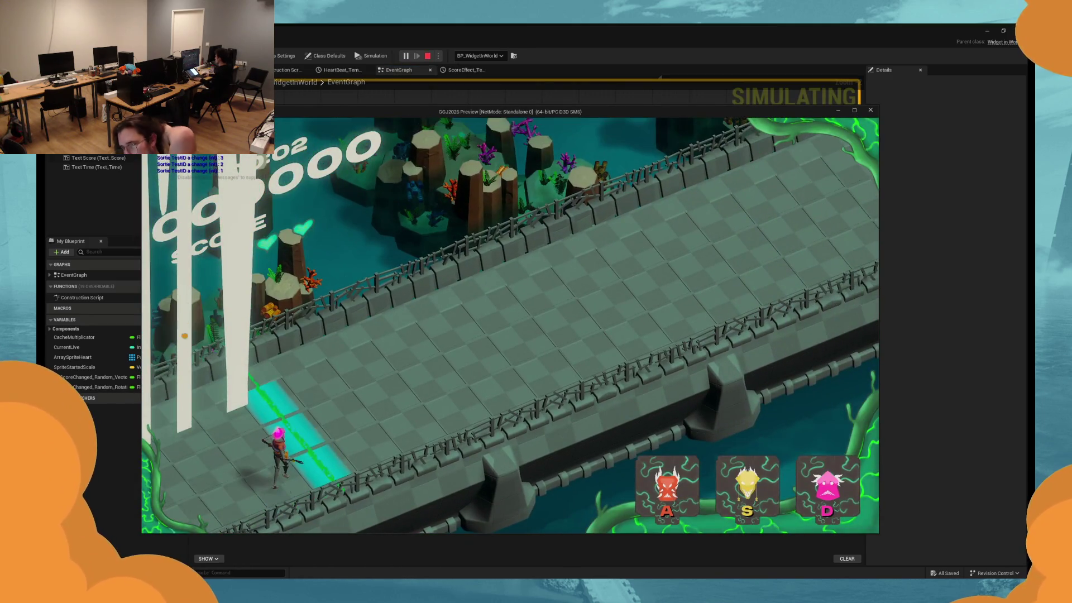
{"action": "key", "text": "Escape"}
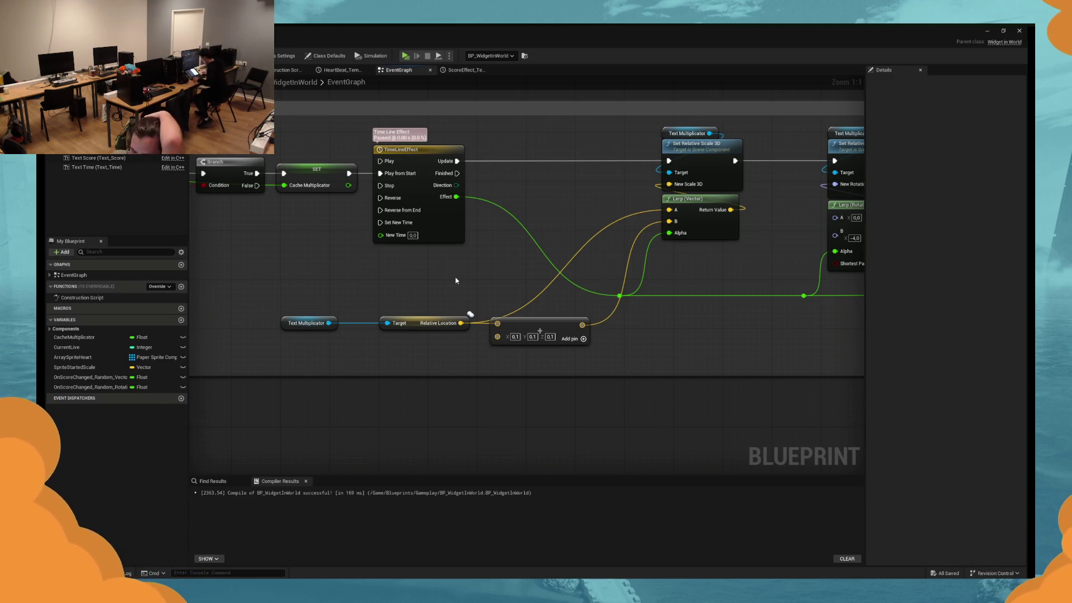
Undo the recent edits until the Lerp (Vector) uses its own 1.0 and 1.1 values.
{"action": "key", "text": "ctrl+z"}
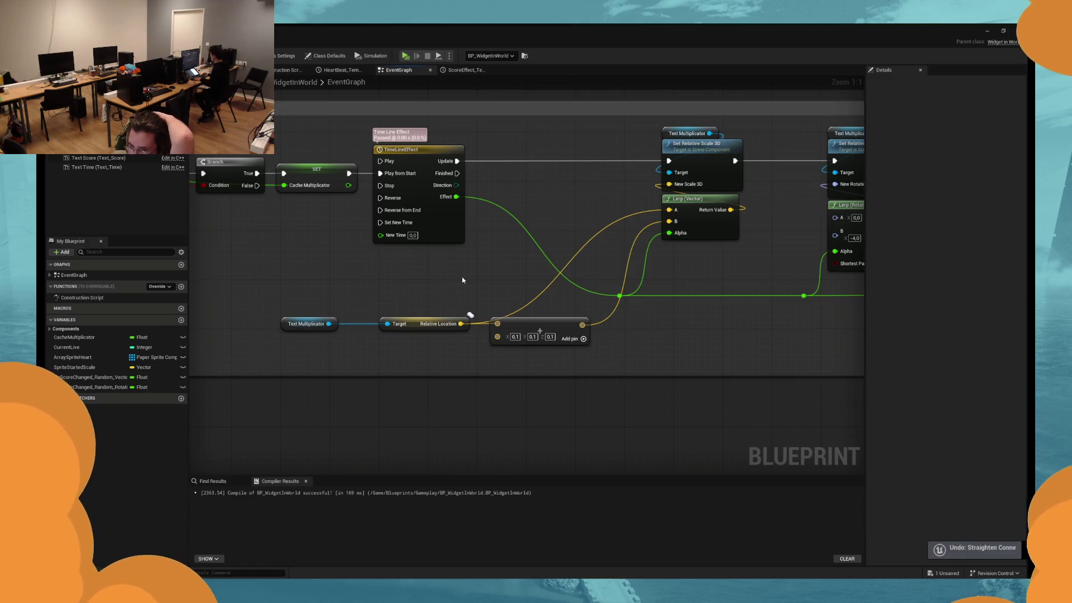
{"action": "key", "text": "ctrl+z"}
{"action": "key", "text": "ctrl+z"}
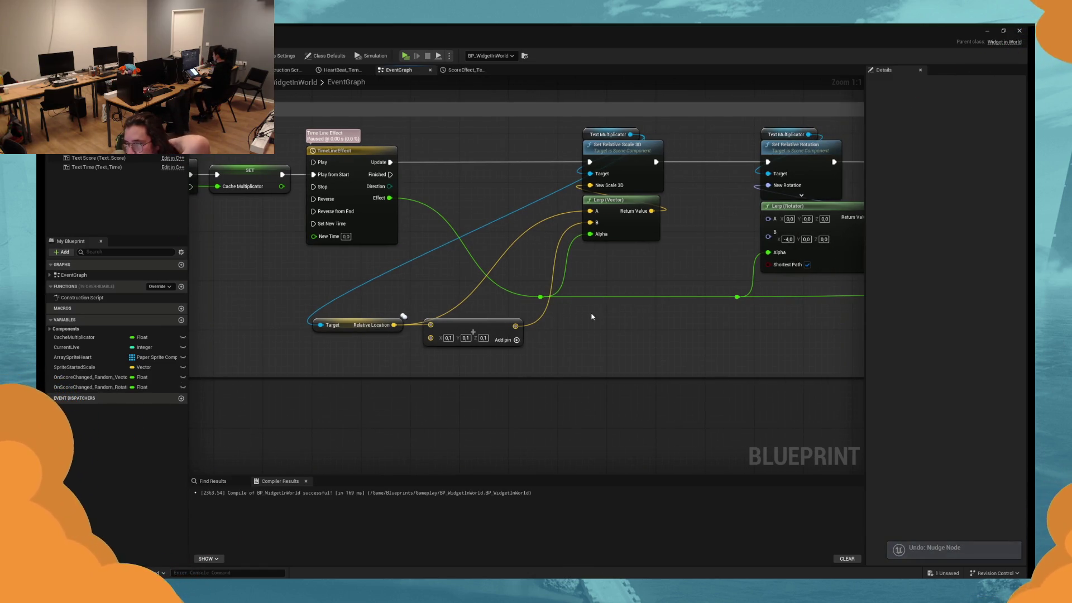
{"action": "key", "text": "ctrl+z"}
{"action": "key", "text": "ctrl+z"}
{"action": "key", "text": "ctrl+z"}
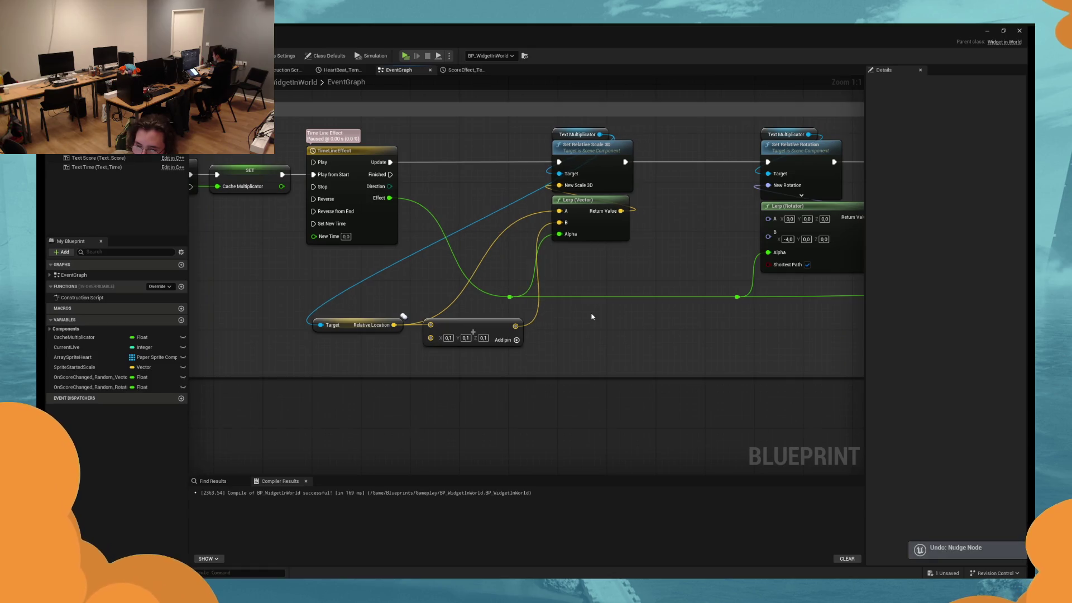
{"action": "key", "text": "ctrl+z"}
{"action": "key", "text": "ctrl+z"}
{"action": "key", "text": "ctrl+z"}
{"action": "scroll", "coordinate": [592, 316], "scroll_direction": "down", "scroll_amount": 3}
{"action": "key", "text": "ctrl+z"}
{"action": "key", "text": "ctrl+z"}
{"action": "key", "text": "ctrl+z"}
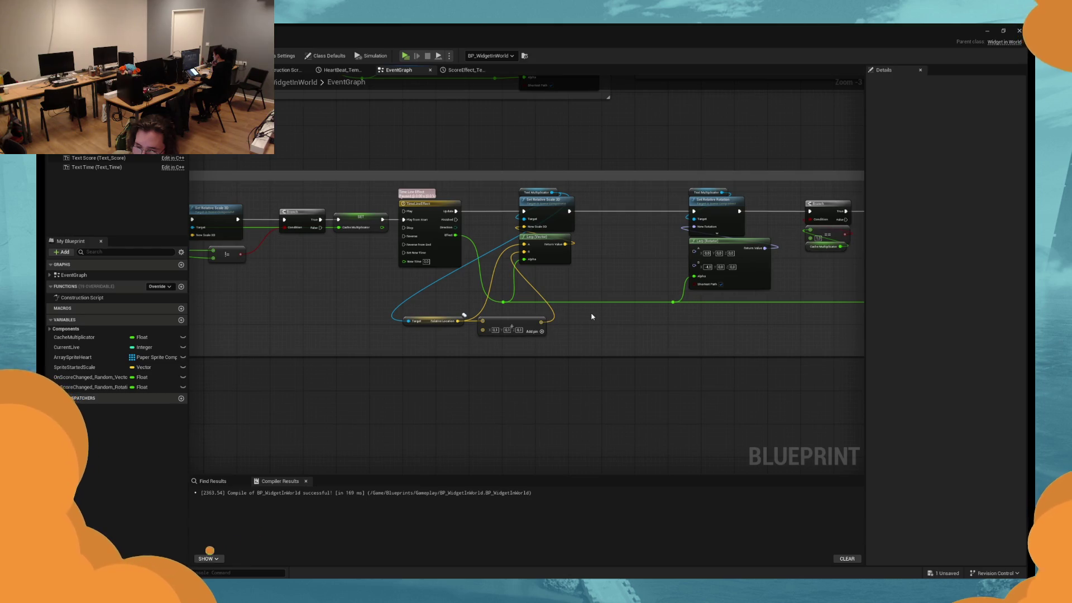
{"action": "key", "text": "ctrl+z"}
{"action": "key", "text": "ctrl+z"}
{"action": "key", "text": "ctrl+z"}
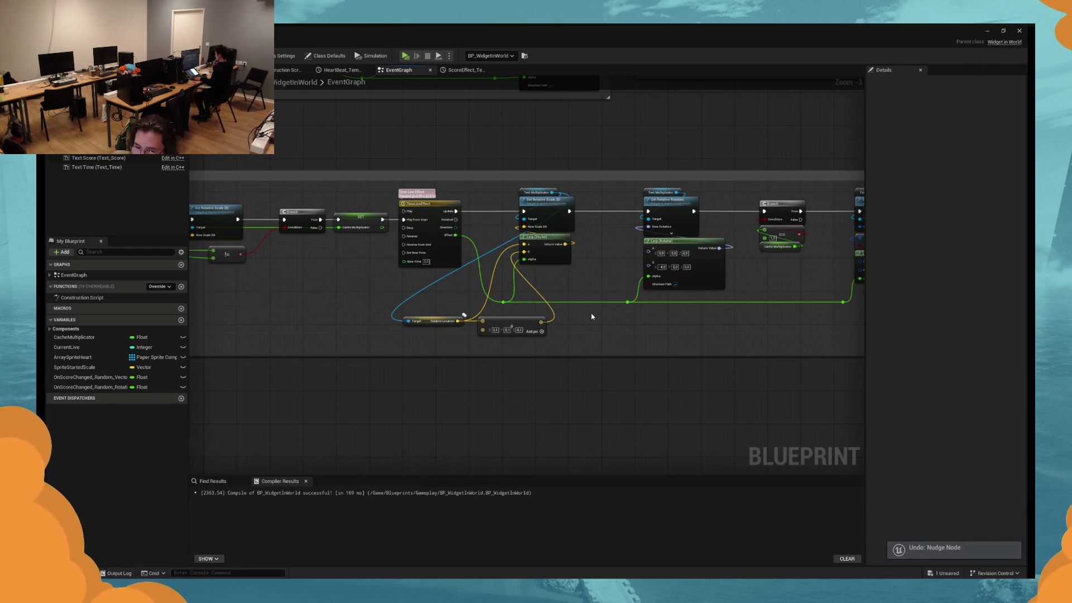
{"action": "key", "text": "ctrl+z"}
{"action": "key", "text": "ctrl+z"}
{"action": "key", "text": "ctrl+z"}
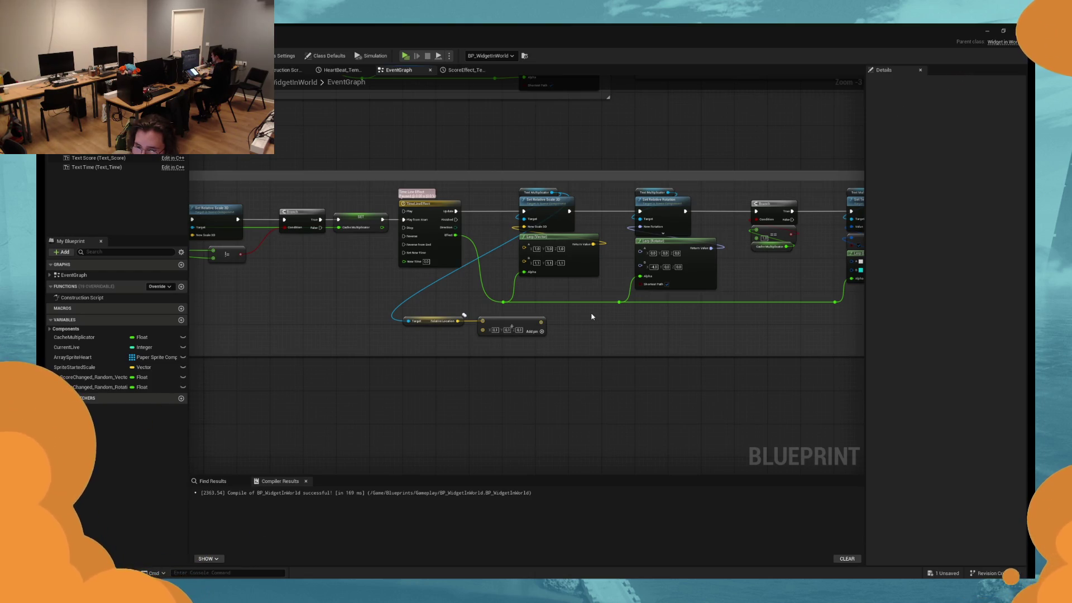
{"action": "key", "text": "ctrl+z"}
{"action": "key", "text": "ctrl+z"}
{"action": "key", "text": "ctrl+z"}
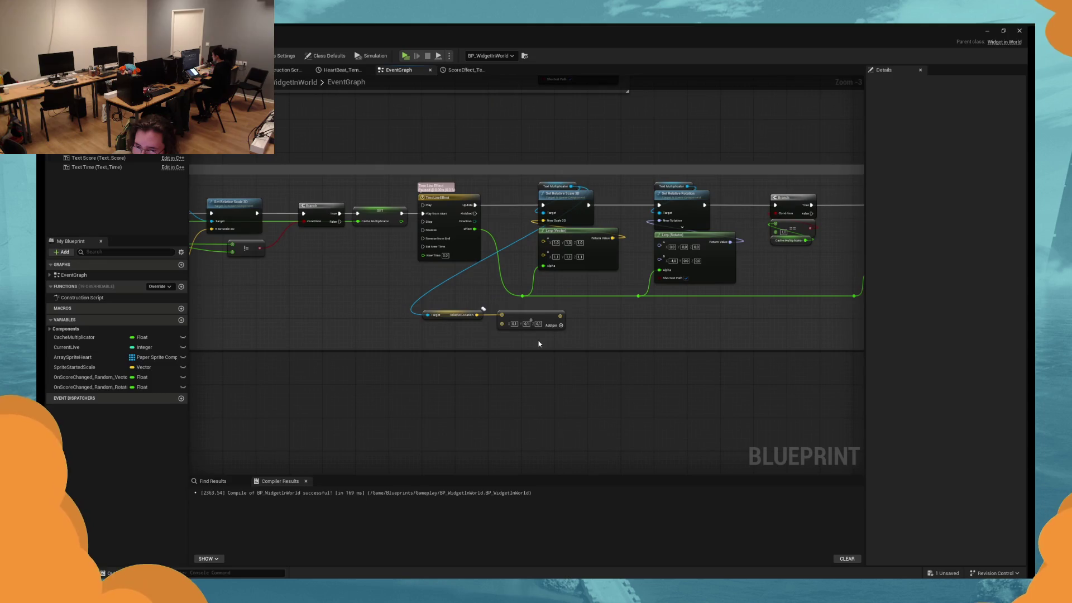
{"action": "key", "text": "ctrl+z"}
{"action": "key", "text": "ctrl+z"}
{"action": "key", "text": "ctrl+z"}
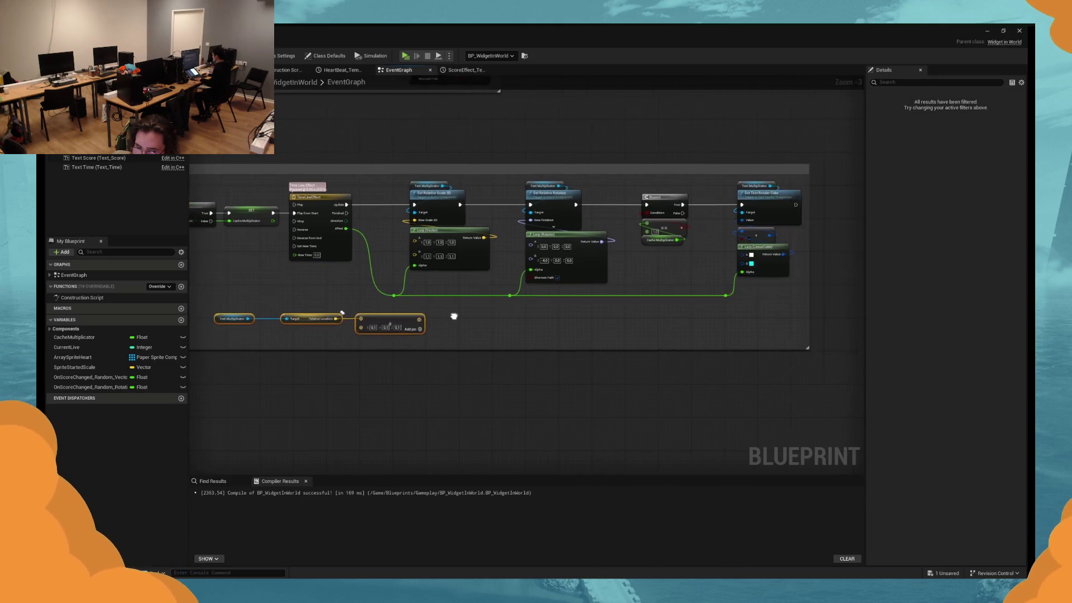
{"action": "scroll", "coordinate": [555, 330], "scroll_direction": "up", "scroll_amount": 2}
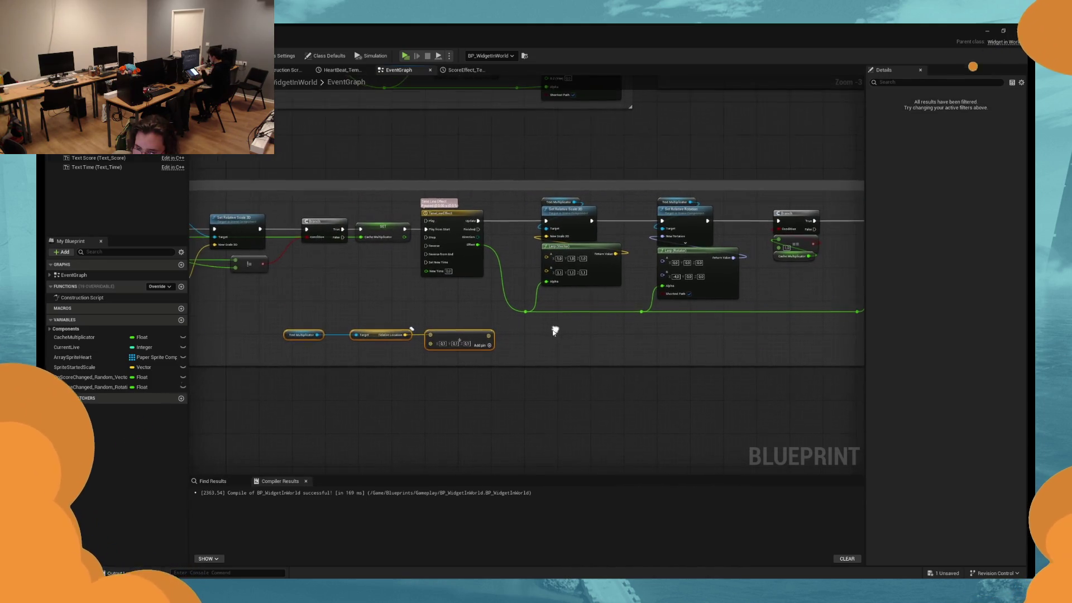
Select and inspect the now-unconnected Get Relative Location and Add chain.
{"action": "left_click", "coordinate": [529, 342]}
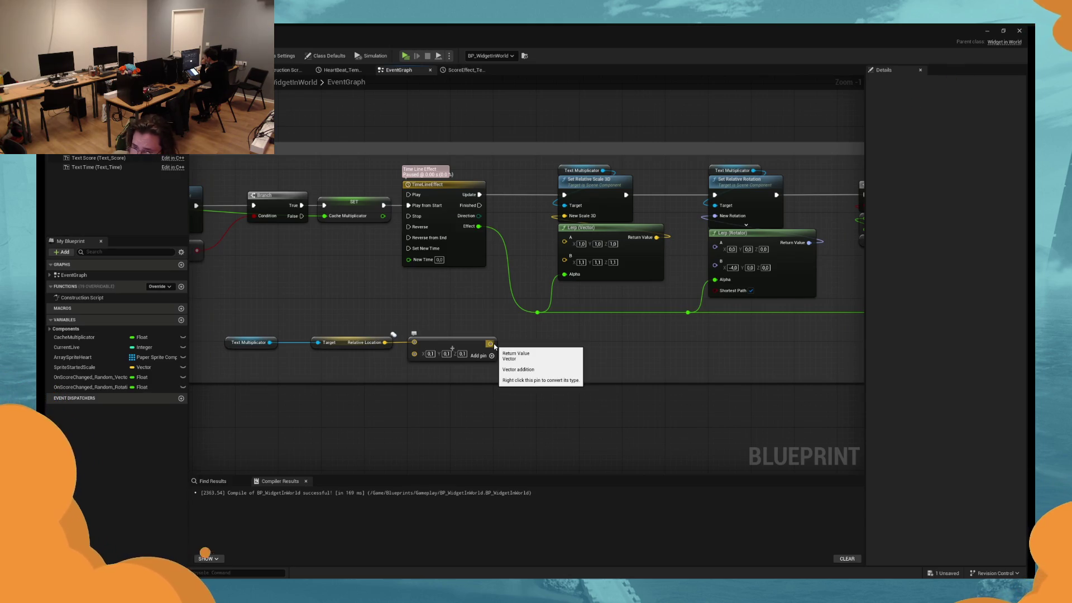
{"action": "left_click_drag", "start_coordinate": [336, 373], "coordinate": [337, 372]}
{"action": "mouse_move", "coordinate": [338, 373]}
{"action": "left_mouse_down"}
{"action": "mouse_move", "coordinate": [782, 381]}
{"action": "mouse_move", "coordinate": [416, 382]}
{"action": "mouse_move", "coordinate": [713, 364]}
{"action": "mouse_move", "coordinate": [415, 366]}
{"action": "mouse_move", "coordinate": [387, 341]}
{"action": "left_mouse_up"}
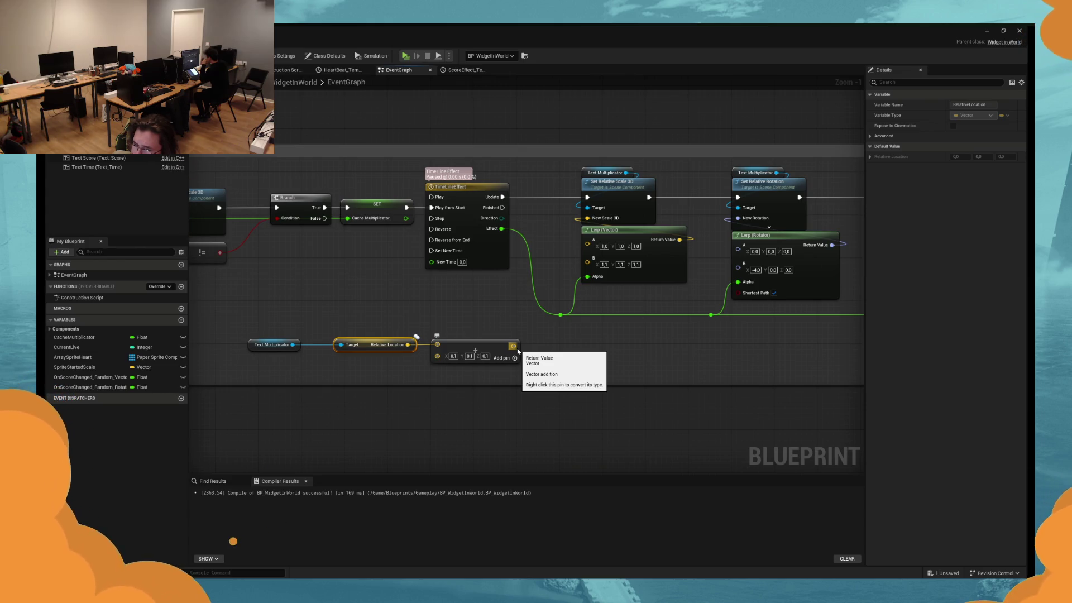
{"action": "left_click", "coordinate": [518, 350]}
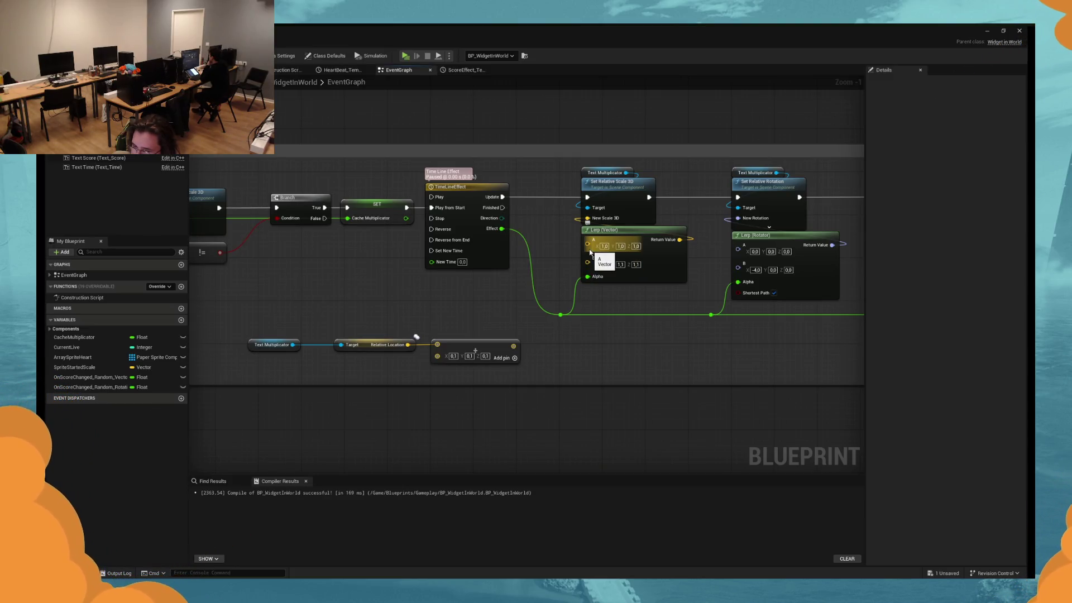
{"action": "key", "text": "super"}
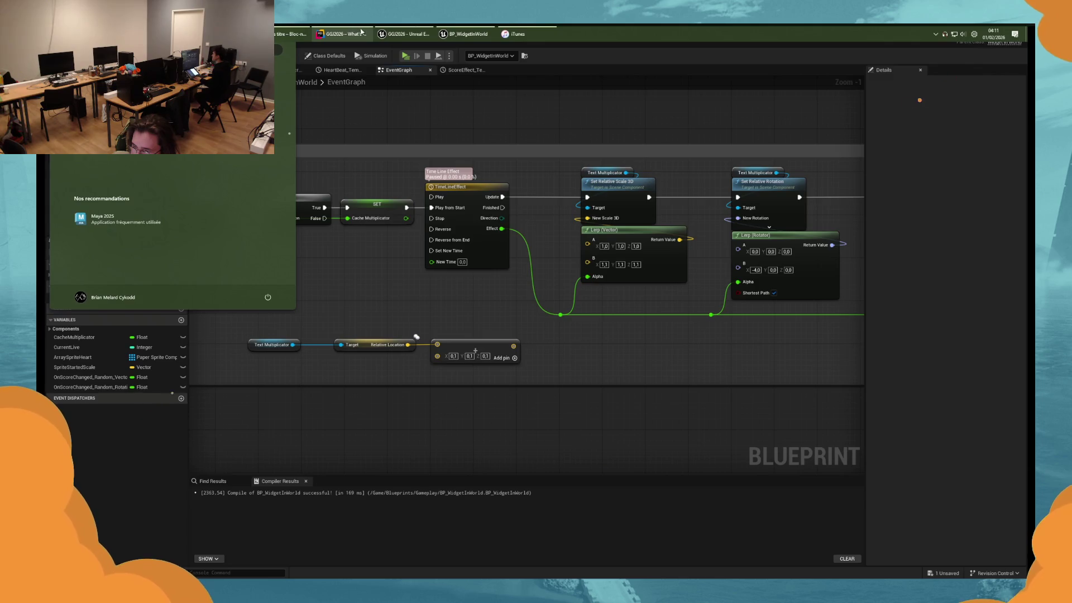
{"action": "left_click", "coordinate": [139, 112]}
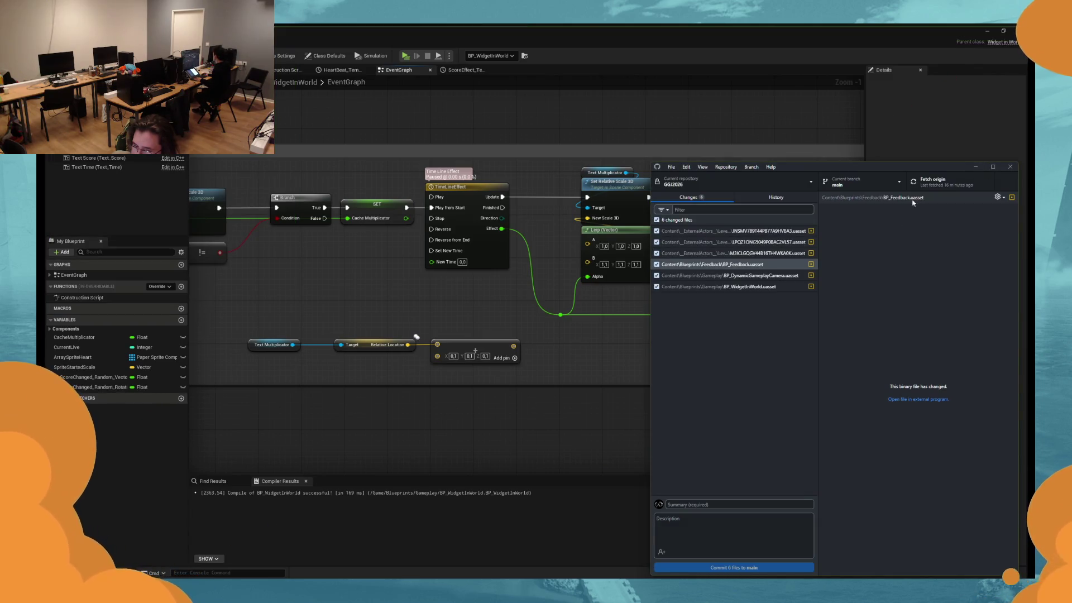
{"action": "left_click", "coordinate": [557, 311]}
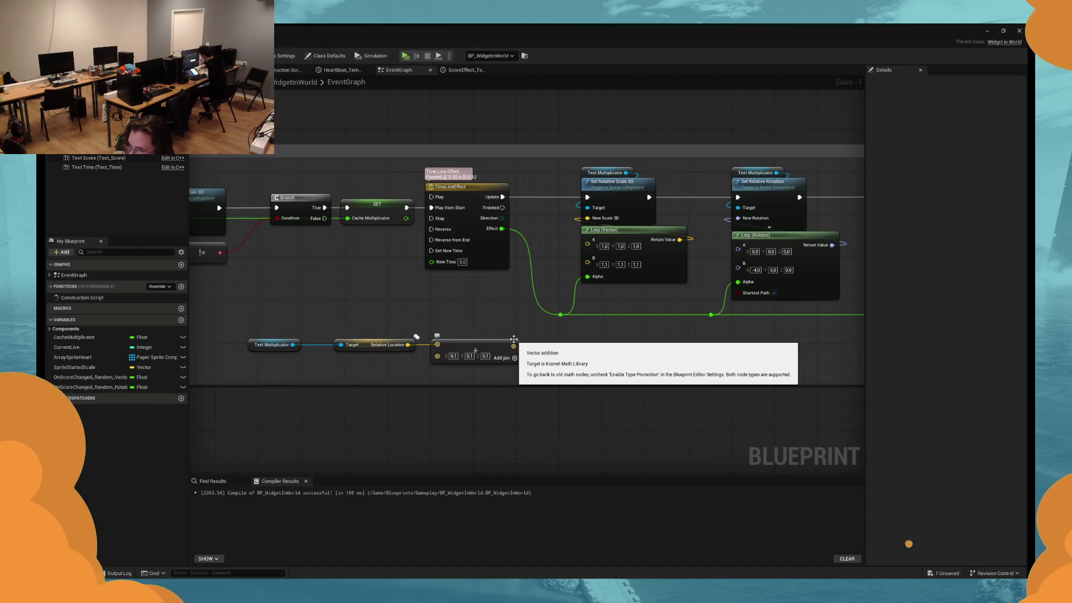
{"action": "key", "text": "super"}
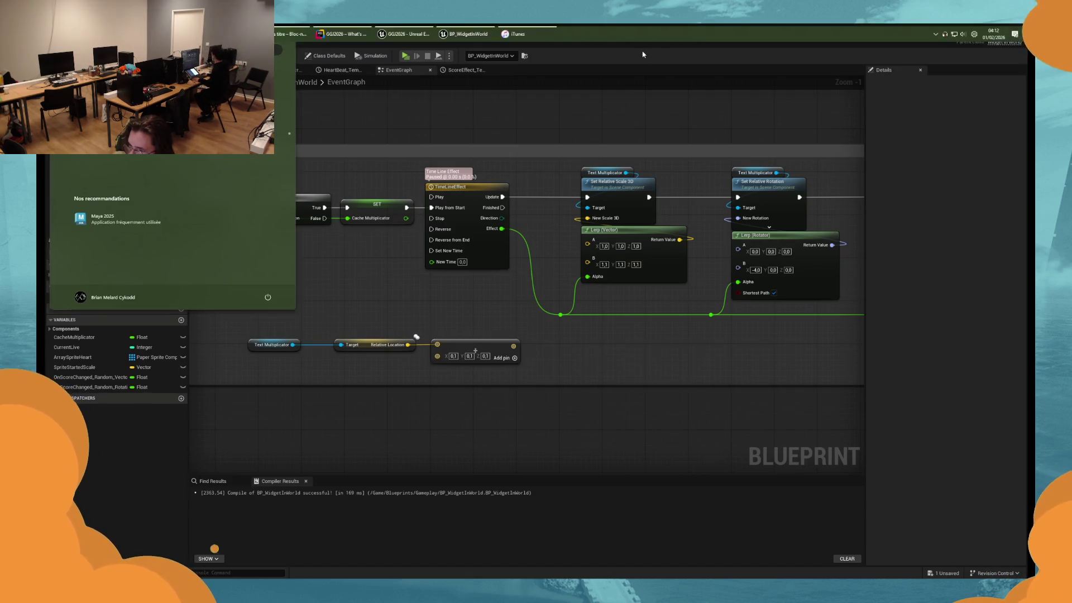
Back in the editor, stretch the multiplier feedback comment leftward and pull a wire from the Lerp result.
{"action": "key", "text": "super"}
{"action": "key", "text": "super"}
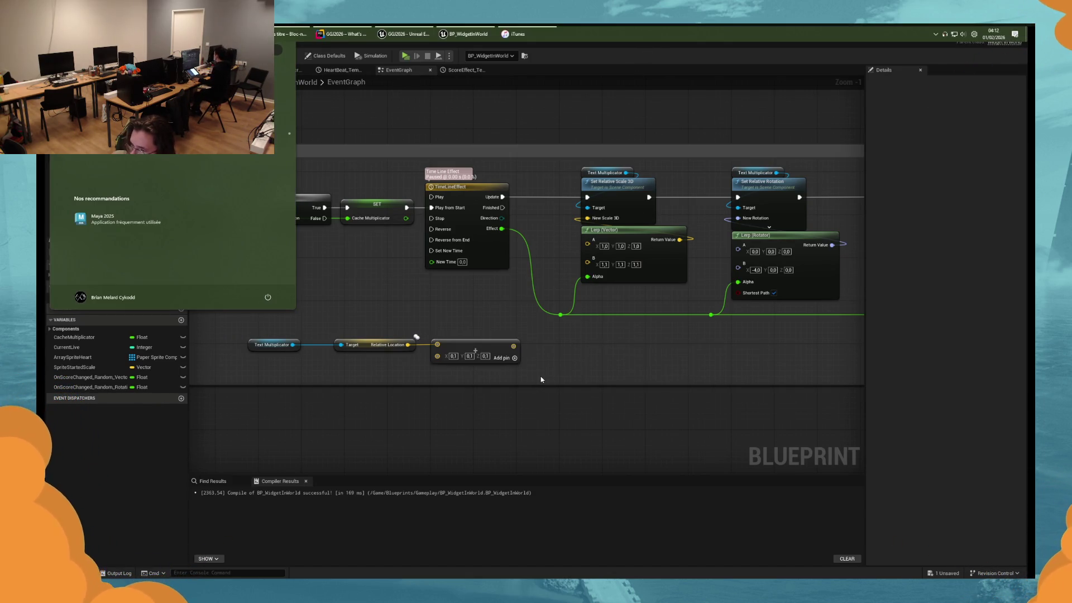
{"action": "key", "text": "super"}
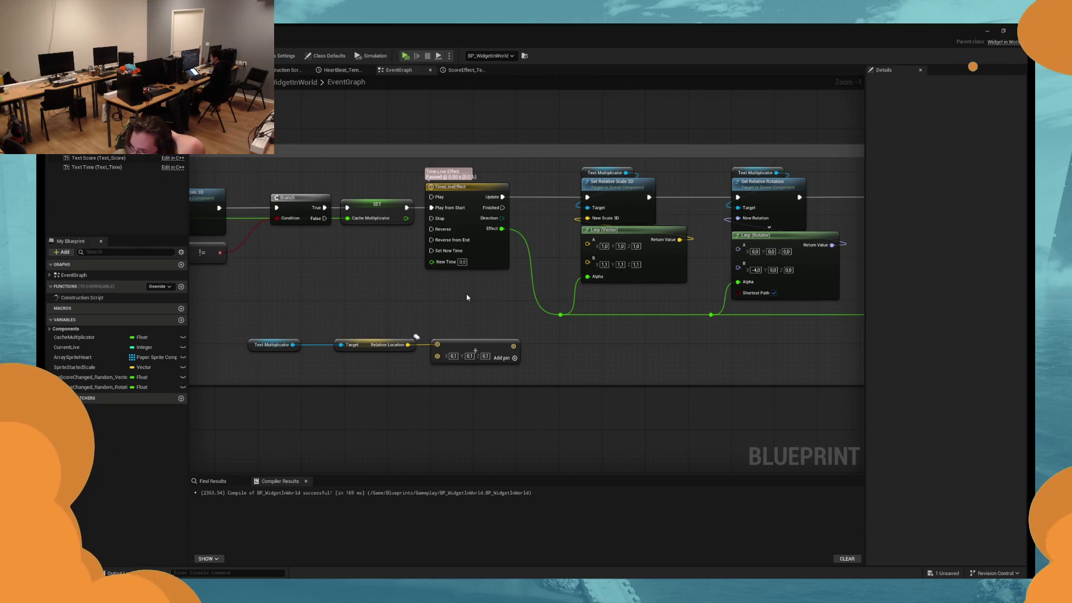
{"action": "mouse_move", "coordinate": [424, 299]}
{"action": "left_mouse_down"}
{"action": "mouse_move", "coordinate": [536, 297]}
{"action": "mouse_move", "coordinate": [579, 315]}
{"action": "left_mouse_up"}
{"action": "mouse_move", "coordinate": [276, 196]}
{"action": "left_mouse_down"}
{"action": "mouse_move", "coordinate": [201, 196]}
{"action": "mouse_move", "coordinate": [641, 351]}
{"action": "mouse_move", "coordinate": [434, 287]}
{"action": "mouse_move", "coordinate": [559, 303]}
{"action": "mouse_move", "coordinate": [566, 263]}
{"action": "left_mouse_up"}
{"action": "left_click_drag", "start_coordinate": [434, 274], "coordinate": [514, 299]}
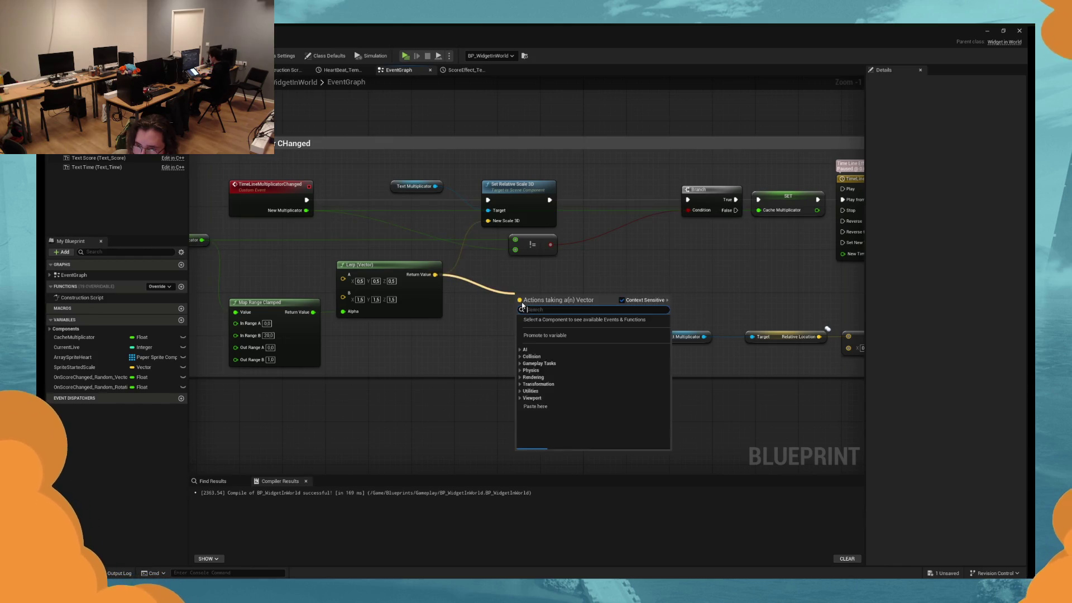
Store the Lerp (Vector) result in a new variable named Multiplicateur_Relative_Scale_Save.
{"action": "left_click", "coordinate": [543, 337]}
{"action": "type", "text": "multiplica"}
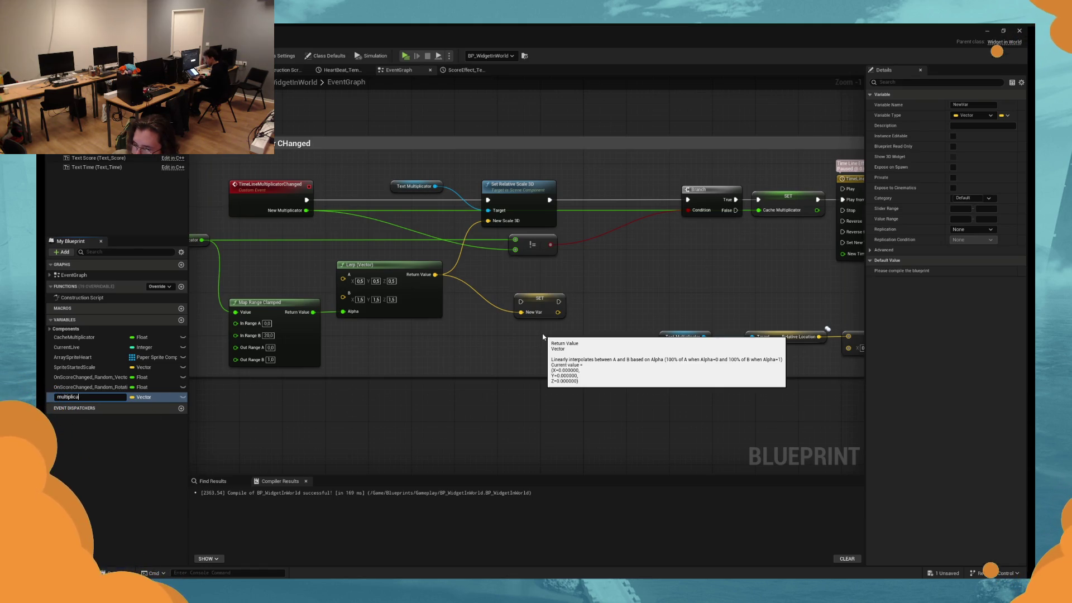
{"action": "type", "text": "teur"}
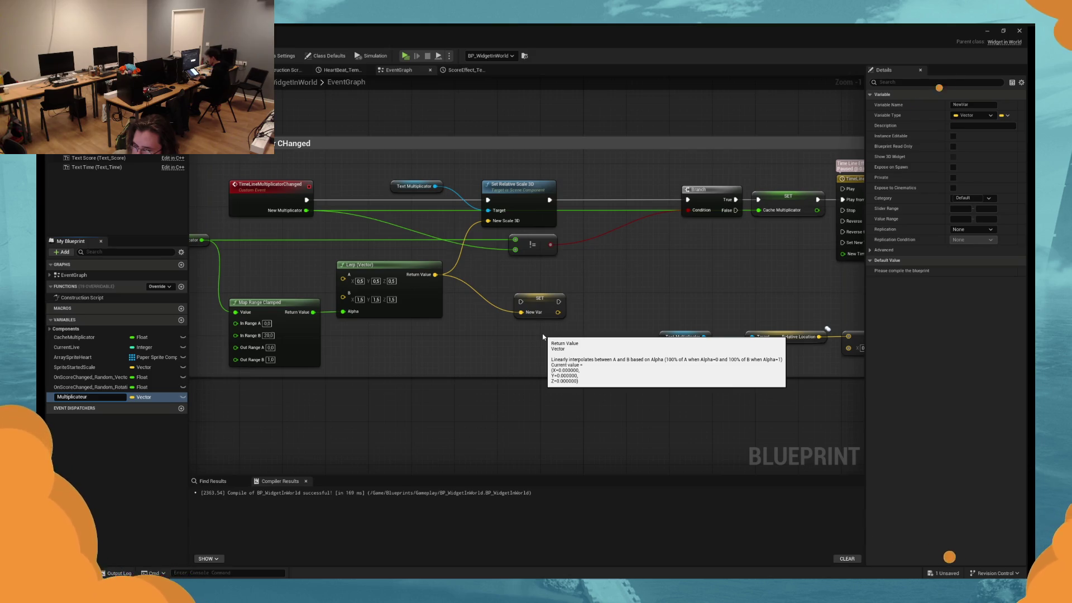
{"action": "type", "text": "_"}
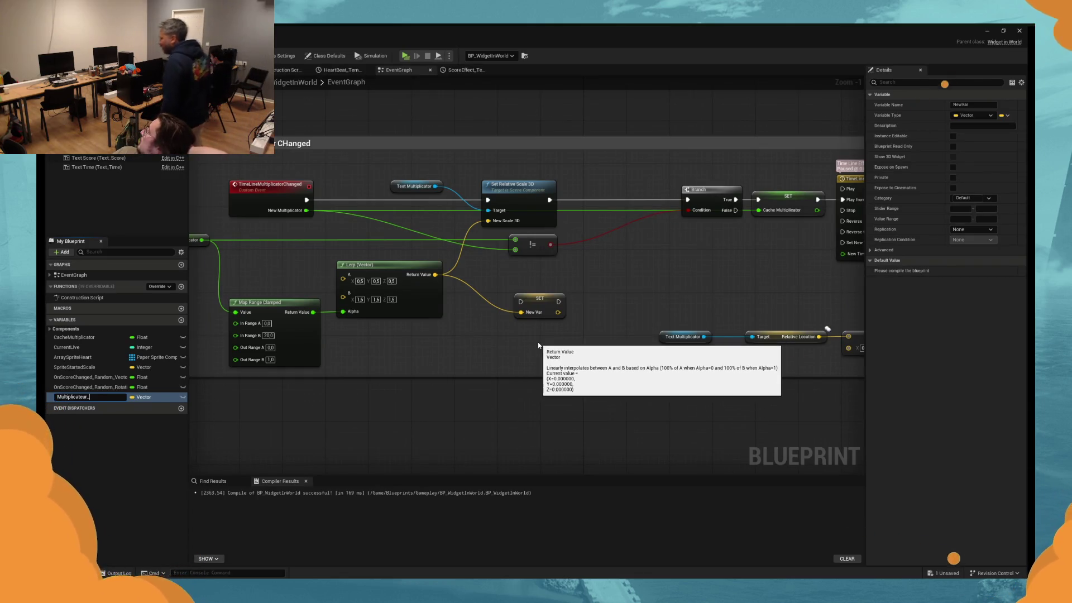
{"action": "key", "text": "Return"}
{"action": "double_click", "coordinate": [101, 398]}
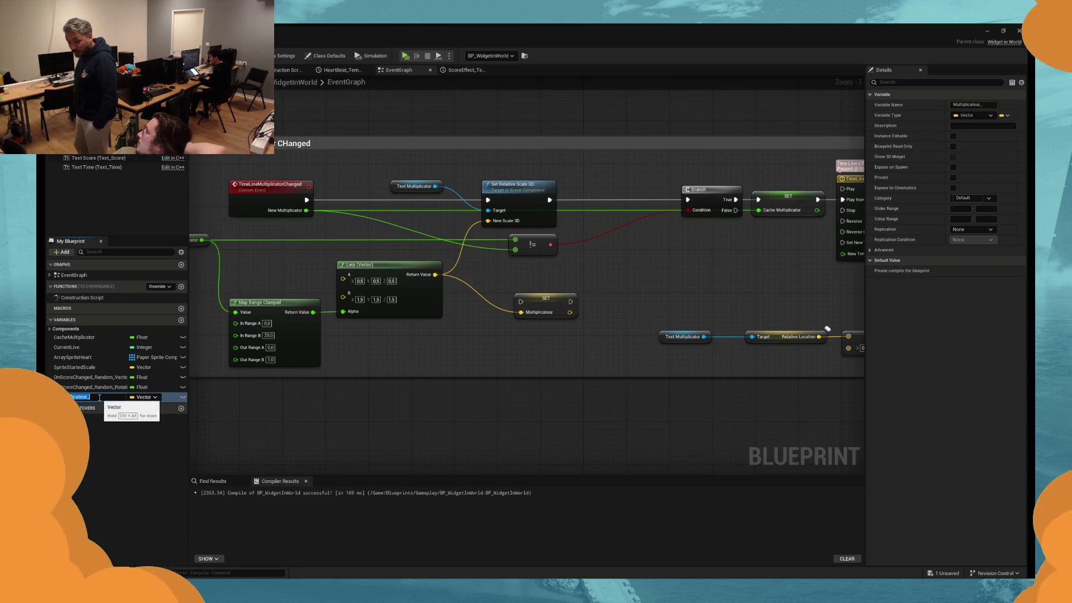
{"action": "type", "text": "S"}
{"action": "key", "text": "BackSpace"}
{"action": "type", "text": "Relative_"}
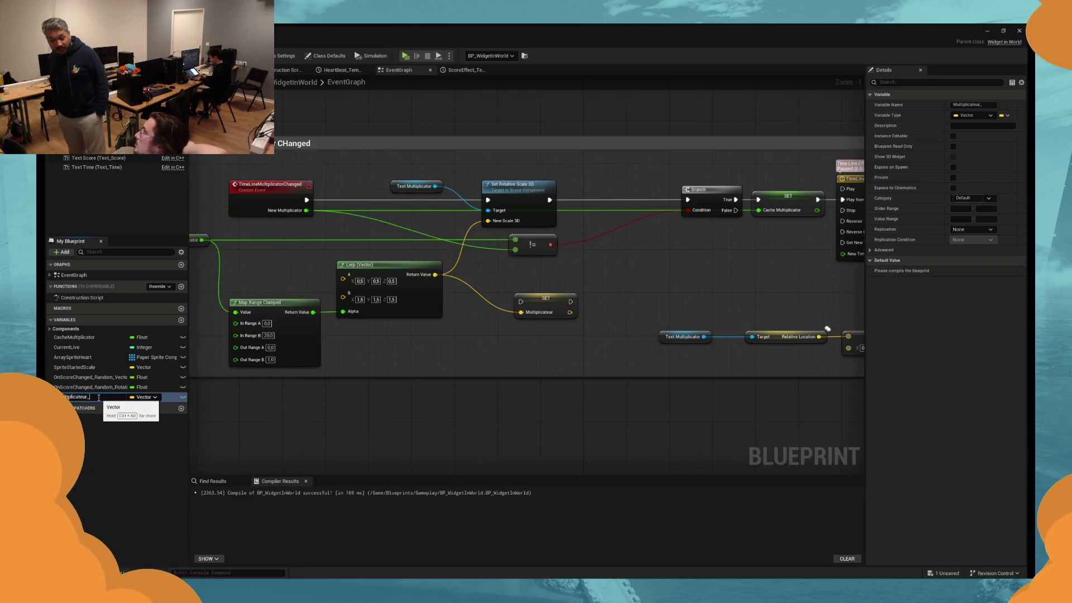
{"action": "type", "text": "Scale_Save"}
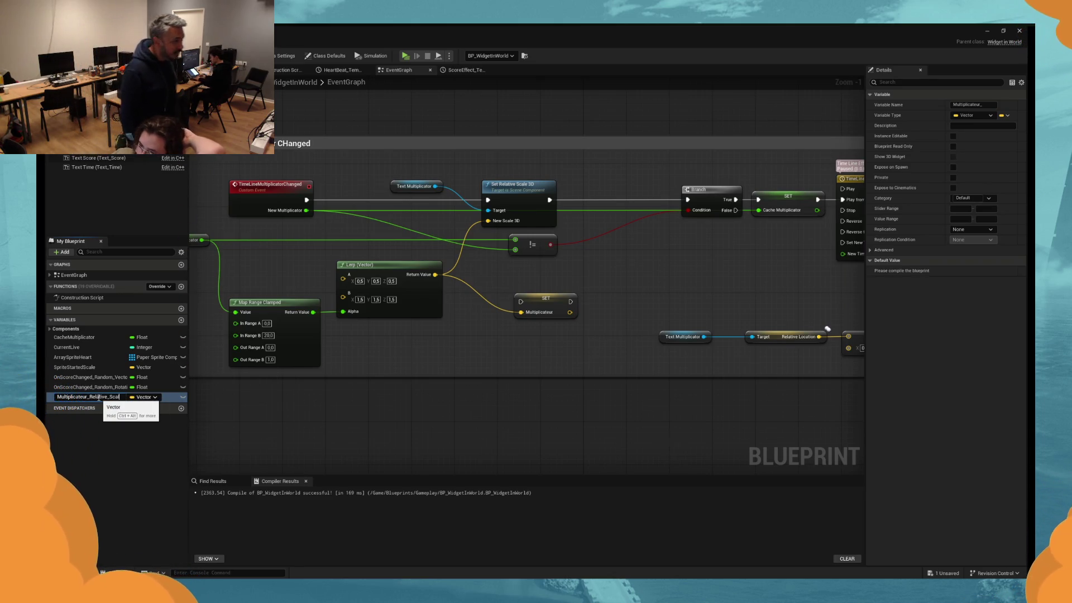
{"action": "key", "text": "Return"}
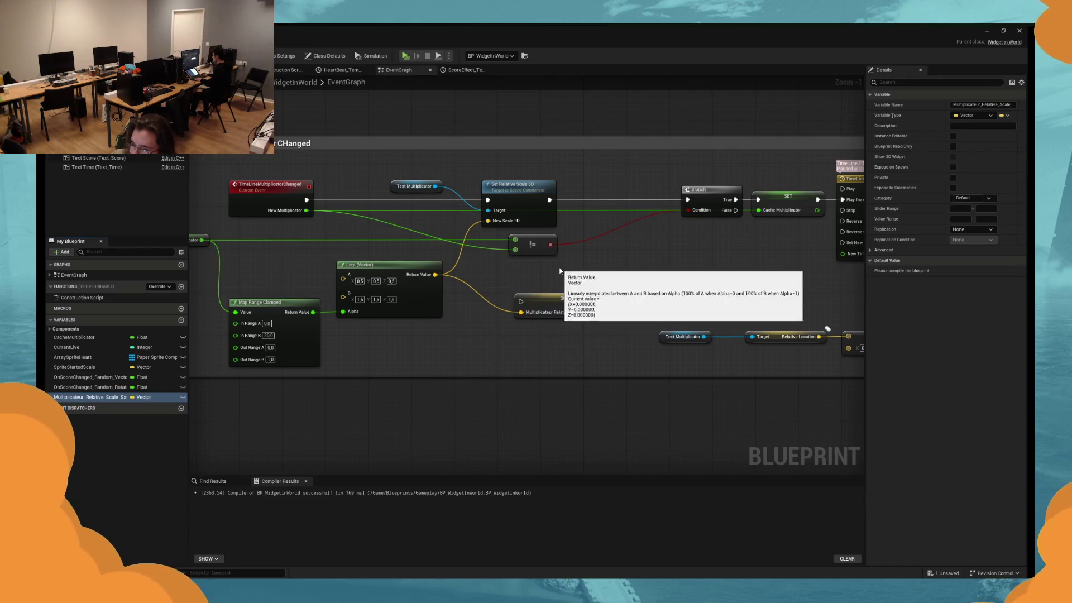
{"action": "mouse_move", "coordinate": [459, 314]}
{"action": "left_mouse_down"}
{"action": "mouse_move", "coordinate": [551, 294]}
{"action": "mouse_move", "coordinate": [517, 288]}
{"action": "mouse_move", "coordinate": [523, 277]}
{"action": "left_mouse_up"}
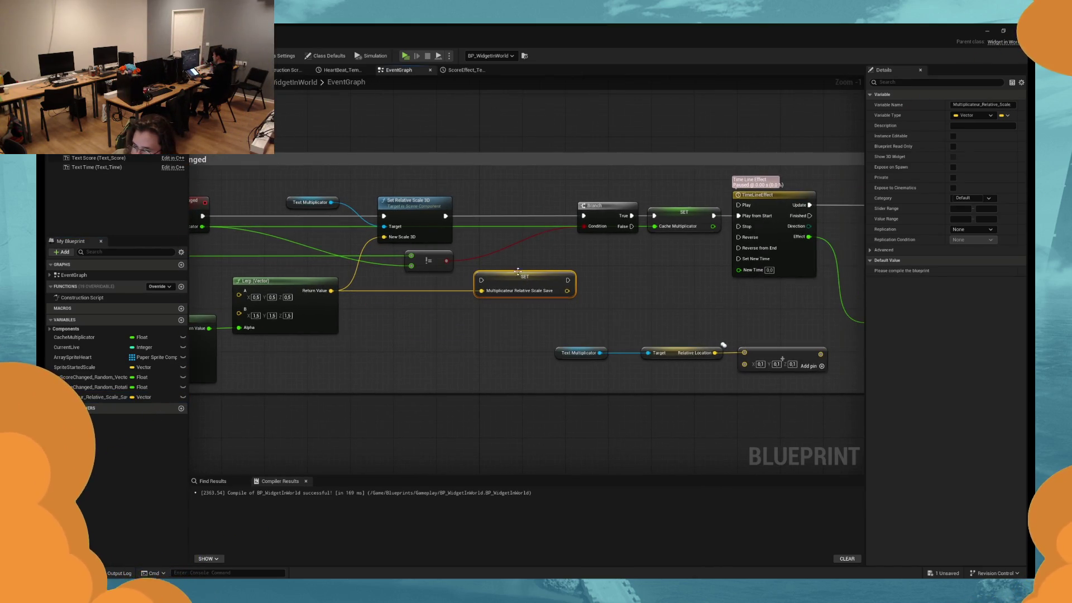
Insert the saved-scale SET node between Set Relative Scale 3D and the Branch, tidying its wire.
{"action": "left_click_drag", "start_coordinate": [445, 216], "coordinate": [483, 280]}
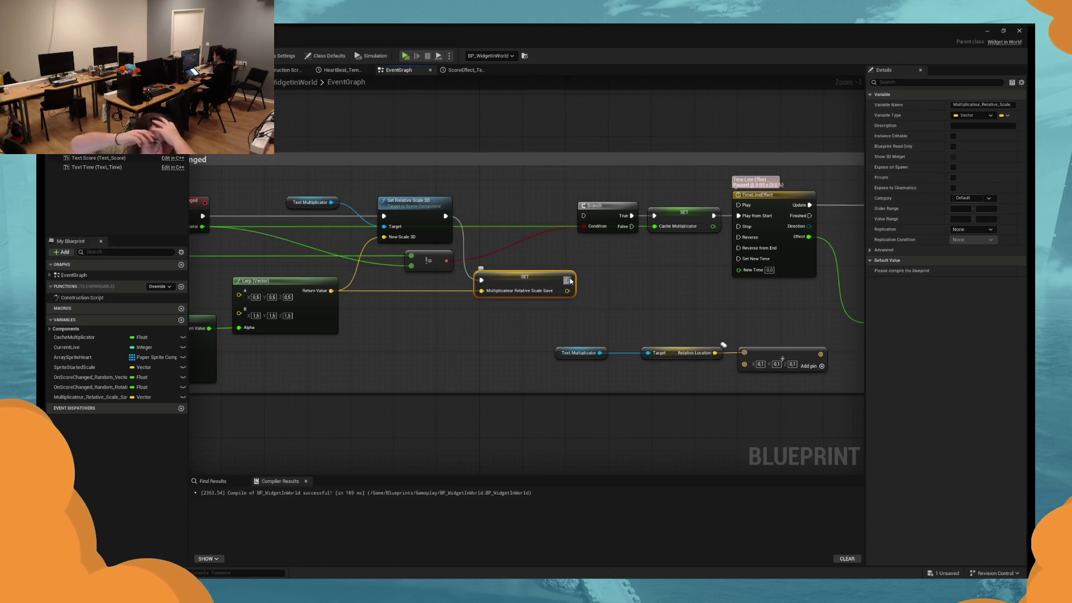
{"action": "left_click_drag", "start_coordinate": [568, 280], "coordinate": [583, 216]}
{"action": "left_click_drag", "start_coordinate": [535, 281], "coordinate": [530, 212]}
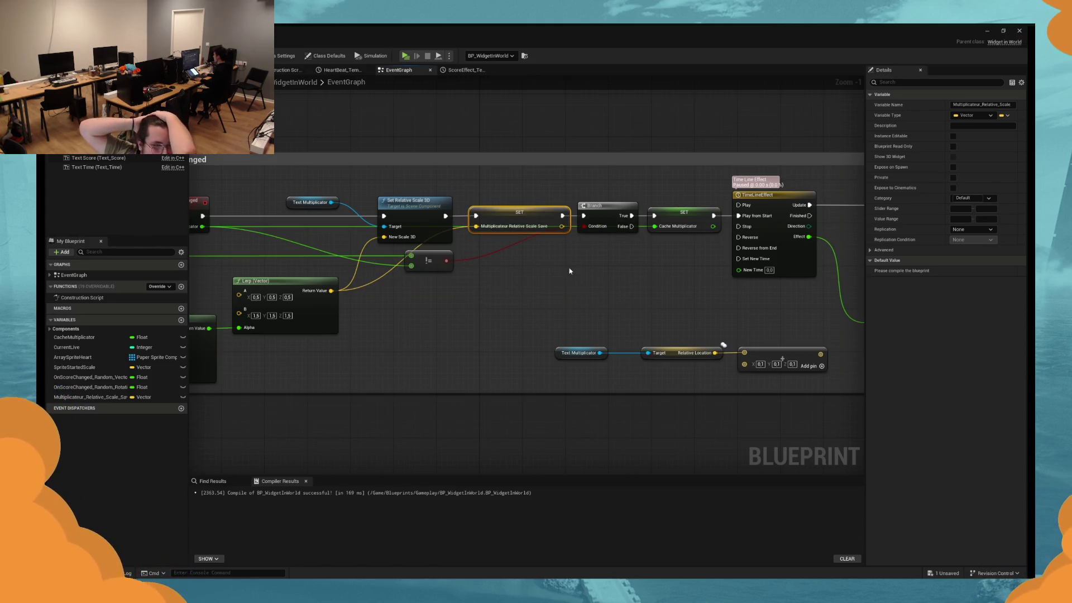
{"action": "mouse_move", "coordinate": [531, 284]}
{"action": "left_mouse_down"}
{"action": "mouse_move", "coordinate": [380, 242]}
{"action": "mouse_move", "coordinate": [305, 283]}
{"action": "left_mouse_up"}
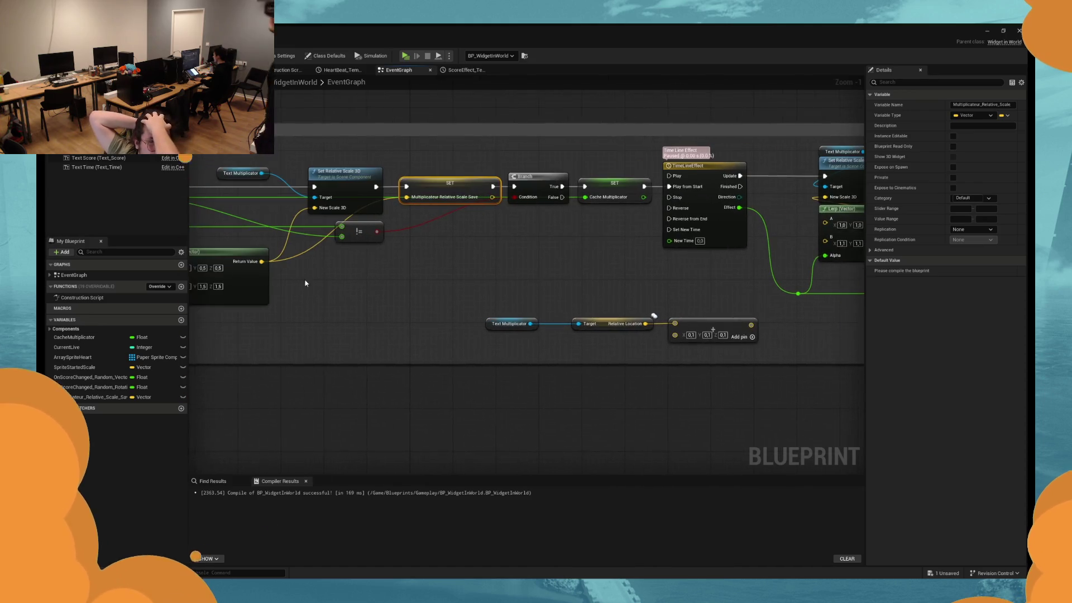
{"action": "double_click", "coordinate": [293, 250]}
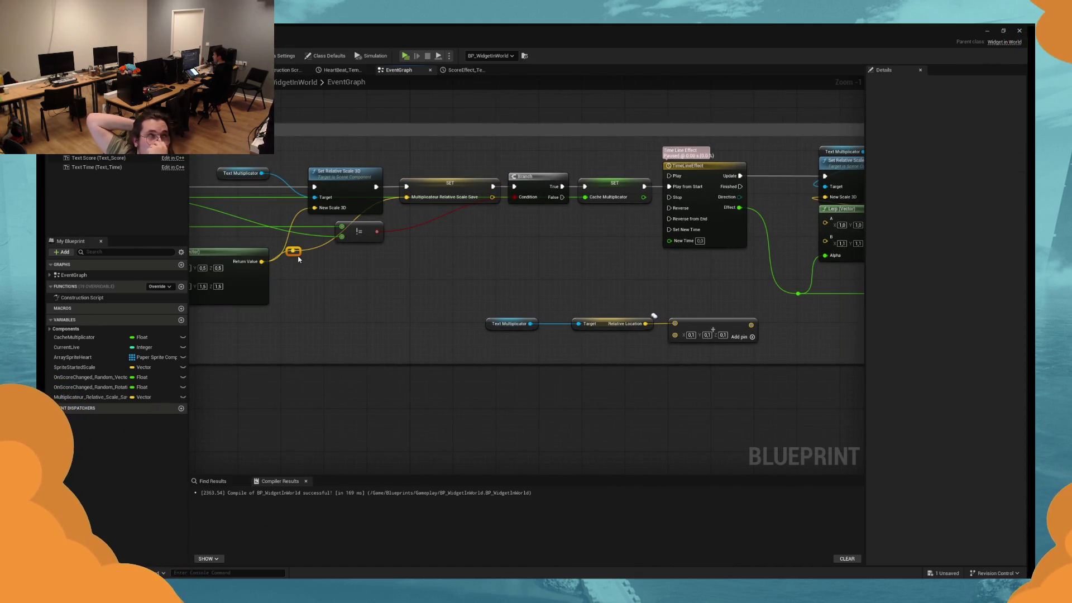
{"action": "left_click", "coordinate": [301, 276]}
{"action": "mouse_move", "coordinate": [294, 255]}
{"action": "left_mouse_down"}
{"action": "mouse_move", "coordinate": [359, 259]}
{"action": "mouse_move", "coordinate": [363, 270]}
{"action": "mouse_move", "coordinate": [524, 277]}
{"action": "left_mouse_up"}
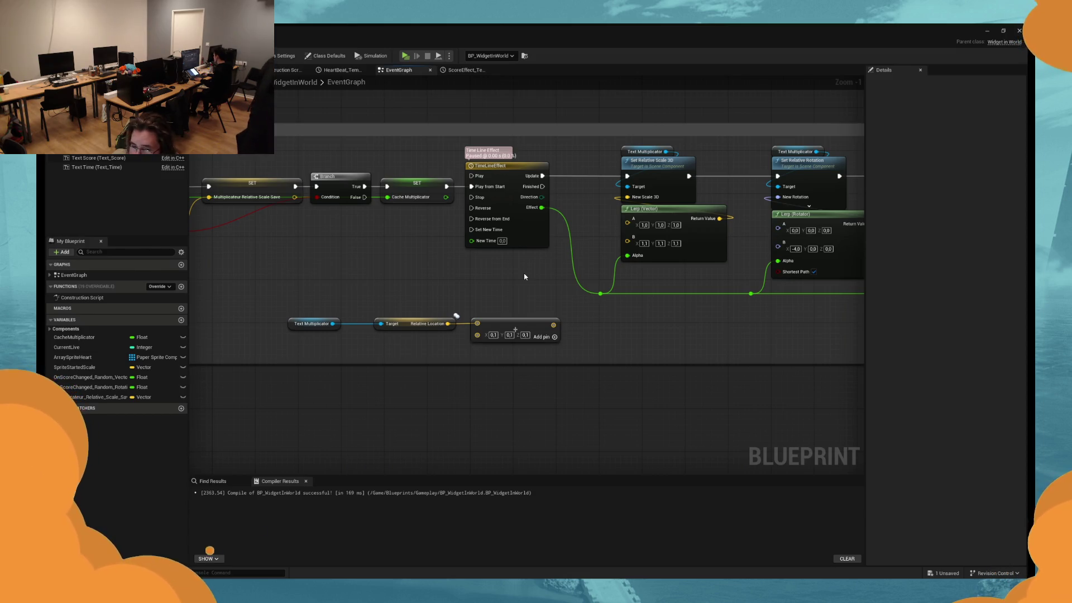
Connect the saved scale getter to Lerp A and the plus-0.1 Add node to Lerp B, then Play.
{"action": "key", "text": "ctrl+z"}
{"action": "mouse_move", "coordinate": [640, 303]}
{"action": "left_mouse_down"}
{"action": "mouse_move", "coordinate": [664, 326]}
{"action": "mouse_move", "coordinate": [648, 337]}
{"action": "mouse_move", "coordinate": [720, 240]}
{"action": "mouse_move", "coordinate": [726, 246]}
{"action": "left_mouse_up"}
{"action": "mouse_move", "coordinate": [575, 370]}
{"action": "left_mouse_down"}
{"action": "mouse_move", "coordinate": [323, 300]}
{"action": "mouse_move", "coordinate": [591, 306]}
{"action": "mouse_move", "coordinate": [494, 312]}
{"action": "left_mouse_up"}
{"action": "left_click_drag", "start_coordinate": [614, 339], "coordinate": [620, 322]}
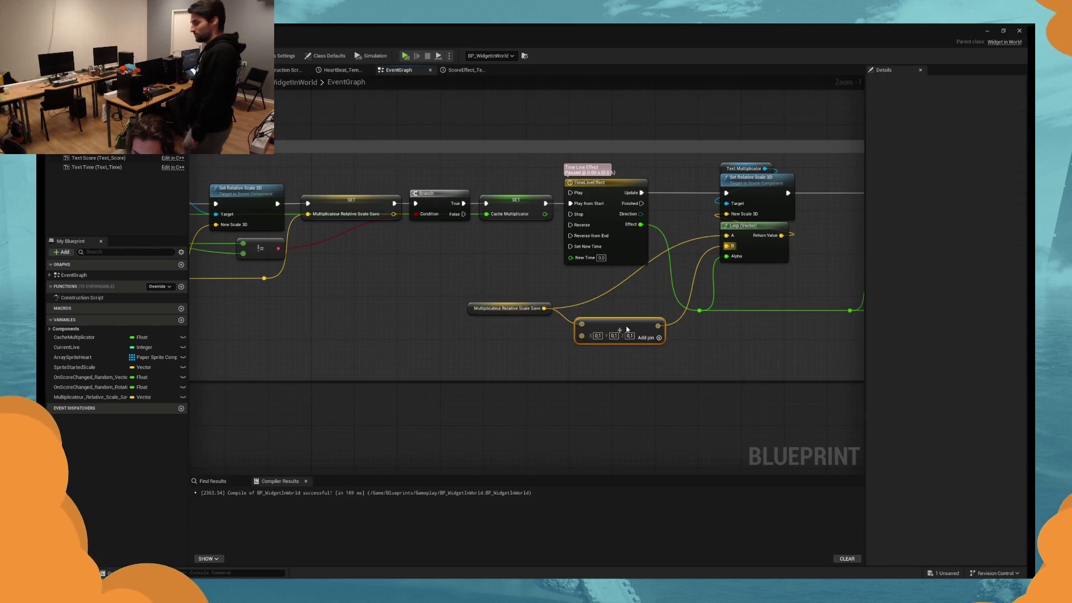
{"action": "left_click", "coordinate": [603, 307]}
{"action": "left_click", "coordinate": [406, 56]}
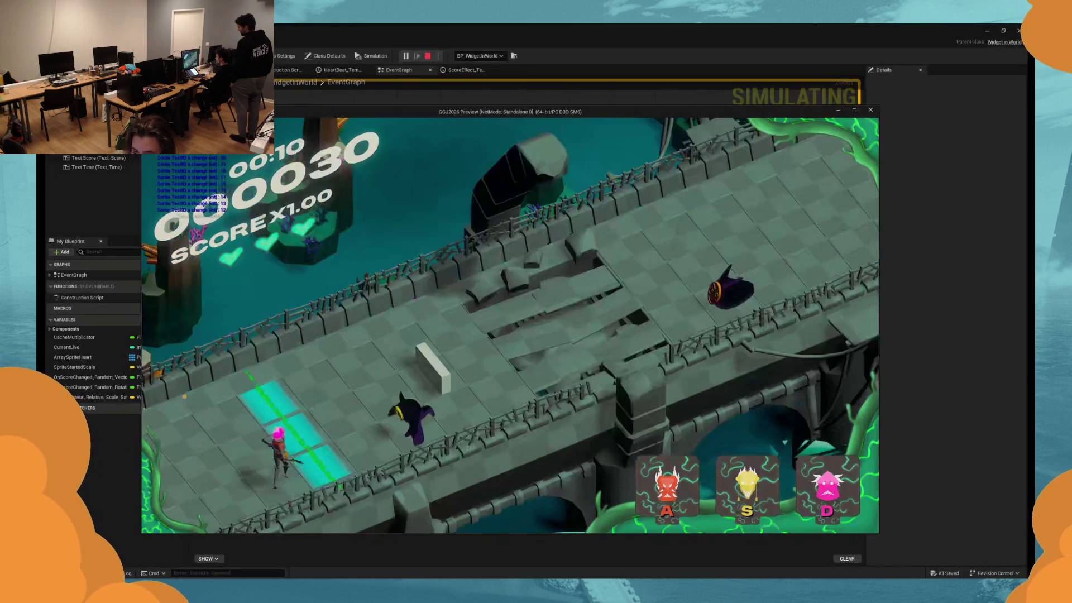
Hit enemies on the beat with A, S and D to push the multiplier to X17.00, then stop the preview.
{"action": "key", "text": "d"}
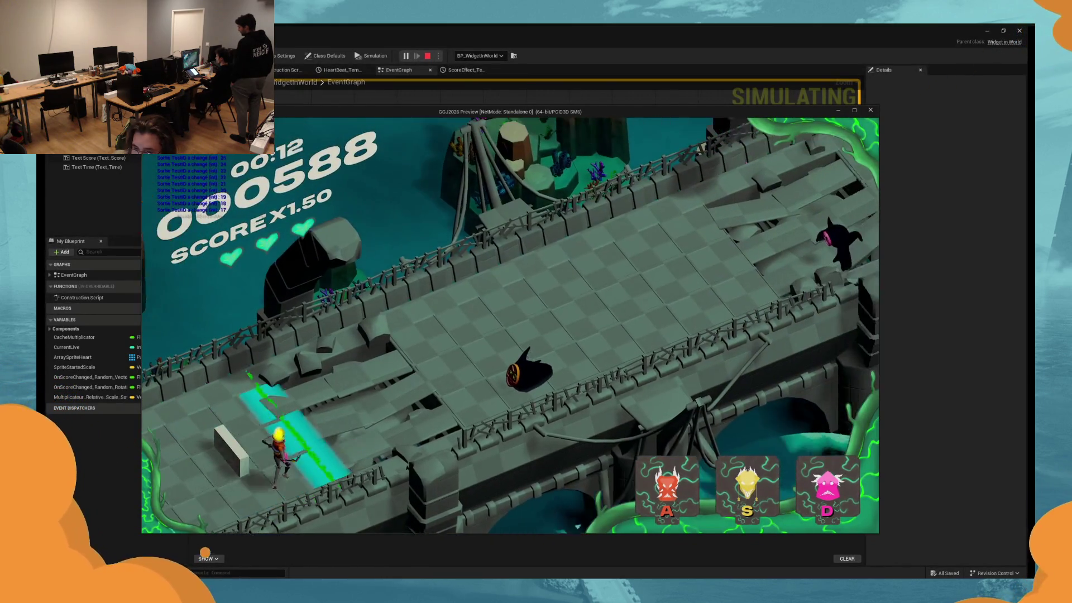
{"action": "key", "text": "a"}
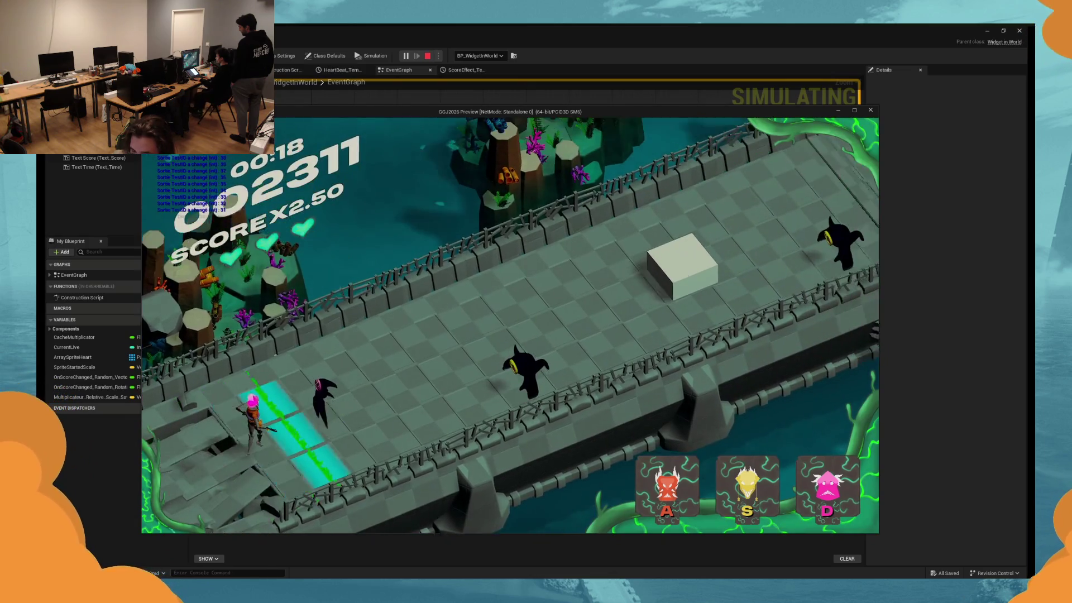
{"action": "key", "text": "d"}
{"action": "key", "text": "s"}
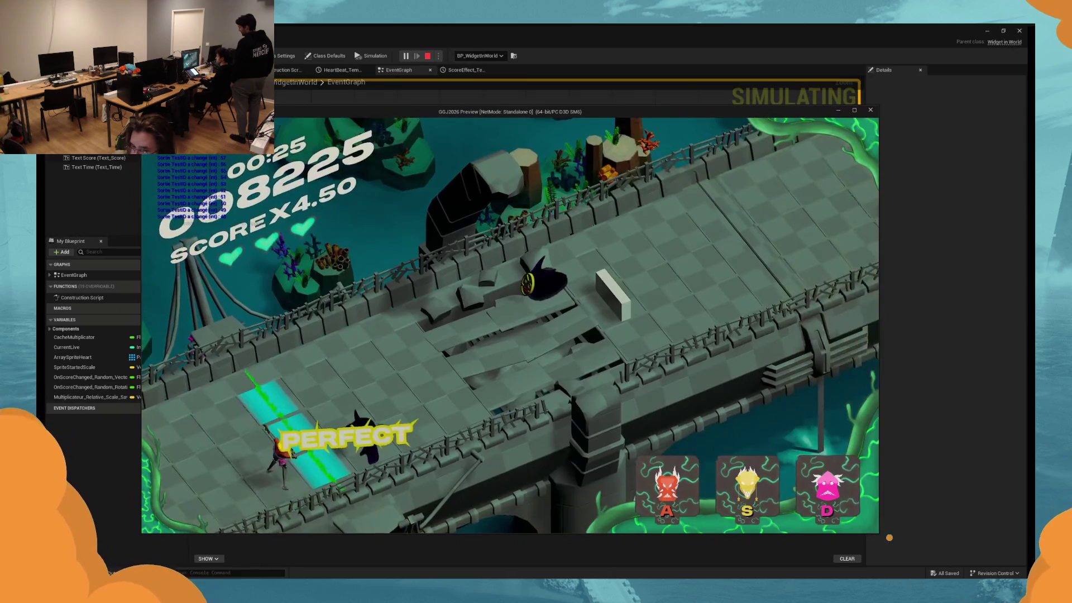
{"action": "key", "text": "a"}
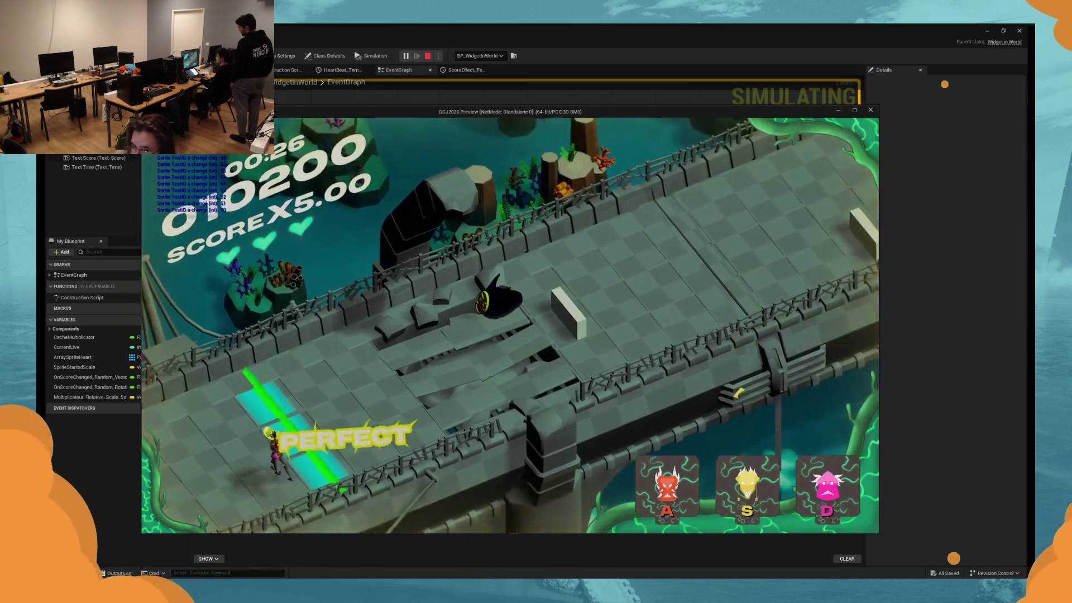
{"action": "key", "text": "s"}
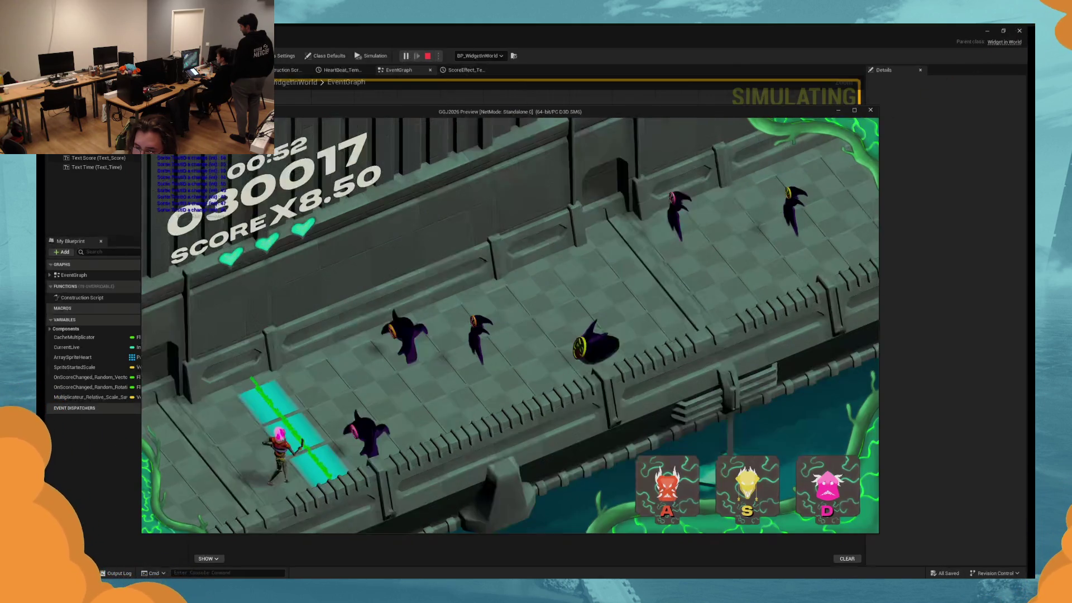
{"action": "key", "text": "s"}
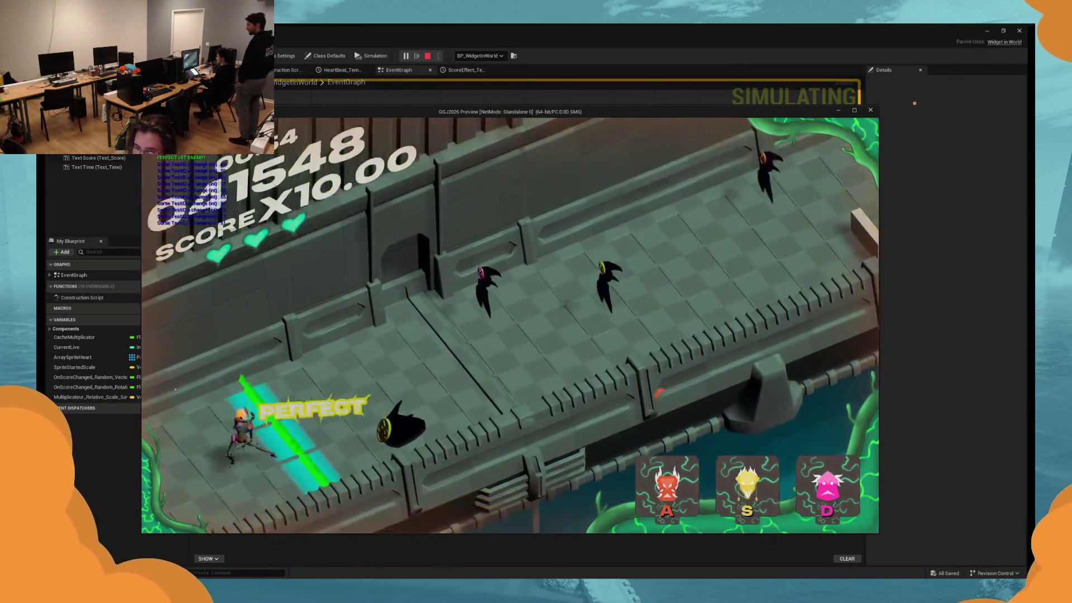
{"action": "key", "text": "s"}
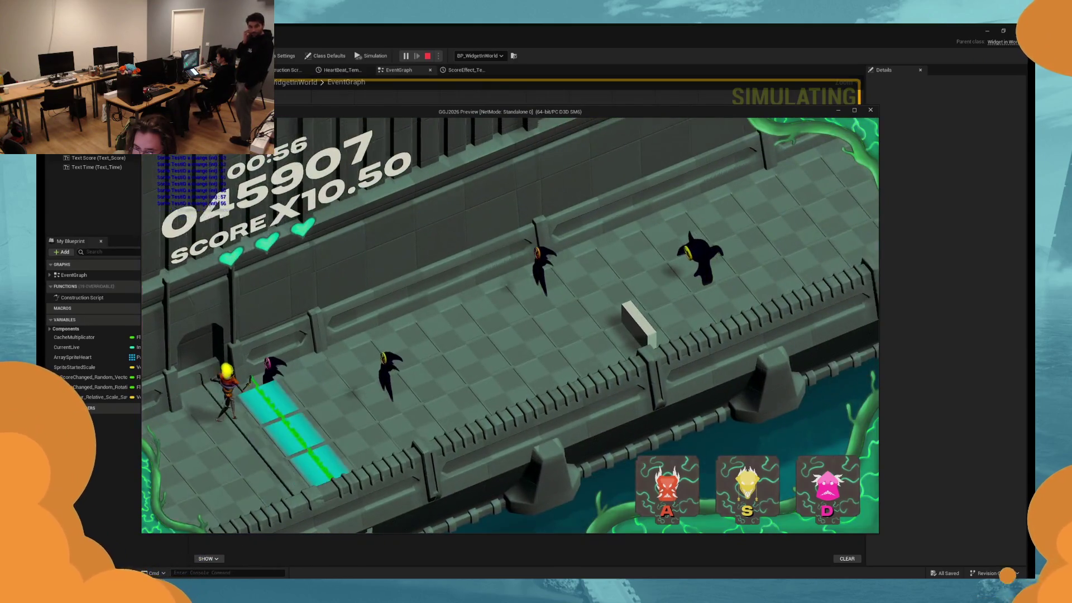
{"action": "key", "text": "s"}
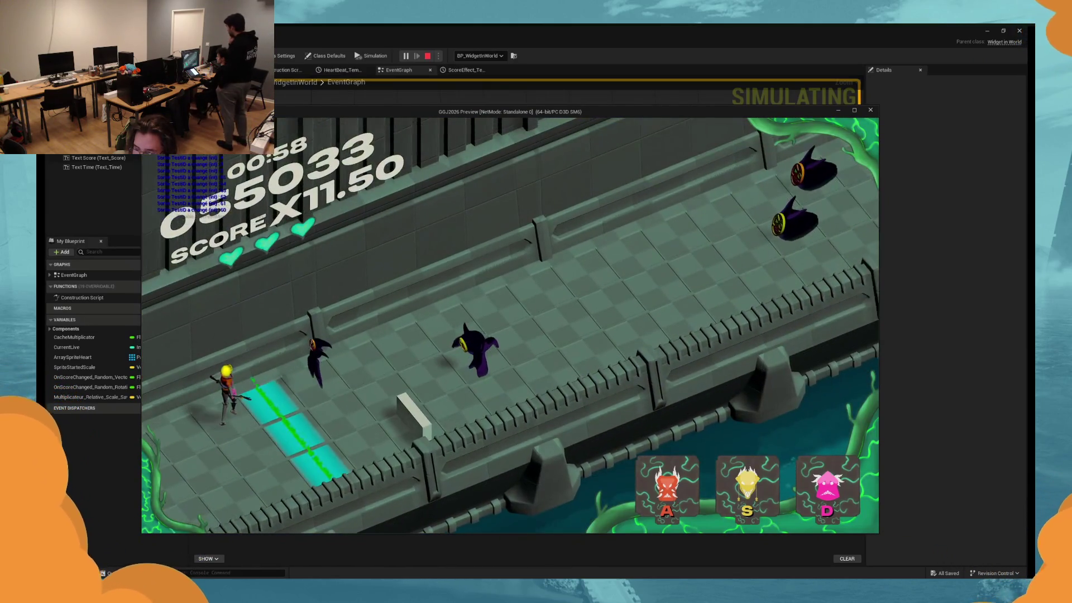
{"action": "key", "text": "s"}
{"action": "key", "text": "s"}
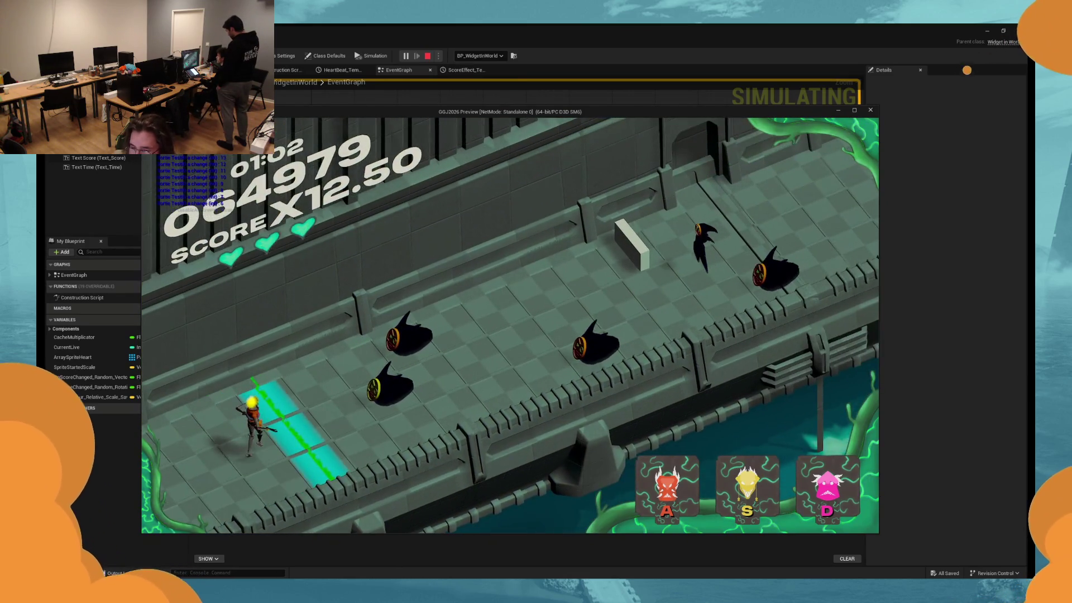
{"action": "key", "text": "s"}
{"action": "key", "text": "a"}
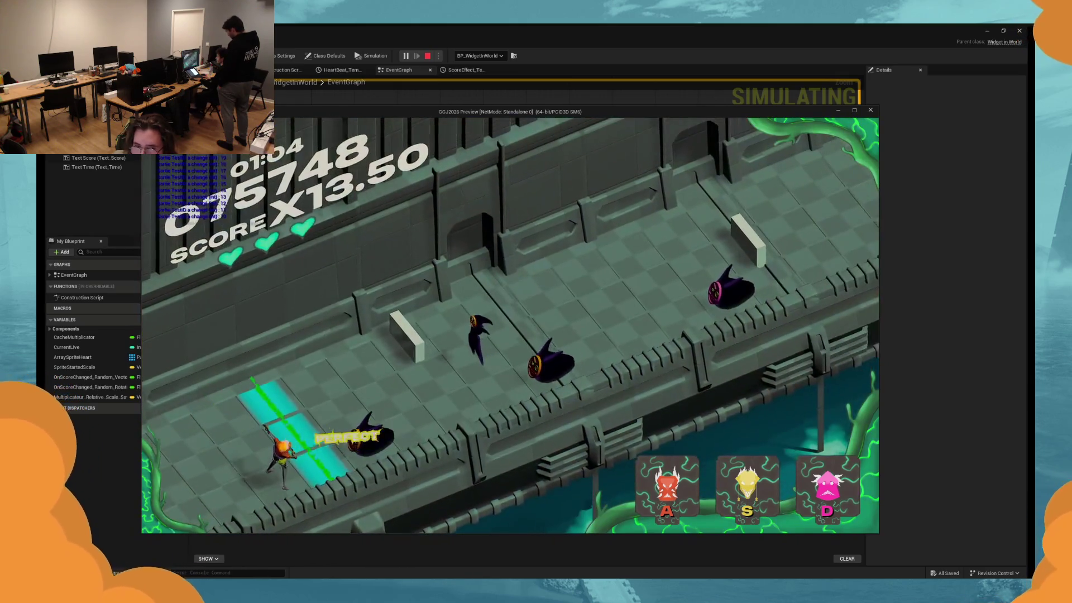
{"action": "key", "text": "a"}
{"action": "key", "text": "s"}
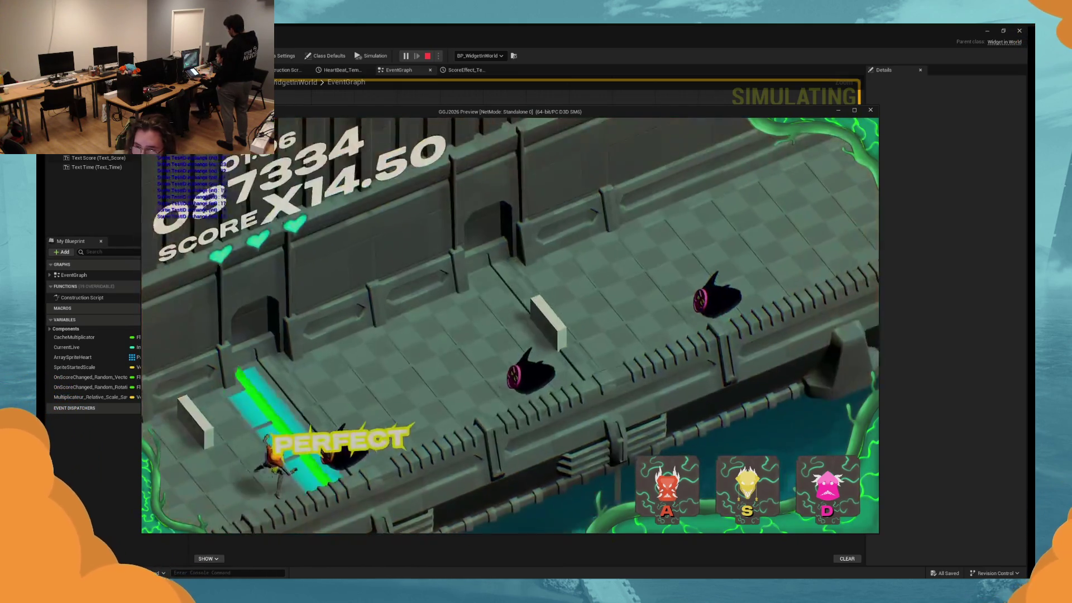
{"action": "key", "text": "a"}
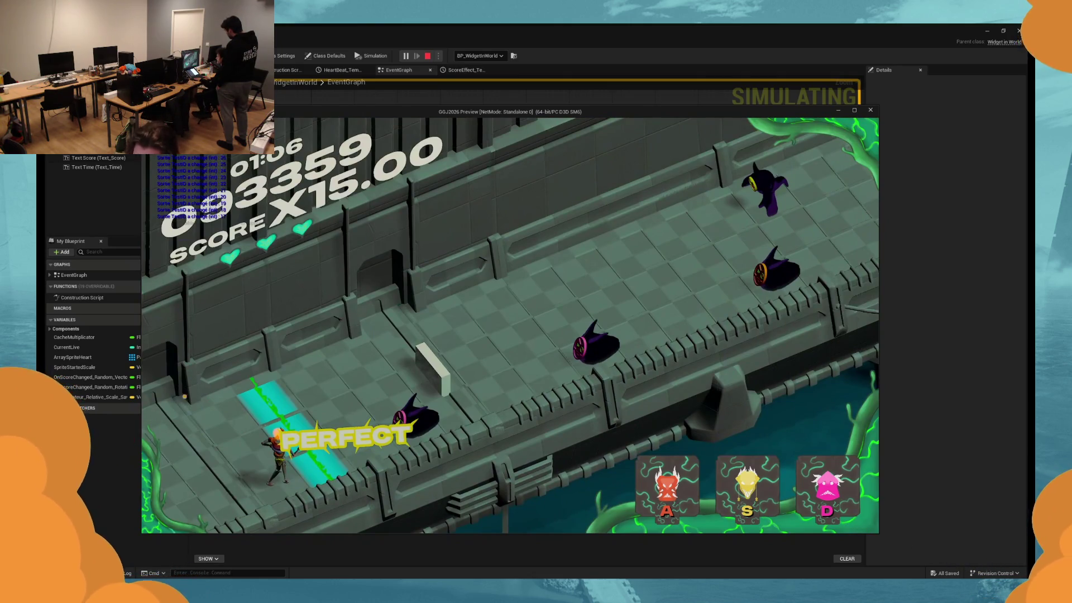
{"action": "key", "text": "d"}
{"action": "key", "text": "d"}
{"action": "key", "text": "a"}
{"action": "key", "text": "s"}
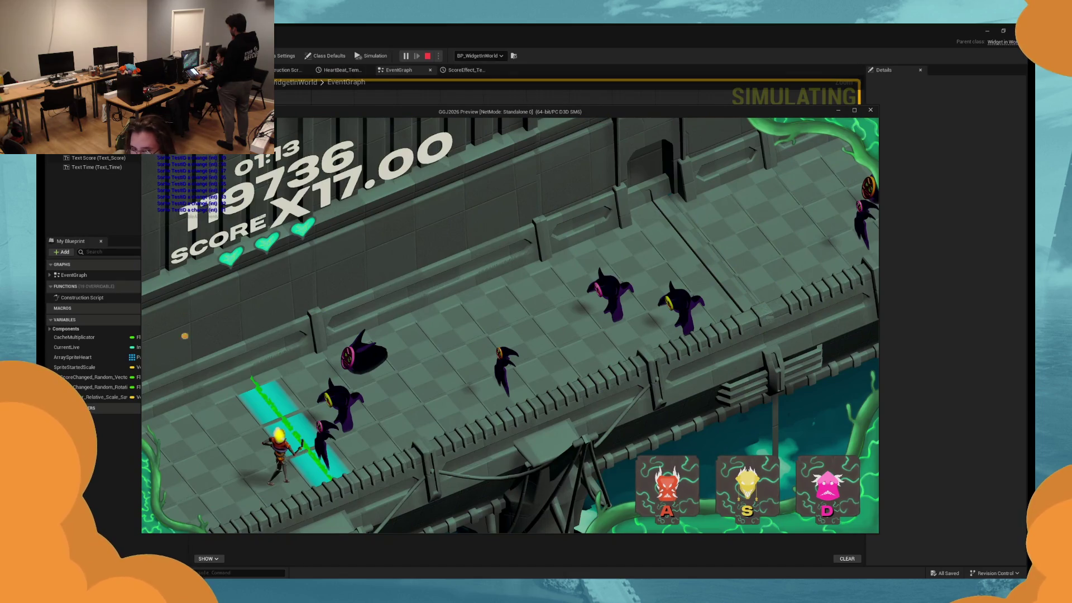
{"action": "key", "text": "Escape"}
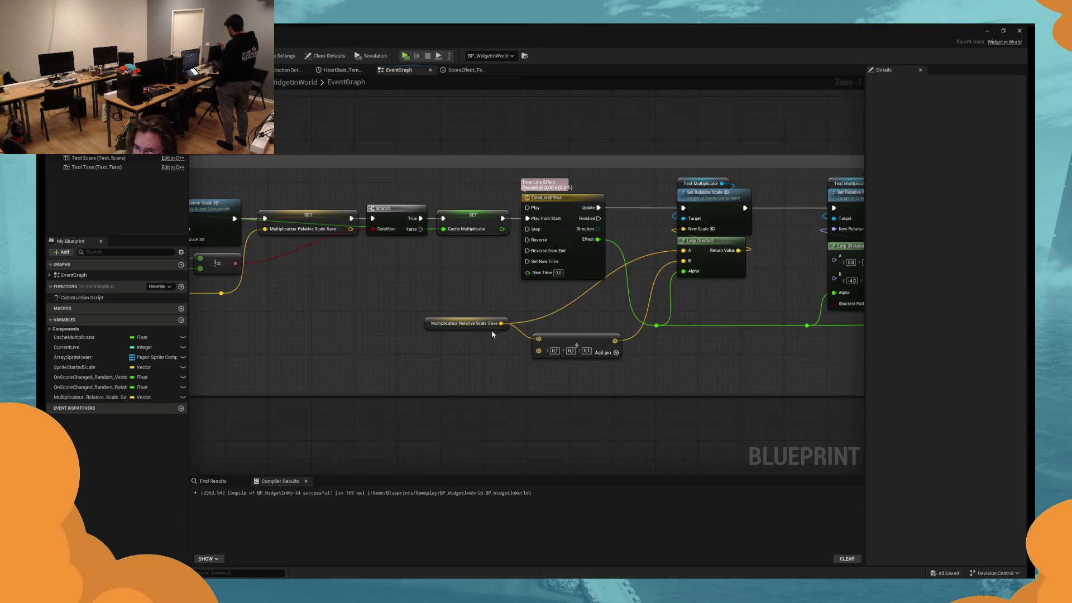
Survey the feedback chain, then select the scale offset Make Vector node and align it with Q.
{"action": "scroll", "coordinate": [390, 357], "scroll_direction": "down", "scroll_amount": 2}
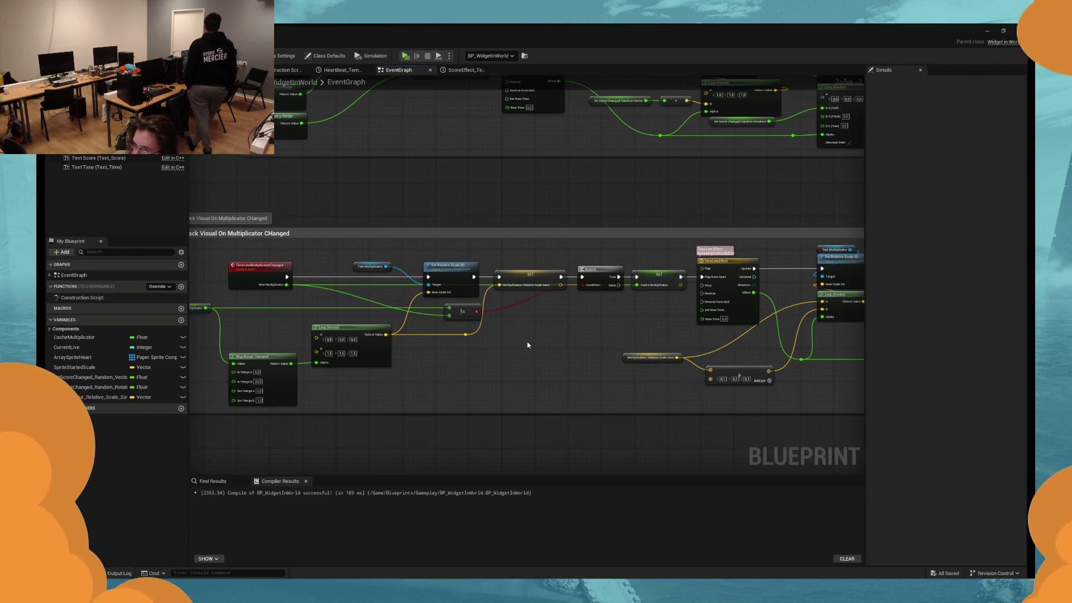
{"action": "mouse_move", "coordinate": [528, 345]}
{"action": "left_mouse_down"}
{"action": "mouse_move", "coordinate": [593, 395]}
{"action": "mouse_move", "coordinate": [491, 375]}
{"action": "mouse_move", "coordinate": [531, 376]}
{"action": "mouse_move", "coordinate": [504, 379]}
{"action": "left_mouse_up"}
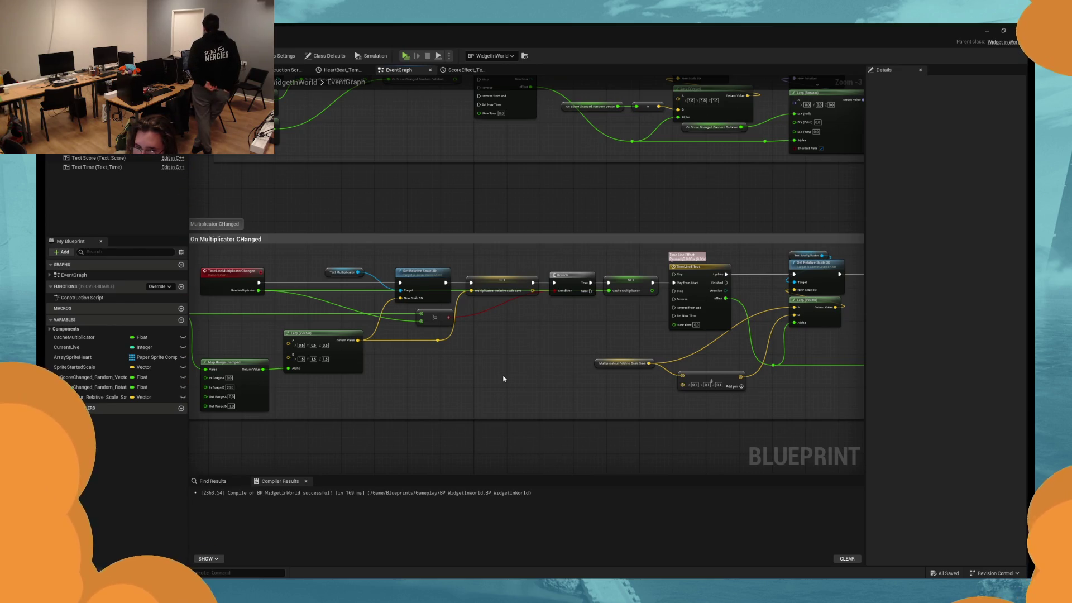
{"action": "mouse_move", "coordinate": [503, 379]}
{"action": "left_mouse_down"}
{"action": "mouse_move", "coordinate": [386, 390]}
{"action": "mouse_move", "coordinate": [522, 394]}
{"action": "left_mouse_up"}
{"action": "scroll", "coordinate": [522, 402], "scroll_direction": "down", "scroll_amount": 3}
{"action": "scroll", "coordinate": [562, 392], "scroll_direction": "up", "scroll_amount": 5}
{"action": "mouse_move", "coordinate": [551, 357]}
{"action": "left_mouse_down"}
{"action": "mouse_move", "coordinate": [507, 403]}
{"action": "mouse_move", "coordinate": [450, 433]}
{"action": "left_mouse_up"}
{"action": "key", "text": "q"}
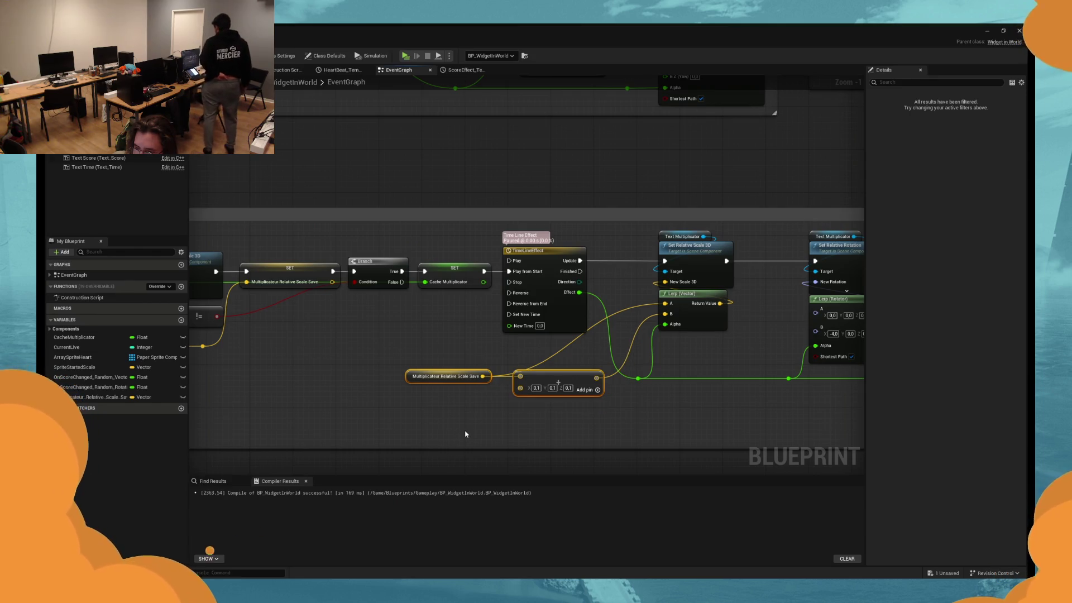
{"action": "mouse_move", "coordinate": [561, 418]}
{"action": "left_mouse_down"}
{"action": "mouse_move", "coordinate": [574, 414]}
{"action": "mouse_move", "coordinate": [494, 419]}
{"action": "left_mouse_up"}
{"action": "mouse_move", "coordinate": [541, 372]}
{"action": "left_mouse_down"}
{"action": "mouse_move", "coordinate": [648, 361]}
{"action": "mouse_move", "coordinate": [387, 371]}
{"action": "mouse_move", "coordinate": [421, 371]}
{"action": "left_mouse_up"}
Change the Make Vector's X, Y and Z values from 0,1 to 0,2.
{"action": "left_click", "coordinate": [535, 396]}
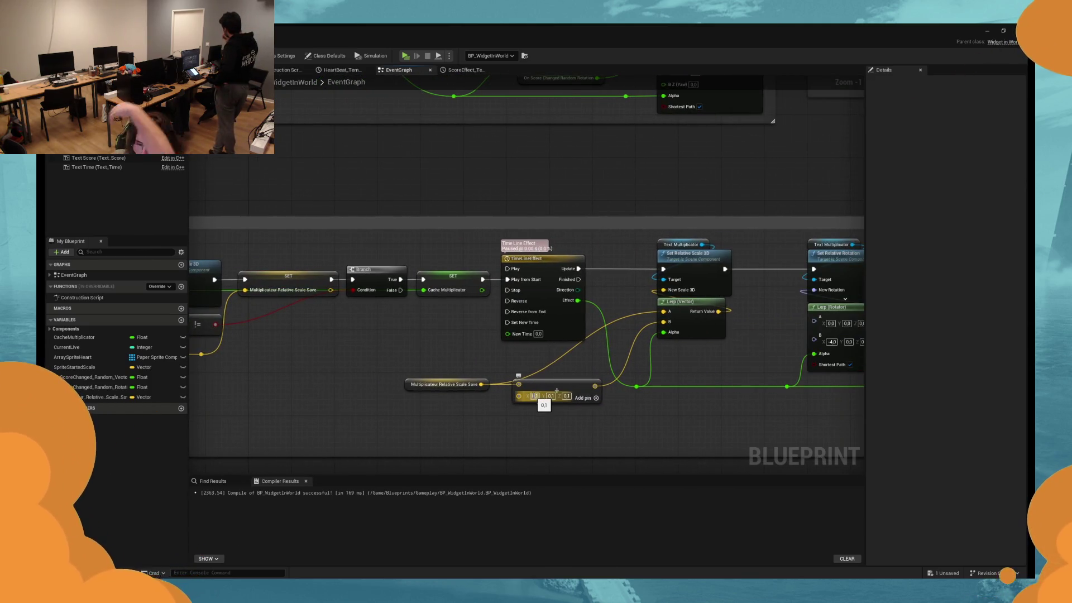
{"action": "type", "text": "0,2"}
{"action": "key", "text": "Tab"}
{"action": "type", "text": "0,2"}
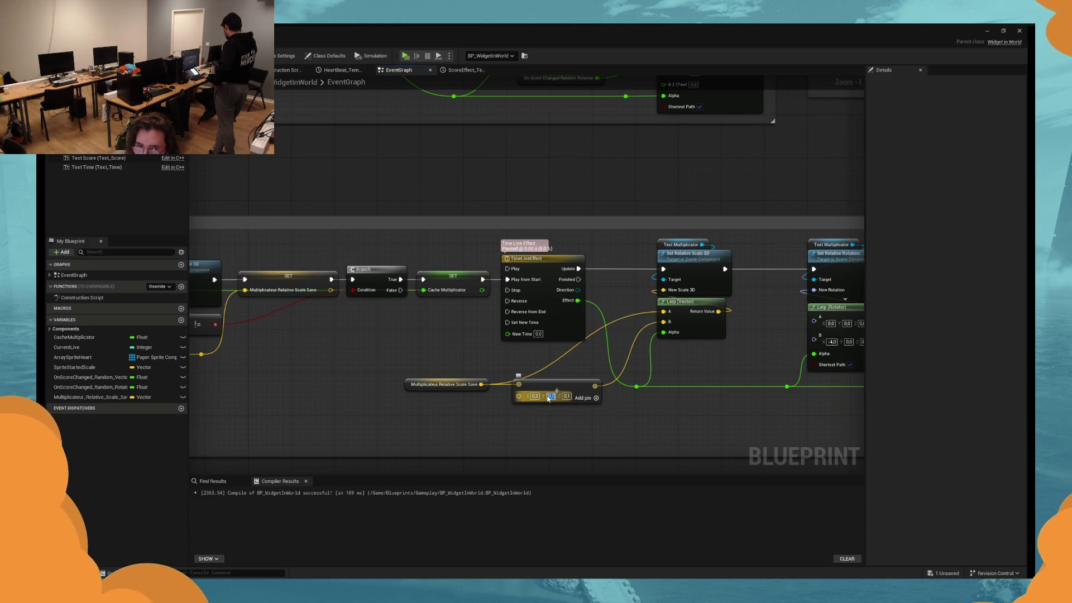
{"action": "key", "text": "Tab"}
{"action": "type", "text": "0,2"}
{"action": "key", "text": "Return"}
{"action": "mouse_move", "coordinate": [497, 426]}
{"action": "left_mouse_down"}
{"action": "mouse_move", "coordinate": [406, 437]}
{"action": "mouse_move", "coordinate": [514, 424]}
{"action": "left_mouse_up"}
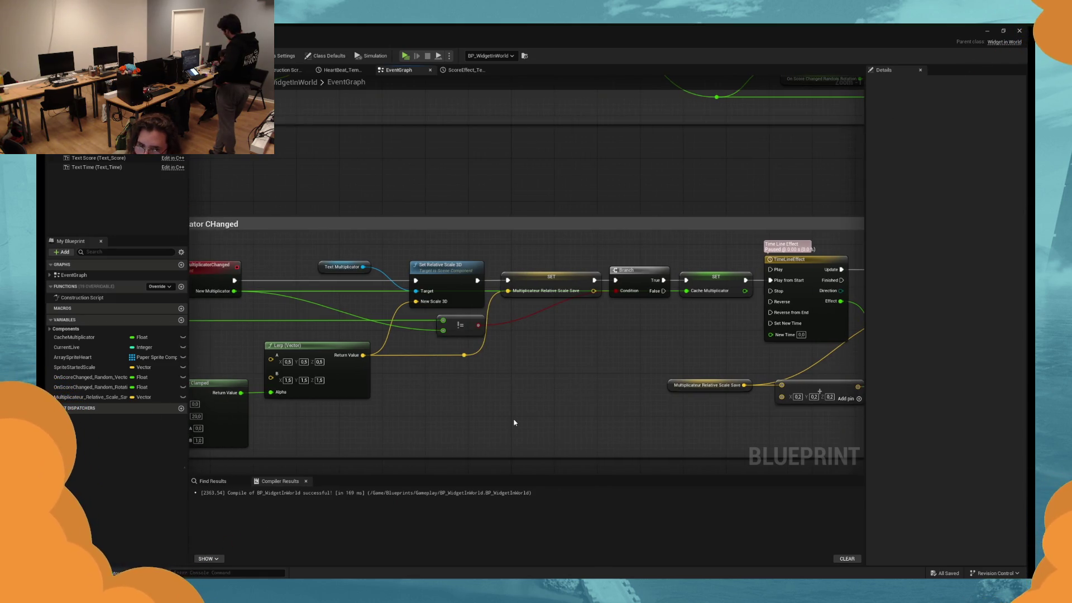
Edit the multiplier comment box's text to 'Feedback Visual On Multiplicator Changed', fixing the capital H.
{"action": "mouse_move", "coordinate": [514, 423]}
{"action": "left_mouse_down"}
{"action": "mouse_move", "coordinate": [530, 400]}
{"action": "mouse_move", "coordinate": [607, 399]}
{"action": "left_mouse_up"}
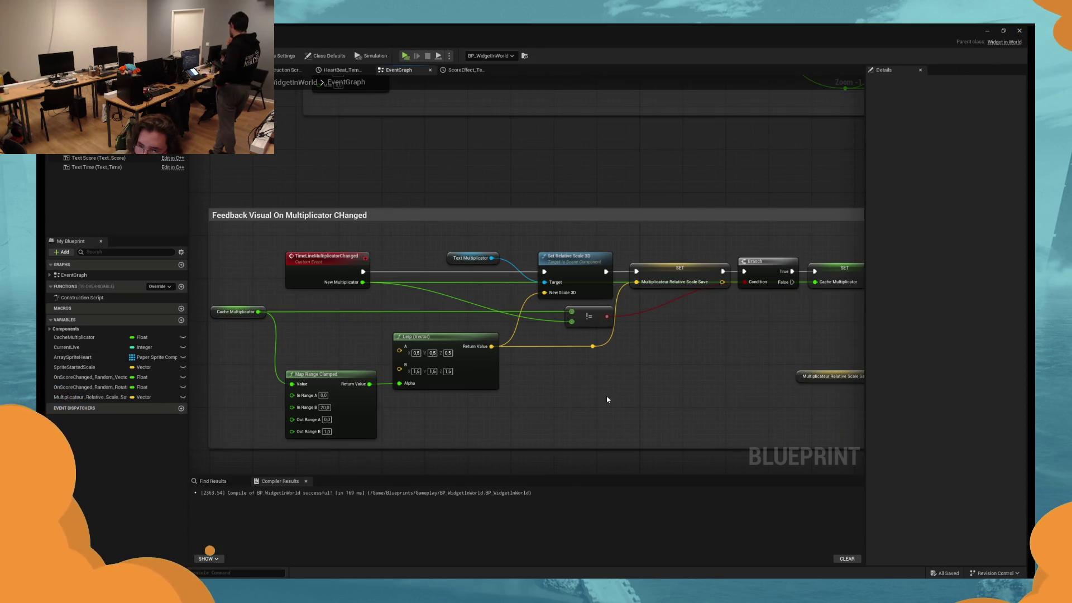
{"action": "scroll", "coordinate": [606, 397], "scroll_direction": "up", "scroll_amount": 1}
{"action": "scroll", "coordinate": [558, 388], "scroll_direction": "down", "scroll_amount": 1}
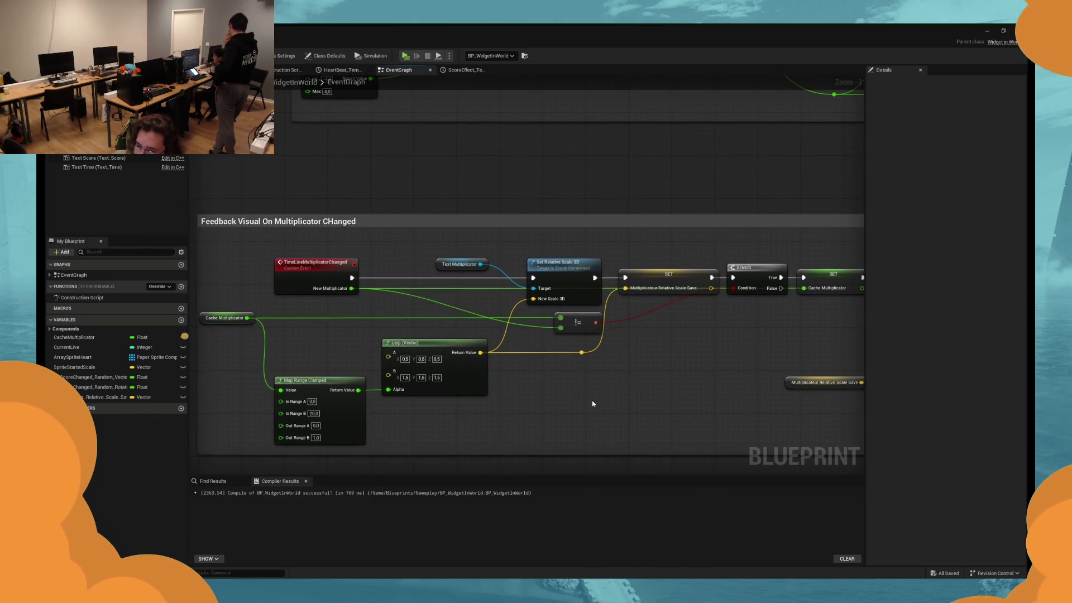
{"action": "left_click_drag", "start_coordinate": [592, 403], "coordinate": [599, 410]}
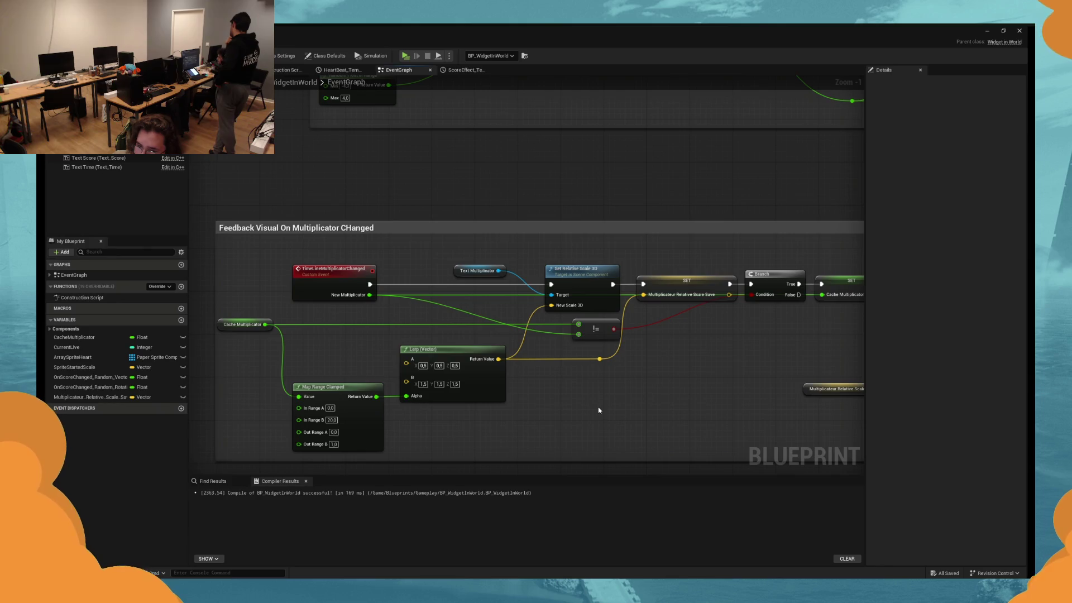
{"action": "mouse_move", "coordinate": [599, 411]}
{"action": "left_mouse_down"}
{"action": "mouse_move", "coordinate": [603, 387]}
{"action": "mouse_move", "coordinate": [593, 403]}
{"action": "left_mouse_up"}
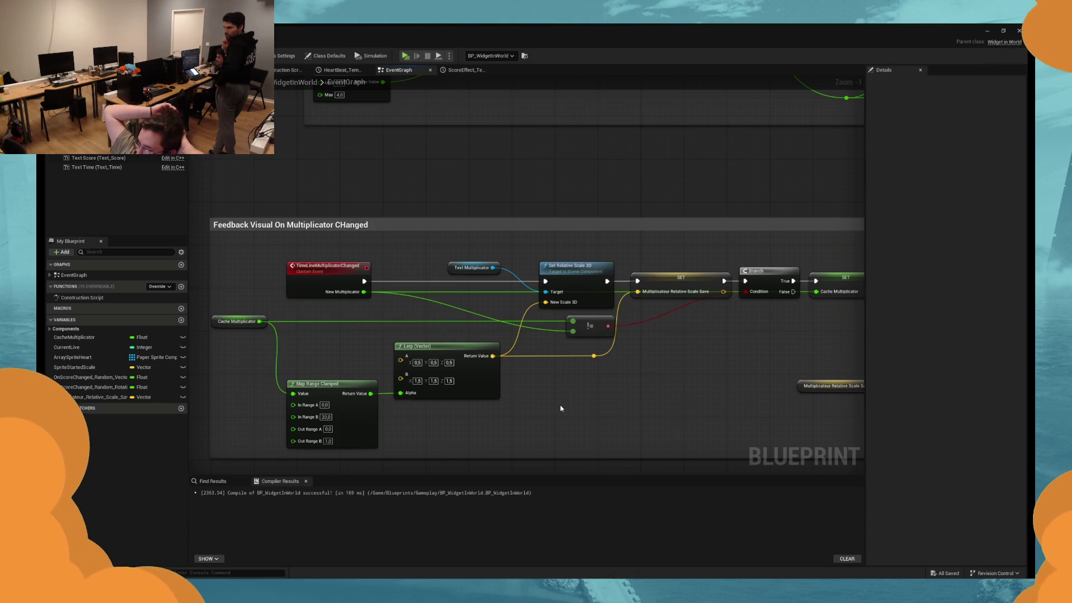
{"action": "left_click_drag", "start_coordinate": [561, 408], "coordinate": [569, 407]}
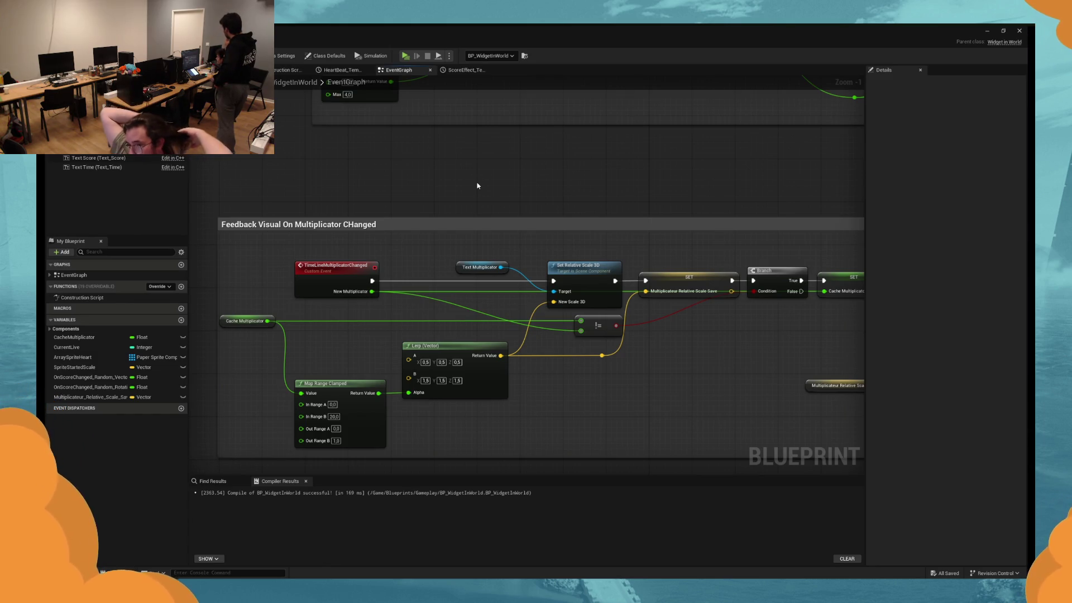
{"action": "left_click", "coordinate": [352, 221]}
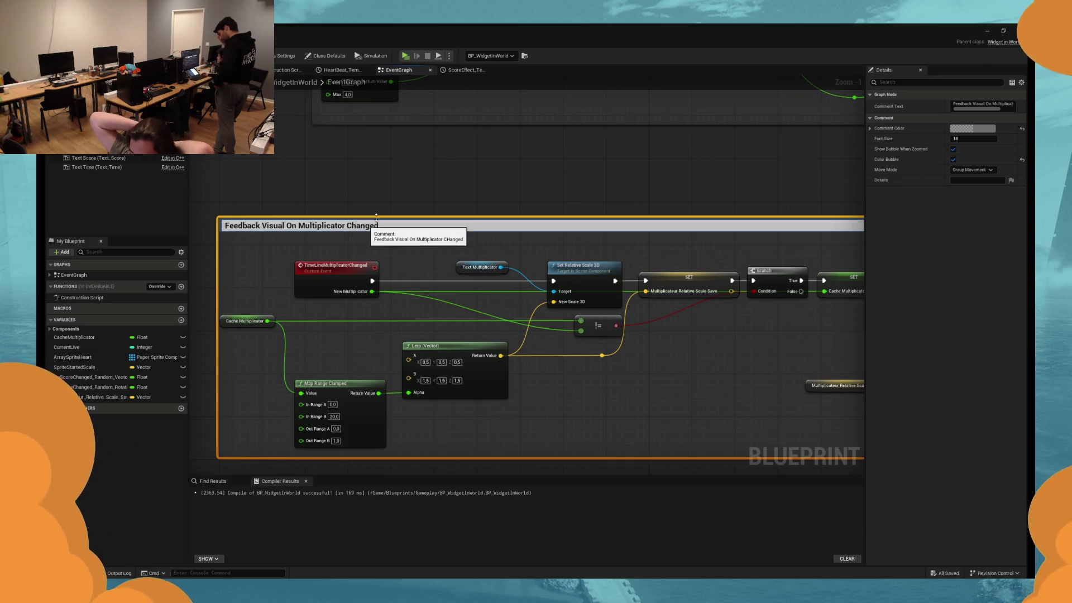
{"action": "left_click", "coordinate": [424, 201]}
{"action": "scroll", "coordinate": [449, 193], "scroll_direction": "down", "scroll_amount": 2}
{"action": "mouse_move", "coordinate": [451, 194]}
{"action": "left_mouse_down"}
{"action": "mouse_move", "coordinate": [442, 235]}
{"action": "mouse_move", "coordinate": [404, 241]}
{"action": "left_mouse_up"}
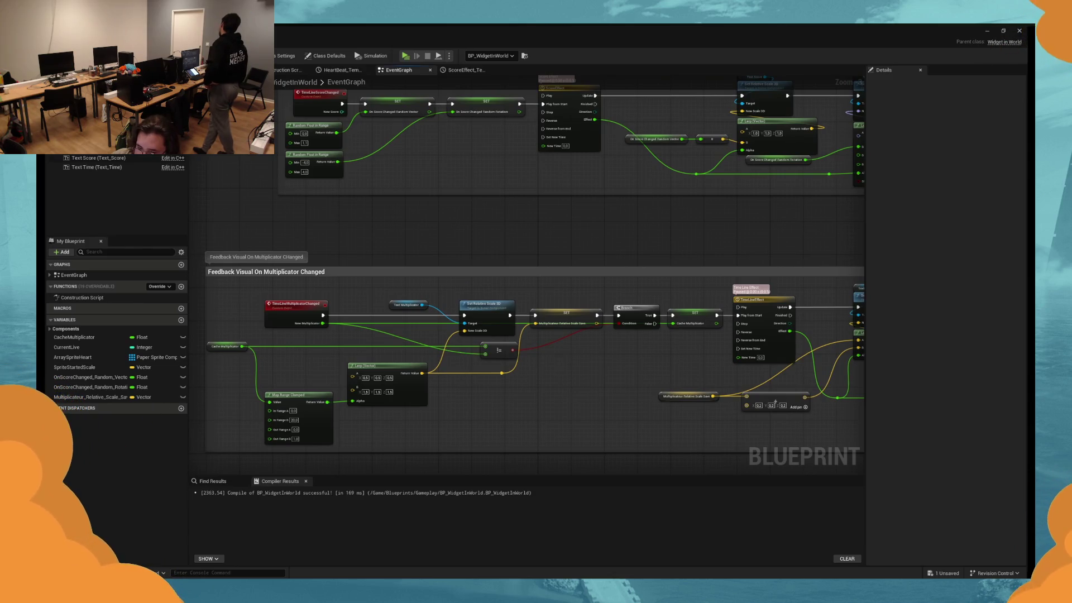
Switch to BP_Feedback and back to BP_WidgetInWorld, framing the score and multiplier feedback groups.
{"action": "key", "text": "ctrl+Tab"}
{"action": "key", "text": "ctrl+Tab"}
{"action": "key", "text": "ctrl+Tab"}
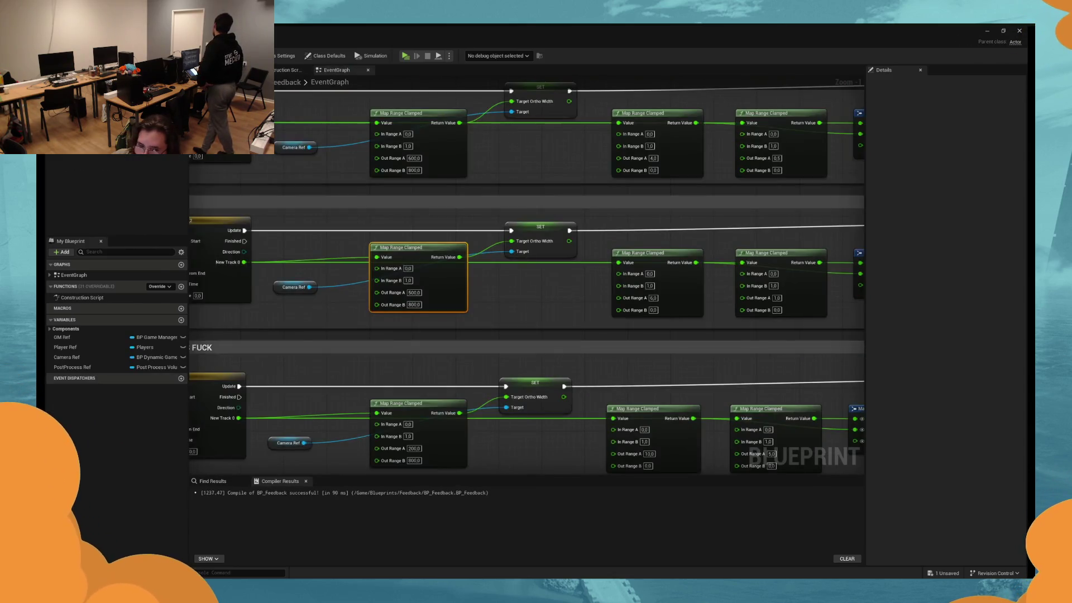
{"action": "key", "text": "ctrl+Tab"}
{"action": "left_click_drag", "start_coordinate": [467, 184], "coordinate": [443, 188]}
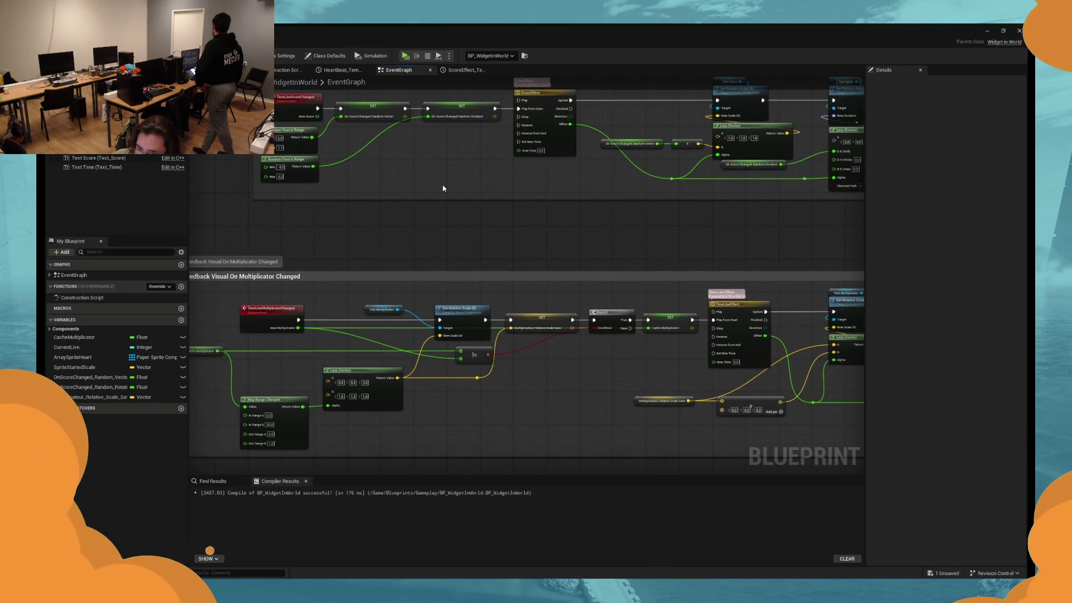
{"action": "mouse_move", "coordinate": [442, 188]}
{"action": "left_mouse_down"}
{"action": "mouse_move", "coordinate": [459, 210]}
{"action": "mouse_move", "coordinate": [433, 228]}
{"action": "left_mouse_up"}
{"action": "scroll", "coordinate": [433, 228], "scroll_direction": "up", "scroll_amount": 2}
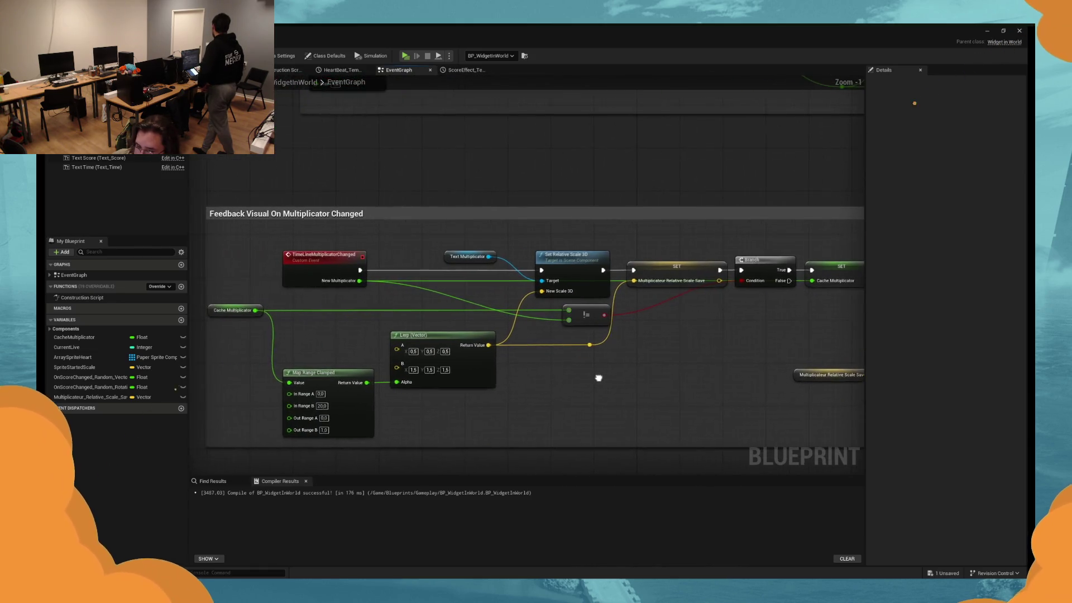
{"action": "left_click_drag", "start_coordinate": [216, 287], "coordinate": [232, 286]}
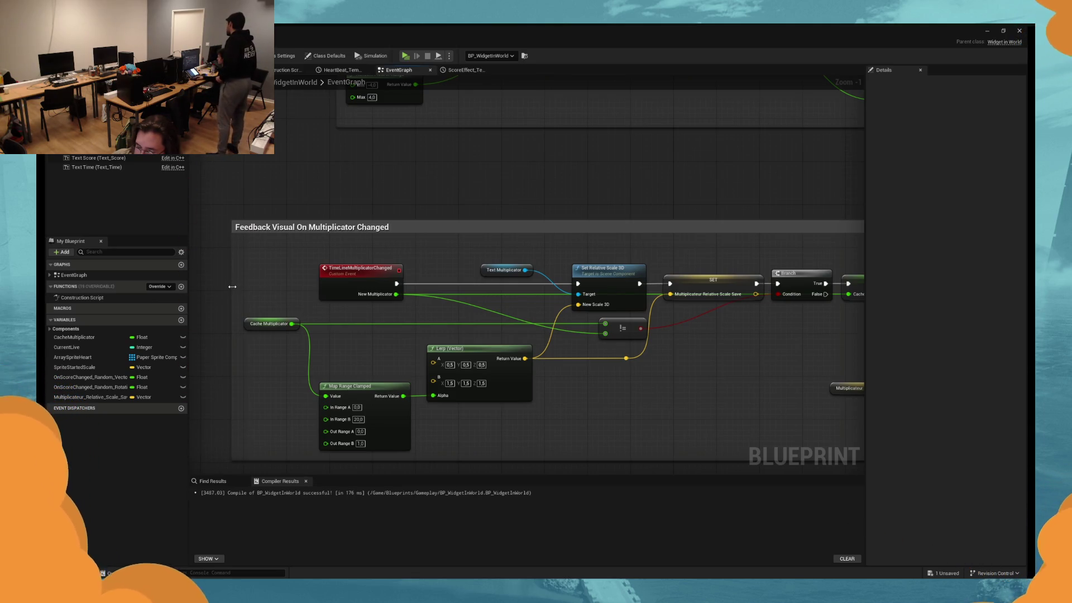
Widen the graph panel and pan to the TimeLineEffect, Branch and text colour nodes.
{"action": "mouse_move", "coordinate": [458, 197]}
{"action": "left_mouse_down"}
{"action": "mouse_move", "coordinate": [404, 168]}
{"action": "mouse_move", "coordinate": [450, 182]}
{"action": "mouse_move", "coordinate": [417, 190]}
{"action": "mouse_move", "coordinate": [479, 203]}
{"action": "mouse_move", "coordinate": [614, 195]}
{"action": "left_mouse_up"}
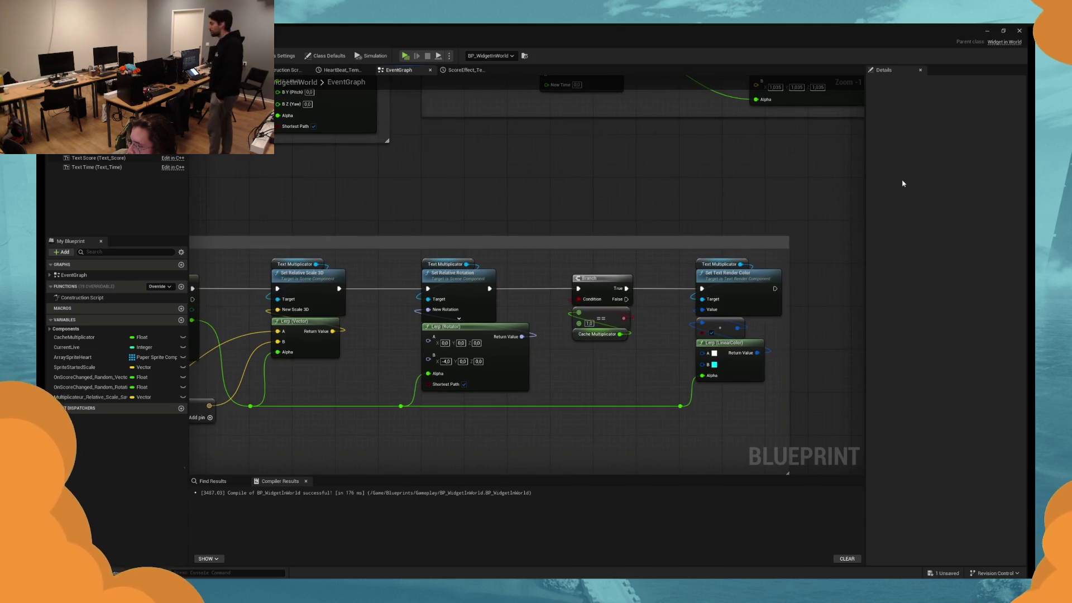
{"action": "left_click_drag", "start_coordinate": [868, 165], "coordinate": [890, 165]}
{"action": "left_click_drag", "start_coordinate": [766, 191], "coordinate": [660, 201]}
{"action": "scroll", "coordinate": [564, 220], "scroll_direction": "down", "scroll_amount": 3}
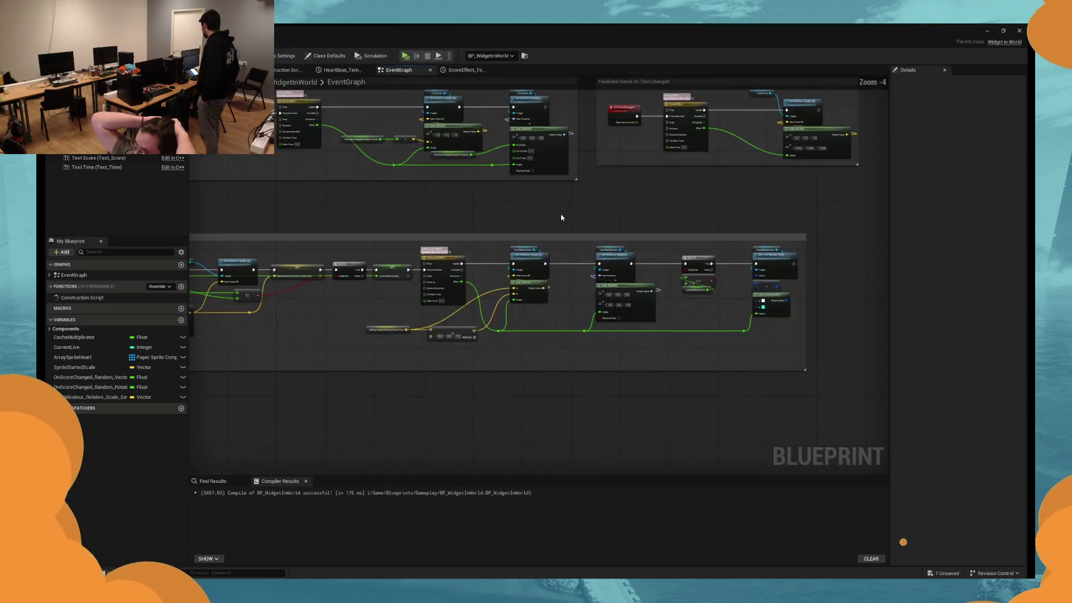
{"action": "scroll", "coordinate": [567, 229], "scroll_direction": "up", "scroll_amount": 1}
{"action": "scroll", "coordinate": [557, 372], "scroll_direction": "up", "scroll_amount": 2}
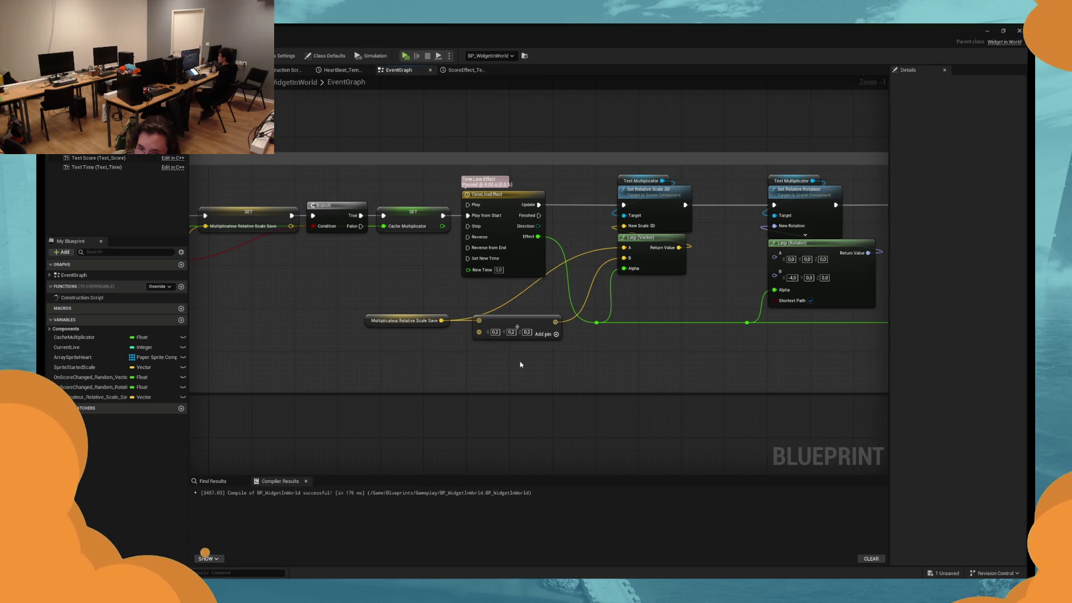
{"action": "mouse_move", "coordinate": [520, 364]}
{"action": "left_mouse_down"}
{"action": "mouse_move", "coordinate": [561, 370]}
{"action": "mouse_move", "coordinate": [524, 377]}
{"action": "left_mouse_up"}
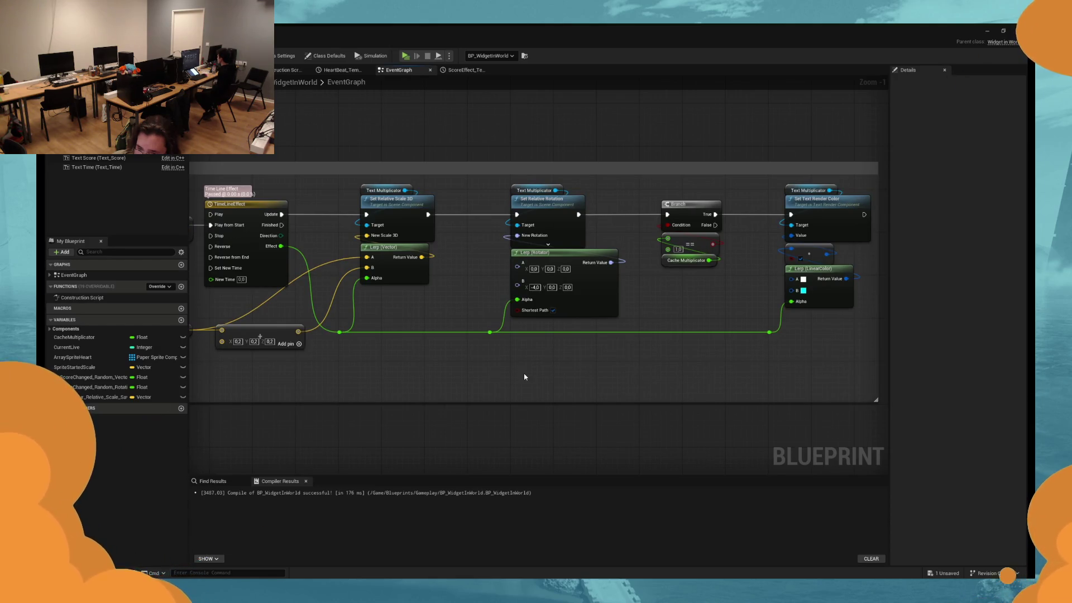
Change the text colour Lerp's B from cyan to hot pink and run a quick play test.
{"action": "left_click", "coordinate": [804, 290]}
{"action": "left_click", "coordinate": [887, 338]}
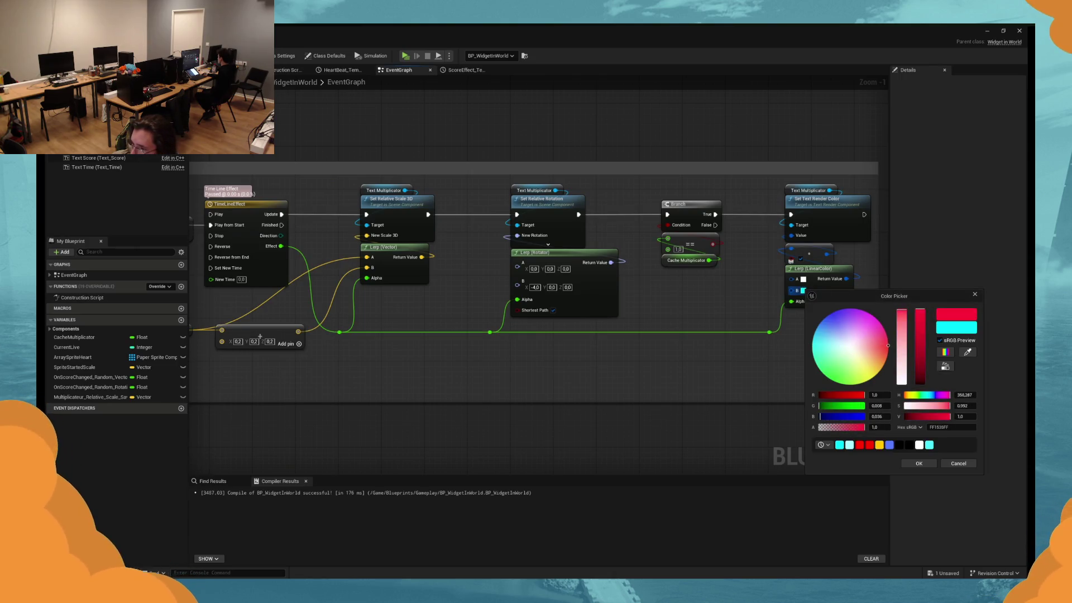
{"action": "left_click", "coordinate": [919, 463]}
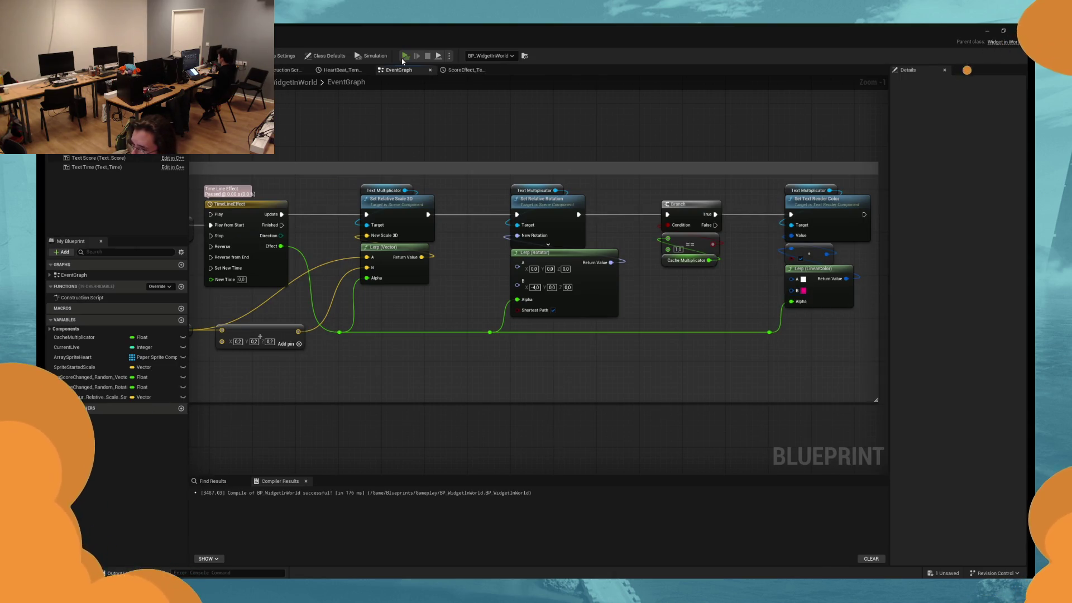
{"action": "key", "text": "alt+p"}
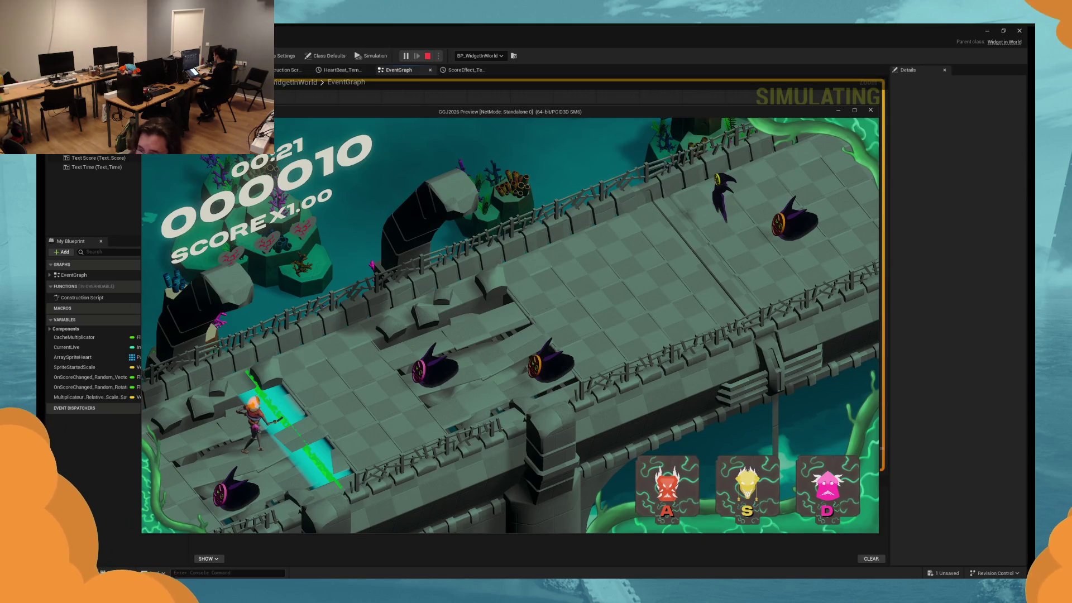
{"action": "key", "text": "Escape"}
{"action": "key", "text": "Escape"}
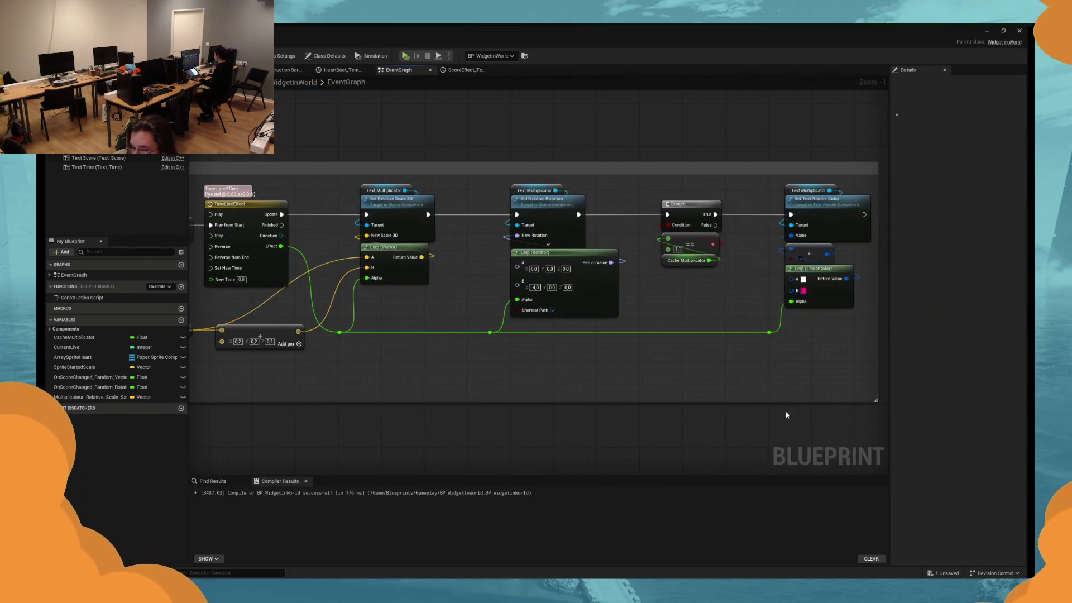
Shift the colour Lerp's pink B colour slightly toward red.
{"action": "mouse_move", "coordinate": [654, 61]}
{"action": "left_mouse_down"}
{"action": "mouse_move", "coordinate": [670, 95]}
{"action": "mouse_move", "coordinate": [837, 84]}
{"action": "mouse_move", "coordinate": [820, 77]}
{"action": "left_mouse_up"}
{"action": "double_click", "coordinate": [820, 77]}
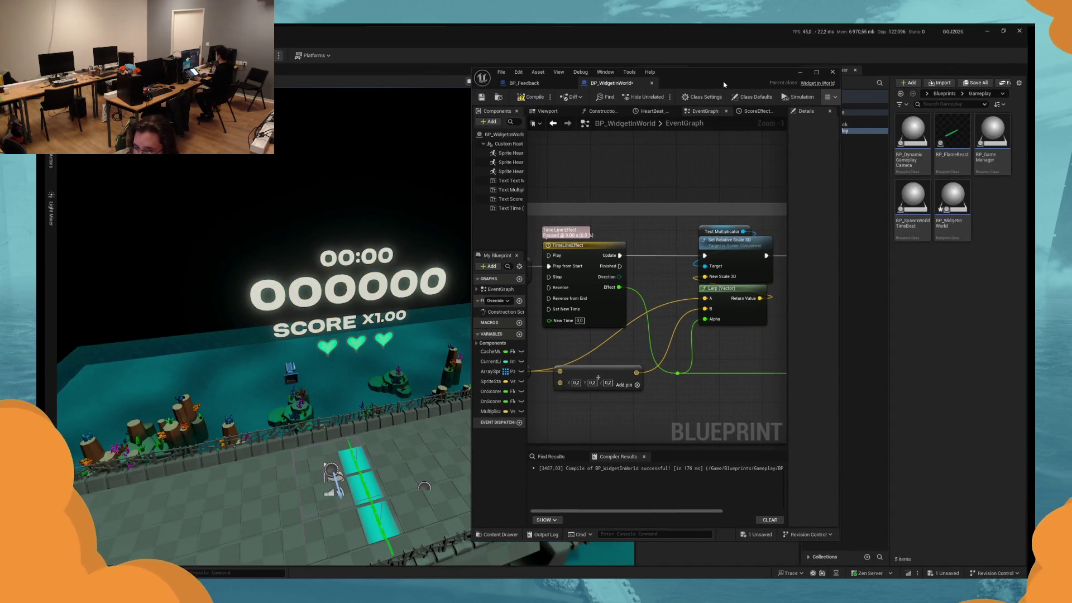
{"action": "left_click", "coordinate": [803, 290]}
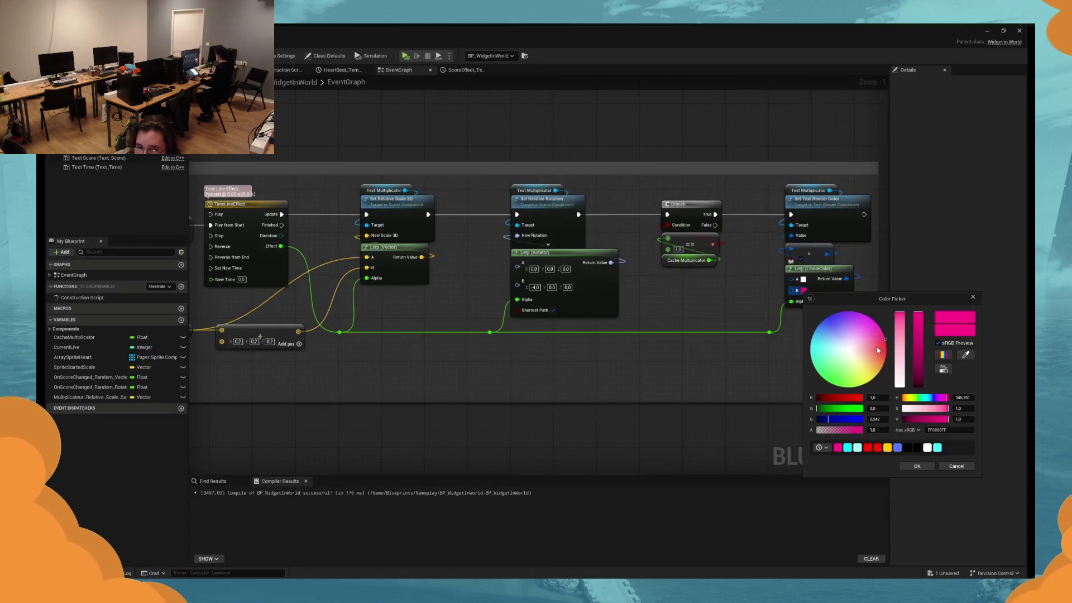
{"action": "left_click_drag", "start_coordinate": [884, 341], "coordinate": [886, 343]}
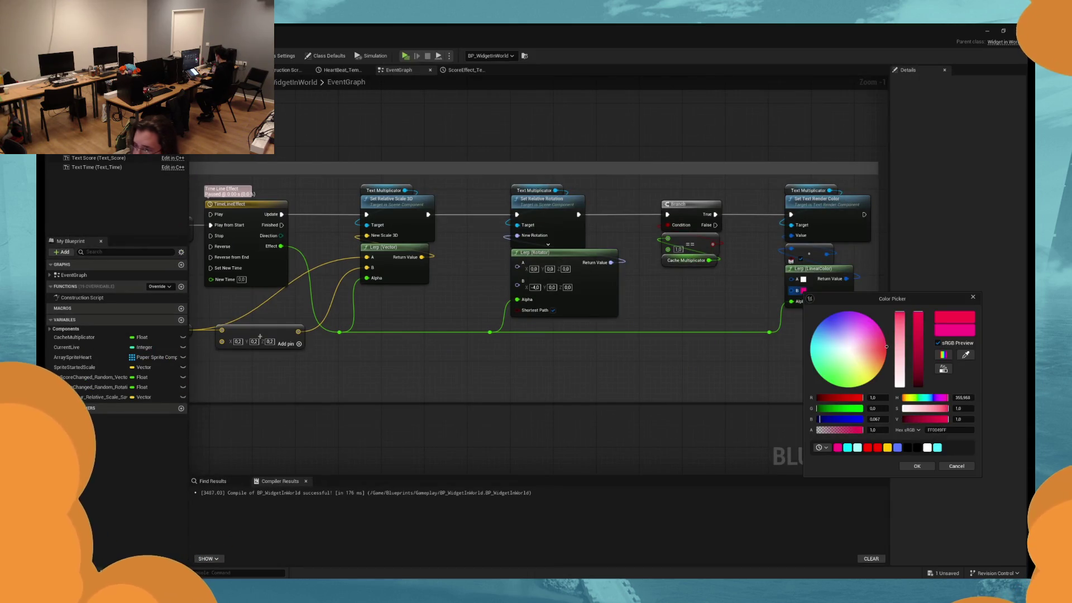
{"action": "left_click", "coordinate": [916, 466]}
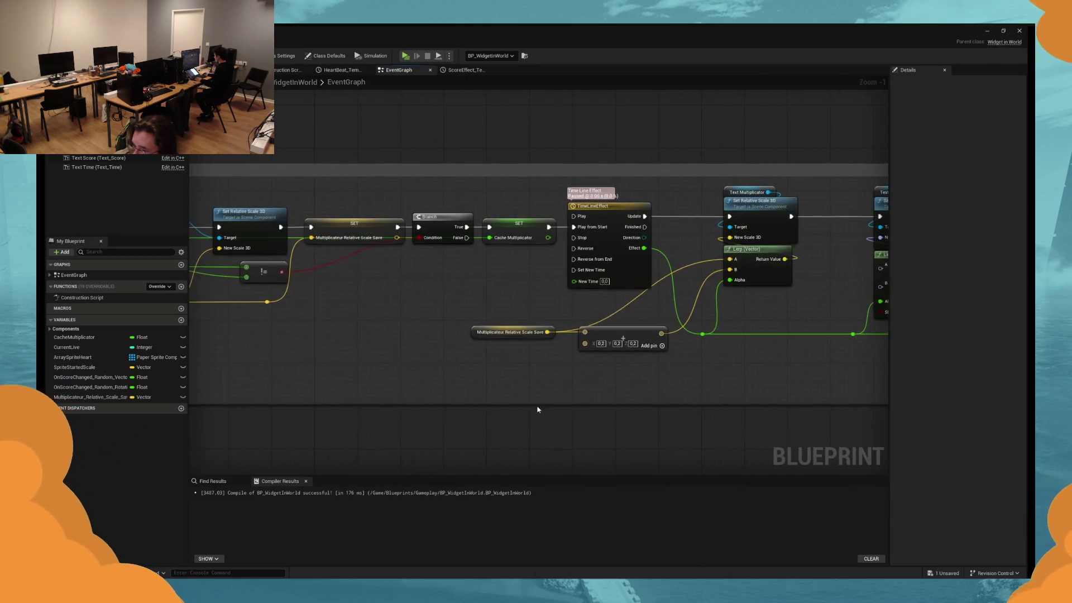
Show the blueprint's Viewport preview with the Text_TextMultiplicator component selected.
{"action": "mouse_move", "coordinate": [721, 410]}
{"action": "left_mouse_down"}
{"action": "mouse_move", "coordinate": [672, 378]}
{"action": "mouse_move", "coordinate": [558, 374]}
{"action": "left_mouse_up"}
{"action": "mouse_move", "coordinate": [458, 273]}
{"action": "left_mouse_down"}
{"action": "mouse_move", "coordinate": [620, 274]}
{"action": "mouse_move", "coordinate": [631, 306]}
{"action": "left_mouse_up"}
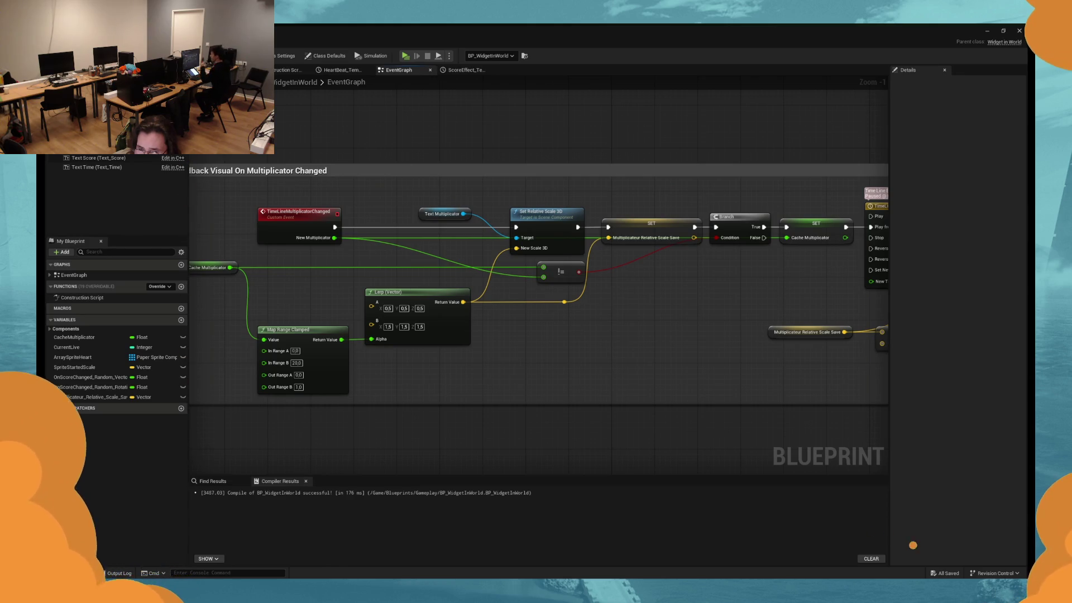
{"action": "left_click", "coordinate": [224, 69]}
{"action": "left_click", "coordinate": [98, 149]}
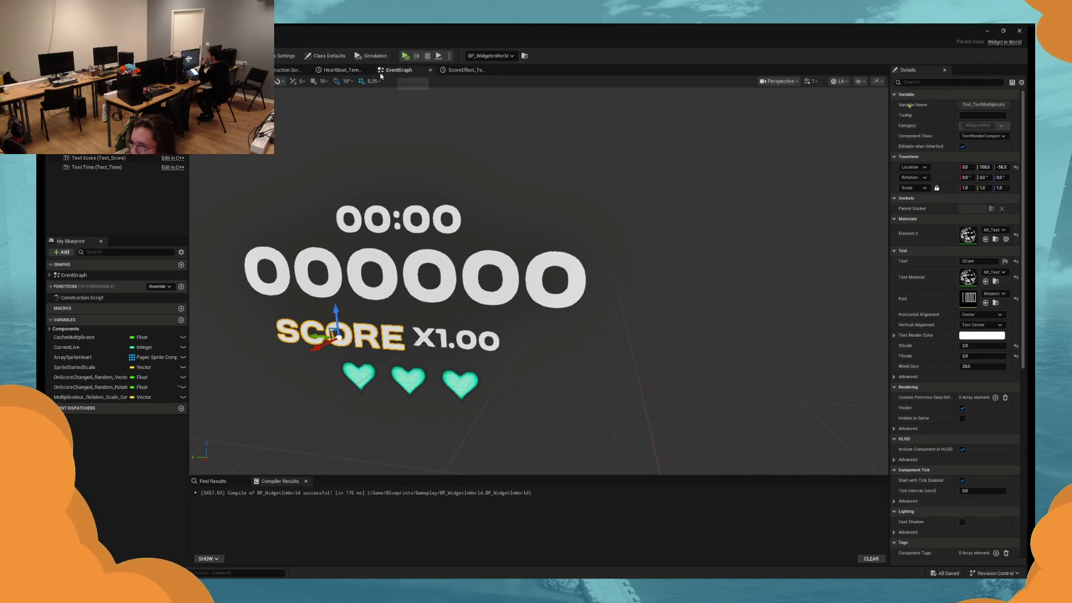
Glance at the HeartBeat curve, then frame the heart beat nodes in the event graph.
{"action": "left_click", "coordinate": [343, 70]}
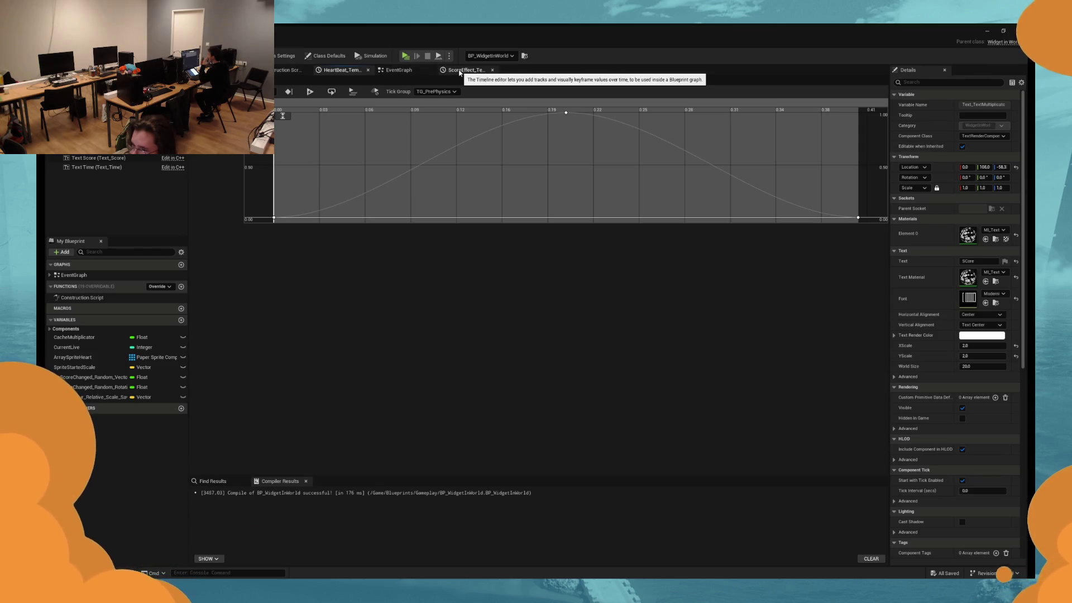
{"action": "left_click", "coordinate": [397, 69]}
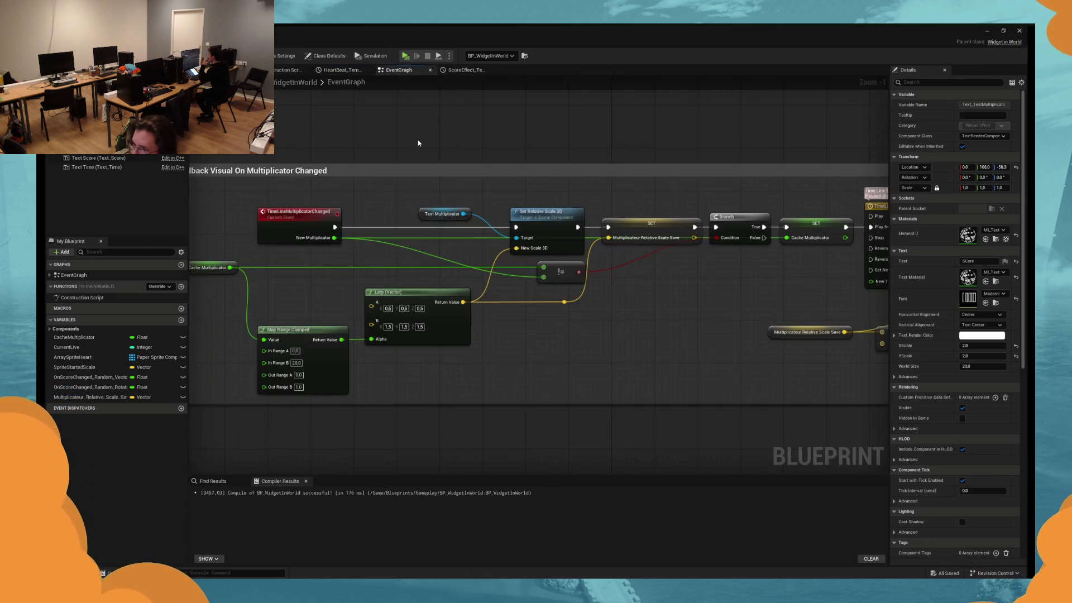
{"action": "scroll", "coordinate": [430, 172], "scroll_direction": "down", "scroll_amount": 6}
{"action": "scroll", "coordinate": [594, 232], "scroll_direction": "up", "scroll_amount": 4}
{"action": "mouse_move", "coordinate": [567, 179]}
{"action": "left_mouse_down"}
{"action": "mouse_move", "coordinate": [495, 307]}
{"action": "mouse_move", "coordinate": [560, 297]}
{"action": "left_mouse_up"}
{"action": "left_click_drag", "start_coordinate": [667, 254], "coordinate": [514, 222]}
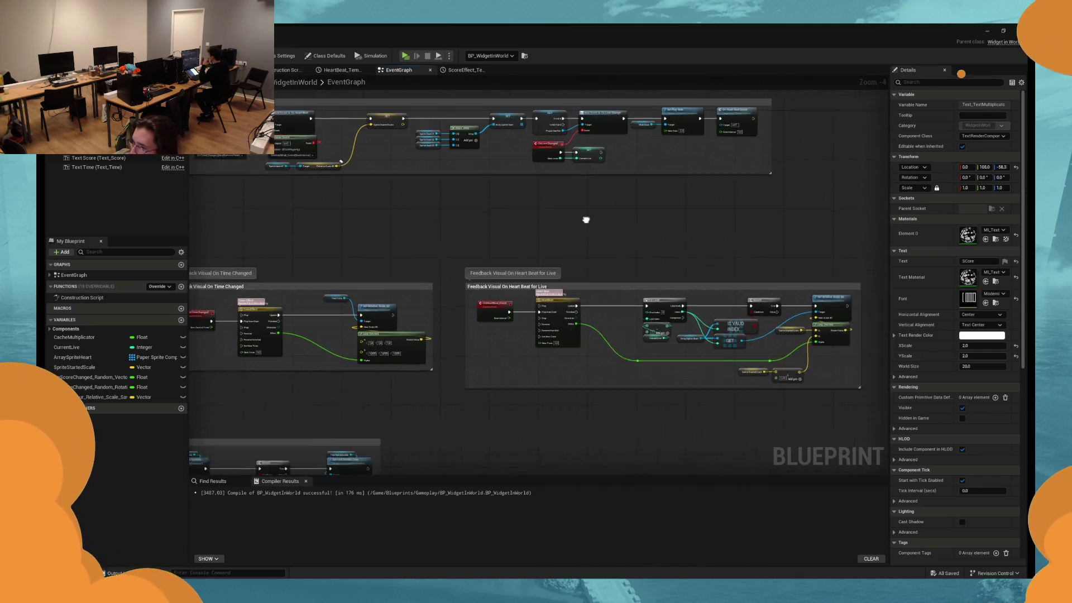
{"action": "scroll", "coordinate": [542, 246], "scroll_direction": "up", "scroll_amount": 3}
{"action": "scroll", "coordinate": [543, 246], "scroll_direction": "down", "scroll_amount": 2}
{"action": "left_click_drag", "start_coordinate": [442, 198], "coordinate": [529, 199]}
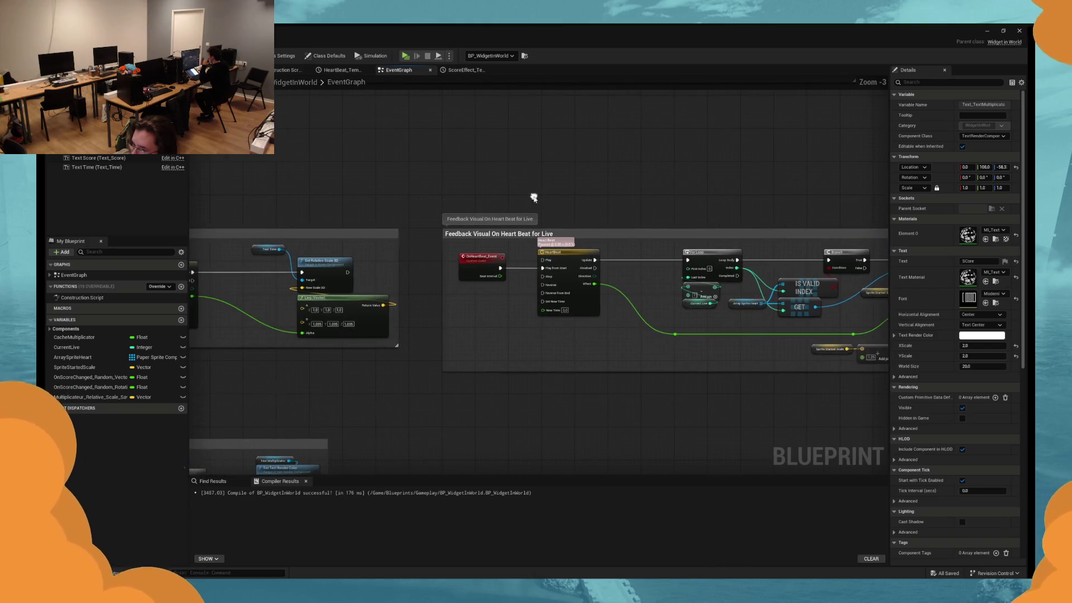
Delete the HeartBeat timeline curve's keyframe at time 0, leaving the peak key selected.
{"action": "left_click", "coordinate": [567, 261]}
{"action": "double_click", "coordinate": [567, 261]}
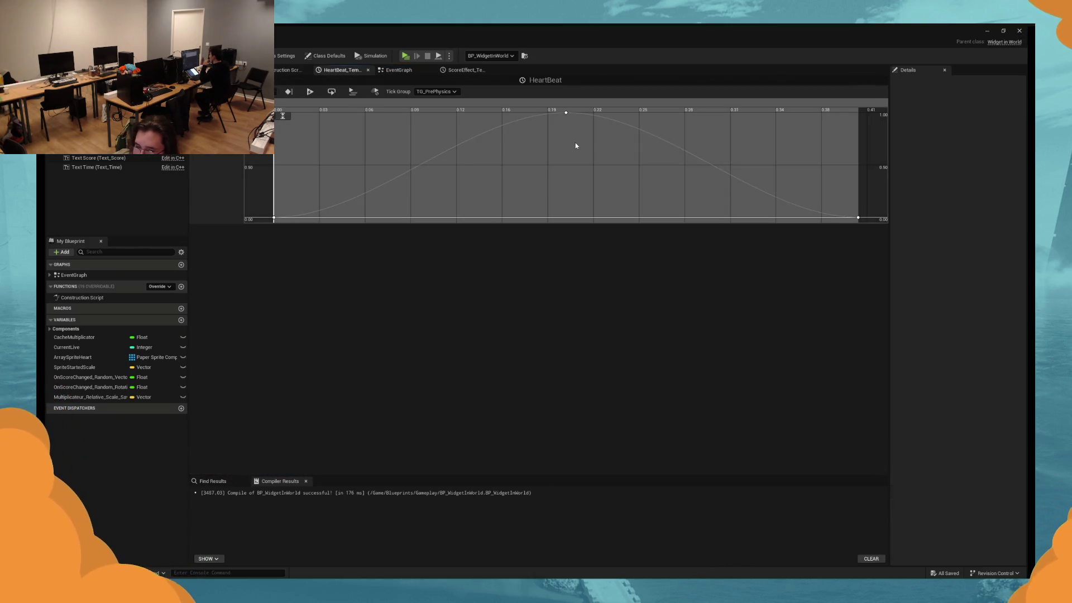
{"action": "left_click_drag", "start_coordinate": [389, 161], "coordinate": [245, 221]}
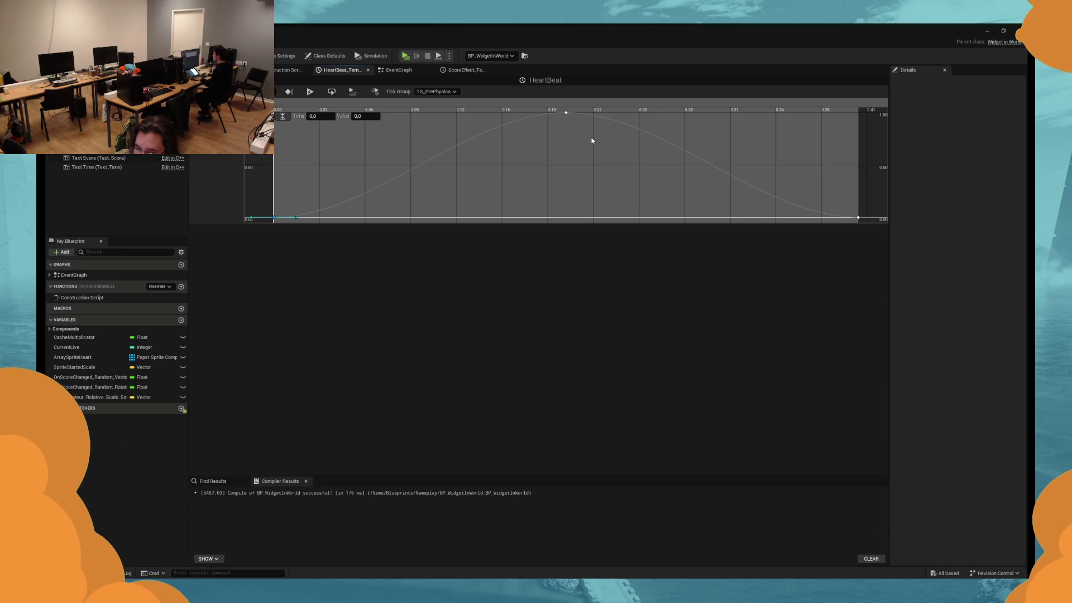
{"action": "key", "text": "Delete"}
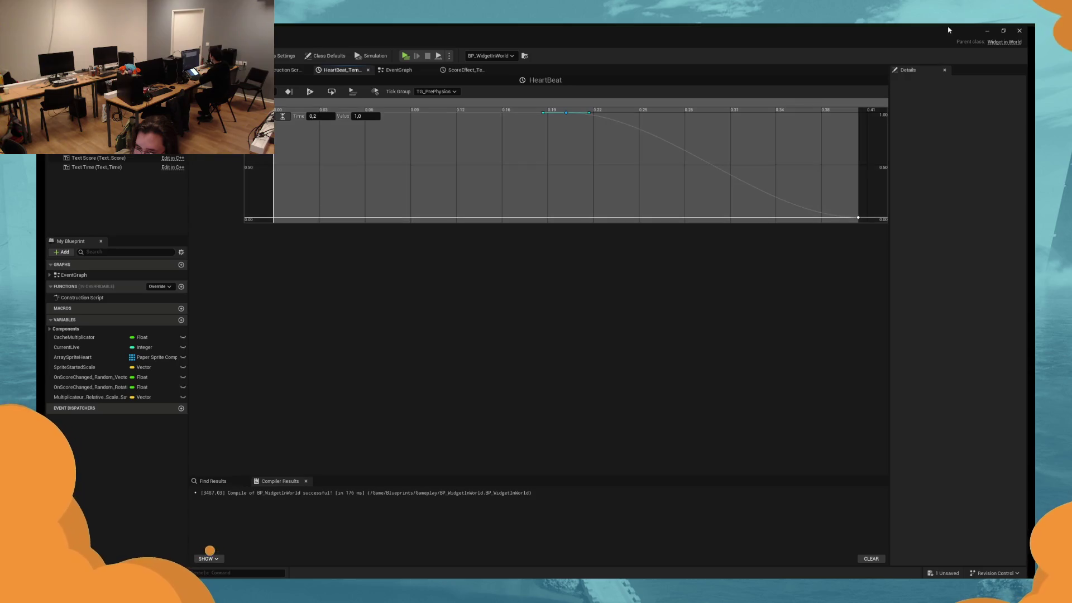
{"action": "key", "text": "XF86AudioLowerVolume"}
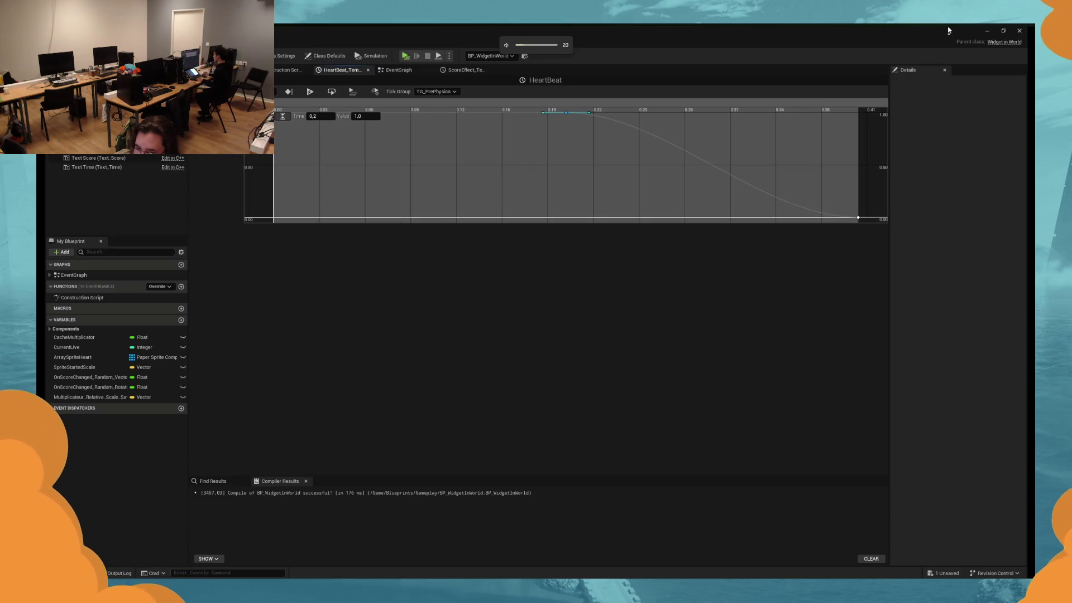
{"action": "left_click", "coordinate": [488, 124]}
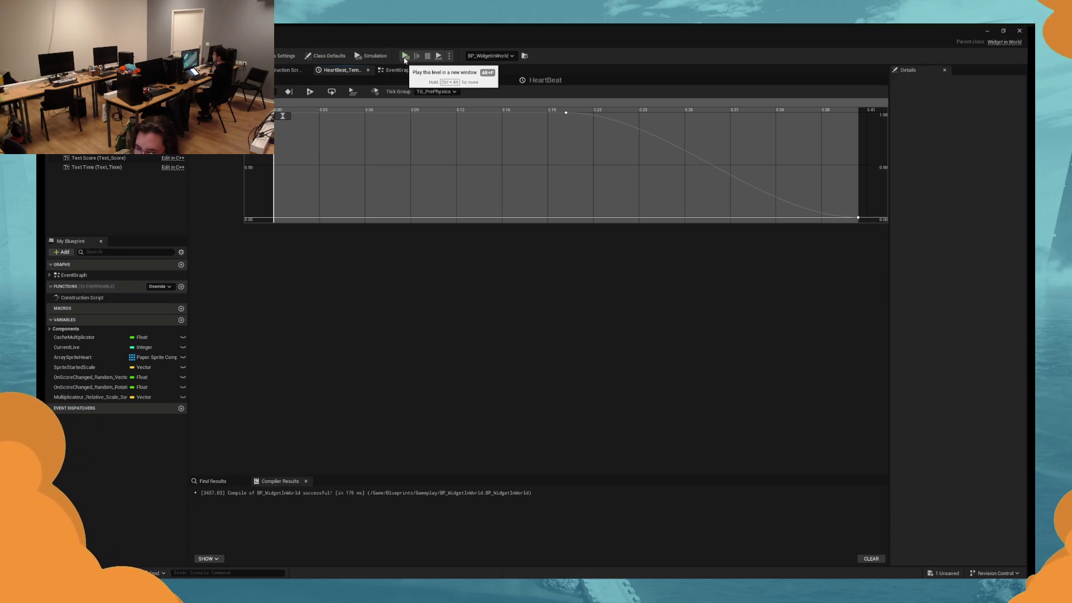
{"action": "left_click_drag", "start_coordinate": [336, 134], "coordinate": [271, 110]}
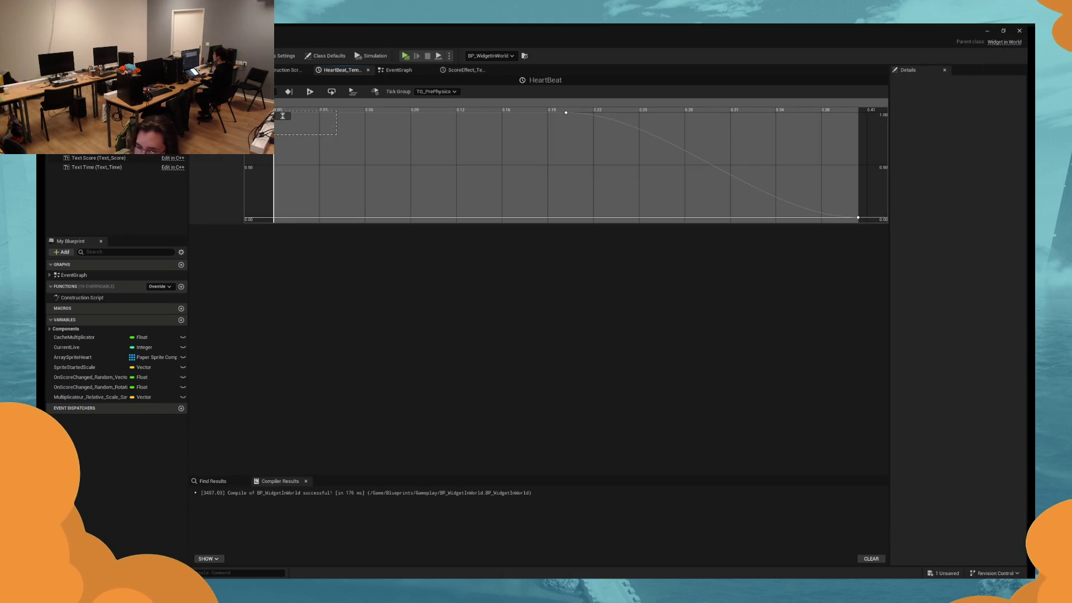
Move the HeartBeat peak key from 0.19 to time 0,1.
{"action": "left_click", "coordinate": [565, 112]}
{"action": "left_click", "coordinate": [330, 116]}
{"action": "type", "text": "0,1"}
{"action": "key", "text": "Return"}
Play-test the level twice to check the heartbeat feedback, then return to the graph.
{"action": "left_click", "coordinate": [405, 56]}
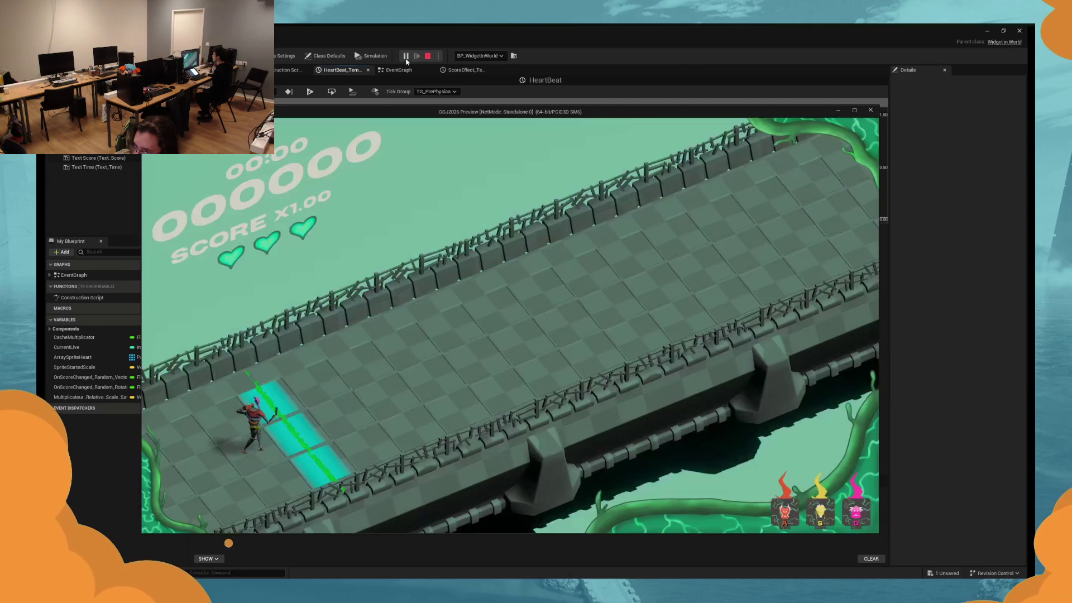
{"action": "key", "text": "Escape"}
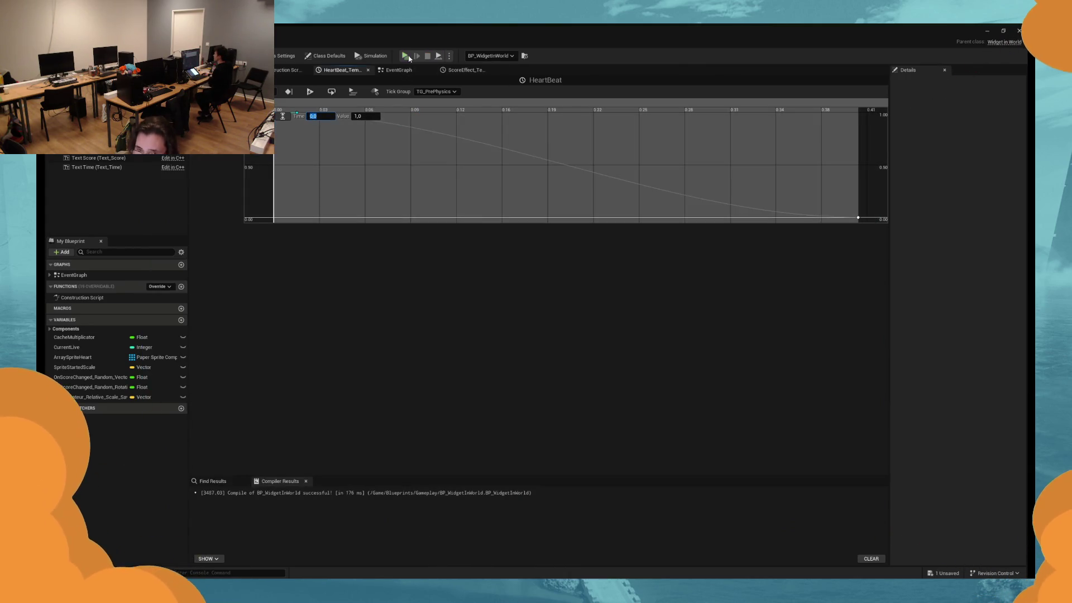
{"action": "left_click", "coordinate": [406, 56]}
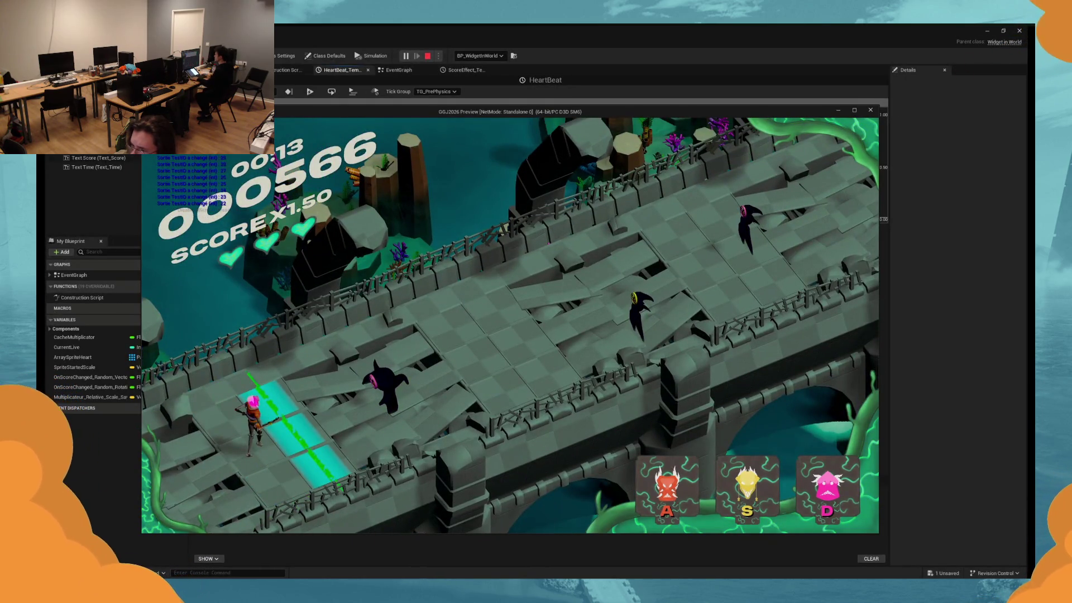
{"action": "key", "text": "Escape"}
{"action": "left_click", "coordinate": [398, 70]}
Set the scale Lerp (Vector) A values to 0,25.
{"action": "mouse_move", "coordinate": [508, 349]}
{"action": "left_mouse_down"}
{"action": "mouse_move", "coordinate": [694, 143]}
{"action": "mouse_move", "coordinate": [646, 270]}
{"action": "mouse_move", "coordinate": [405, 333]}
{"action": "left_mouse_up"}
{"action": "scroll", "coordinate": [646, 270], "scroll_direction": "down", "scroll_amount": 2}
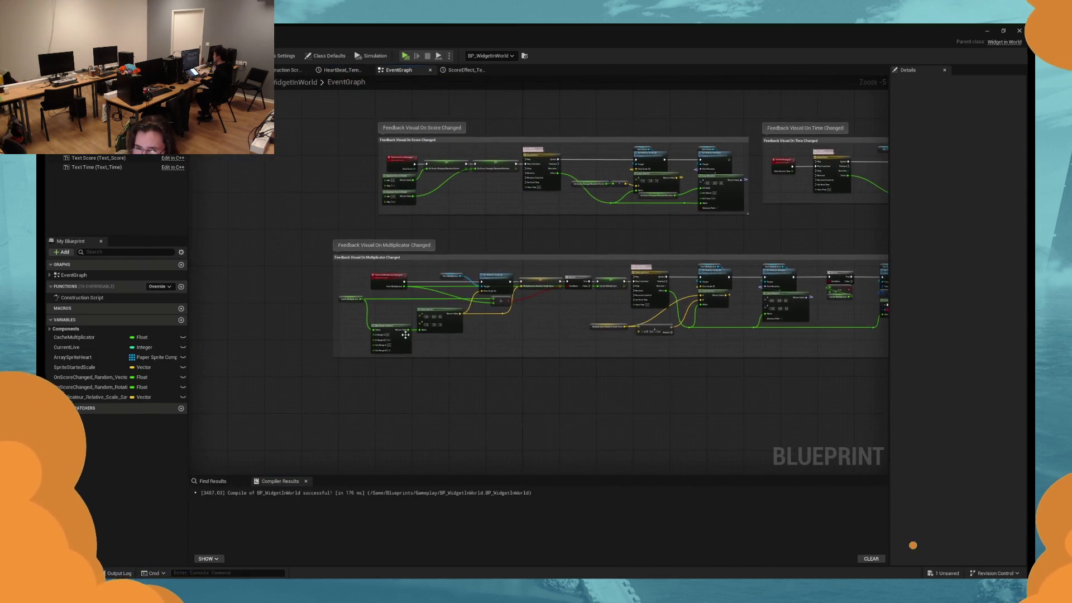
{"action": "scroll", "coordinate": [405, 333], "scroll_direction": "up", "scroll_amount": 5}
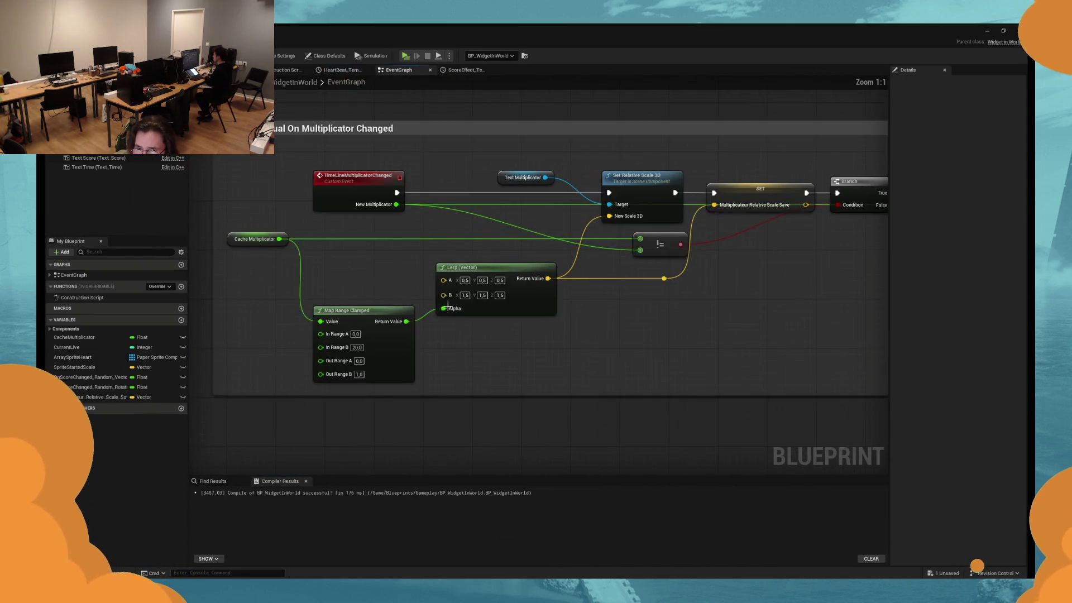
{"action": "double_click", "coordinate": [481, 285]}
{"action": "type", "text": "0,25"}
{"action": "key", "text": "Tab"}
{"action": "type", "text": "0,25"}
{"action": "key", "text": "Return"}
Make two copies of the text colour Lerp (LinearColor) node below the Branch.
{"action": "left_click_drag", "start_coordinate": [463, 158], "coordinate": [411, 218]}
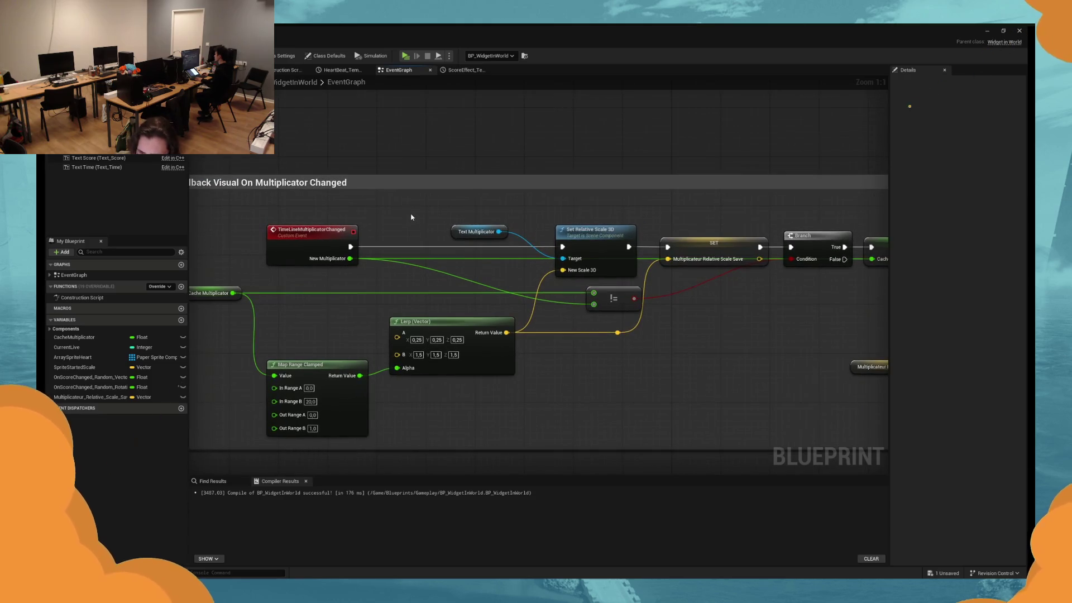
{"action": "left_click_drag", "start_coordinate": [552, 141], "coordinate": [463, 142]}
{"action": "scroll", "coordinate": [435, 139], "scroll_direction": "down", "scroll_amount": 5}
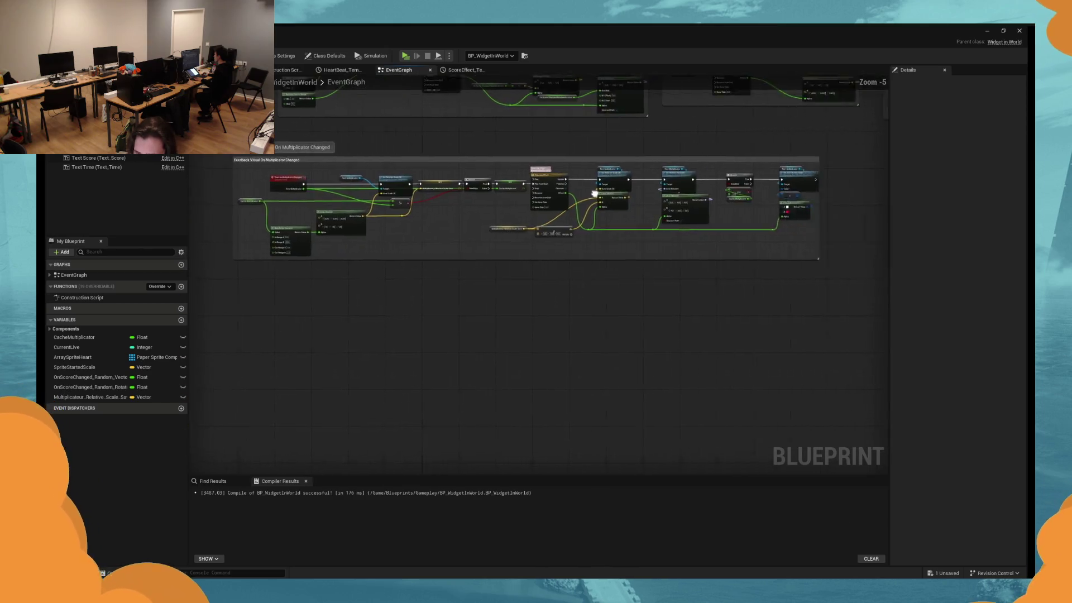
{"action": "scroll", "coordinate": [614, 245], "scroll_direction": "up", "scroll_amount": 4}
{"action": "left_click_drag", "start_coordinate": [582, 264], "coordinate": [702, 266]}
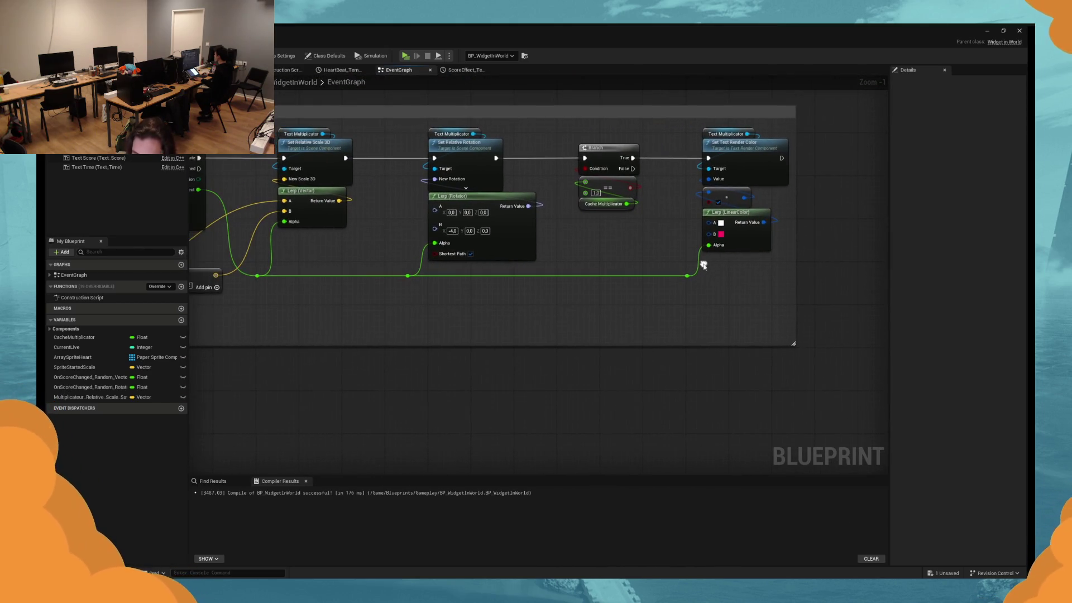
{"action": "left_click", "coordinate": [709, 246]}
{"action": "key", "text": "ctrl+v"}
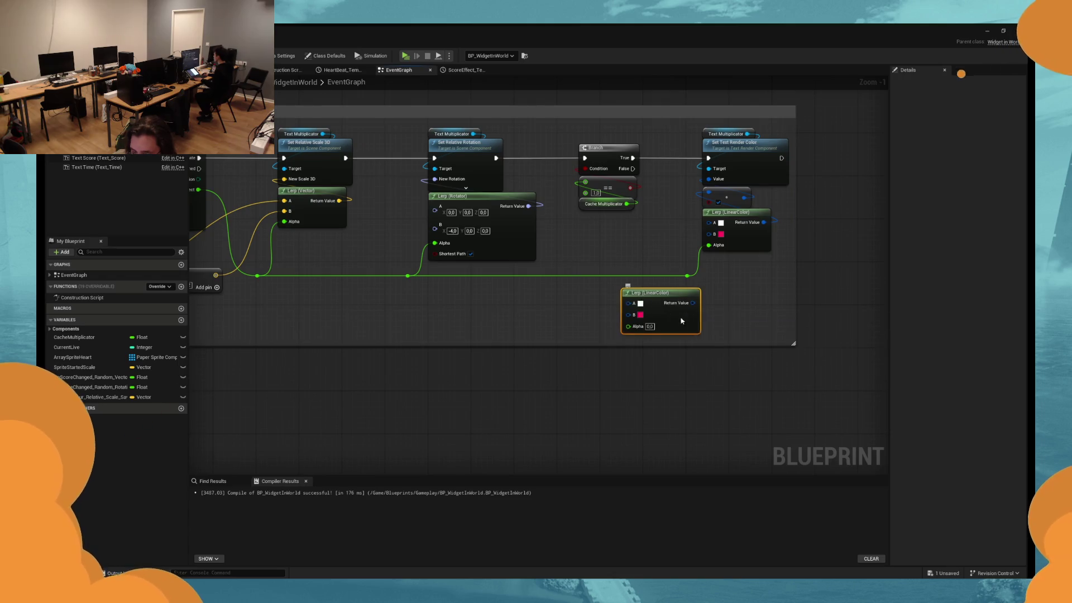
{"action": "left_click_drag", "start_coordinate": [688, 311], "coordinate": [649, 286]}
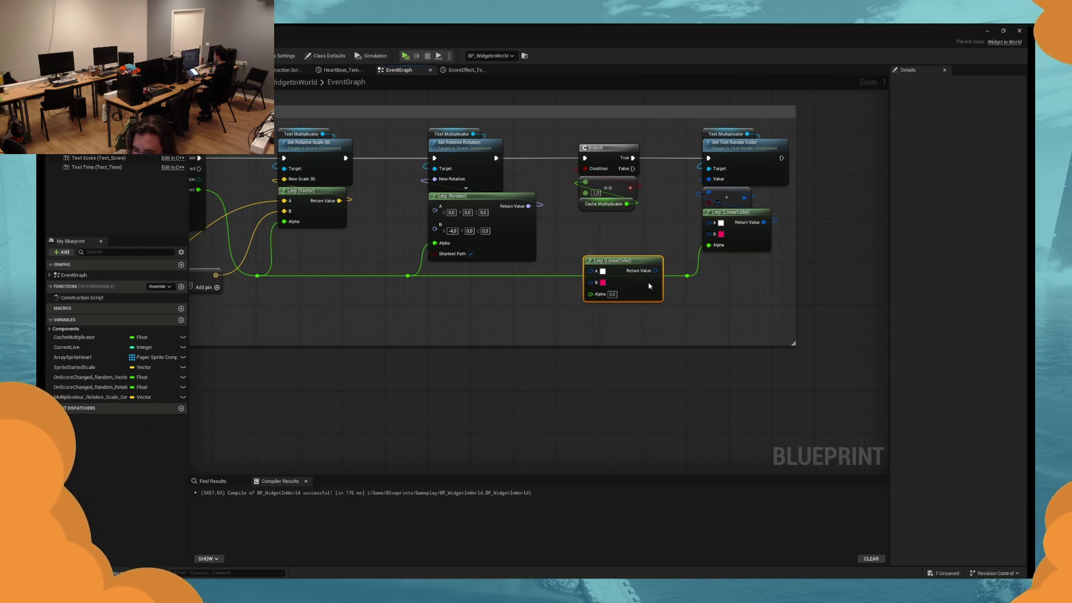
{"action": "left_click_drag", "start_coordinate": [503, 294], "coordinate": [551, 290]}
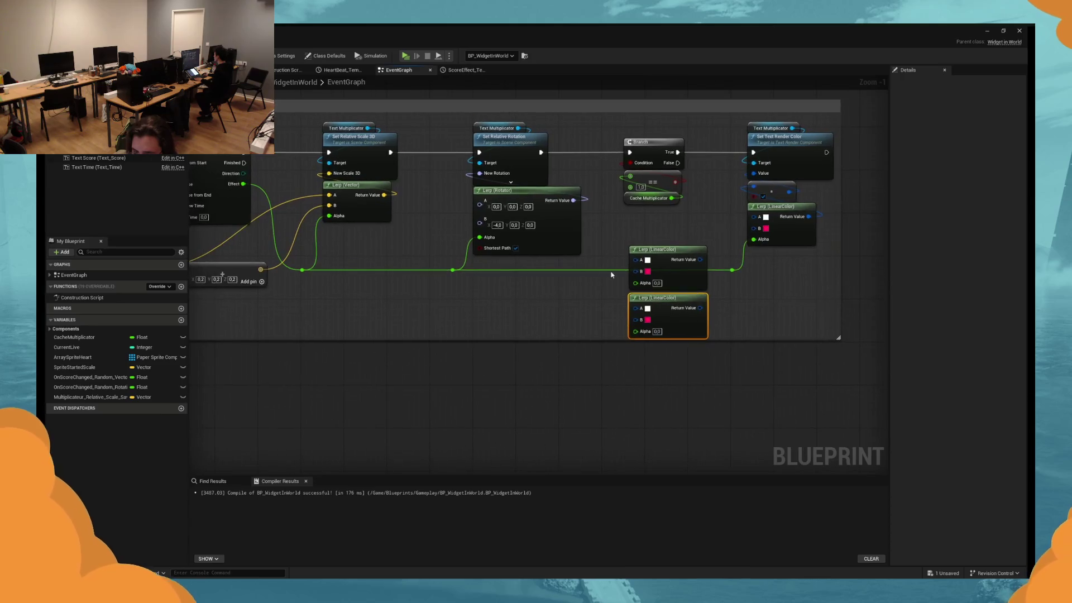
{"action": "key", "text": "ctrl+v"}
{"action": "scroll", "coordinate": [393, 335], "scroll_direction": "down", "scroll_amount": 5}
{"action": "scroll", "coordinate": [391, 257], "scroll_direction": "up", "scroll_amount": 4}
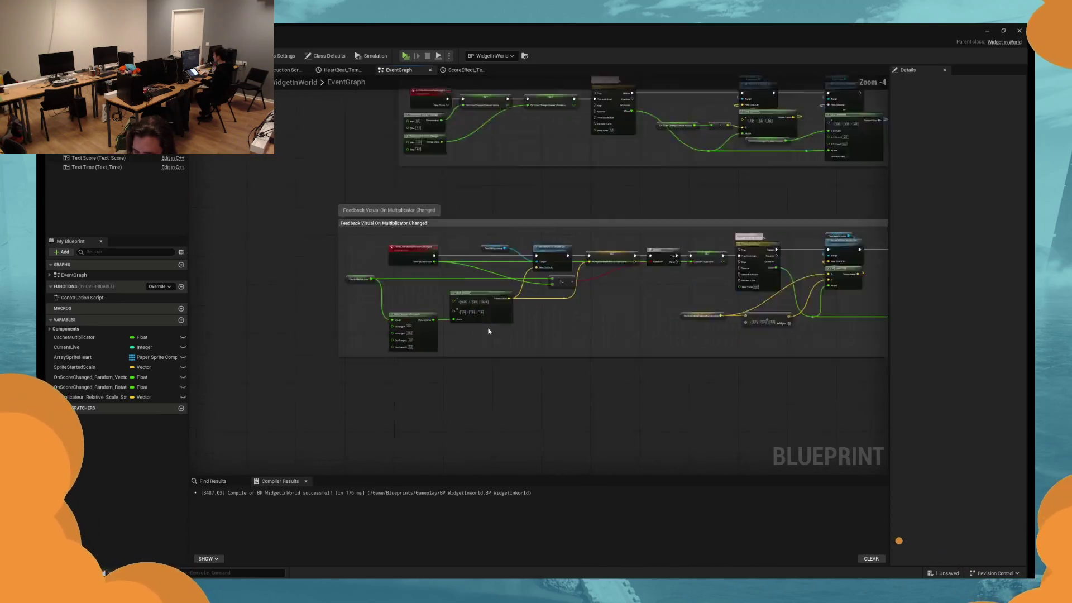
Place Cache Multiplicator and Map Range Clamped beside the new Lerps and wire the lower Lerp into colour B.
{"action": "left_click_drag", "start_coordinate": [324, 271], "coordinate": [276, 259]}
{"action": "mouse_move", "coordinate": [617, 327]}
{"action": "left_mouse_down"}
{"action": "mouse_move", "coordinate": [493, 353]}
{"action": "mouse_move", "coordinate": [533, 326]}
{"action": "left_mouse_up"}
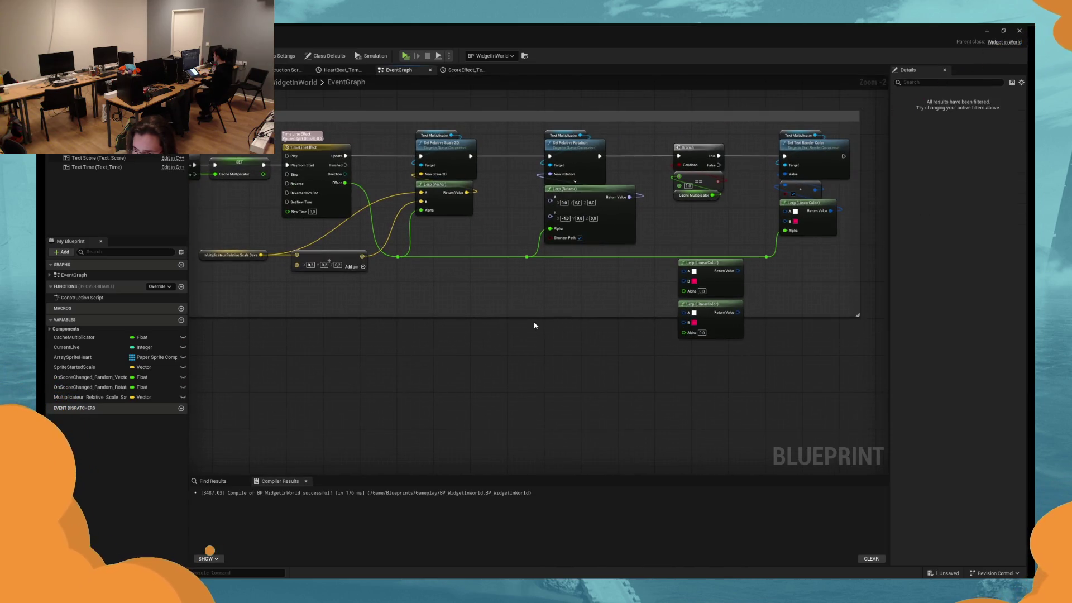
{"action": "mouse_move", "coordinate": [631, 378]}
{"action": "left_mouse_down"}
{"action": "mouse_move", "coordinate": [645, 322]}
{"action": "mouse_move", "coordinate": [637, 297]}
{"action": "mouse_move", "coordinate": [636, 353]}
{"action": "left_mouse_up"}
{"action": "scroll", "coordinate": [659, 313], "scroll_direction": "up", "scroll_amount": 2}
{"action": "left_click", "coordinate": [761, 297]}
{"action": "left_click_drag", "start_coordinate": [760, 296], "coordinate": [690, 307]}
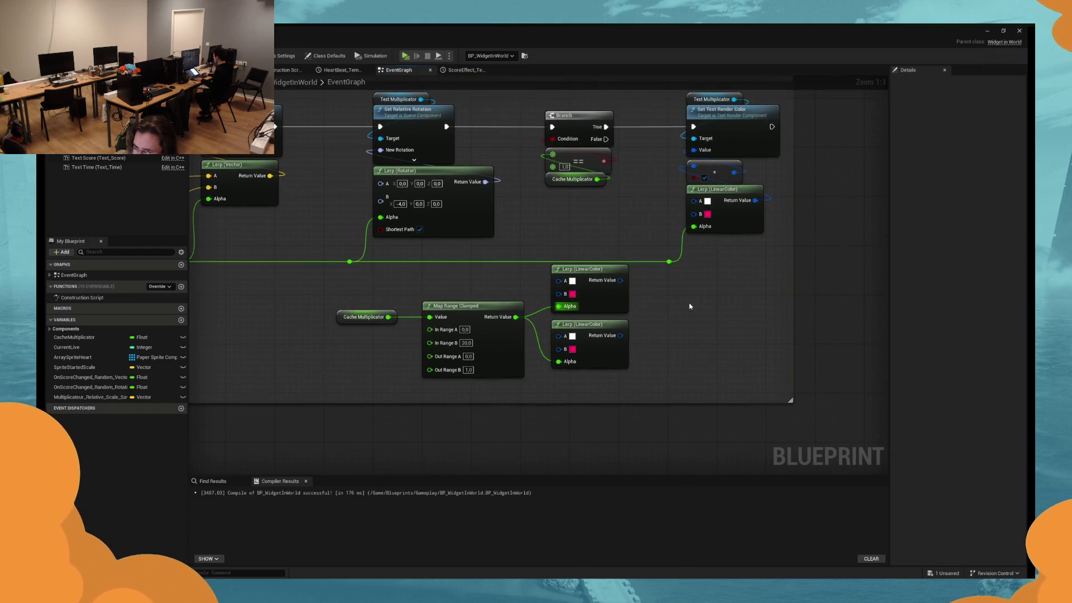
{"action": "mouse_move", "coordinate": [694, 213]}
{"action": "left_mouse_down"}
{"action": "mouse_move", "coordinate": [560, 282]}
{"action": "mouse_move", "coordinate": [625, 313]}
{"action": "mouse_move", "coordinate": [619, 337]}
{"action": "left_mouse_up"}
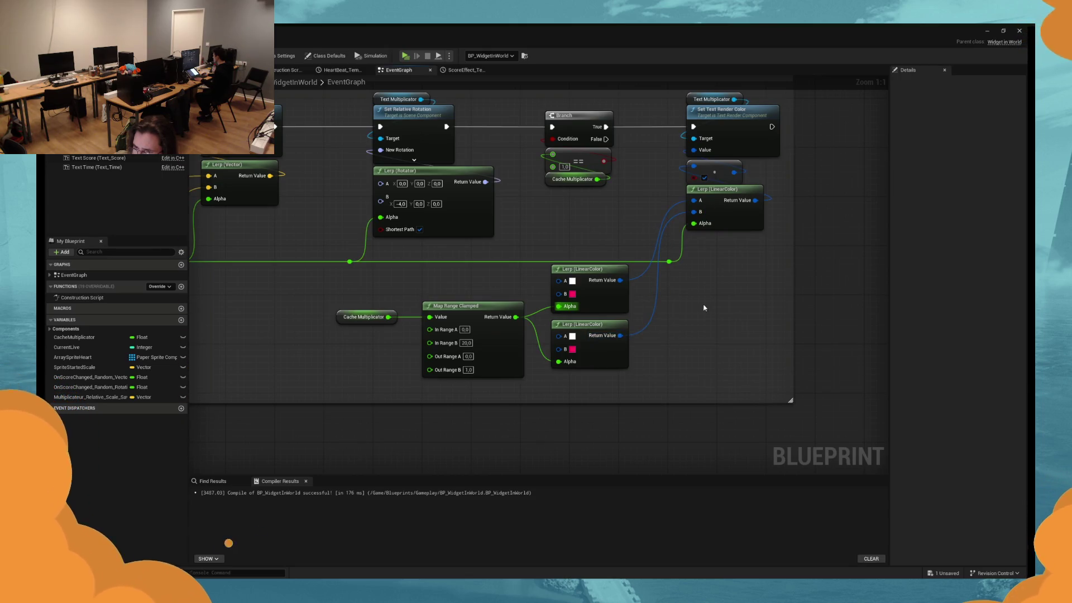
{"action": "left_click", "coordinate": [575, 350]}
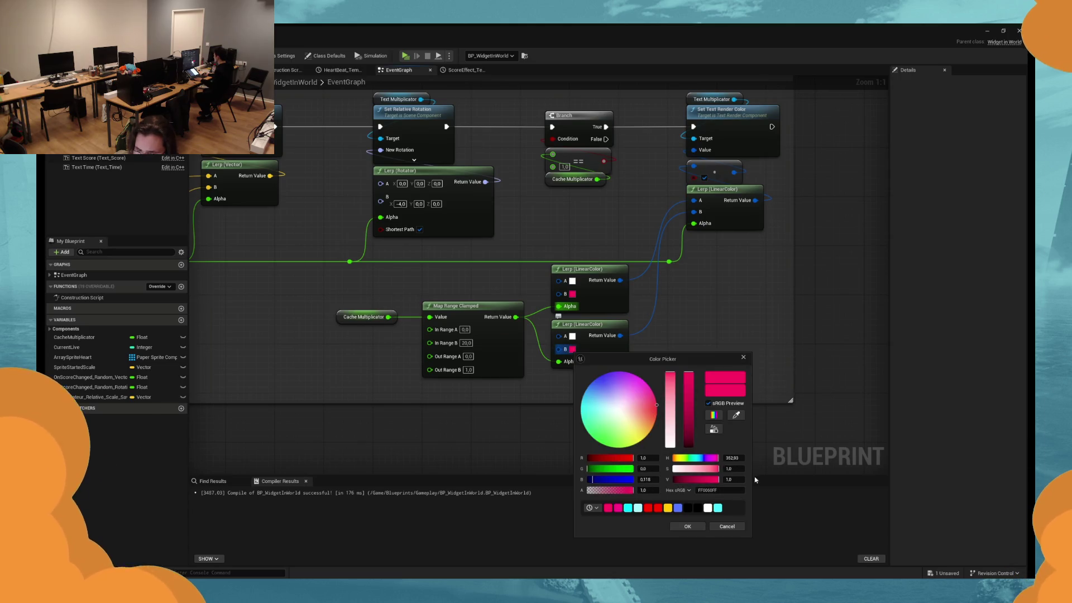
Finish the upper B colour's hue and paste the pink hex value into the lower Lerp's A colour.
{"action": "left_click", "coordinate": [740, 457]}
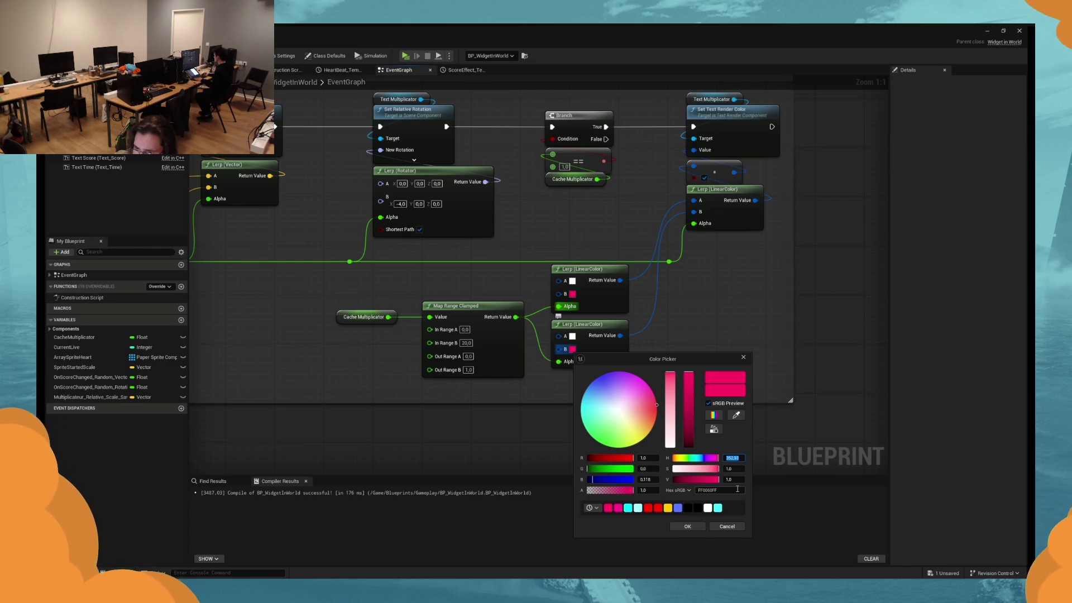
{"action": "key", "text": "Escape"}
{"action": "left_click", "coordinate": [572, 336]}
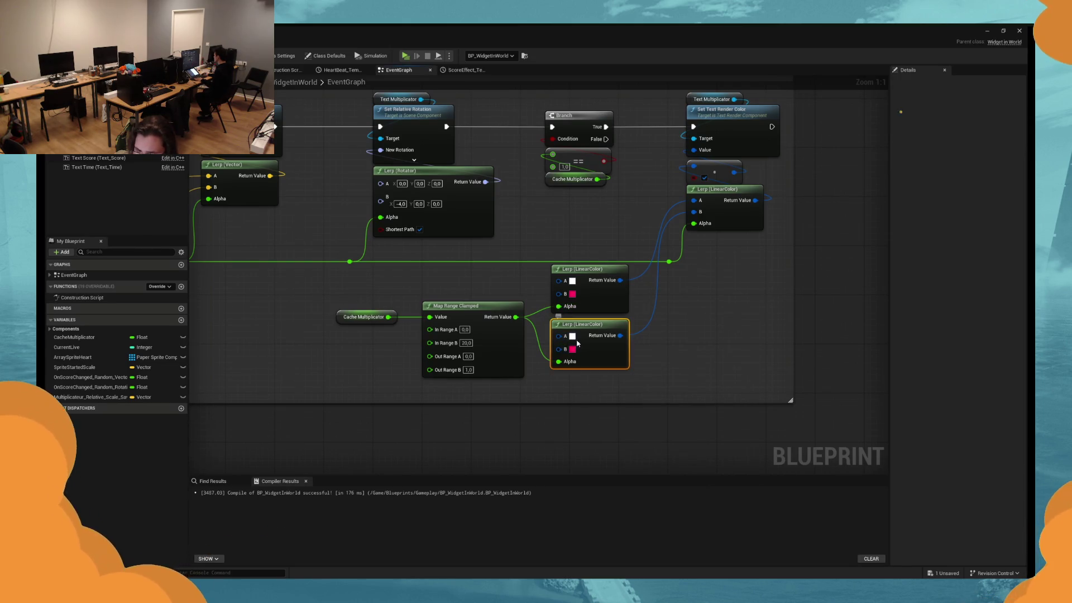
{"action": "left_click", "coordinate": [731, 473]}
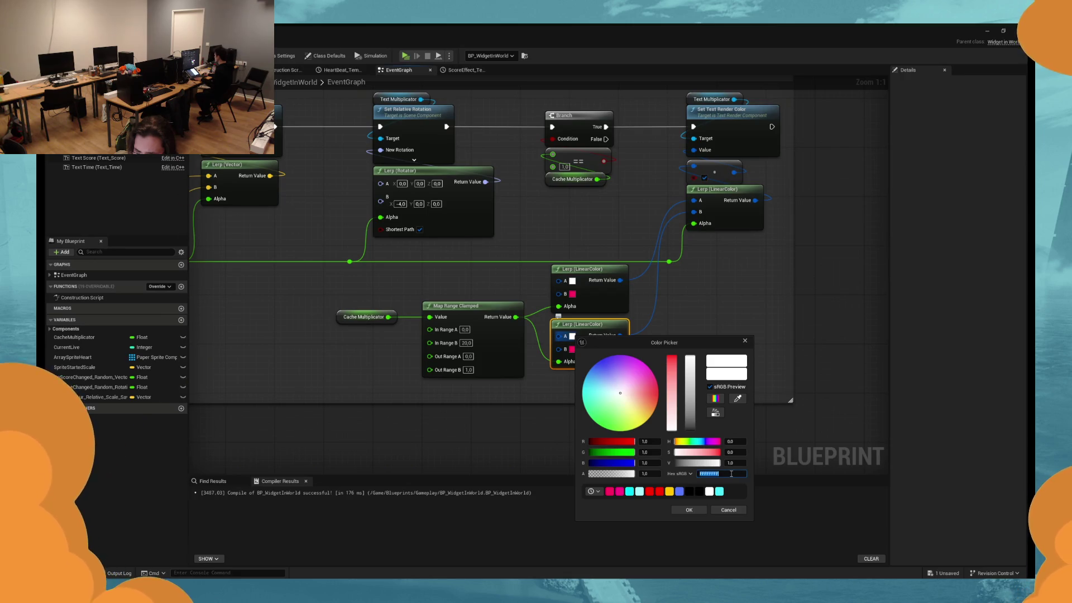
{"action": "key", "text": "ctrl+v"}
Make the lower Lerp's B colour pale orange, save the Blueprint, and start a play test.
{"action": "left_click", "coordinate": [689, 510]}
{"action": "left_click", "coordinate": [573, 349]}
{"action": "left_click_drag", "start_coordinate": [657, 412], "coordinate": [654, 428]}
{"action": "left_click_drag", "start_coordinate": [672, 373], "coordinate": [674, 384]}
{"action": "left_click", "coordinate": [692, 525]}
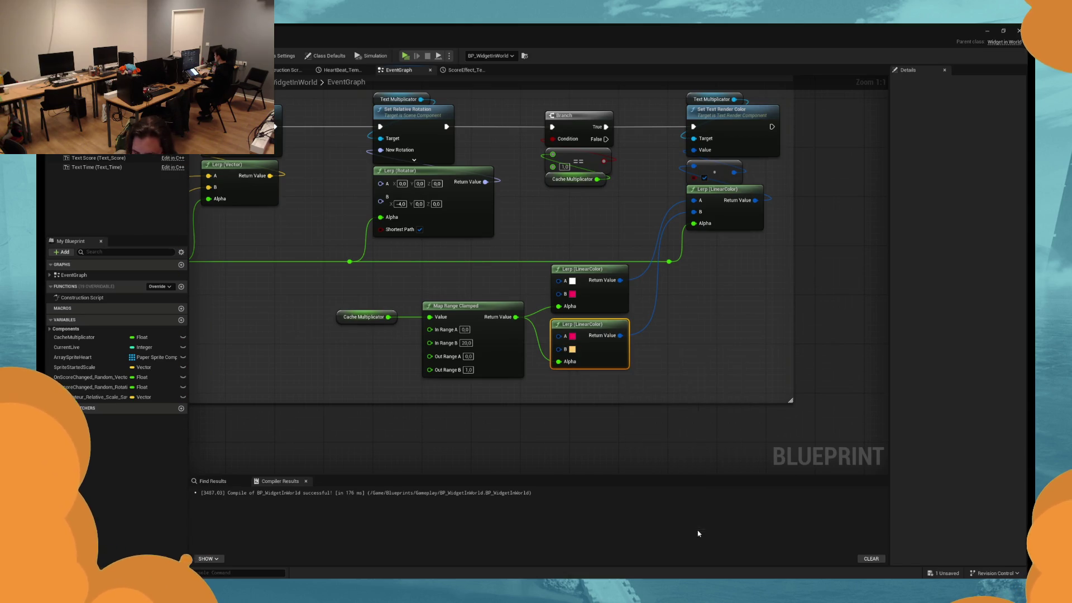
{"action": "left_click", "coordinate": [651, 371]}
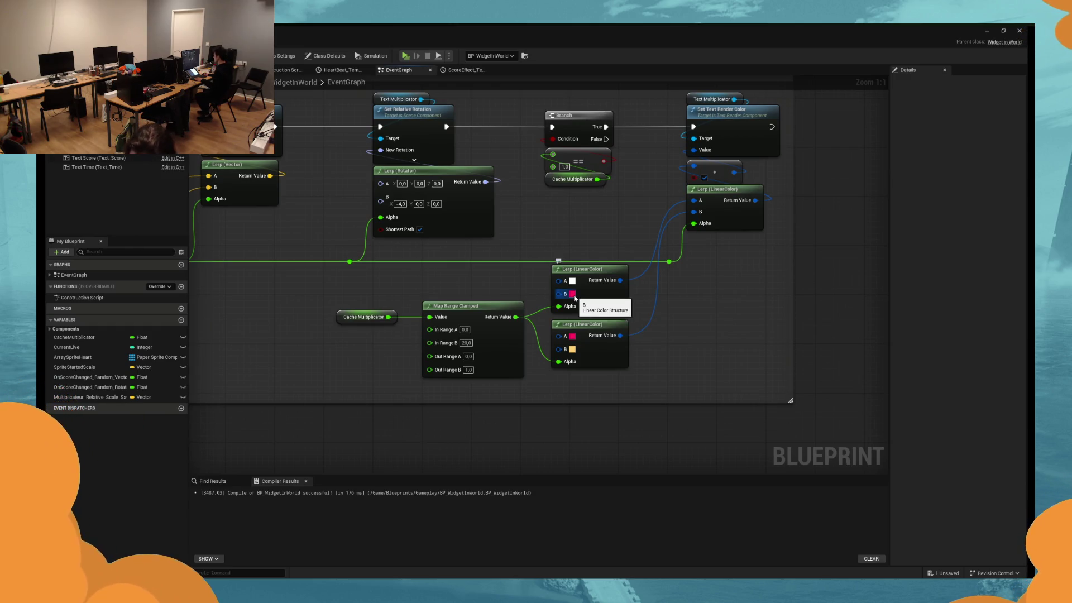
{"action": "key", "text": "ctrl+s"}
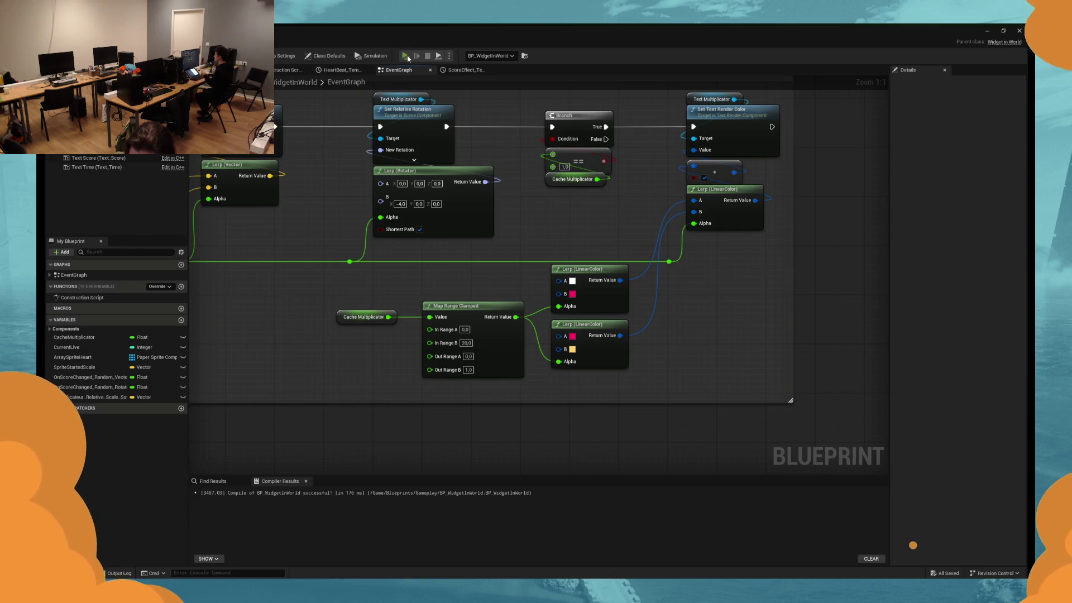
{"action": "left_click", "coordinate": [408, 59]}
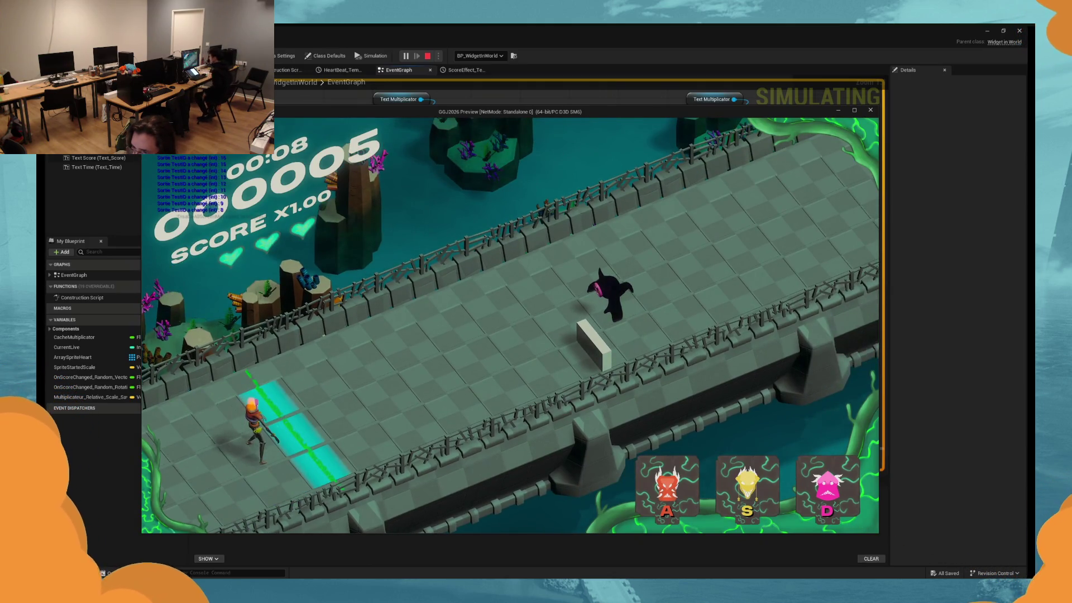
{"action": "key", "text": "d"}
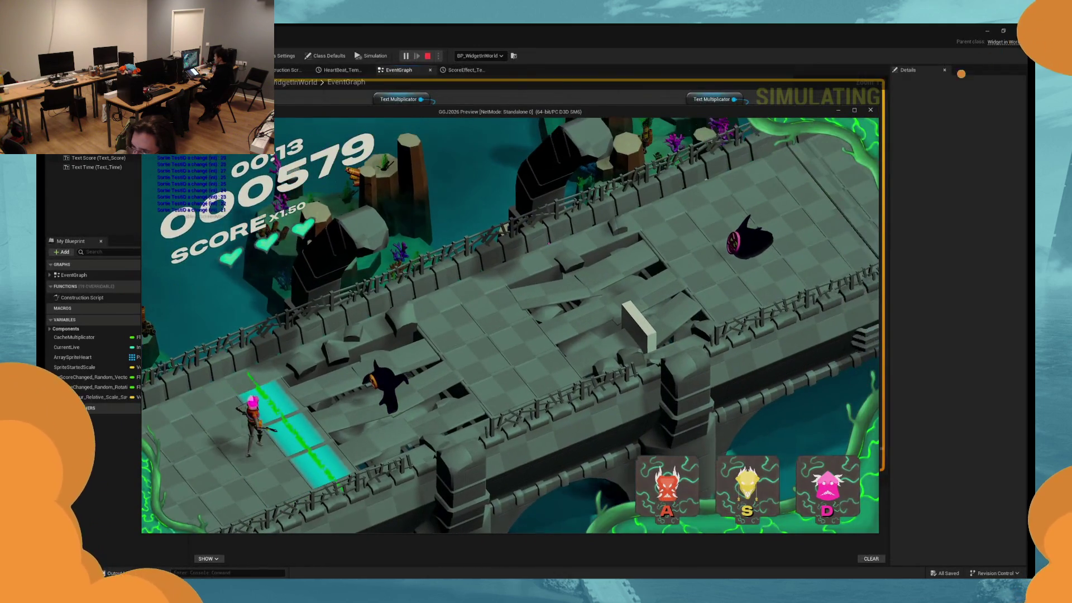
{"action": "key", "text": "a"}
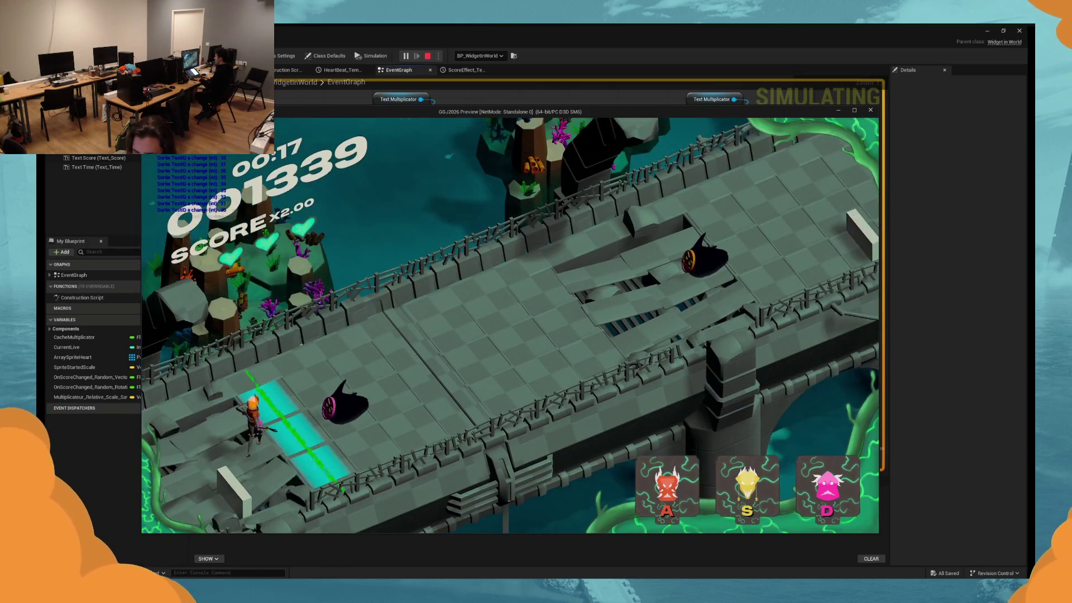
{"action": "key", "text": "d"}
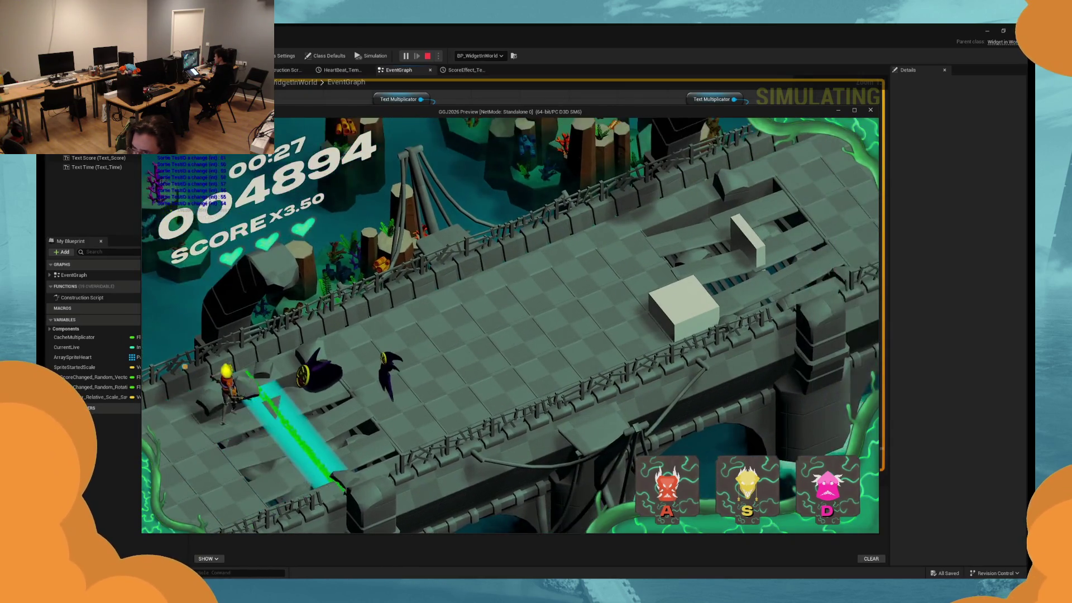
{"action": "key", "text": "s"}
{"action": "key", "text": "s"}
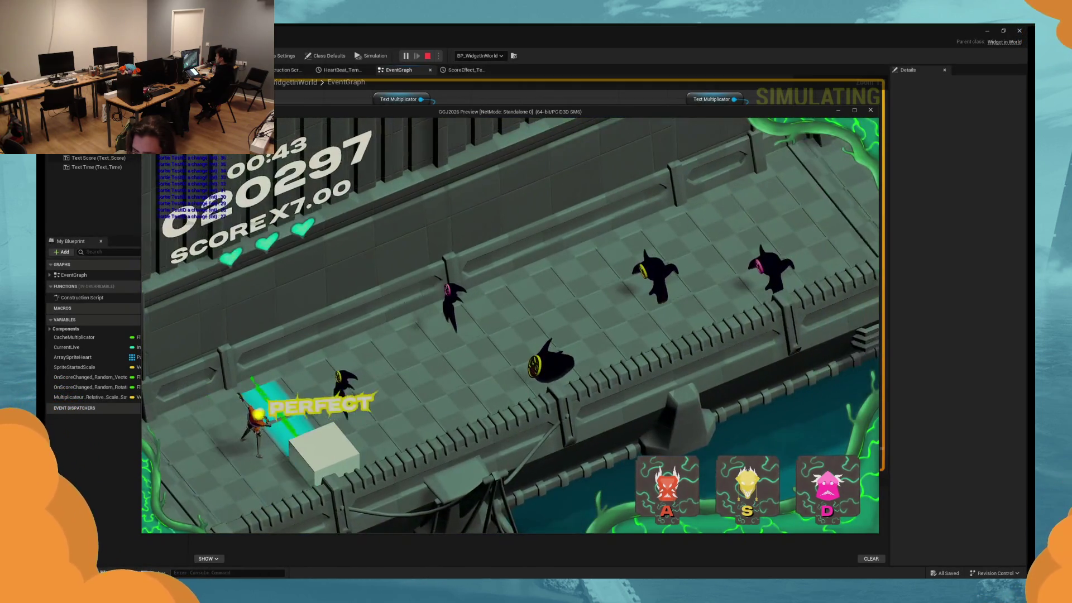
{"action": "key", "text": "s"}
{"action": "key", "text": "d"}
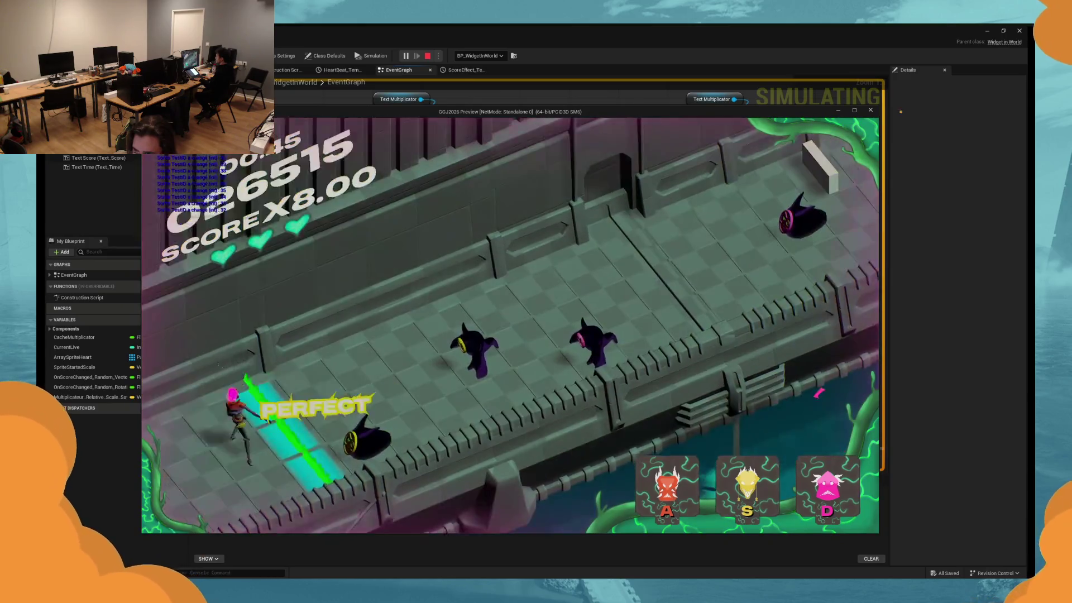
{"action": "key", "text": "s"}
{"action": "key", "text": "s"}
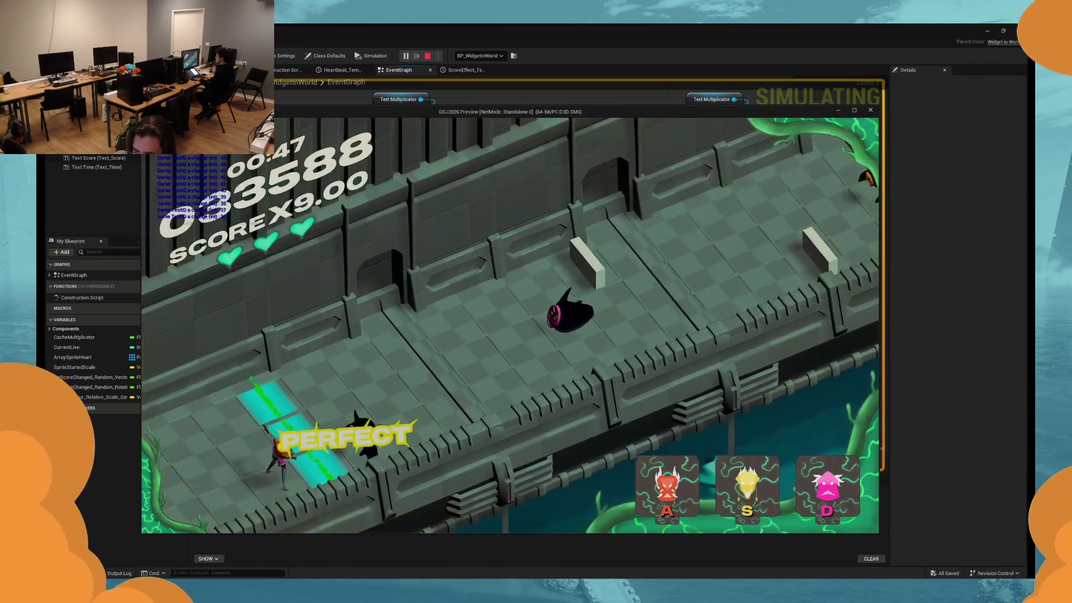
{"action": "key", "text": "d"}
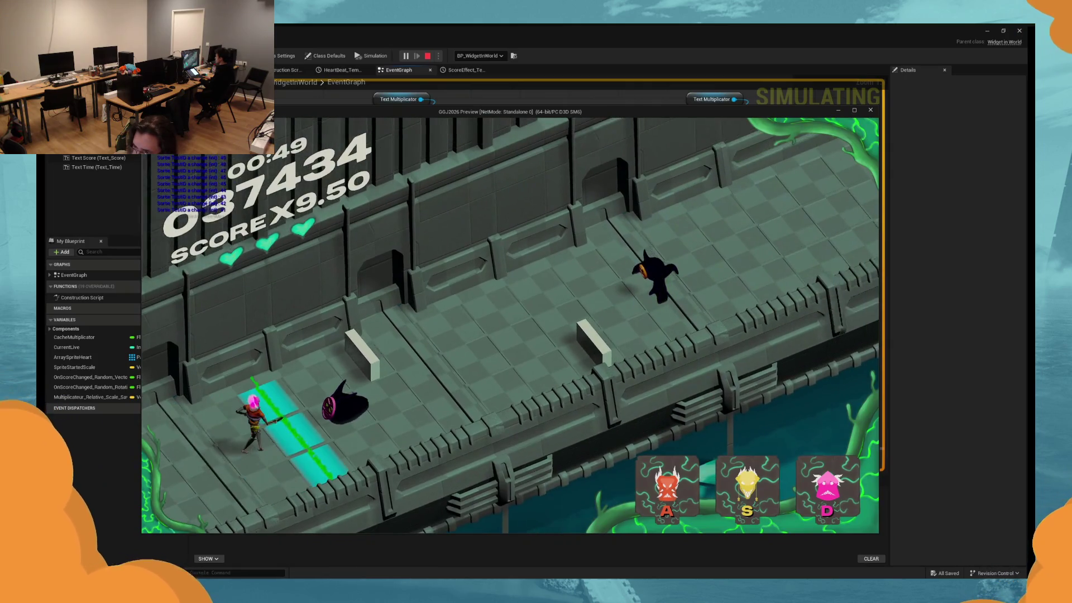
{"action": "key", "text": "d"}
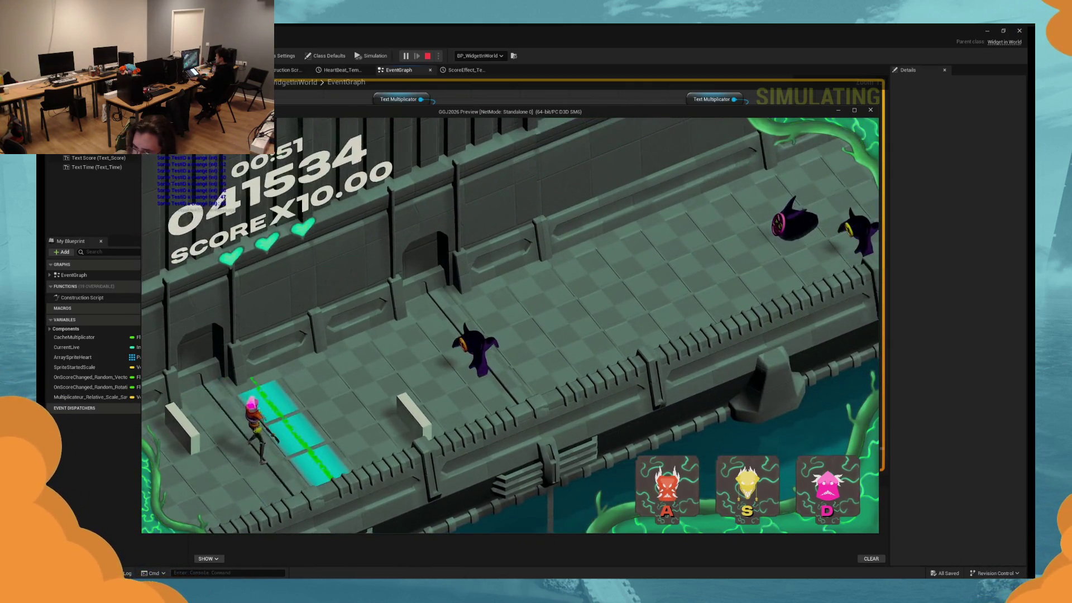
{"action": "key", "text": "Escape"}
{"action": "left_click_drag", "start_coordinate": [701, 337], "coordinate": [717, 356]}
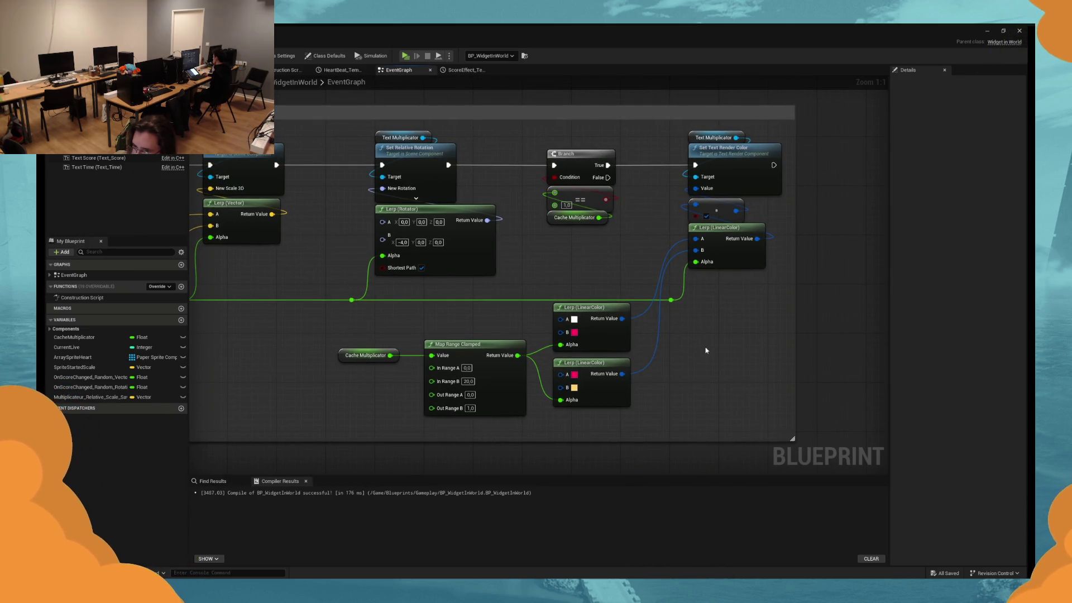
Review the EventGraph chain back to the Timeline, Branch and SET nodes, then show the widget Viewport.
{"action": "left_click_drag", "start_coordinate": [707, 342], "coordinate": [731, 341]}
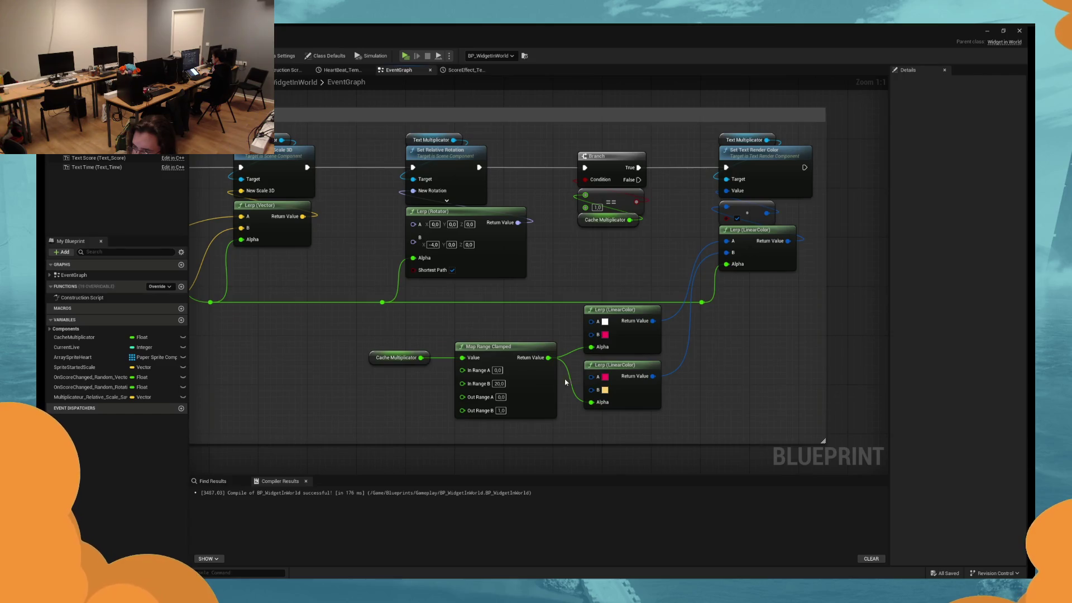
{"action": "mouse_move", "coordinate": [705, 372]}
{"action": "left_mouse_down"}
{"action": "mouse_move", "coordinate": [442, 339]}
{"action": "mouse_move", "coordinate": [539, 340]}
{"action": "left_mouse_up"}
{"action": "left_click_drag", "start_coordinate": [514, 287], "coordinate": [652, 293]}
{"action": "mouse_move", "coordinate": [398, 318]}
{"action": "left_mouse_down"}
{"action": "mouse_move", "coordinate": [366, 324]}
{"action": "mouse_move", "coordinate": [390, 332]}
{"action": "left_mouse_up"}
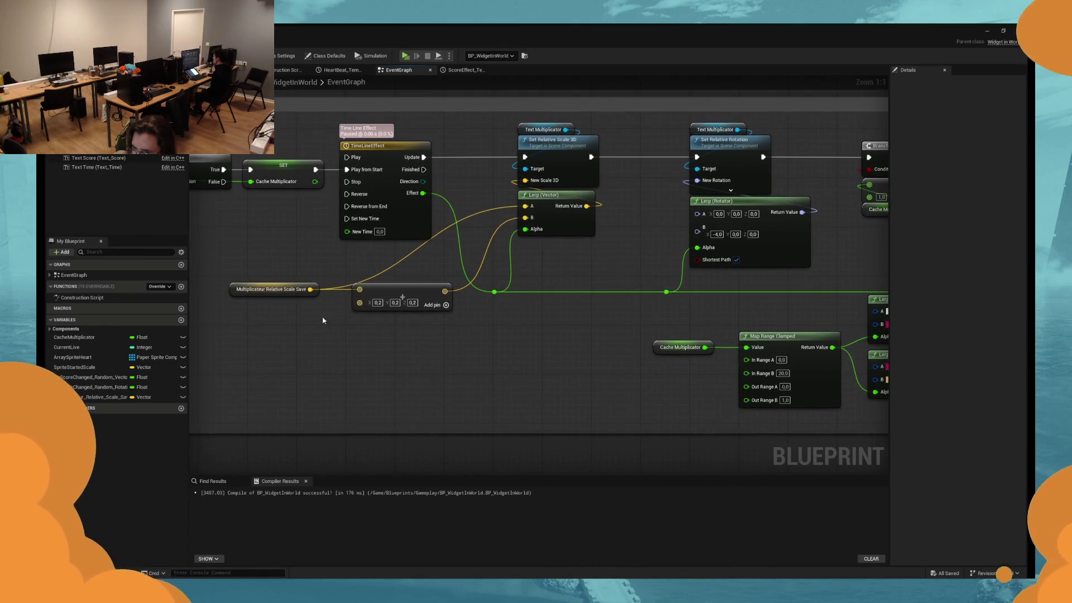
{"action": "left_click_drag", "start_coordinate": [323, 311], "coordinate": [451, 315]}
{"action": "scroll", "coordinate": [451, 316], "scroll_direction": "down", "scroll_amount": 1}
{"action": "scroll", "coordinate": [451, 316], "scroll_direction": "down", "scroll_amount": 1}
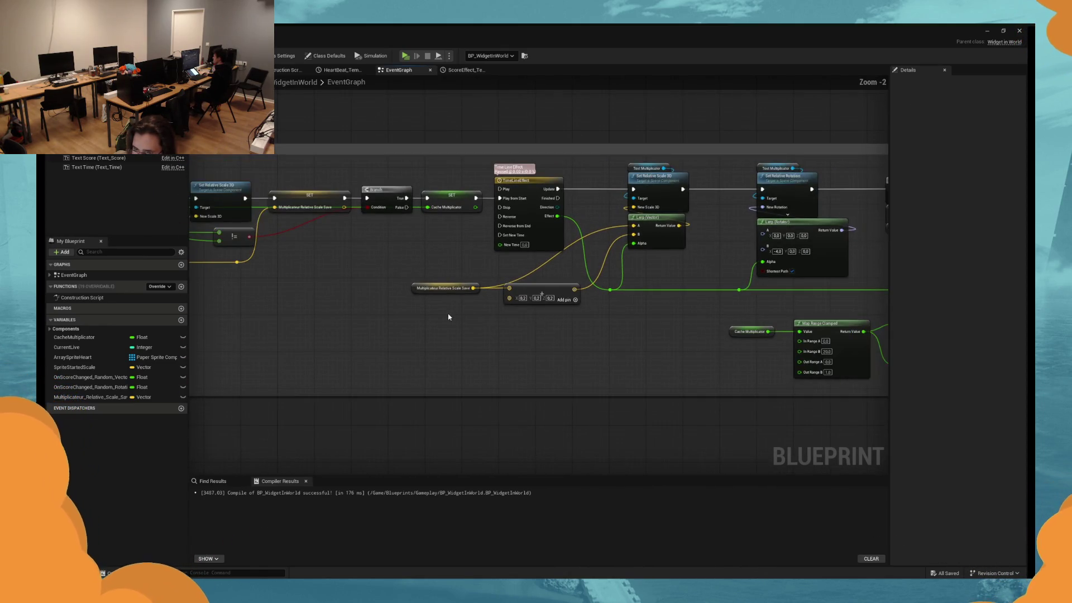
{"action": "left_click", "coordinate": [246, 70]}
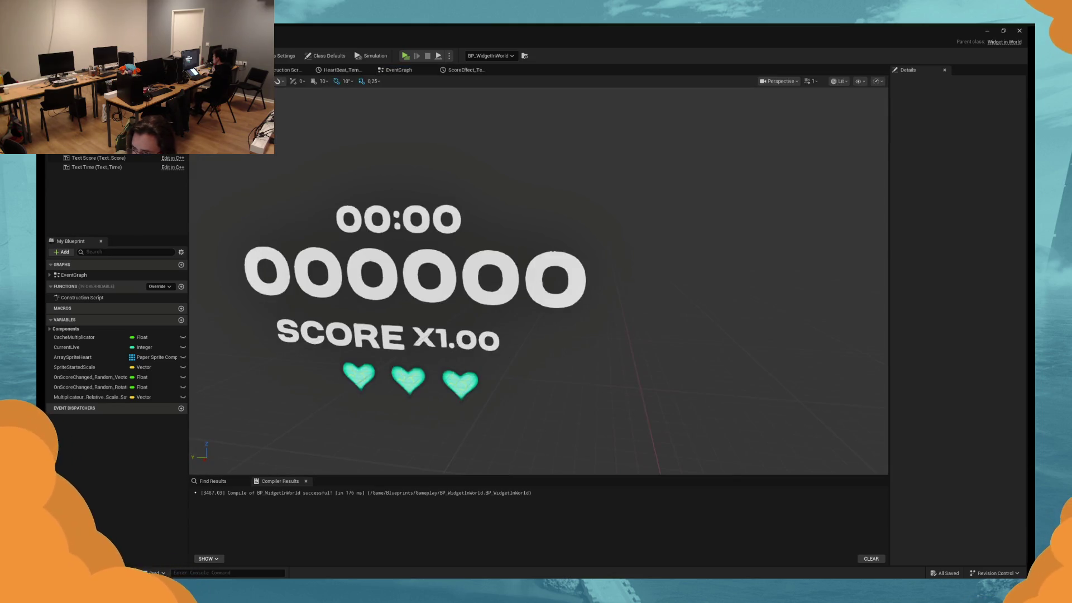
Set the X1.00 multiplier text's scale to 0.25 and check it in the viewport.
{"action": "left_click", "coordinate": [452, 337]}
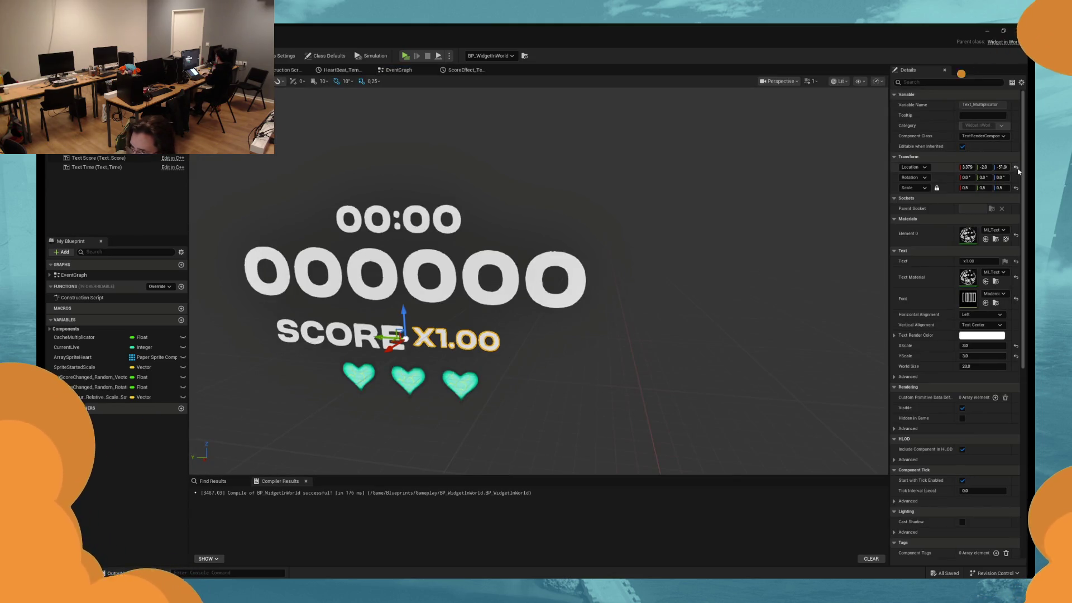
{"action": "key", "text": "ctrl+z"}
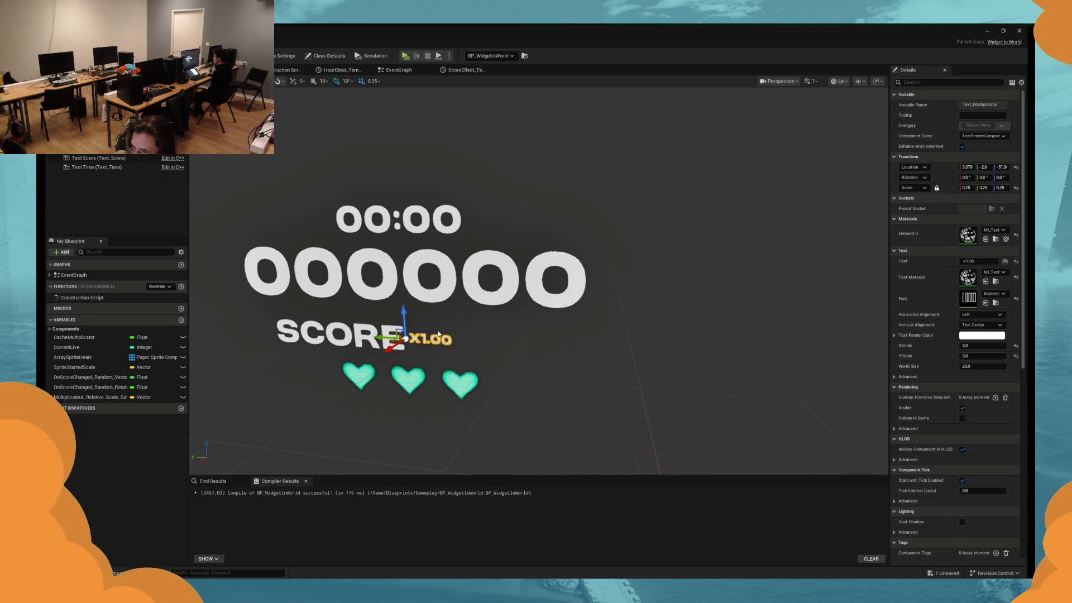
{"action": "left_click", "coordinate": [399, 69]}
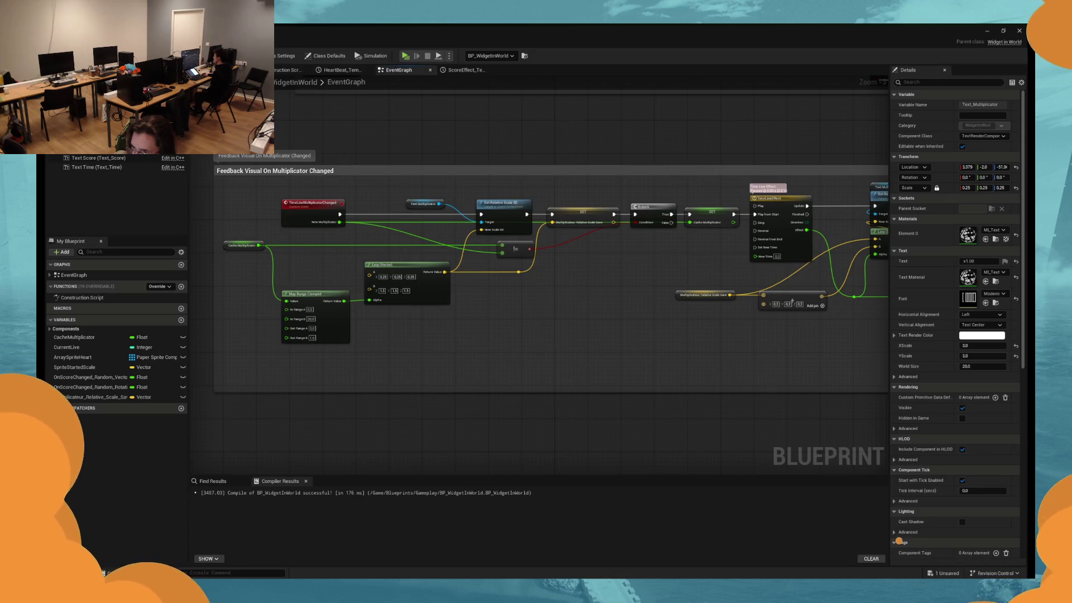
{"action": "left_click", "coordinate": [245, 69]}
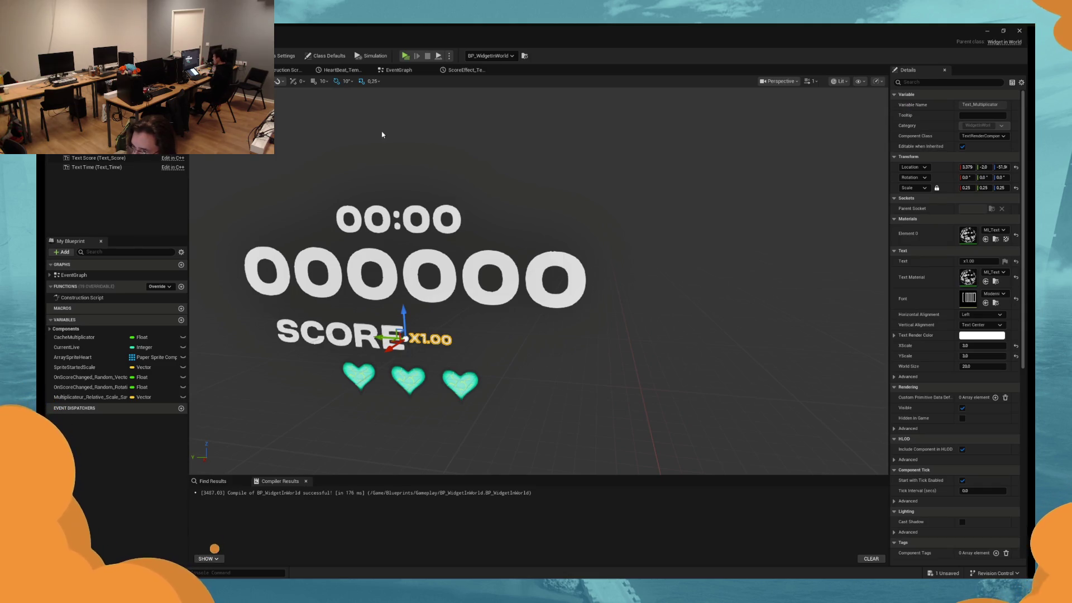
{"action": "left_click", "coordinate": [398, 69]}
Open the HeartBeat timeline from its node and start editing the value of the key at time 0.0.
{"action": "left_click", "coordinate": [350, 70]}
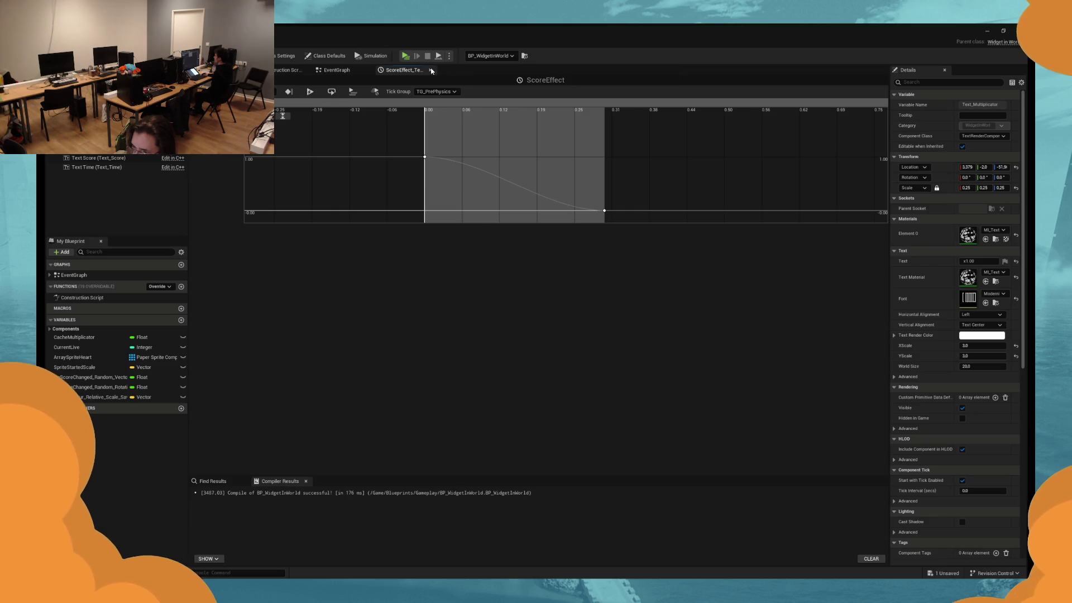
{"action": "left_click", "coordinate": [368, 70]}
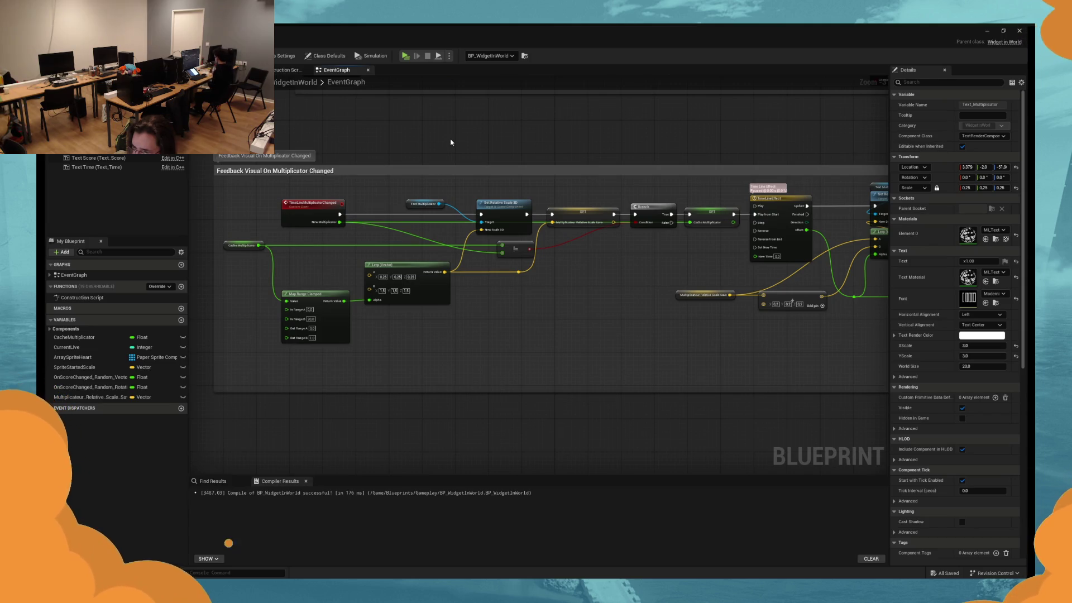
{"action": "scroll", "coordinate": [451, 142], "scroll_direction": "down", "scroll_amount": 4}
{"action": "scroll", "coordinate": [402, 309], "scroll_direction": "up", "scroll_amount": 3}
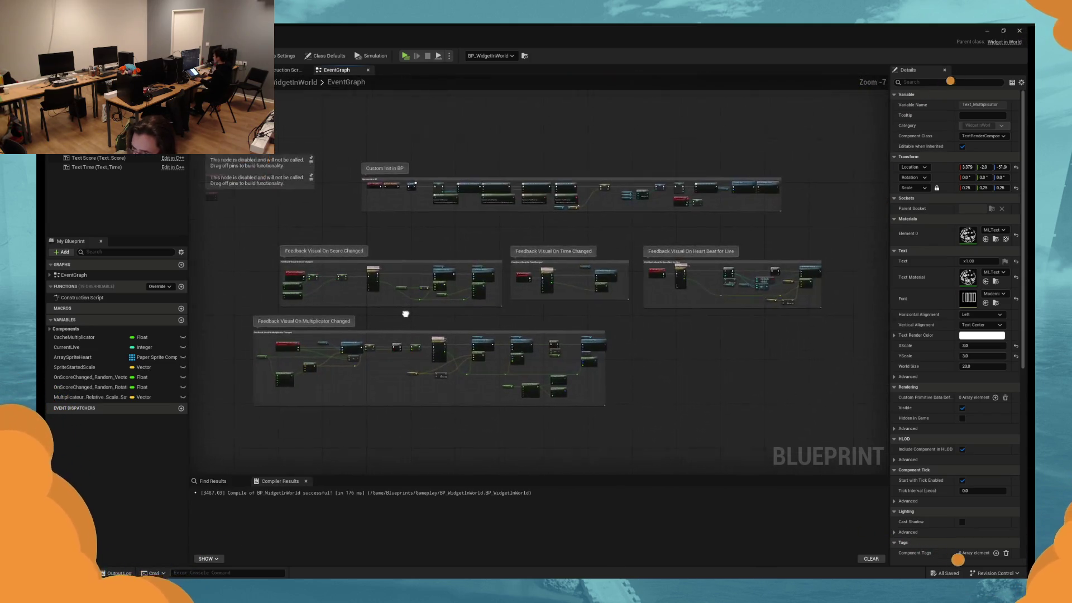
{"action": "mouse_move", "coordinate": [352, 303]}
{"action": "left_mouse_down"}
{"action": "mouse_move", "coordinate": [442, 304]}
{"action": "mouse_move", "coordinate": [666, 203]}
{"action": "mouse_move", "coordinate": [525, 230]}
{"action": "left_mouse_up"}
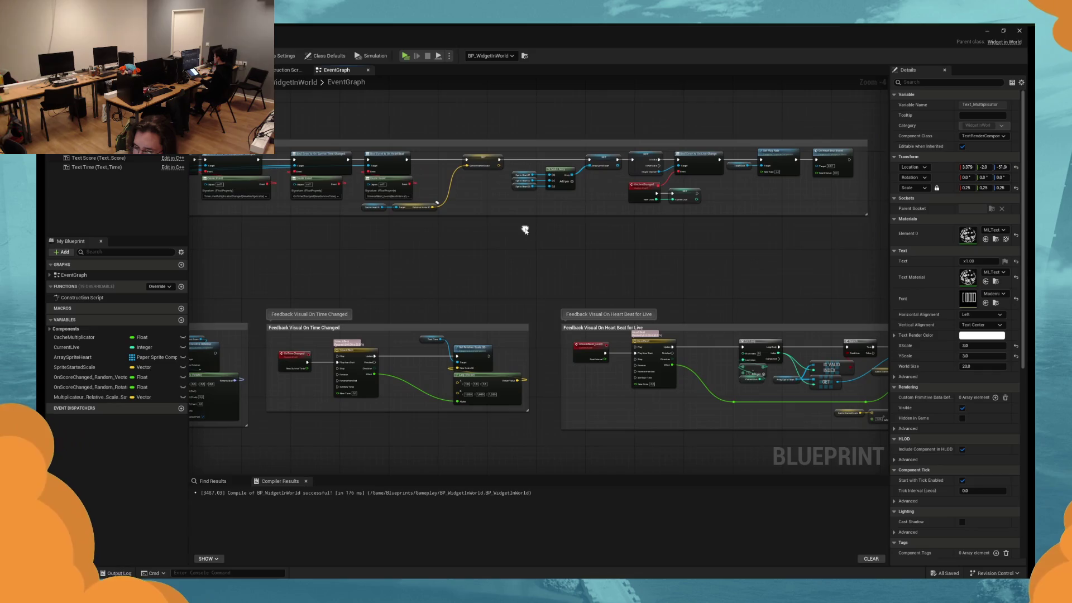
{"action": "double_click", "coordinate": [677, 367]}
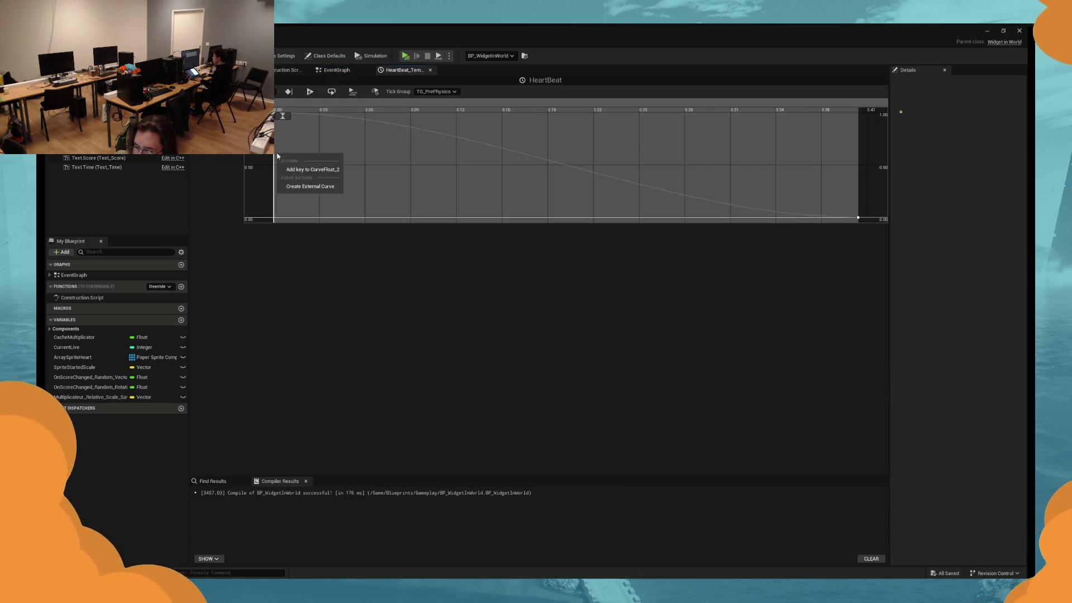
{"action": "left_click", "coordinate": [277, 115]}
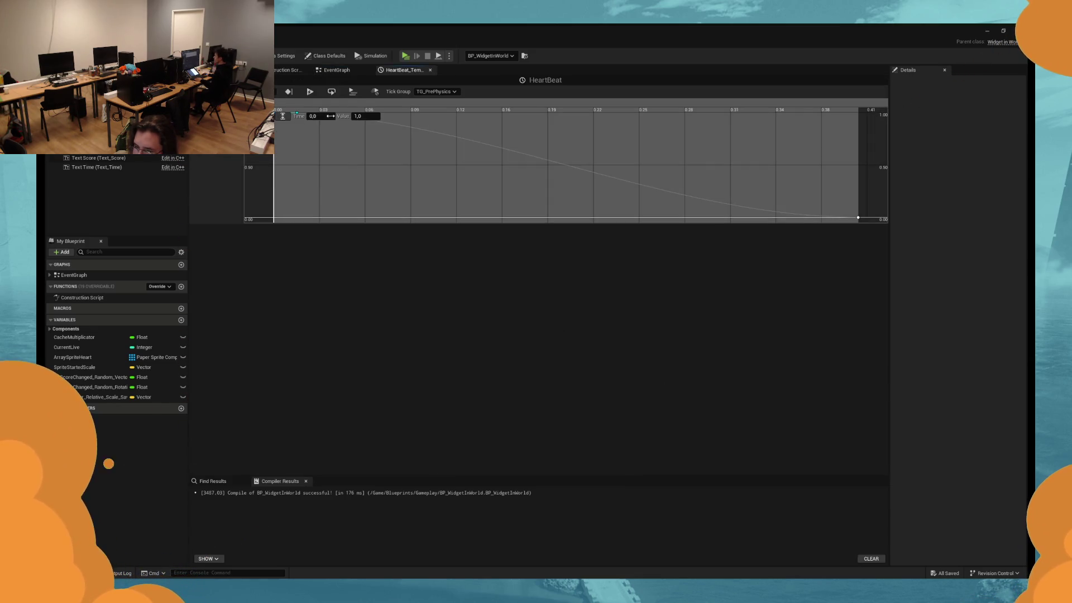
{"action": "left_click", "coordinate": [360, 116]}
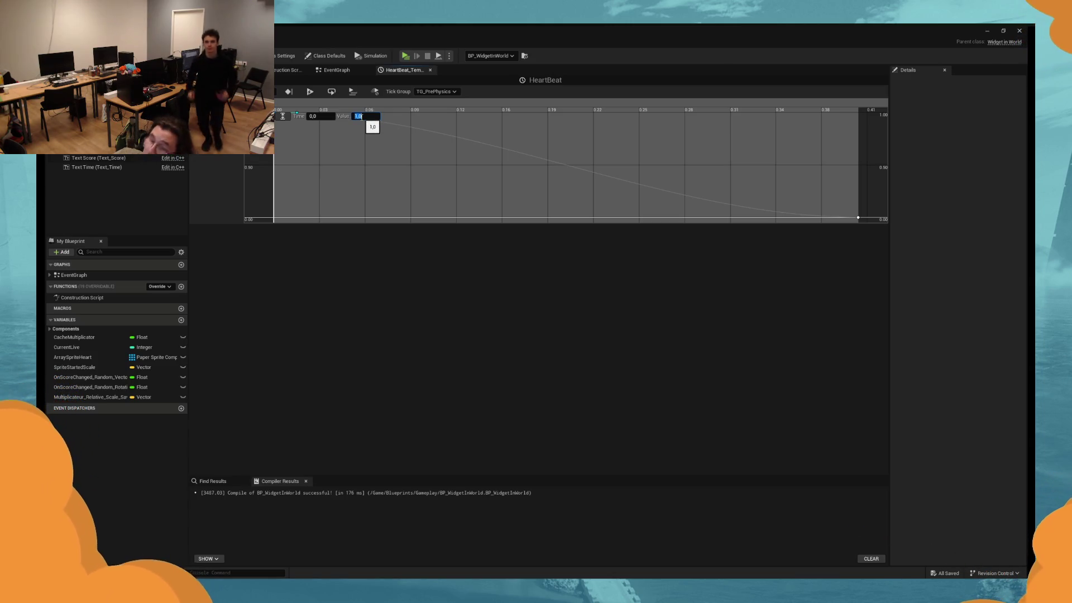
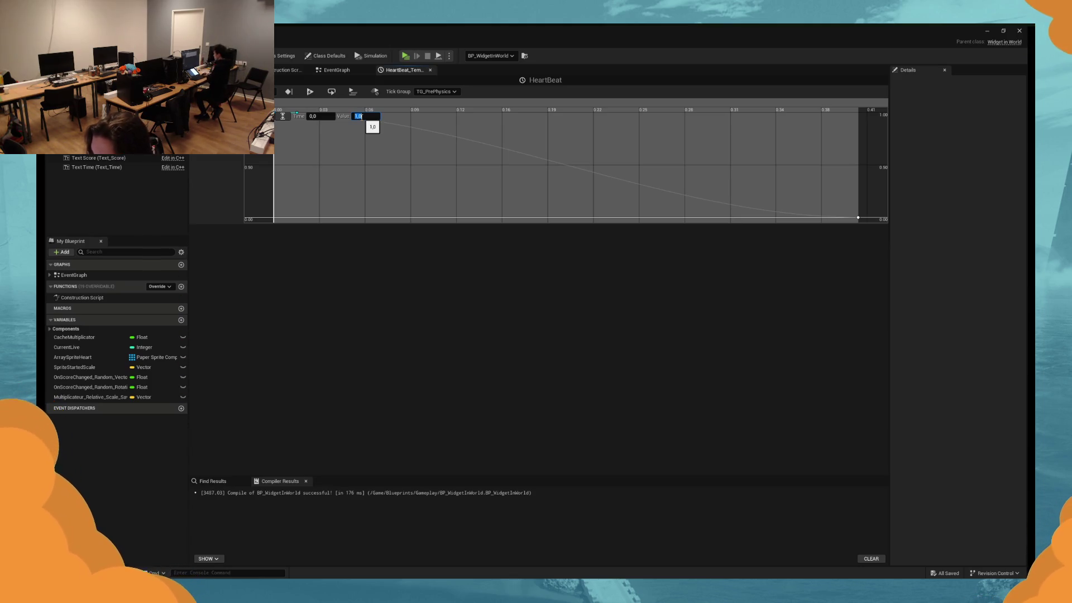
Add a new key to the HeartBeat curve and enter its time and value.
{"action": "key", "text": "Return"}
{"action": "right_click", "coordinate": [343, 155]}
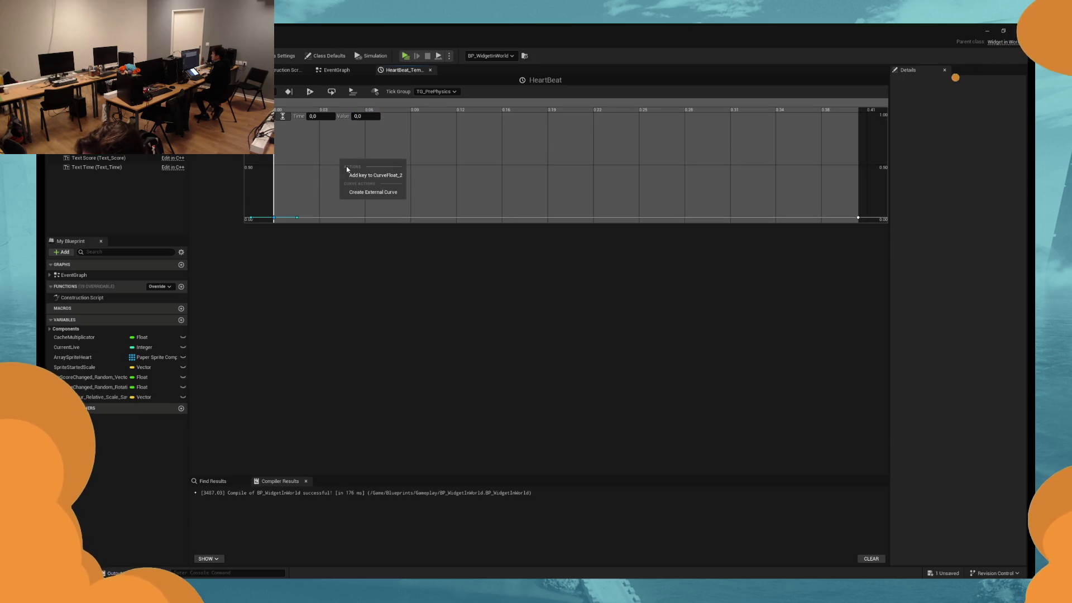
{"action": "left_click", "coordinate": [366, 170]}
{"action": "left_click", "coordinate": [340, 159]}
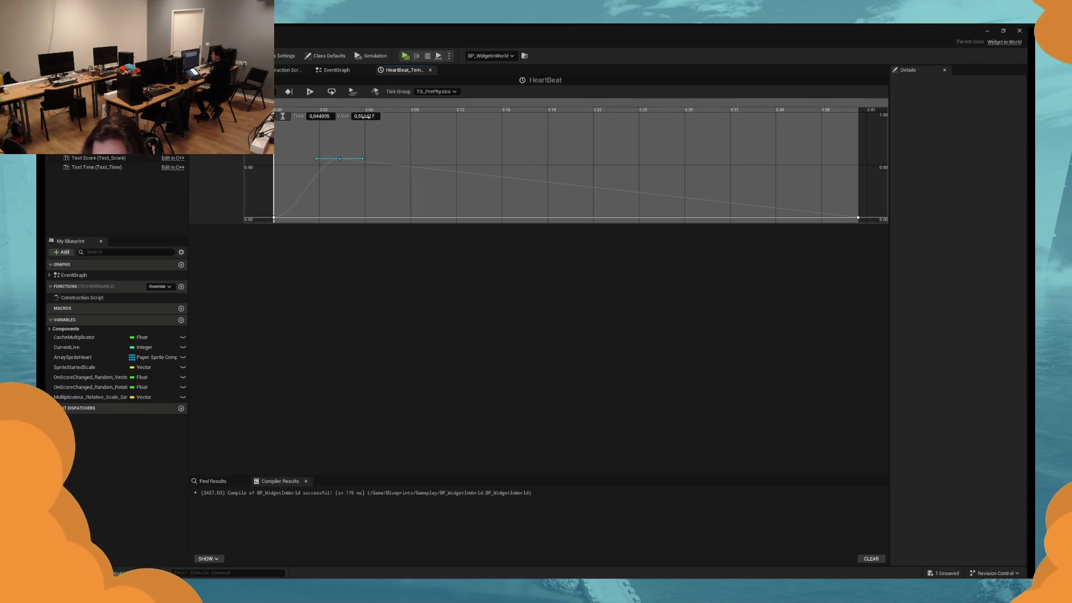
{"action": "left_click", "coordinate": [334, 116]}
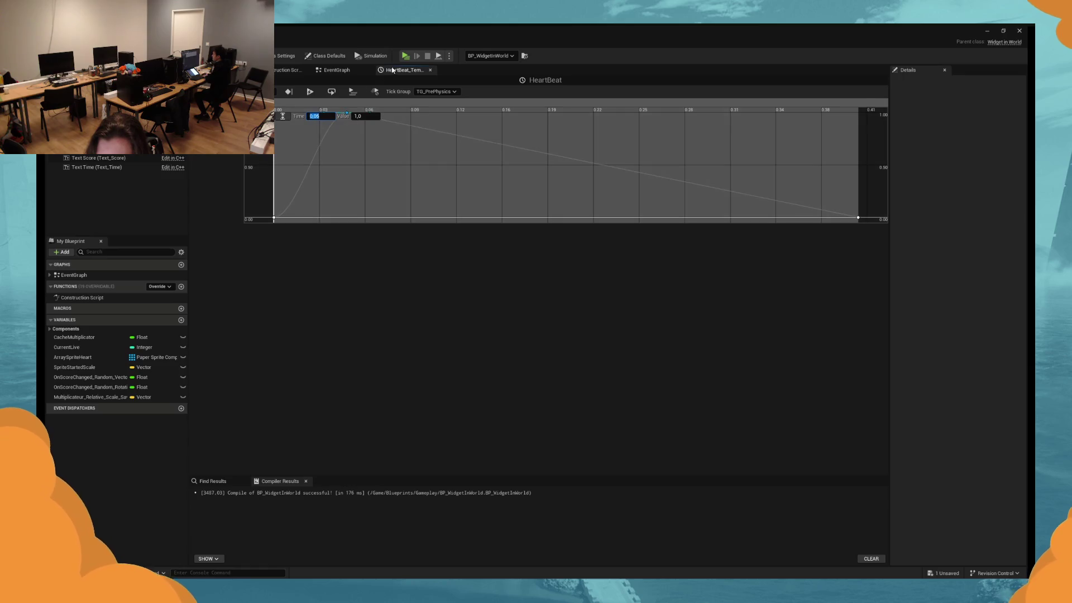
Play-test the game twice to check the HeartBeat curve.
{"action": "left_click", "coordinate": [409, 57]}
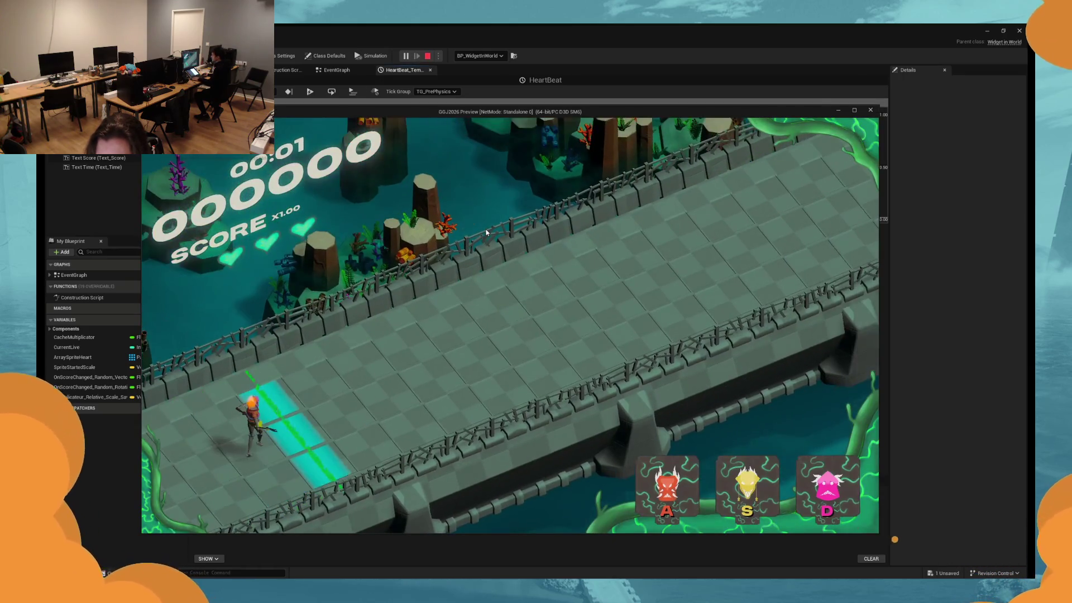
{"action": "key", "text": "Escape"}
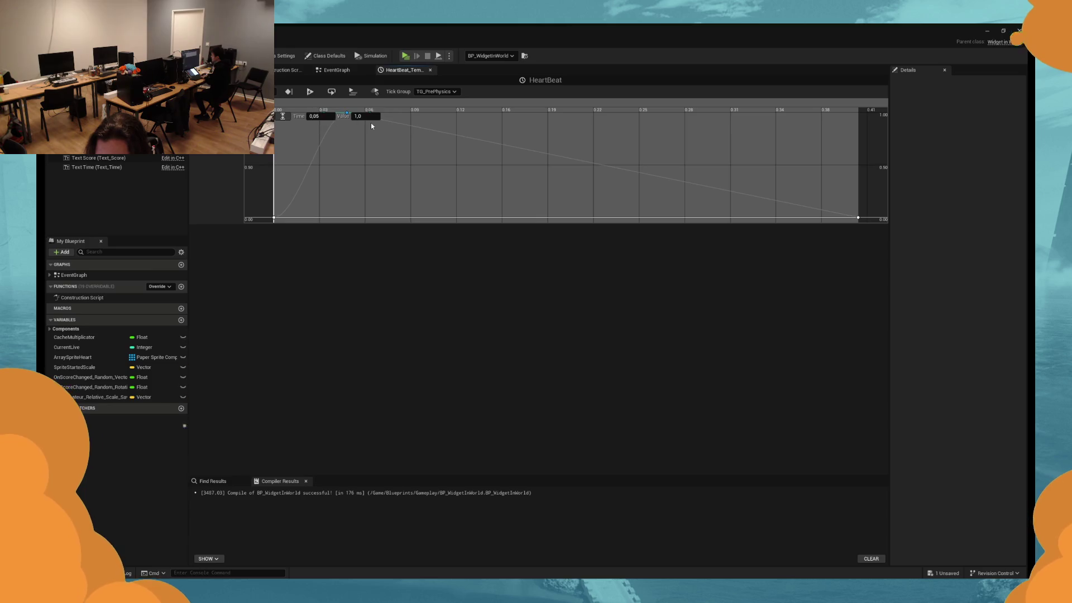
{"action": "left_click", "coordinate": [410, 55]}
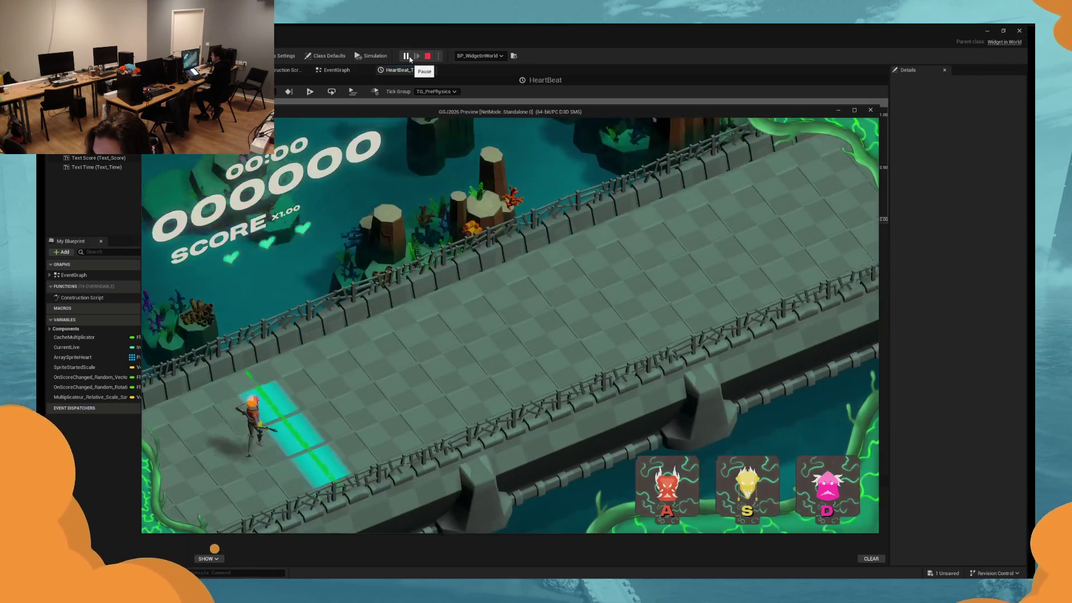
{"action": "key", "text": "Escape"}
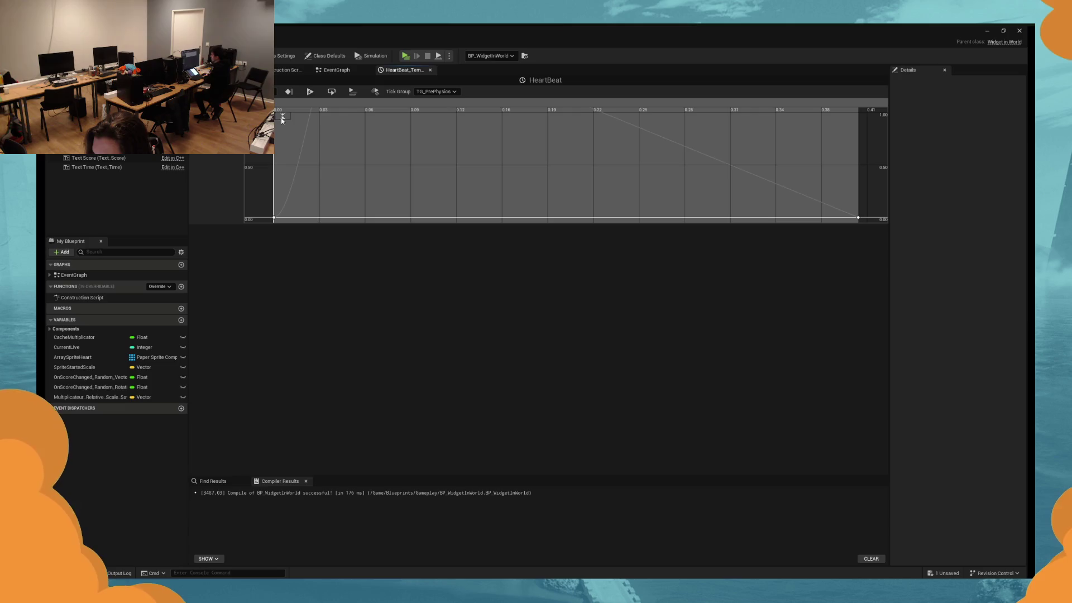
Test the sharper peak key, fit the curve view, and undo the last key edit.
{"action": "left_click", "coordinate": [346, 113]}
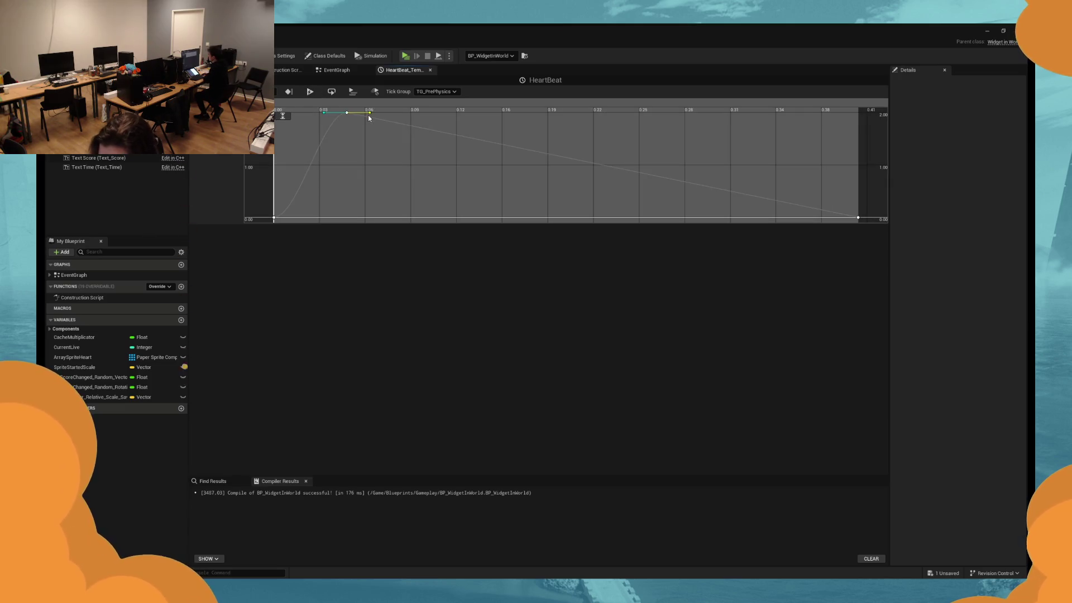
{"action": "left_click", "coordinate": [405, 55]}
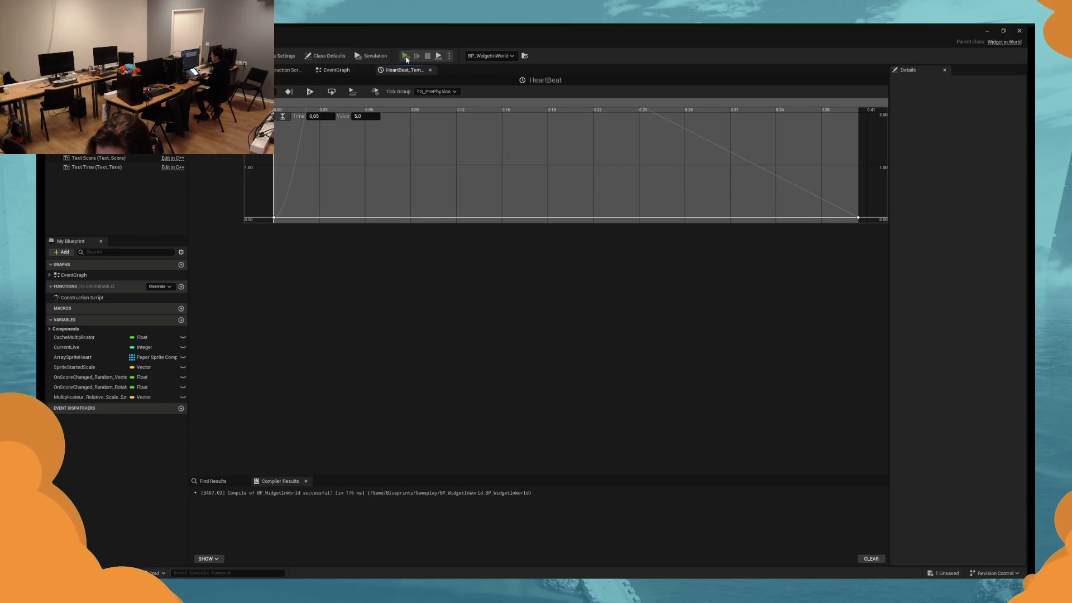
{"action": "key", "text": "Escape"}
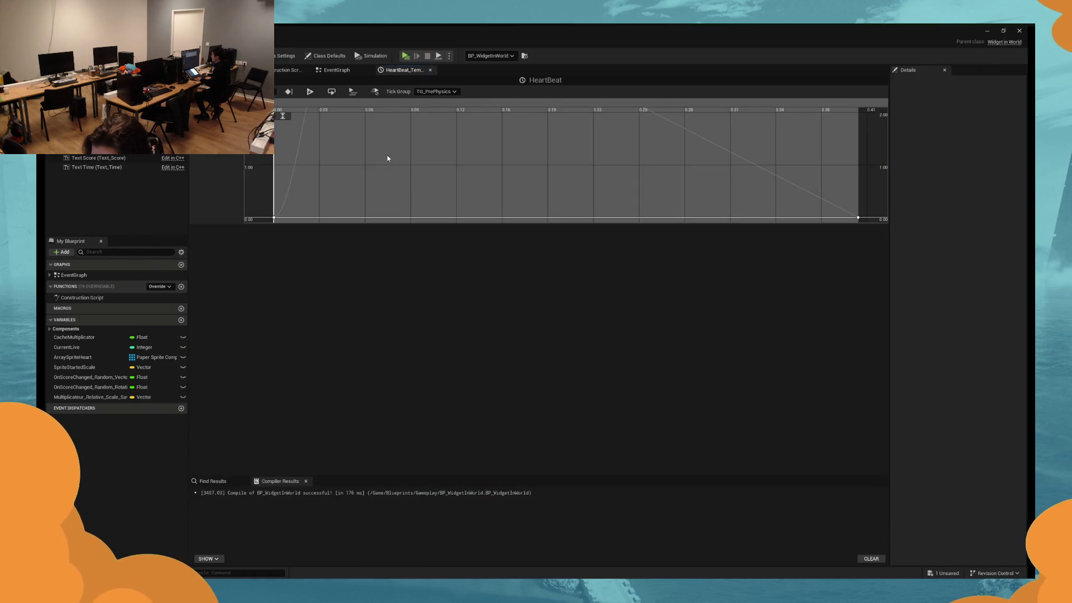
{"action": "left_click", "coordinate": [283, 116]}
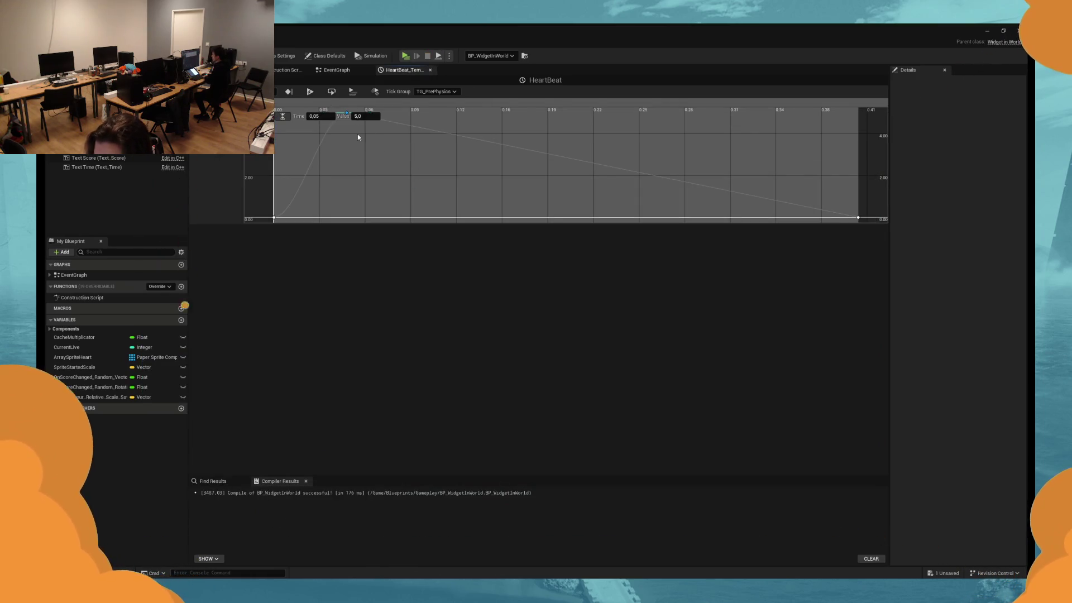
{"action": "key", "text": "ctrl+z"}
{"action": "key", "text": "ctrl+z"}
{"action": "key", "text": "ctrl+z"}
{"action": "key", "text": "ctrl+z"}
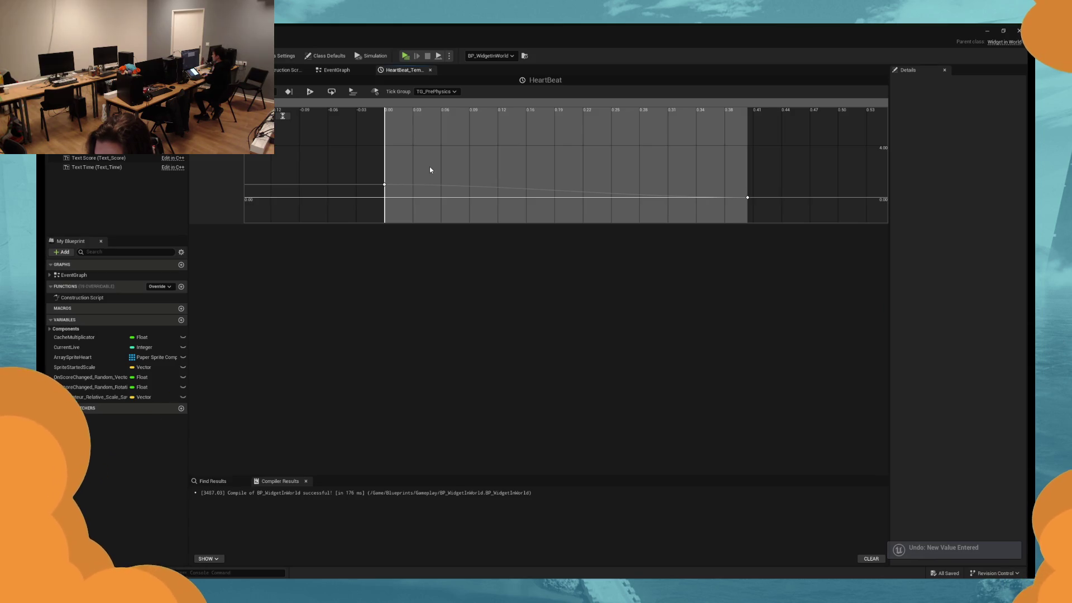
Add a HeartBeat key at time 0,15 with value 1 and play-test it.
{"action": "right_click", "coordinate": [412, 186]}
{"action": "left_click", "coordinate": [441, 202]}
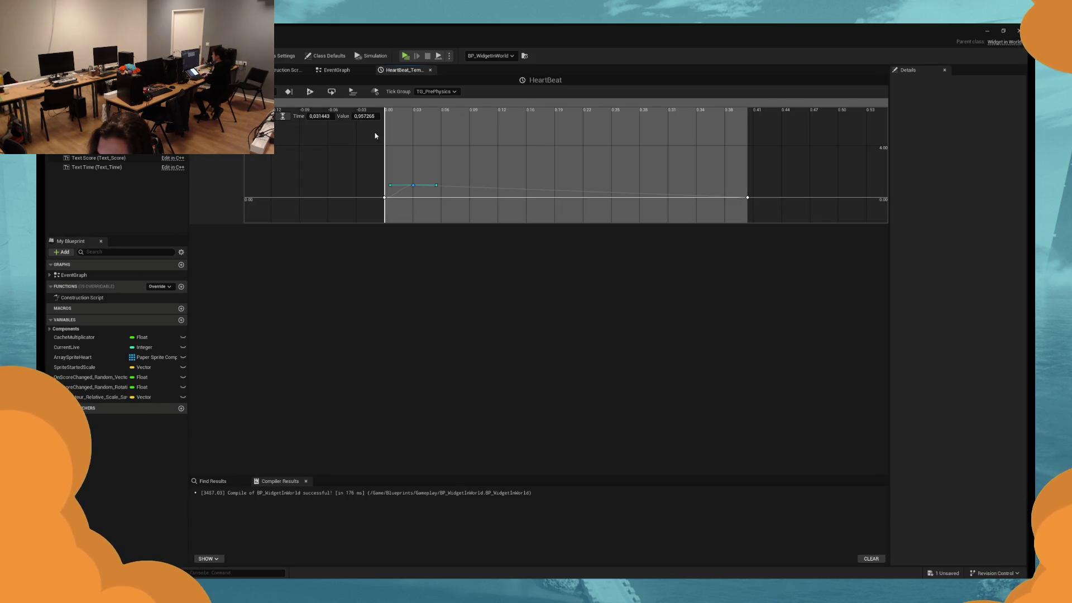
{"action": "left_click", "coordinate": [326, 116]}
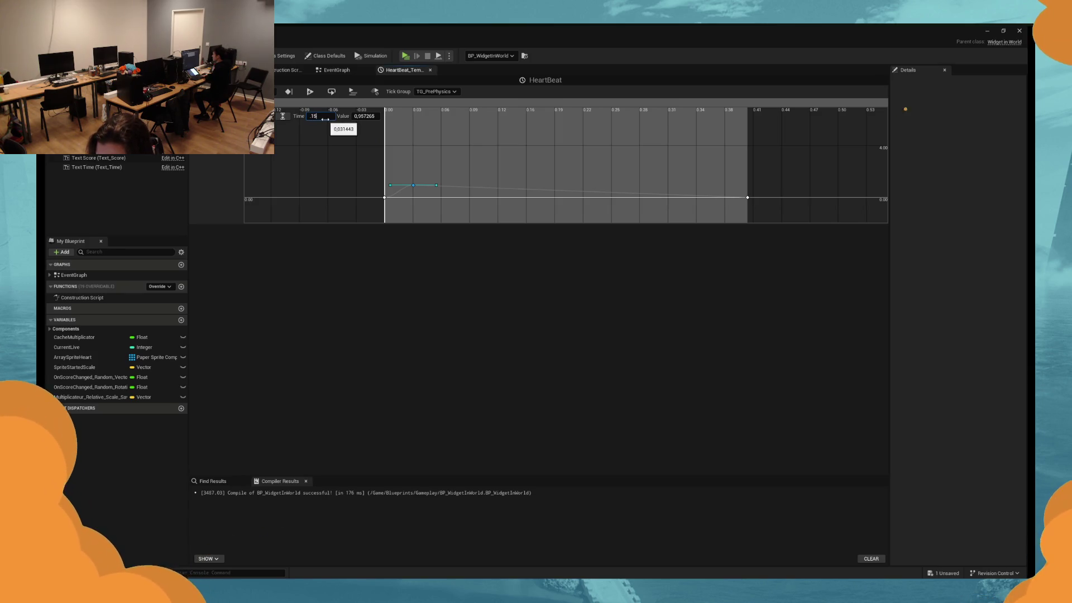
{"action": "key", "text": "Return"}
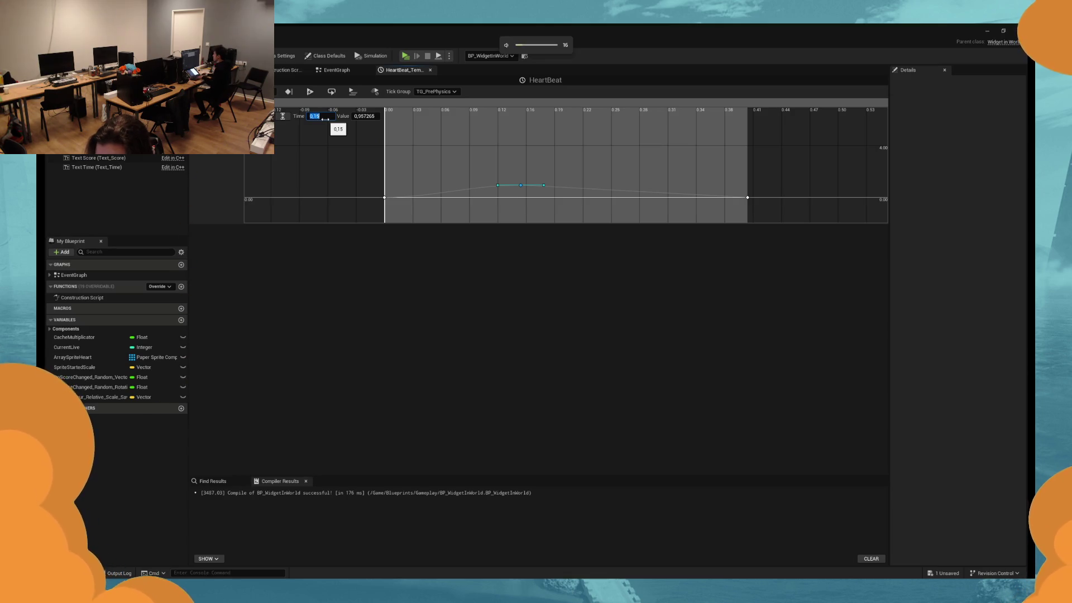
{"action": "left_click", "coordinate": [365, 116]}
{"action": "type", "text": "1"}
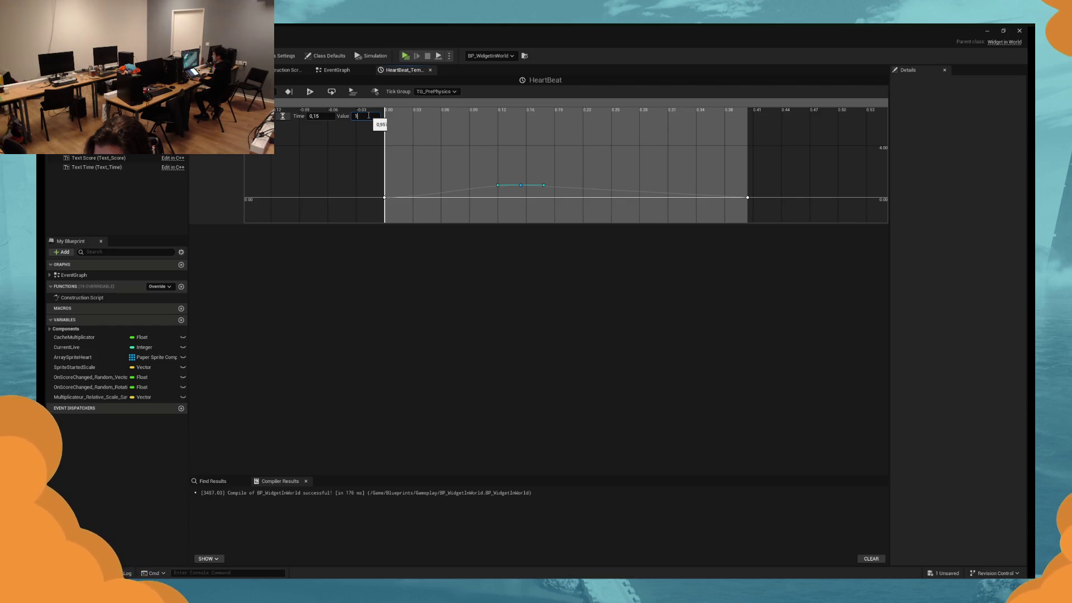
{"action": "key", "text": "alt+p"}
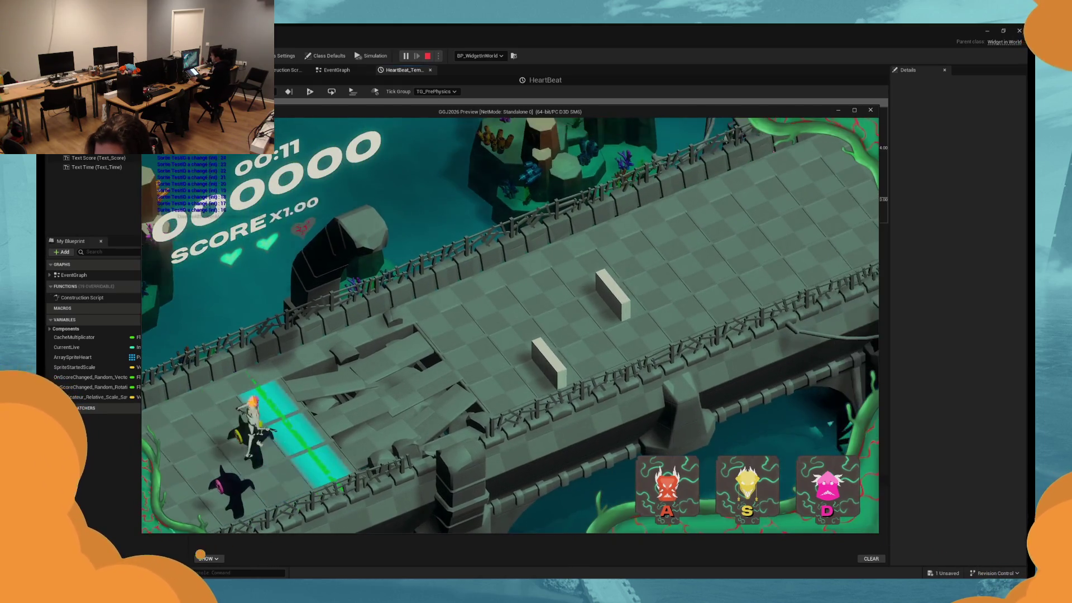
{"action": "key", "text": "Escape"}
Move the key's time to 0,1 and play-test the new timing.
{"action": "left_click", "coordinate": [521, 184]}
{"action": "left_click", "coordinate": [321, 116]}
{"action": "type", "text": "0,1"}
{"action": "key", "text": "Return"}
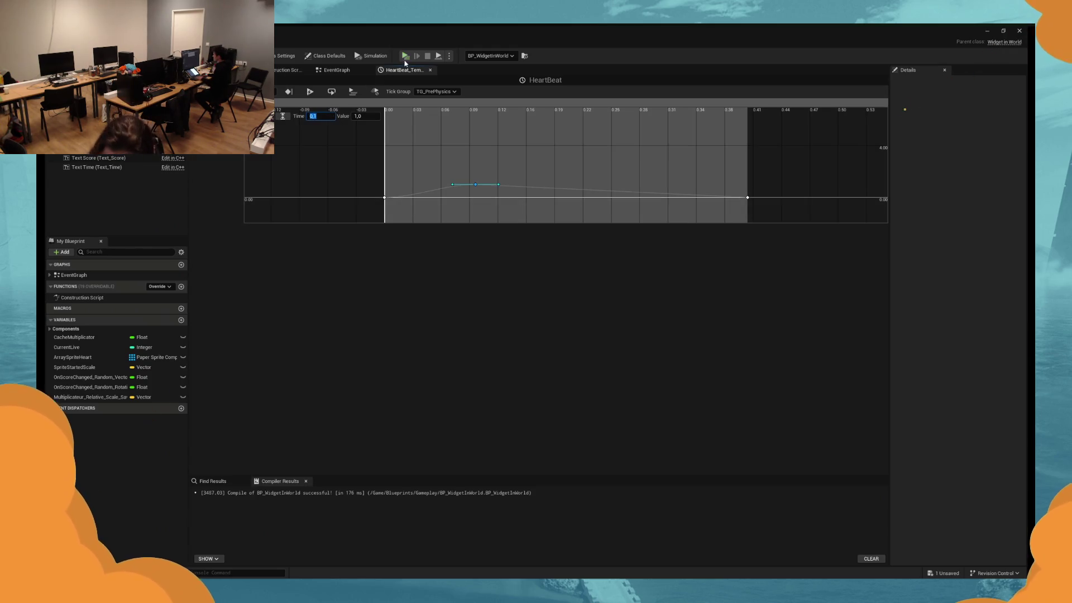
{"action": "left_click", "coordinate": [406, 56]}
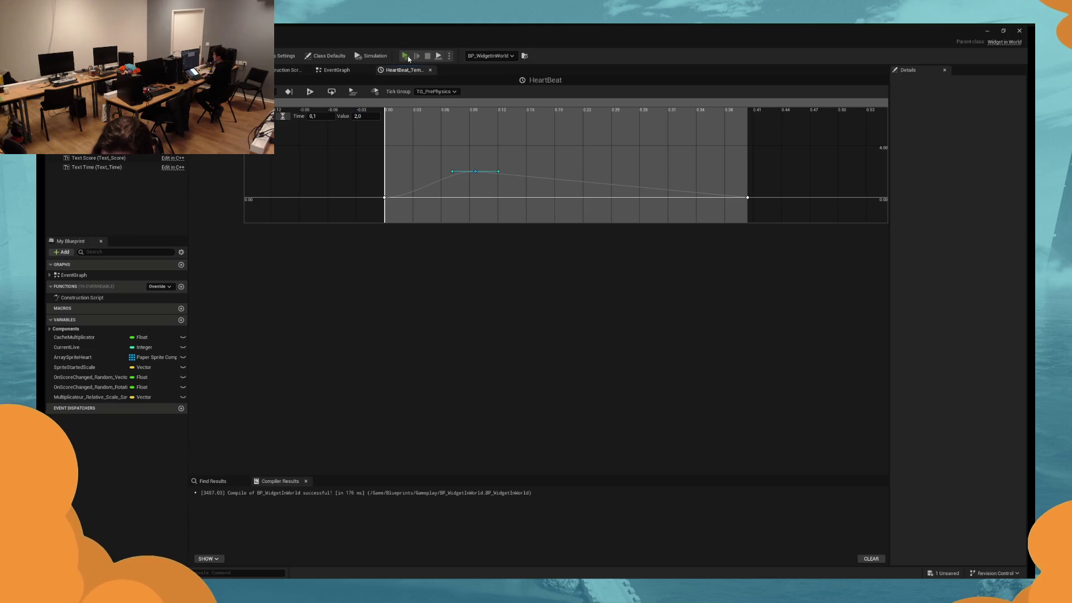
{"action": "left_click", "coordinate": [408, 58]}
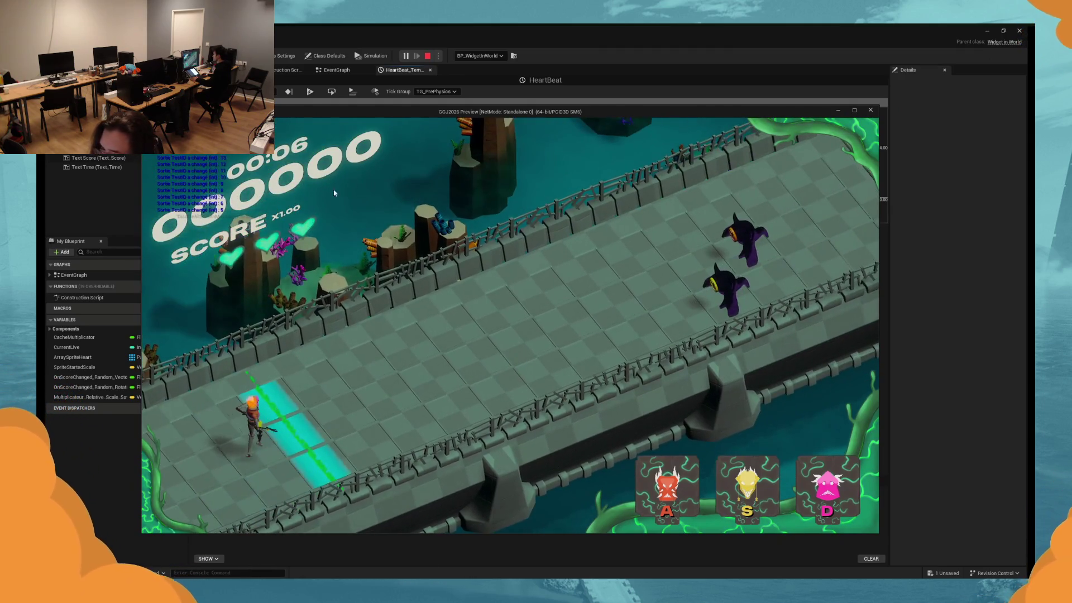
{"action": "key", "text": "Escape"}
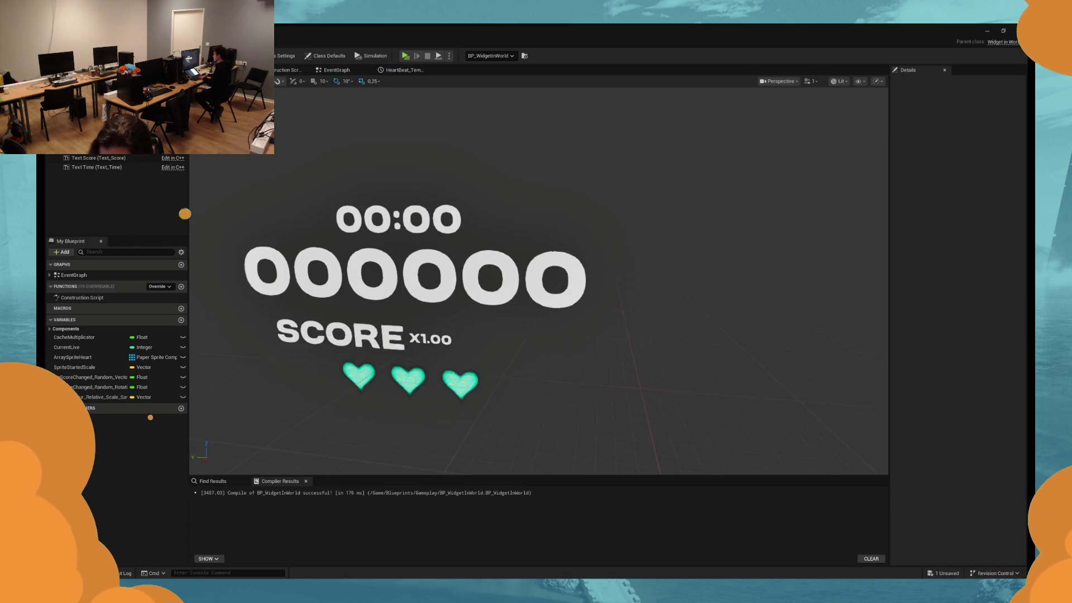
Rescale the SCORE text component, ending with a YScale of 1.5.
{"action": "left_click", "coordinate": [335, 334]}
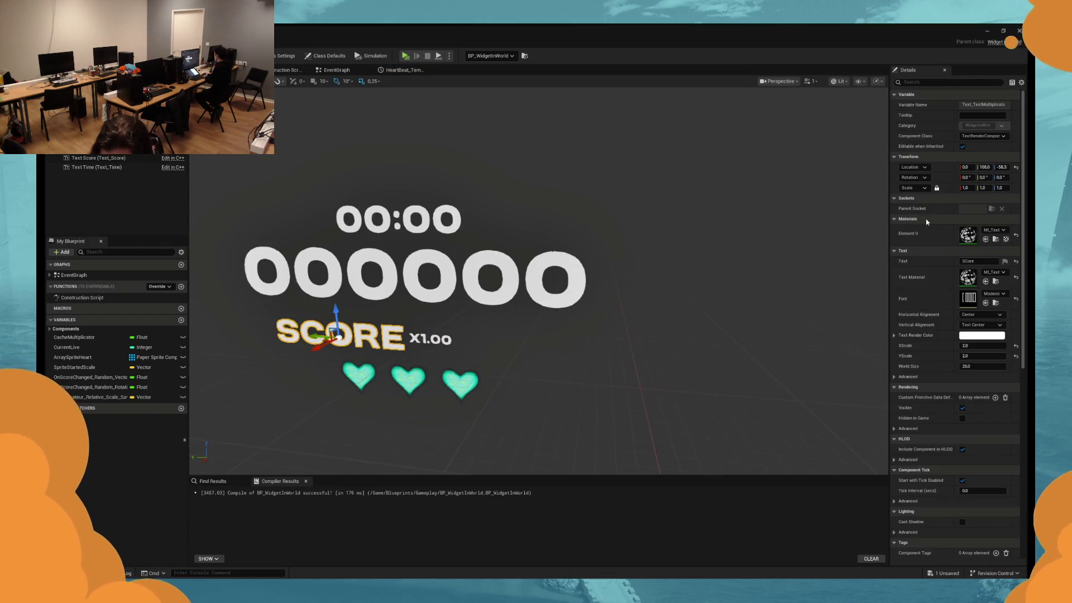
{"action": "type", "text": "0.9"}
{"action": "key", "text": "Return"}
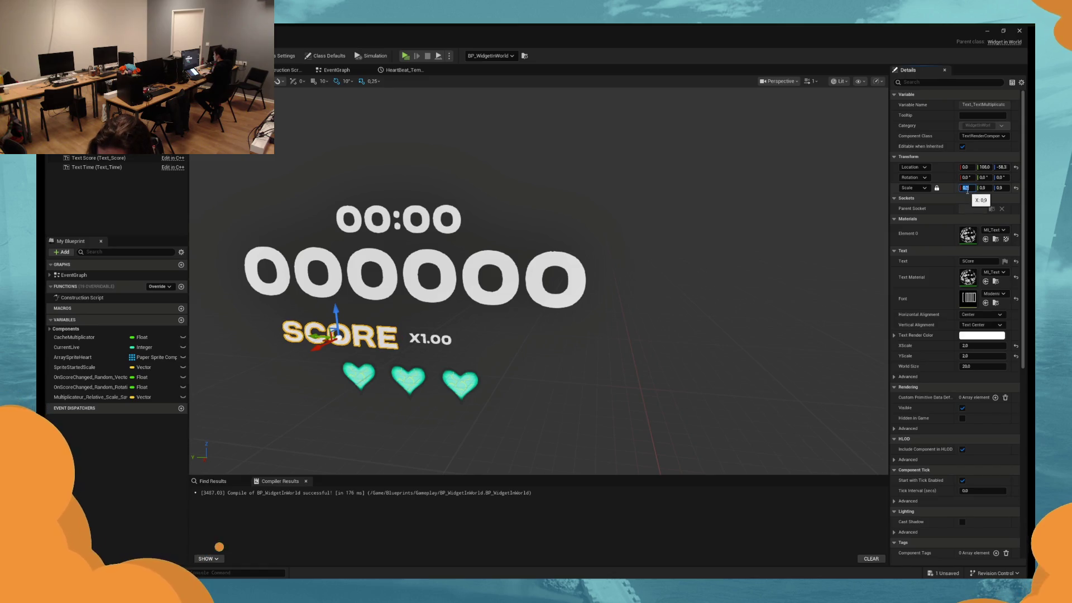
{"action": "type", "text": "1"}
{"action": "key", "text": "Return"}
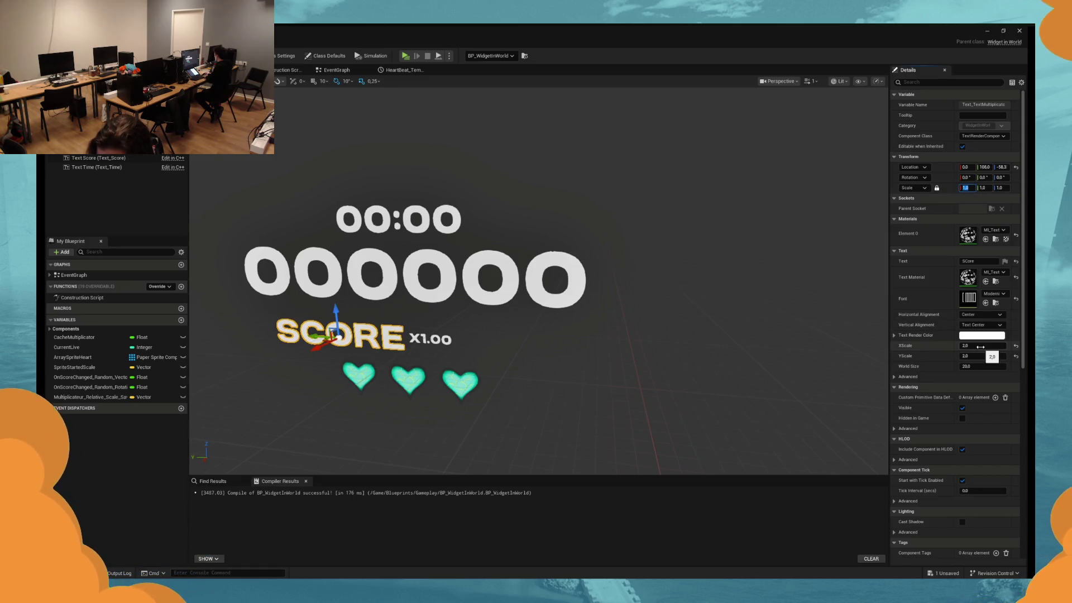
{"action": "type", "text": "1"}
{"action": "key", "text": "Return"}
{"action": "left_click", "coordinate": [978, 347]}
{"action": "type", "text": "2"}
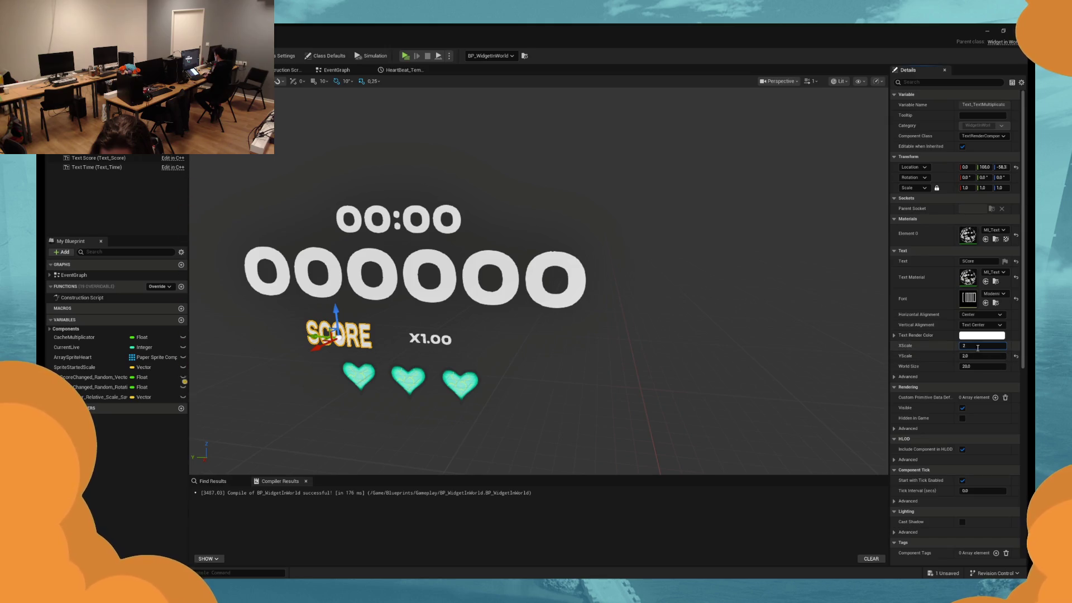
{"action": "type", "text": ".5"}
{"action": "key", "text": "Tab"}
{"action": "type", "text": "1.5"}
{"action": "key", "text": "Return"}
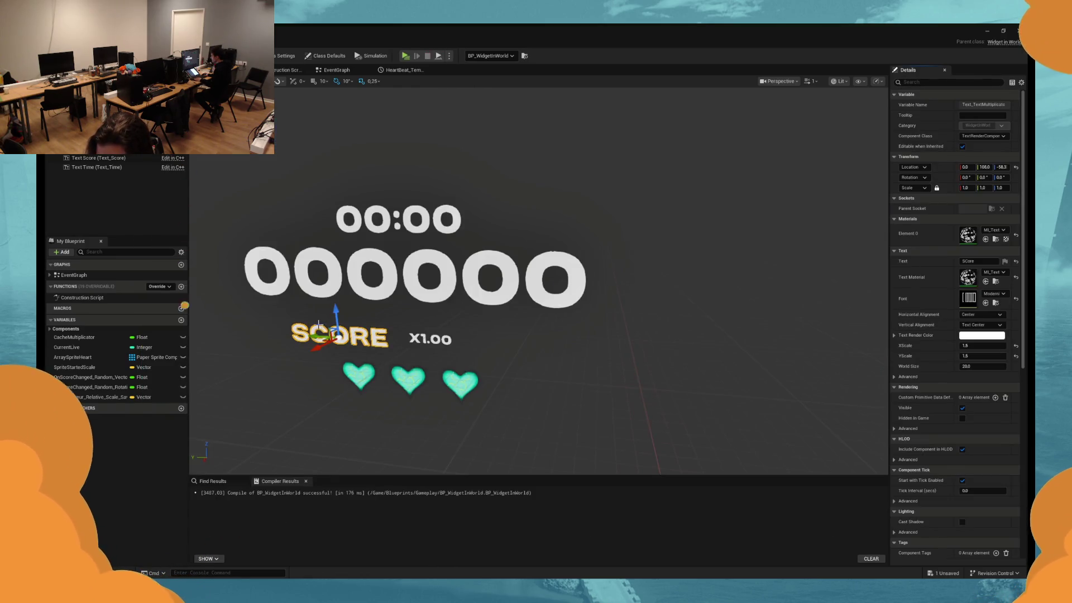
Move the SCORE text toward the multiplier, play-test, and set its XScale to 1.
{"action": "left_click_drag", "start_coordinate": [336, 330], "coordinate": [352, 335]}
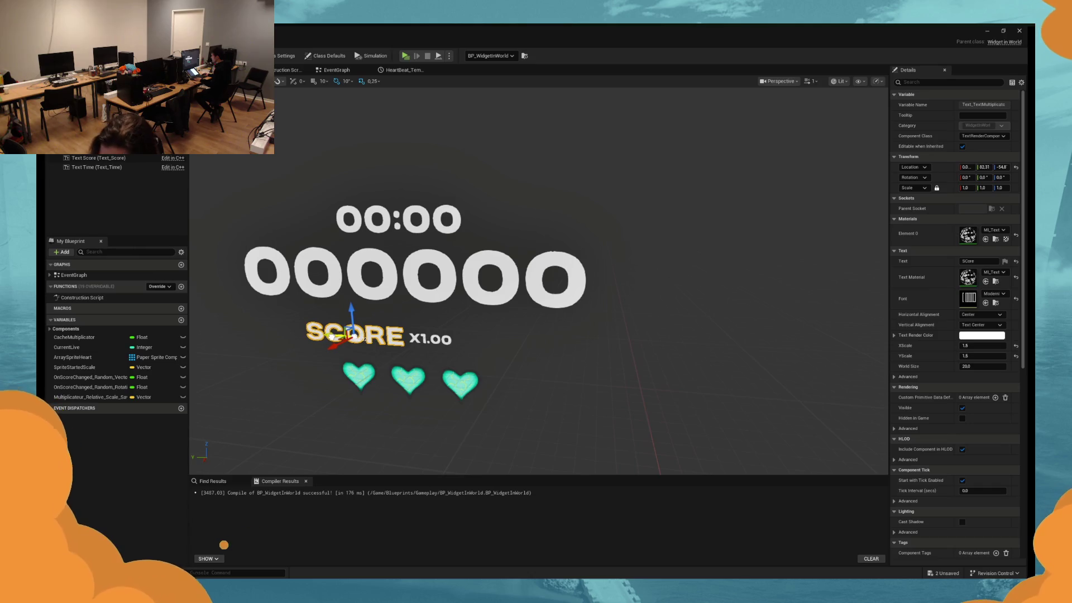
{"action": "left_click", "coordinate": [405, 55]}
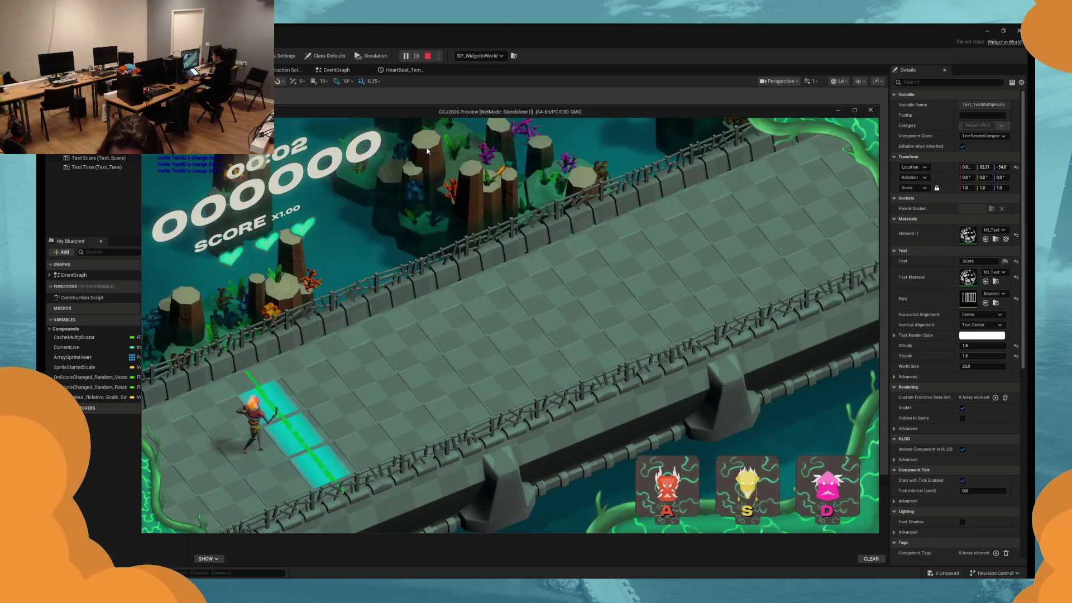
{"action": "key", "text": "Escape"}
{"action": "left_click", "coordinate": [971, 346]}
{"action": "type", "text": "1"}
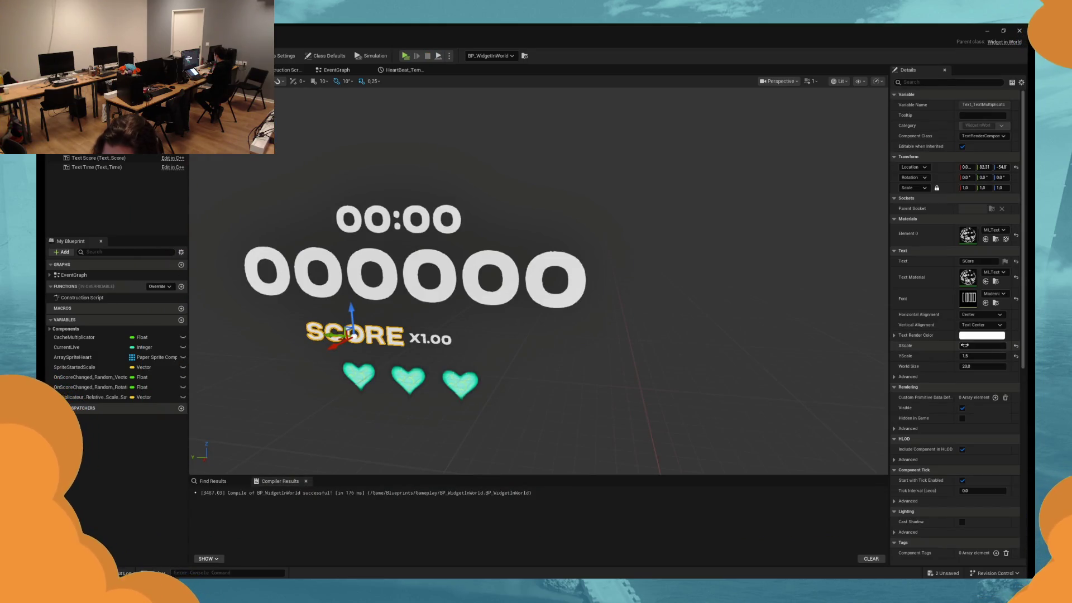
{"action": "left_click", "coordinate": [973, 355]}
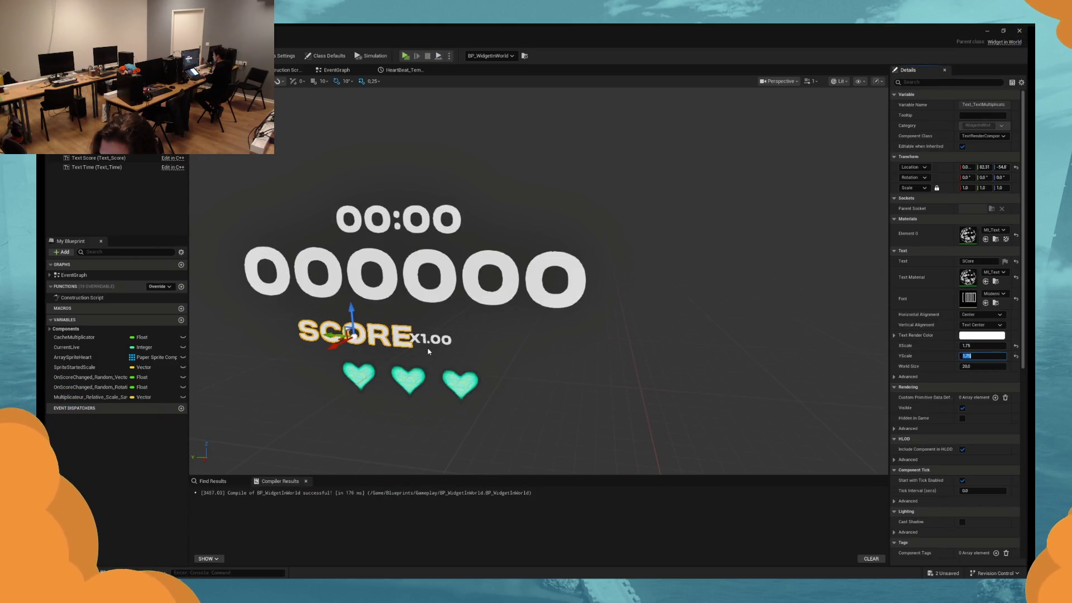
Nudge the SCORE text left, lower, then sideways, play-testing between moves.
{"action": "left_click_drag", "start_coordinate": [330, 322], "coordinate": [331, 306]}
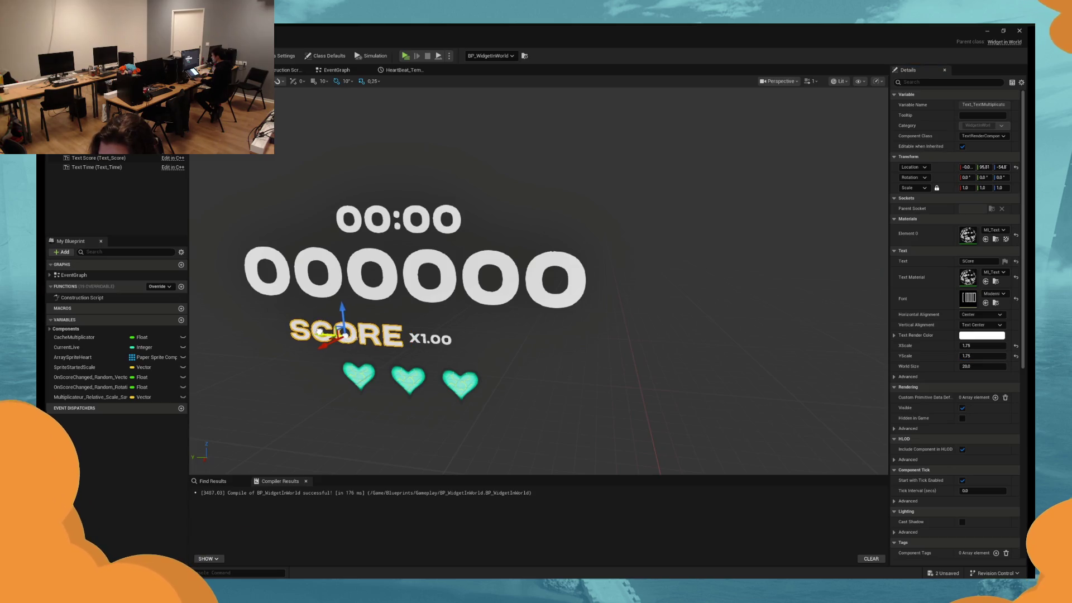
{"action": "left_click", "coordinate": [406, 57]}
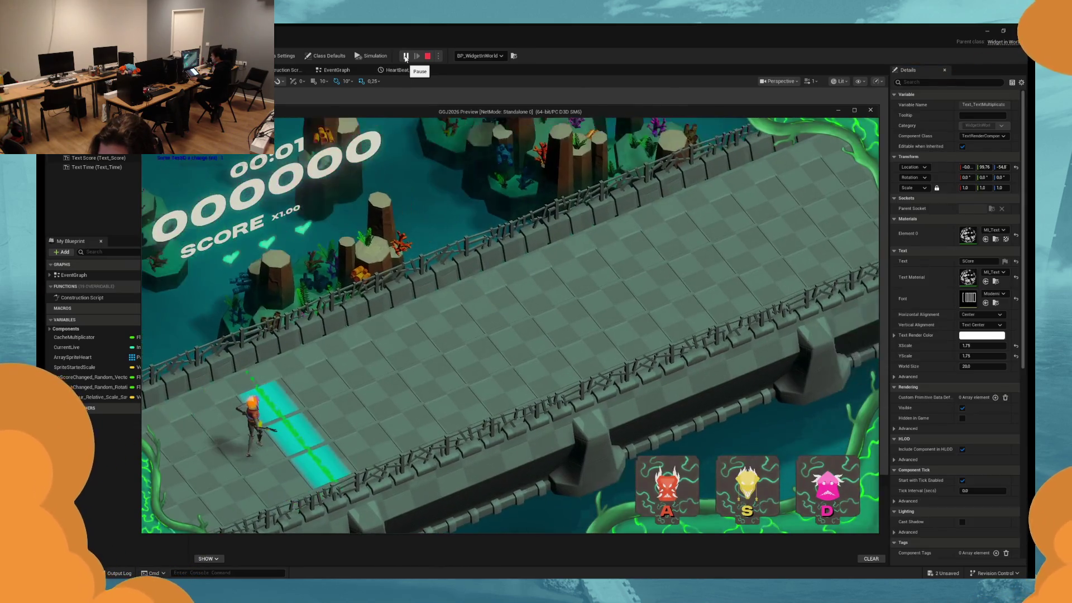
{"action": "key", "text": "Escape"}
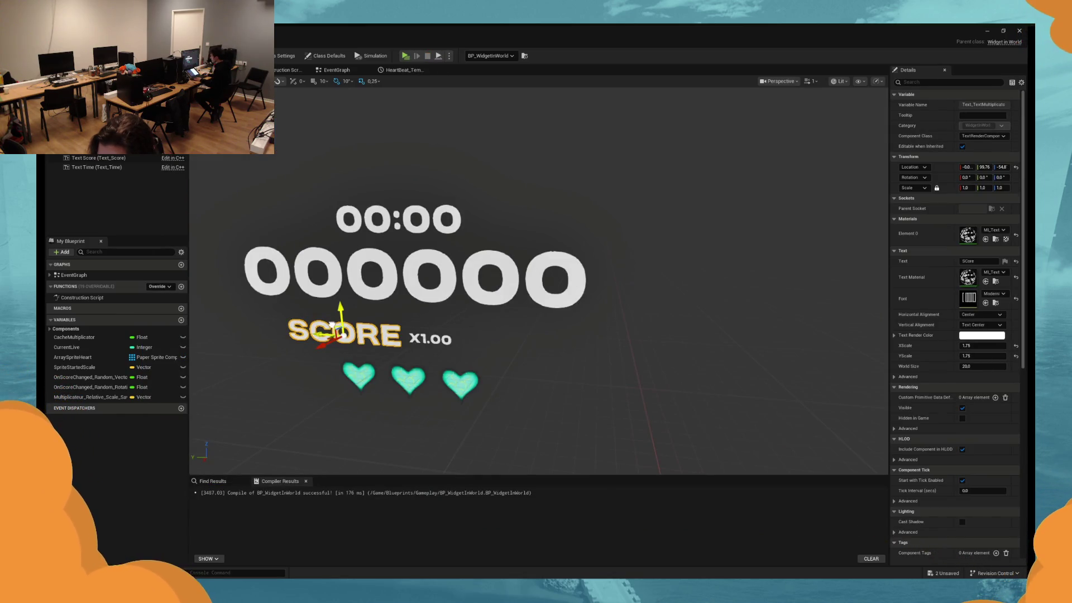
{"action": "left_click_drag", "start_coordinate": [332, 324], "coordinate": [333, 326]}
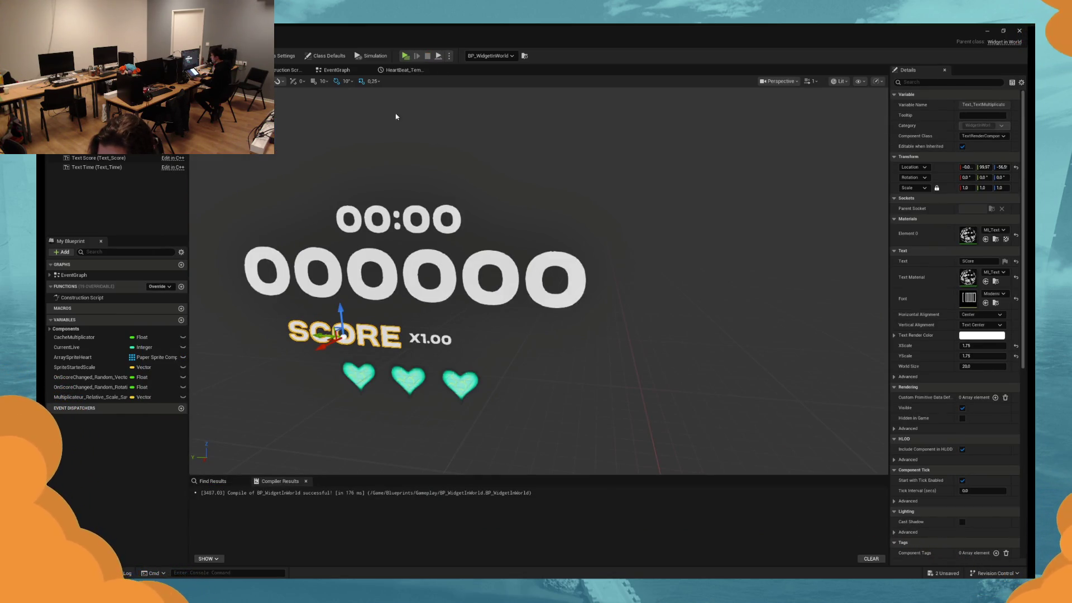
{"action": "left_click", "coordinate": [405, 57]}
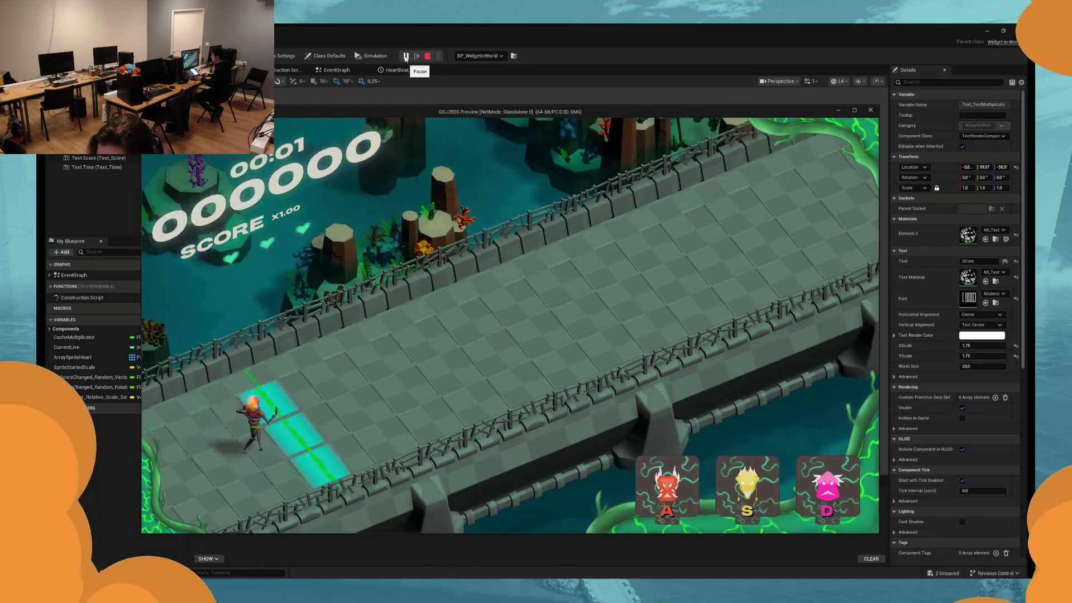
{"action": "key", "text": "Escape"}
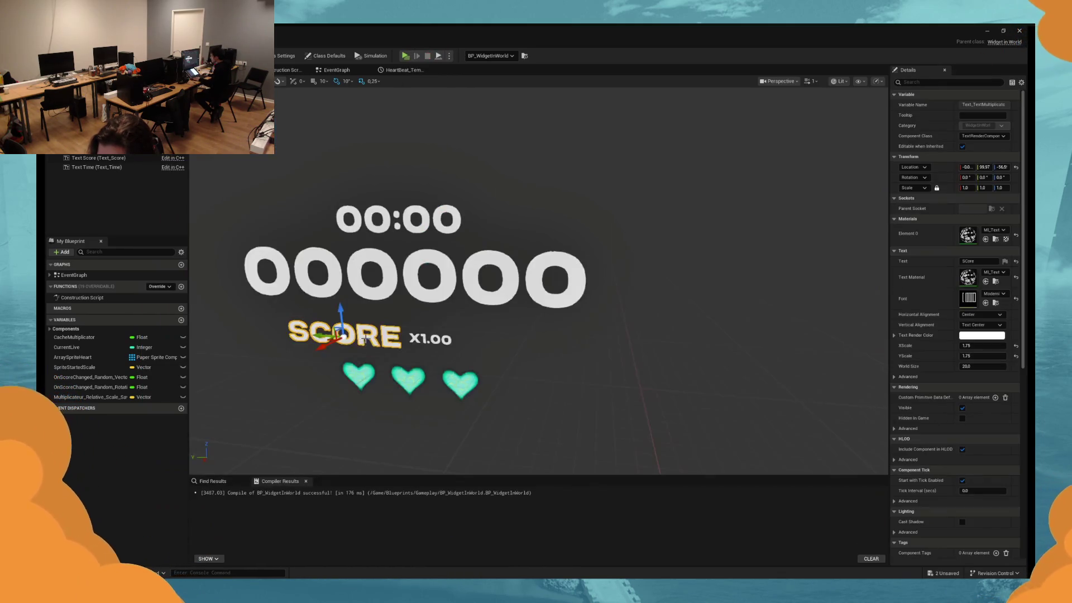
{"action": "left_click_drag", "start_coordinate": [258, 366], "coordinate": [287, 342]}
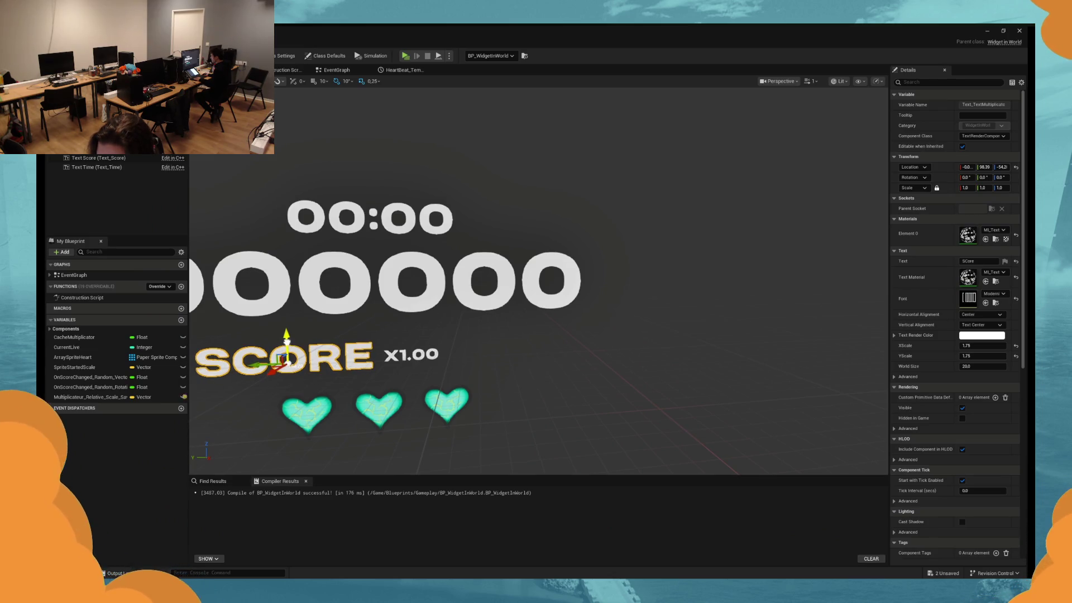
Select the third heart and then the SCORE text, play-testing the layout after each.
{"action": "left_click", "coordinate": [445, 401]}
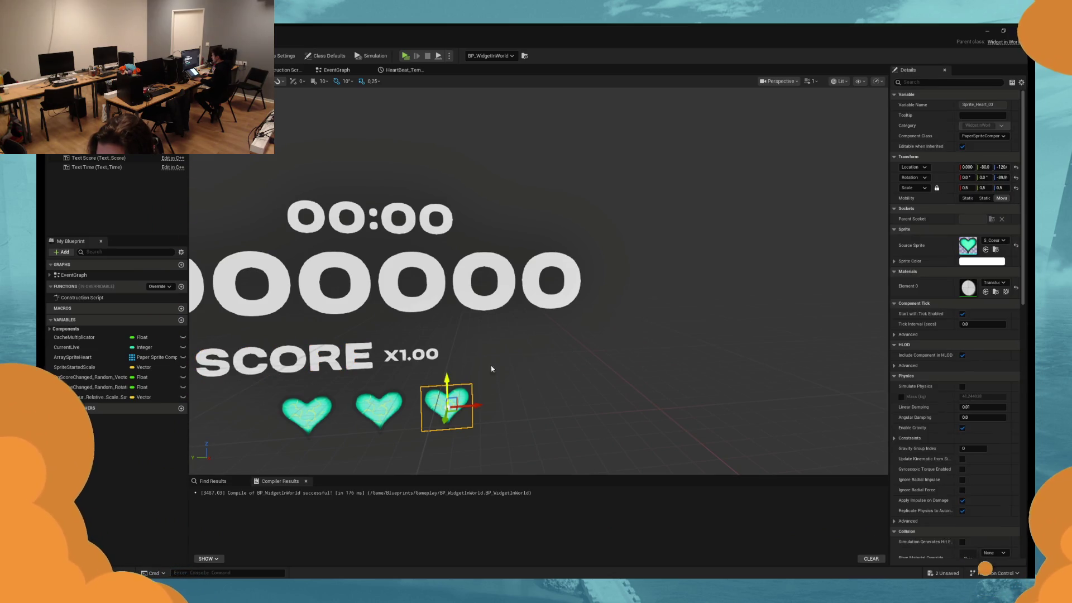
{"action": "left_click", "coordinate": [406, 56]}
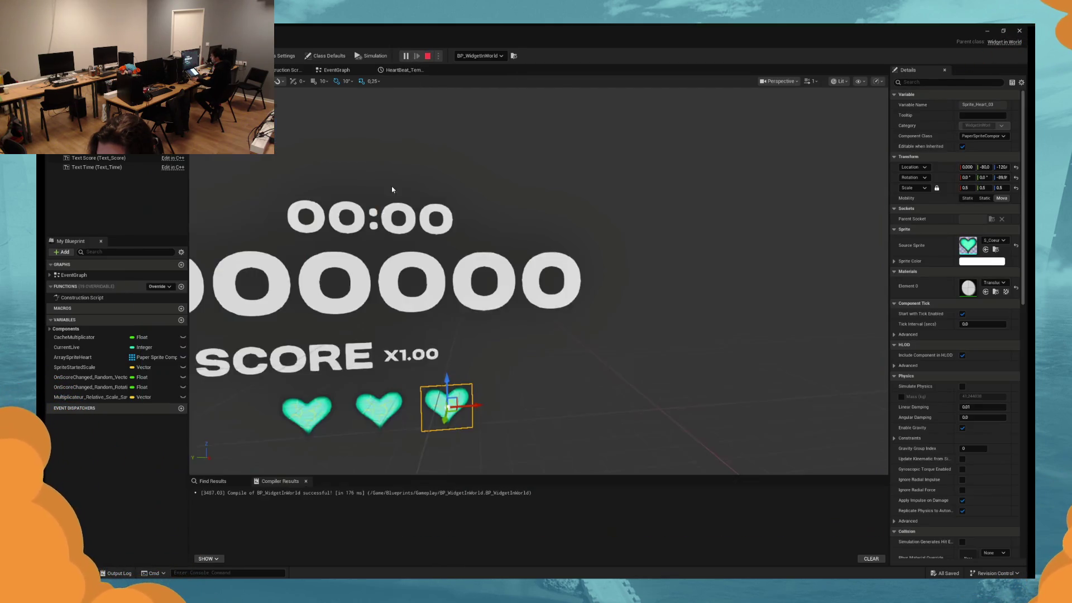
{"action": "key", "text": "Escape"}
{"action": "left_click", "coordinate": [268, 360]}
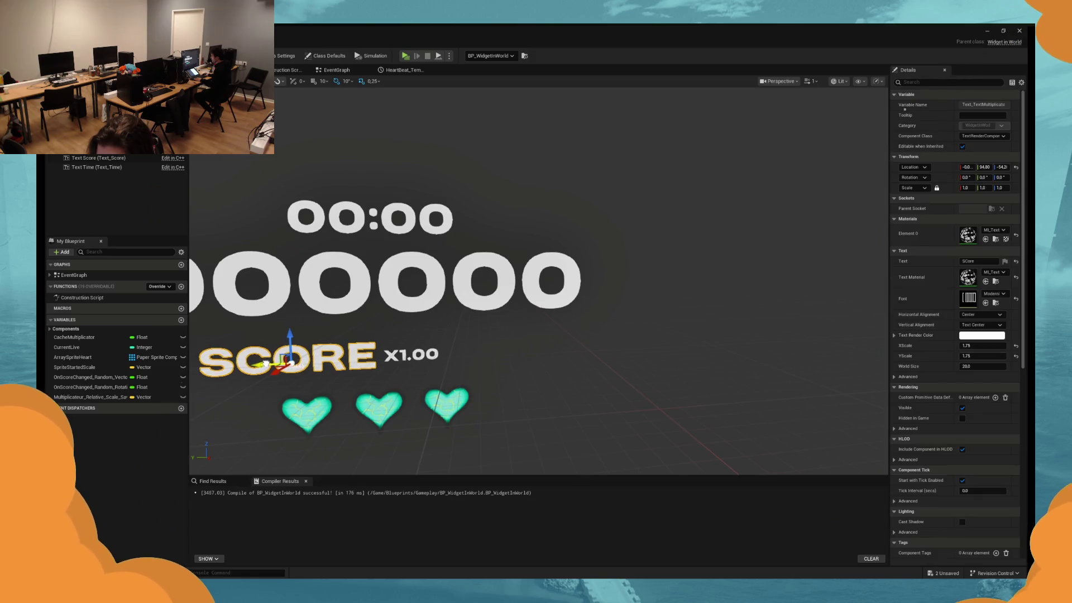
{"action": "left_click", "coordinate": [405, 56]}
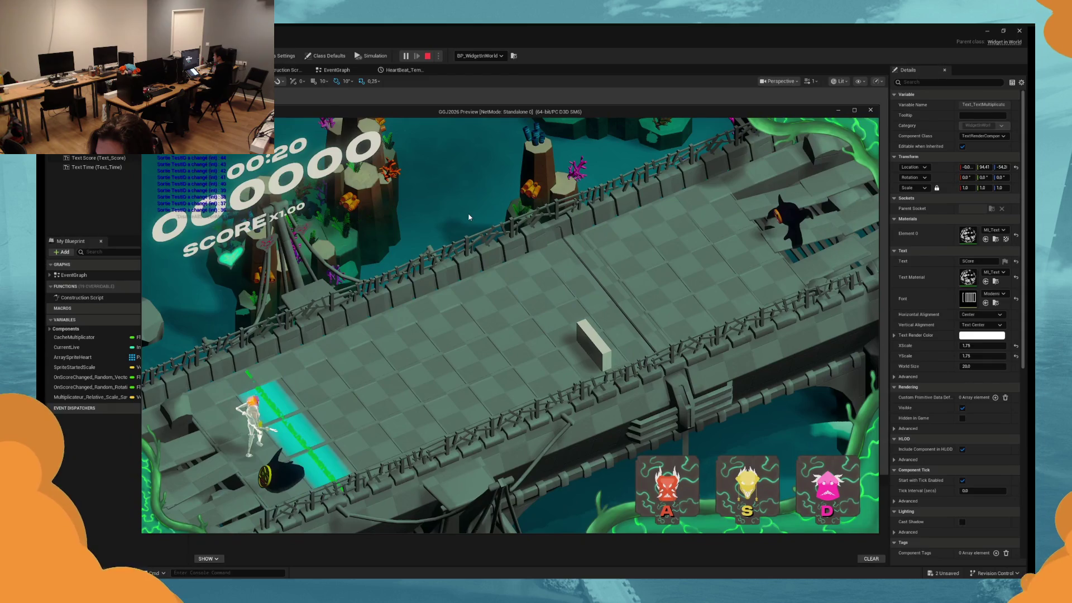
{"action": "key", "text": "Escape"}
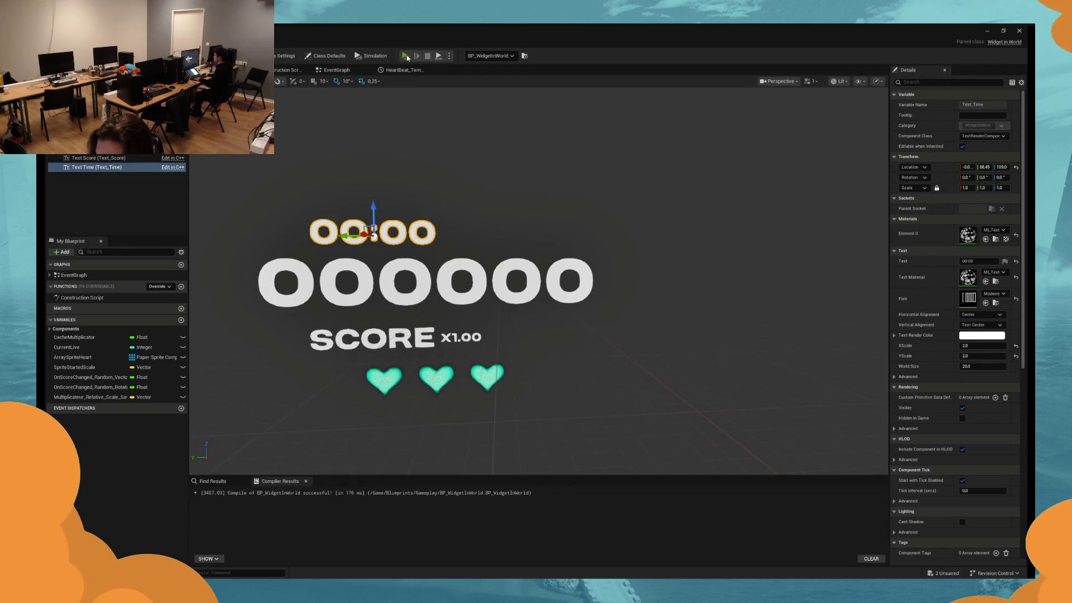
After a quick play-test, select all three hearts and shift them left.
{"action": "left_click", "coordinate": [405, 55]}
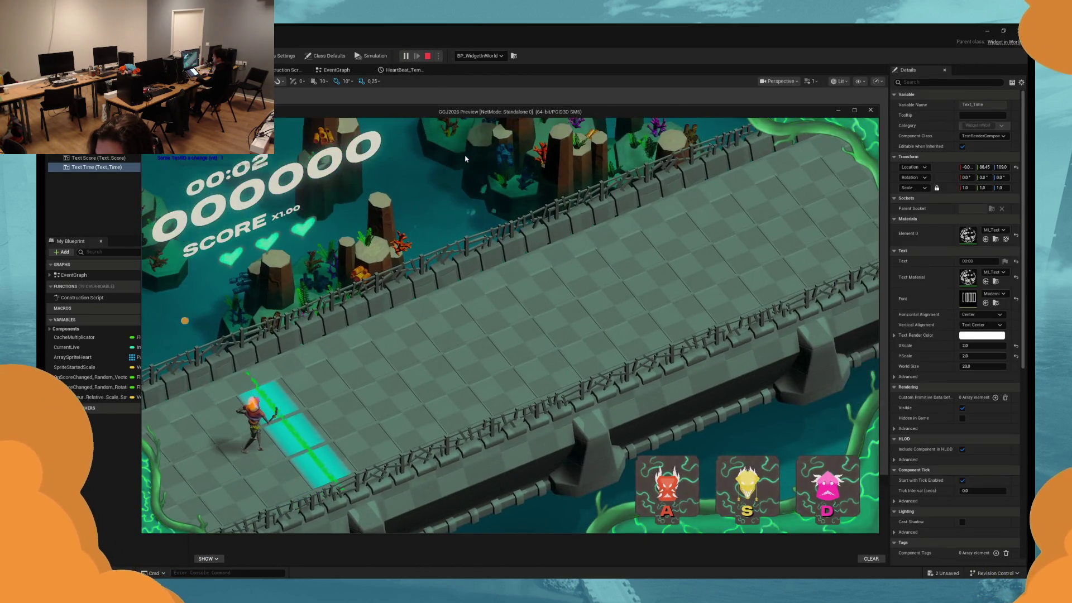
{"action": "key", "text": "Escape"}
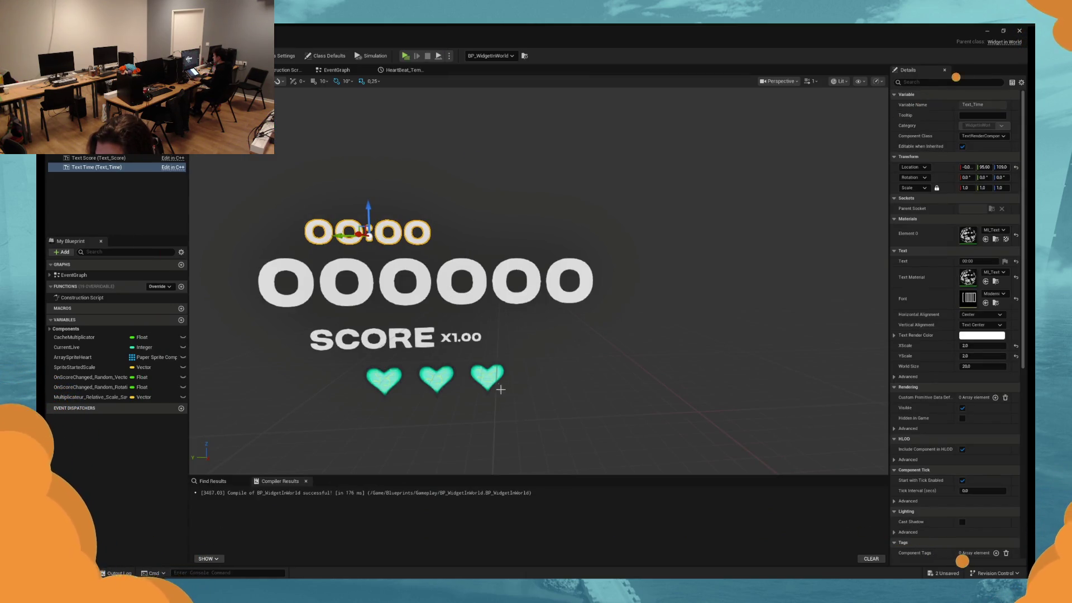
{"action": "left_click", "coordinate": [486, 377]}
{"action": "left_click", "coordinate": [436, 380]}
{"action": "left_click", "coordinate": [392, 377]}
{"action": "left_click_drag", "start_coordinate": [405, 382], "coordinate": [357, 382]}
{"action": "key", "text": "ctrl+z"}
{"action": "left_click", "coordinate": [437, 375]}
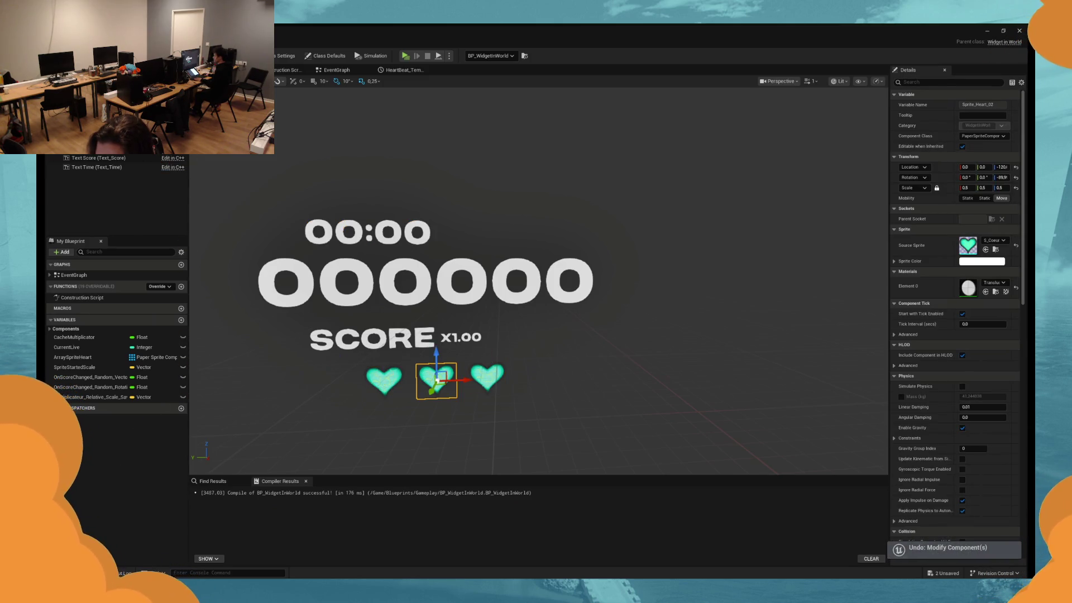
{"action": "left_click", "coordinate": [384, 380], "text": "ctrl"}
{"action": "left_click", "coordinate": [487, 378], "text": "ctrl"}
{"action": "left_click_drag", "start_coordinate": [409, 380], "coordinate": [366, 380]}
Play-test the heart placement and nudge the hearts slightly right, then retest.
{"action": "left_click", "coordinate": [404, 56]}
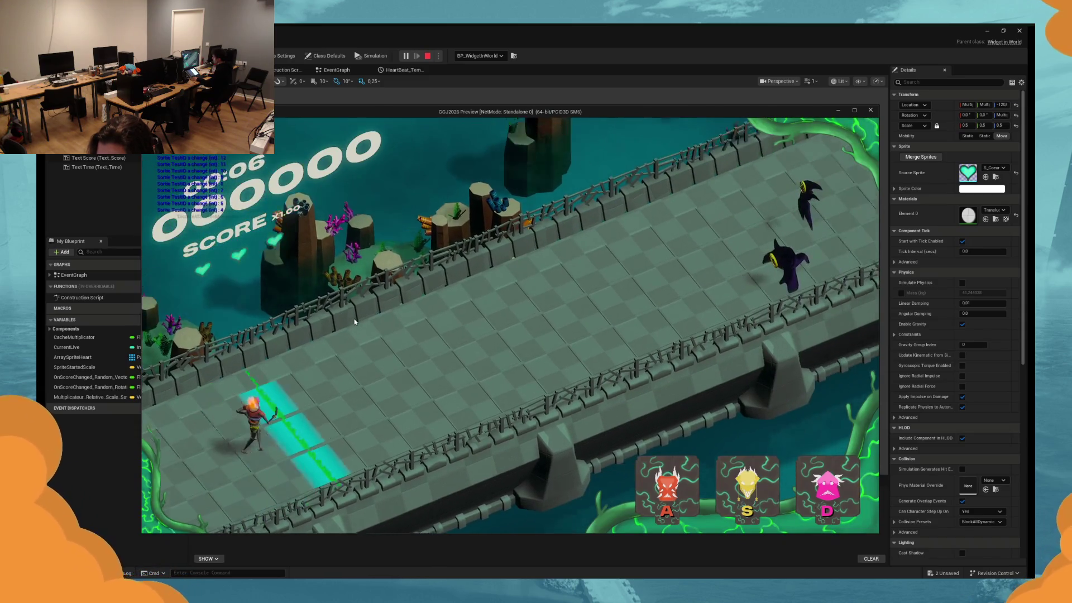
{"action": "key", "text": "Escape"}
{"action": "left_click_drag", "start_coordinate": [366, 383], "coordinate": [369, 382]}
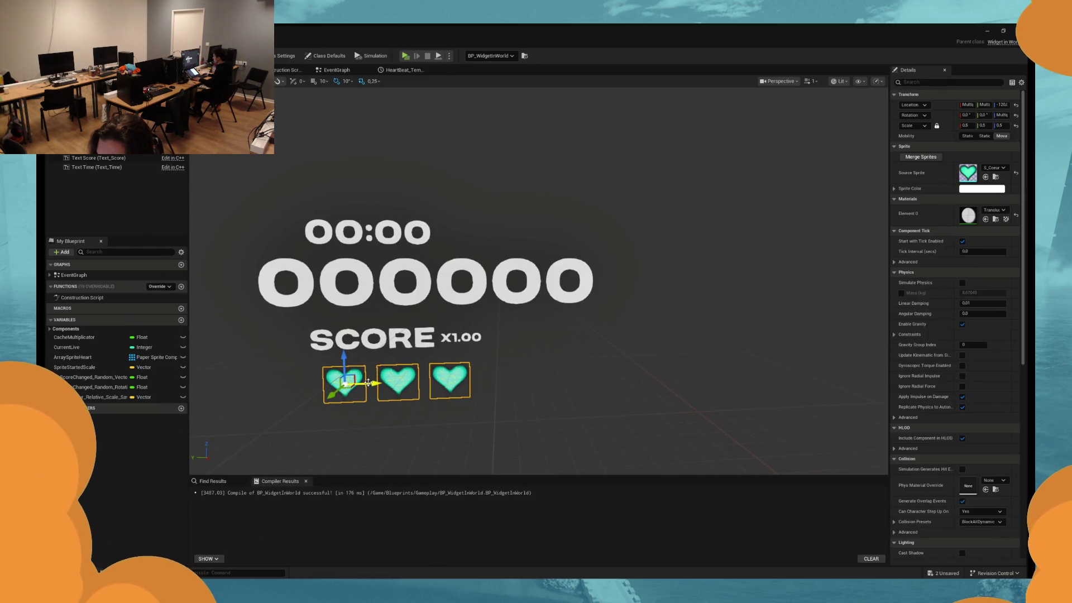
{"action": "left_click", "coordinate": [403, 56]}
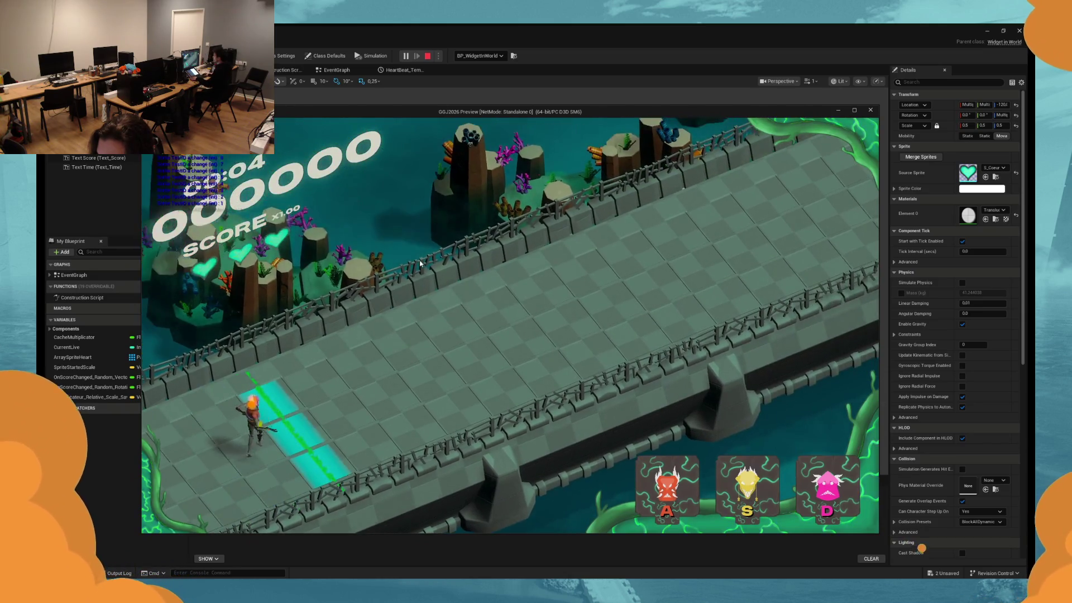
{"action": "key", "text": "Escape"}
Select the timer and score texts and move them slightly down.
{"action": "left_click", "coordinate": [369, 232]}
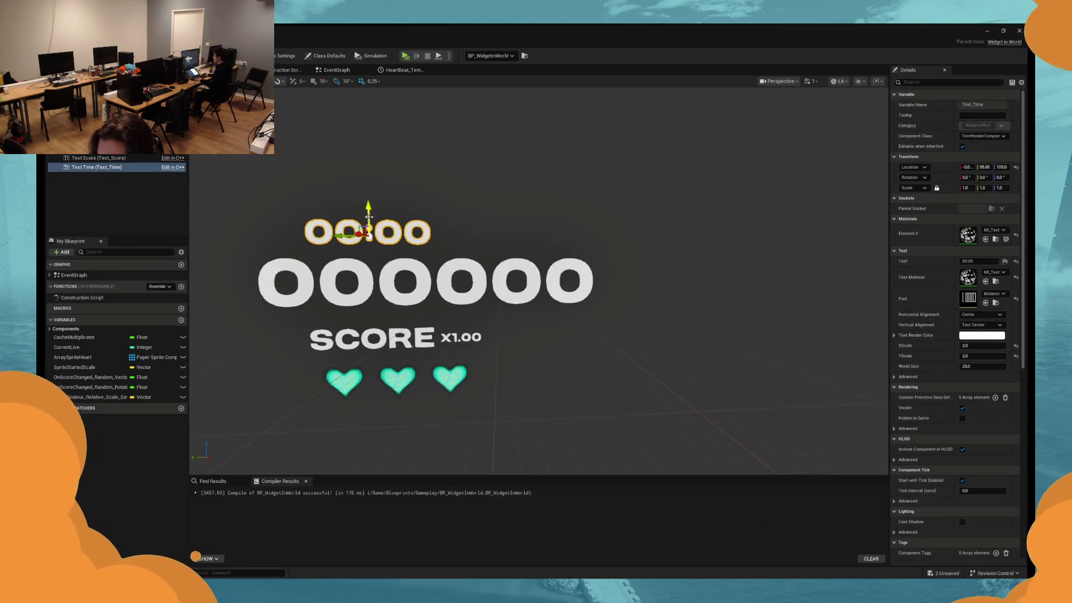
{"action": "key", "text": "ctrl+z"}
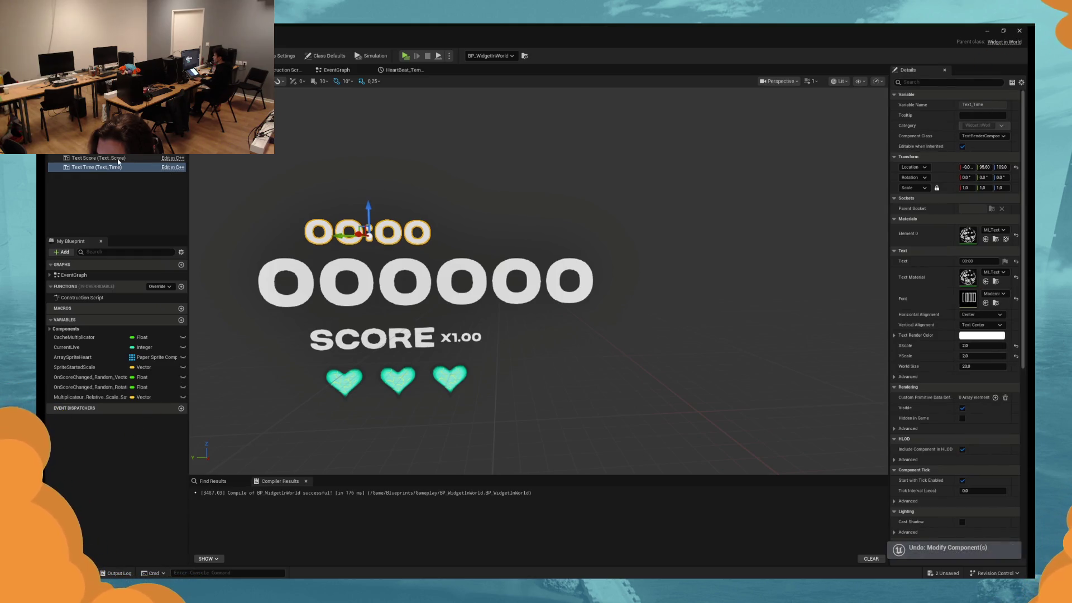
{"action": "left_click_drag", "start_coordinate": [434, 258], "coordinate": [434, 261]}
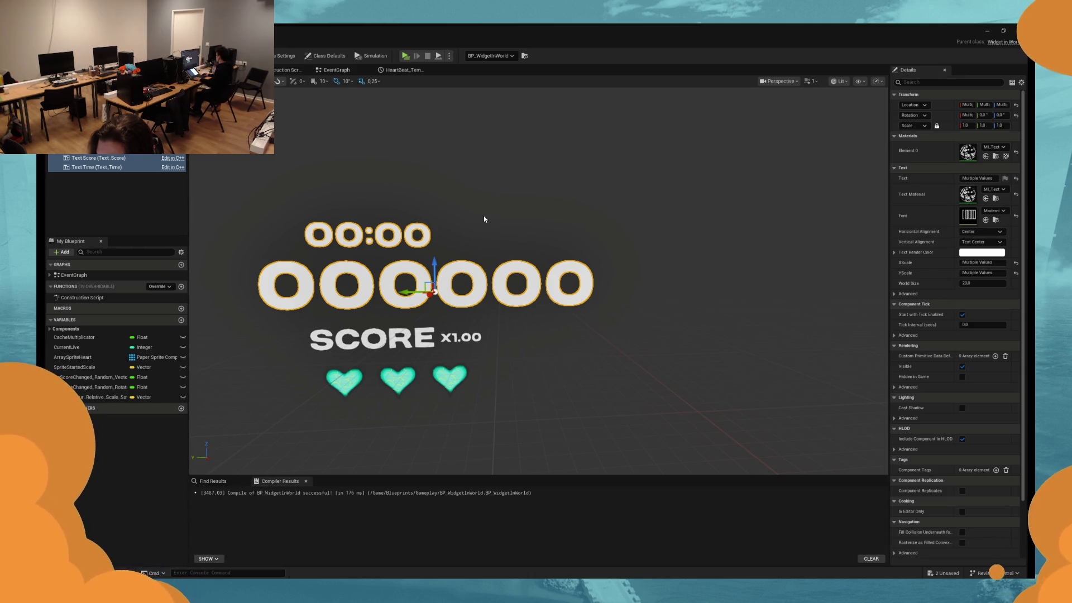
Navigate the EventGraph to the Feedback Visual On Time Changed section and add a comment there.
{"action": "left_click", "coordinate": [342, 70]}
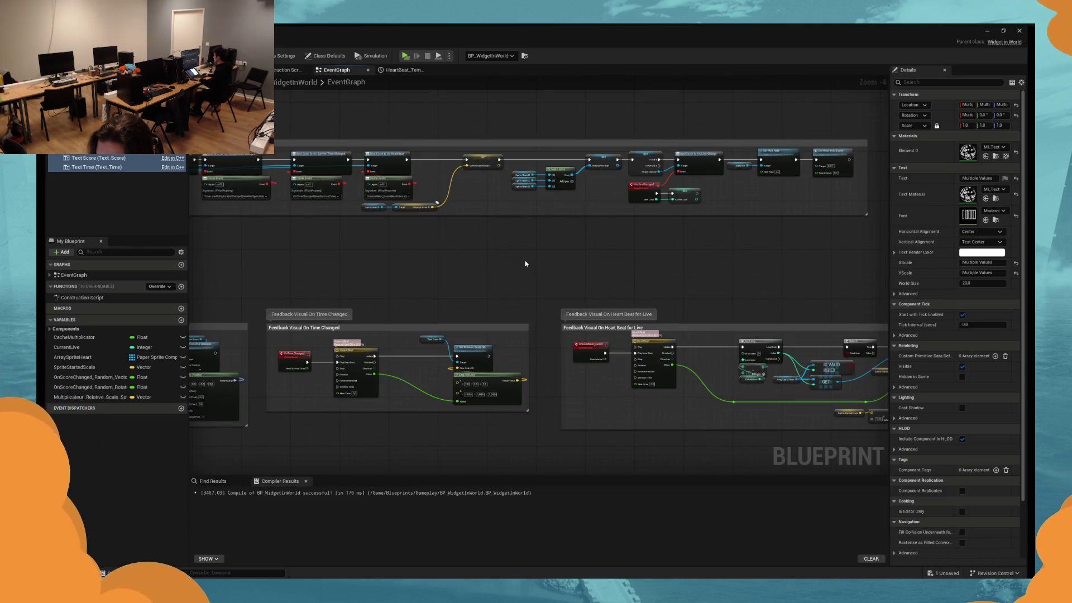
{"action": "mouse_move", "coordinate": [639, 277]}
{"action": "left_mouse_down"}
{"action": "mouse_move", "coordinate": [571, 275]}
{"action": "mouse_move", "coordinate": [691, 297]}
{"action": "mouse_move", "coordinate": [449, 308]}
{"action": "mouse_move", "coordinate": [643, 316]}
{"action": "mouse_move", "coordinate": [502, 262]}
{"action": "mouse_move", "coordinate": [475, 351]}
{"action": "left_mouse_up"}
{"action": "scroll", "coordinate": [475, 351], "scroll_direction": "up", "scroll_amount": 2}
{"action": "left_click_drag", "start_coordinate": [212, 368], "coordinate": [522, 376]}
{"action": "left_click_drag", "start_coordinate": [403, 374], "coordinate": [451, 374]}
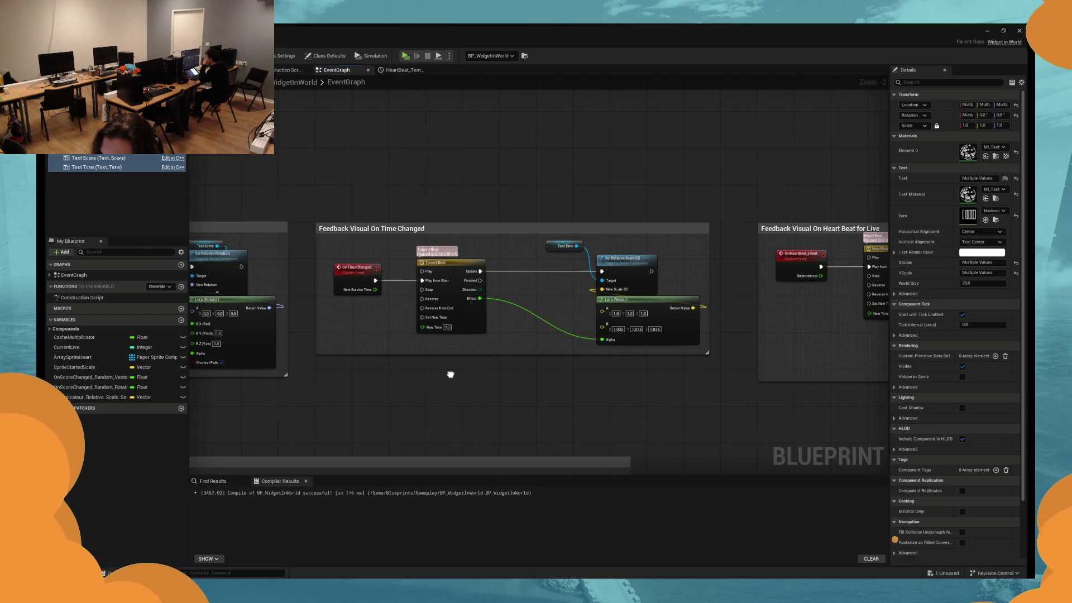
{"action": "left_click_drag", "start_coordinate": [450, 375], "coordinate": [397, 375]}
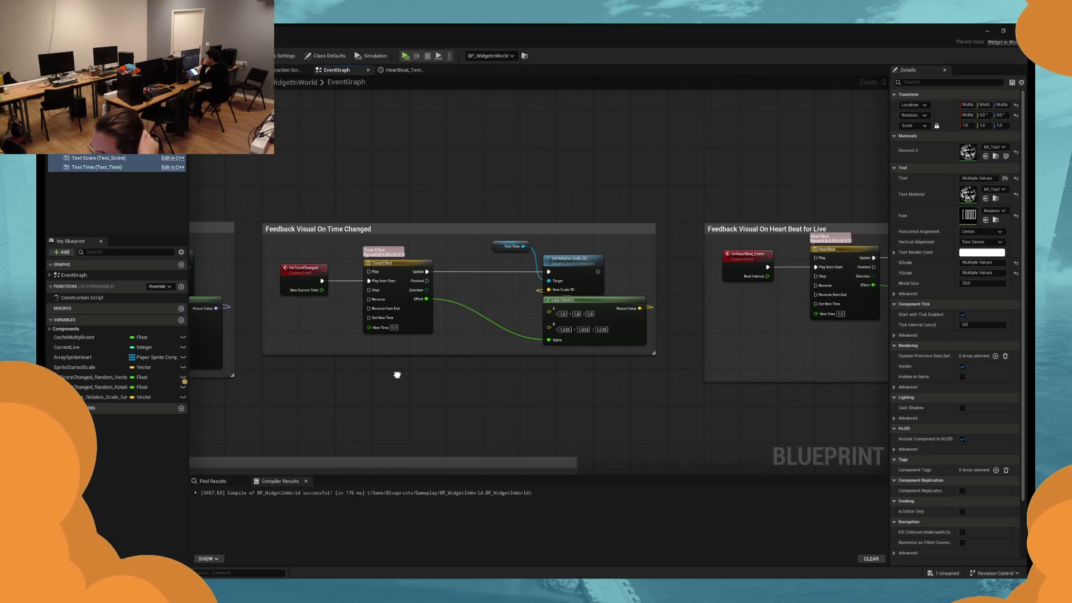
{"action": "left_click_drag", "start_coordinate": [397, 375], "coordinate": [912, 373]}
{"action": "mouse_move", "coordinate": [391, 335]}
{"action": "left_mouse_down"}
{"action": "mouse_move", "coordinate": [614, 330]}
{"action": "mouse_move", "coordinate": [553, 318]}
{"action": "left_mouse_up"}
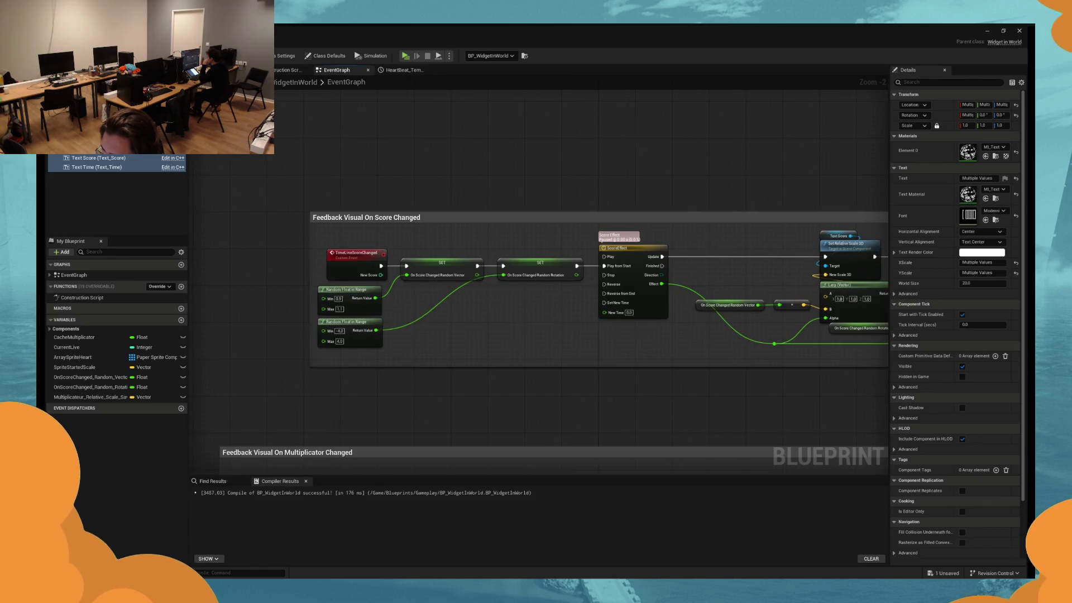
{"action": "left_click_drag", "start_coordinate": [882, 364], "coordinate": [547, 363]}
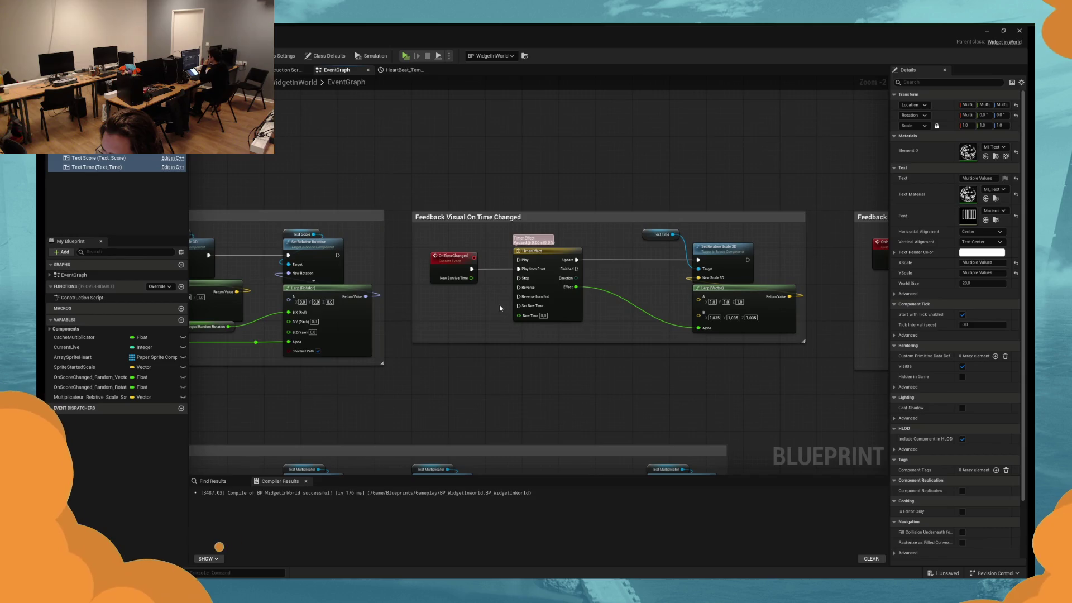
{"action": "mouse_move", "coordinate": [471, 269]}
{"action": "left_mouse_down"}
{"action": "mouse_move", "coordinate": [638, 359]}
{"action": "mouse_move", "coordinate": [792, 335]}
{"action": "mouse_move", "coordinate": [454, 347]}
{"action": "left_mouse_up"}
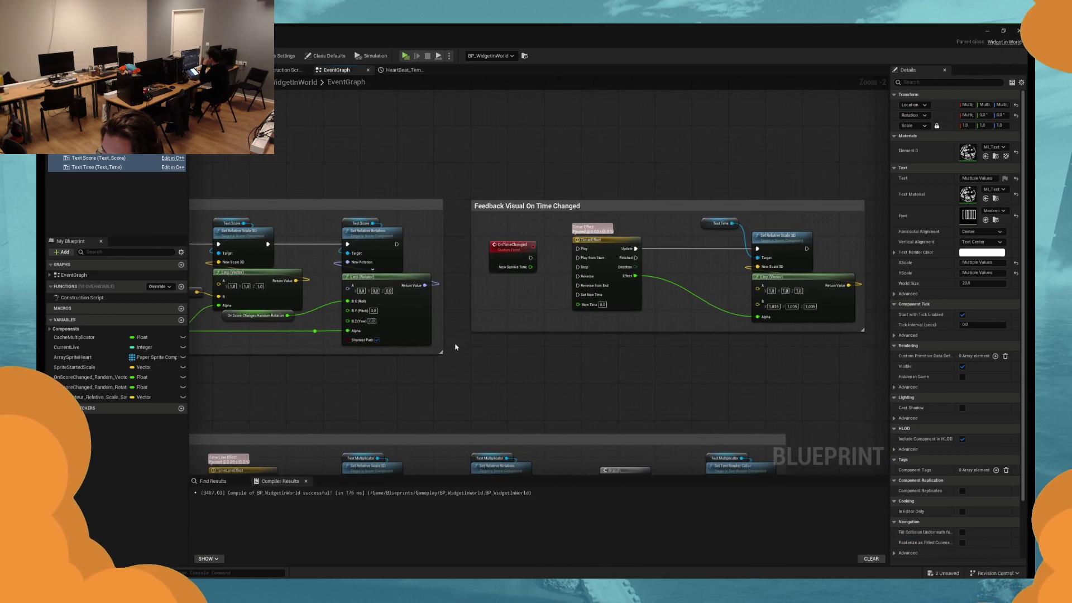
{"action": "key", "text": "c"}
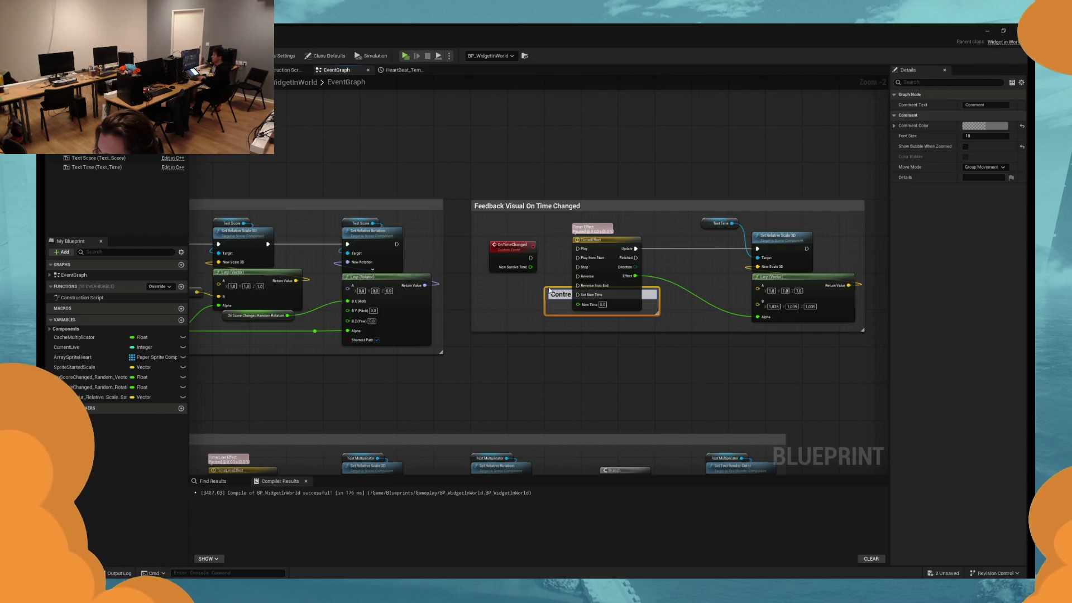
Title the comment 'Contre intuitif', colour it red, and shrink it below the OnTimeChanged nodes.
{"action": "key", "text": "BackSpace"}
{"action": "key", "text": "BackSpace"}
{"action": "key", "text": "BackSpace"}
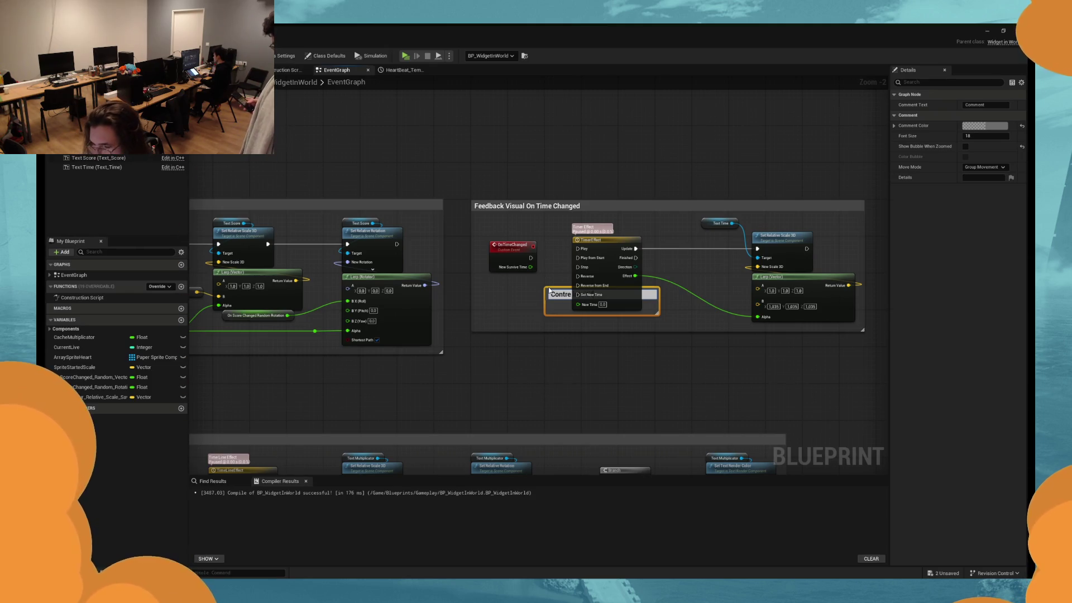
{"action": "left_click_drag", "start_coordinate": [550, 290], "coordinate": [476, 340]}
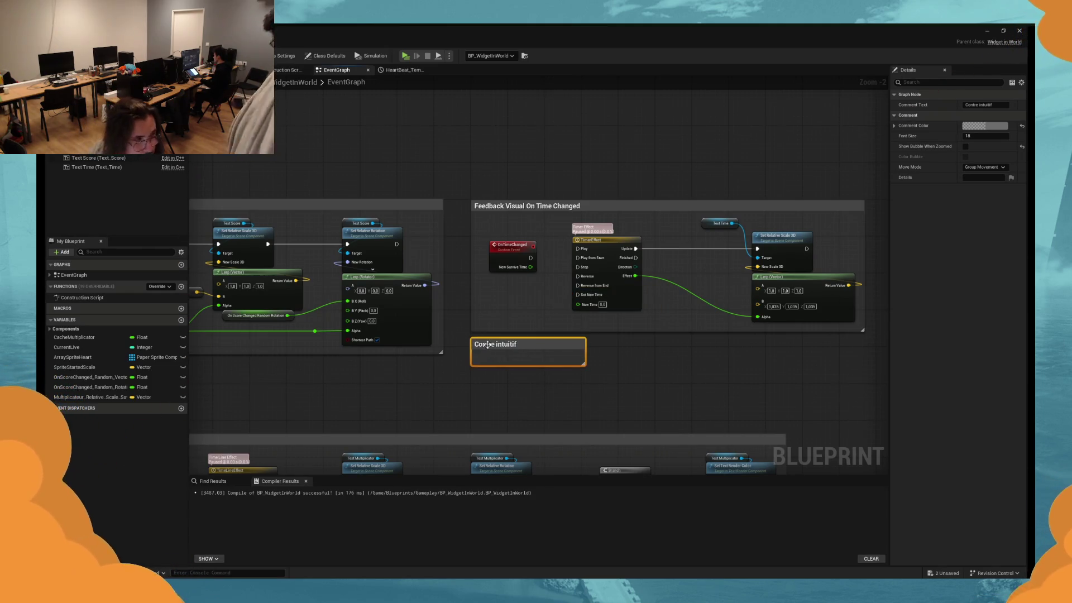
{"action": "left_click", "coordinate": [984, 125]}
{"action": "left_click", "coordinate": [904, 183]}
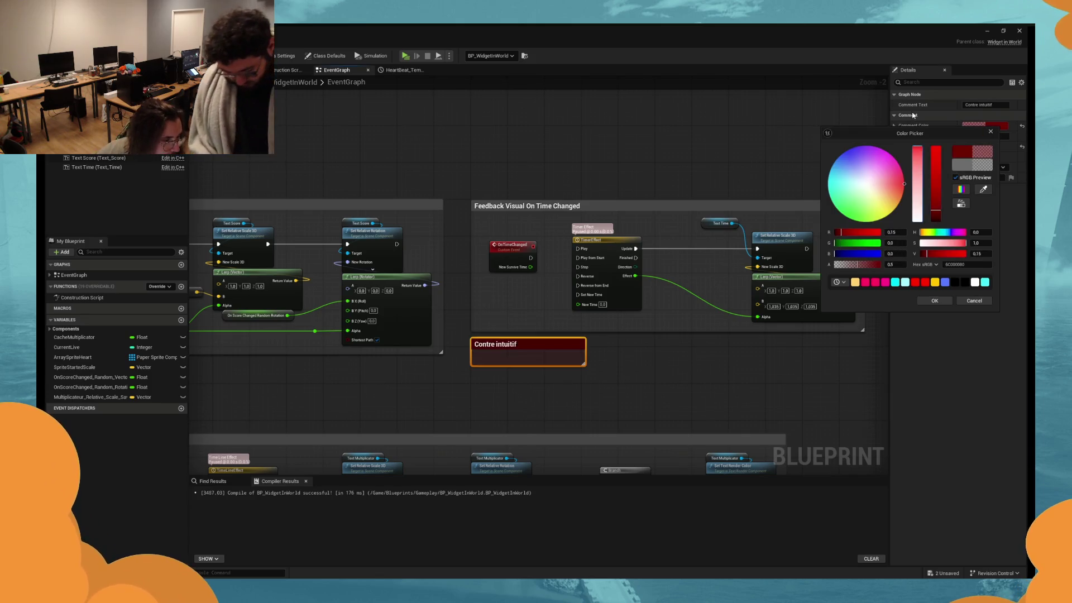
{"action": "left_click", "coordinate": [933, 301]}
{"action": "mouse_move", "coordinate": [583, 343]}
{"action": "left_mouse_down"}
{"action": "mouse_move", "coordinate": [534, 343]}
{"action": "mouse_move", "coordinate": [532, 303]}
{"action": "left_mouse_up"}
{"action": "left_click", "coordinate": [531, 355]}
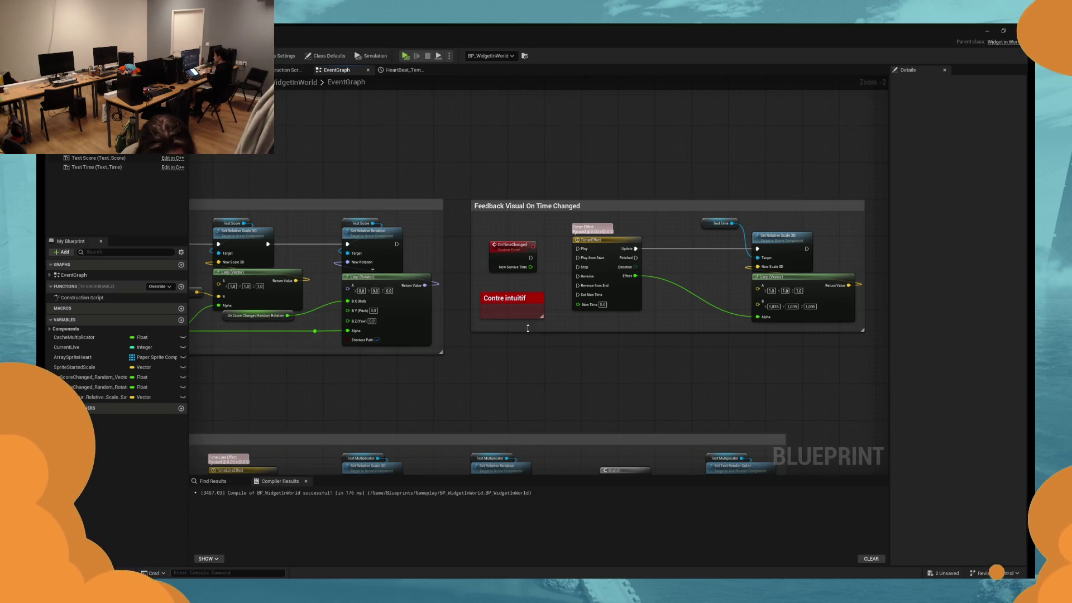
{"action": "left_click_drag", "start_coordinate": [520, 302], "coordinate": [533, 293]}
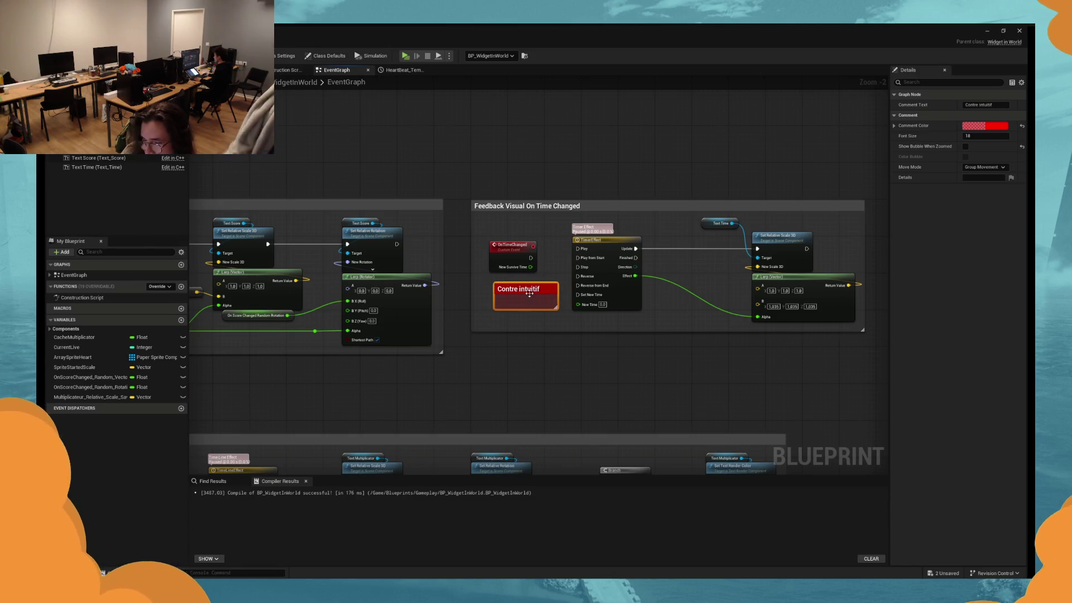
{"action": "left_click", "coordinate": [437, 395]}
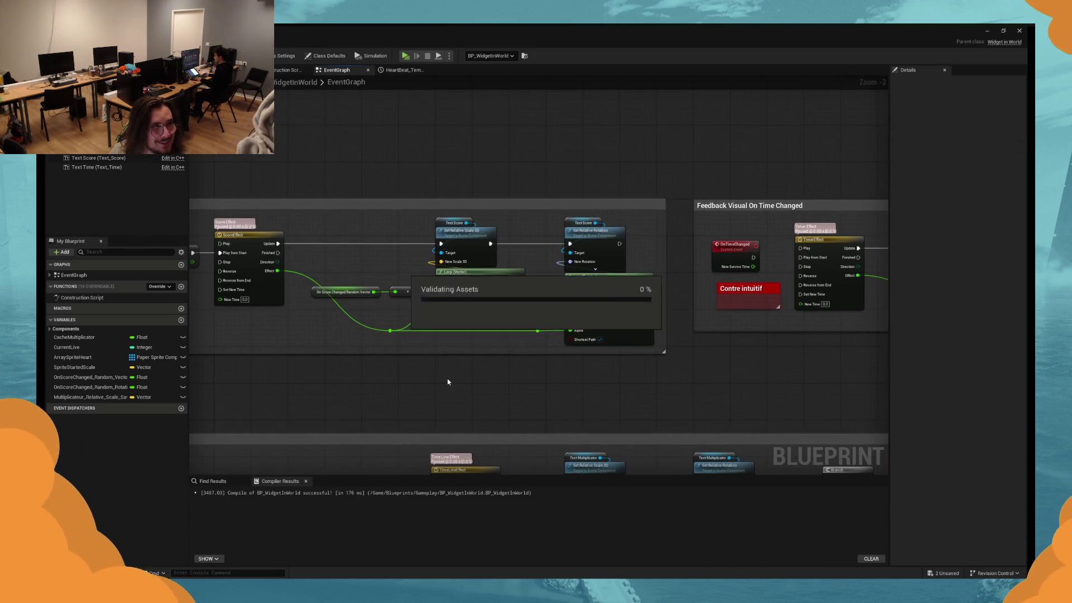
Save the blueprint and frame the score feedback section of the graph.
{"action": "key", "text": "ctrl+s"}
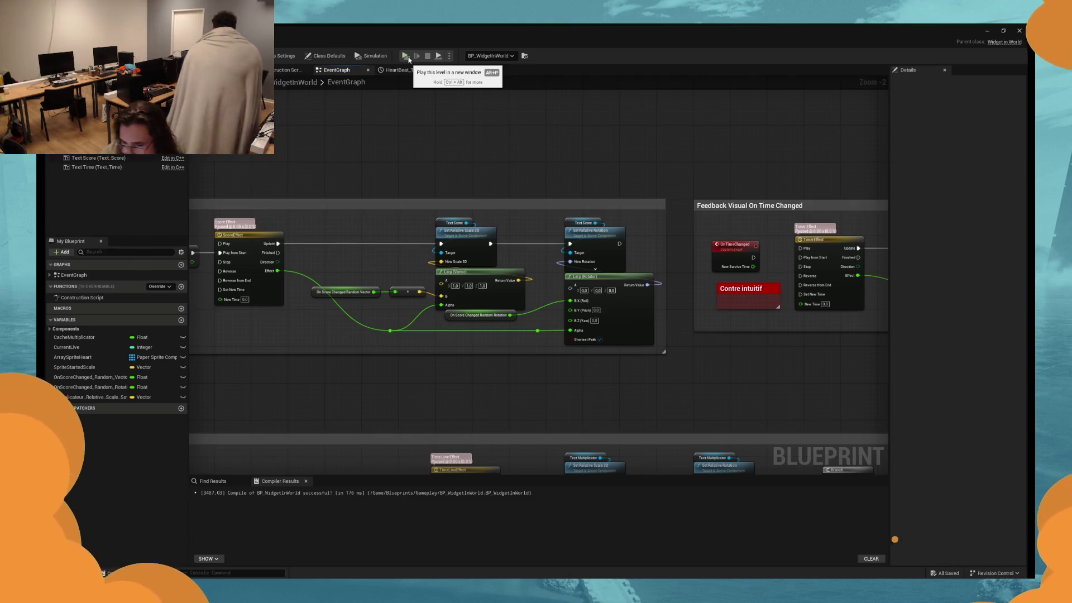
{"action": "left_click_drag", "start_coordinate": [447, 111], "coordinate": [500, 148]}
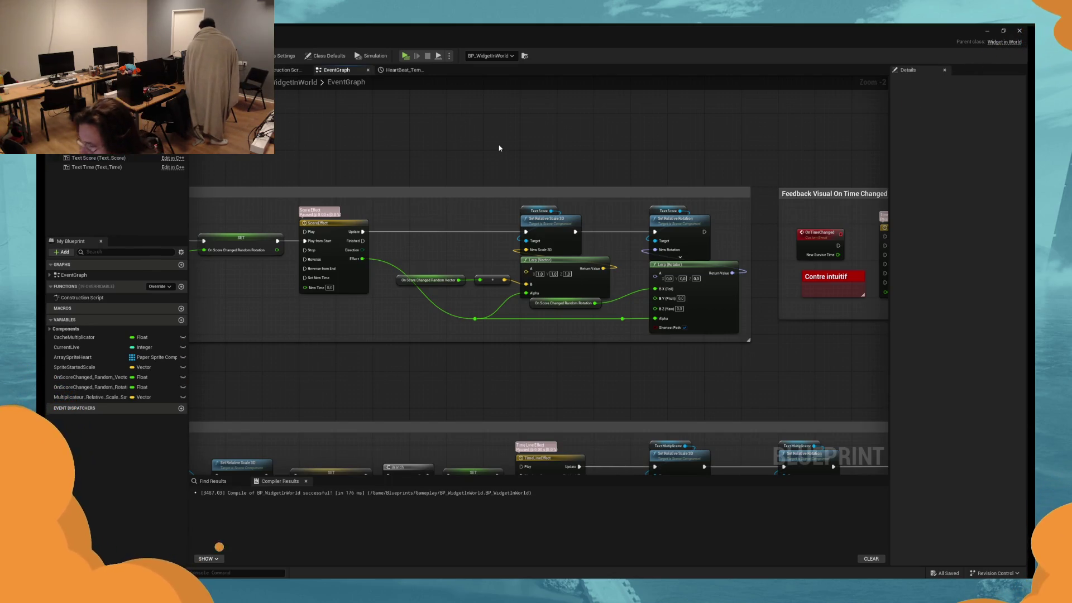
{"action": "left_click_drag", "start_coordinate": [499, 148], "coordinate": [452, 149]}
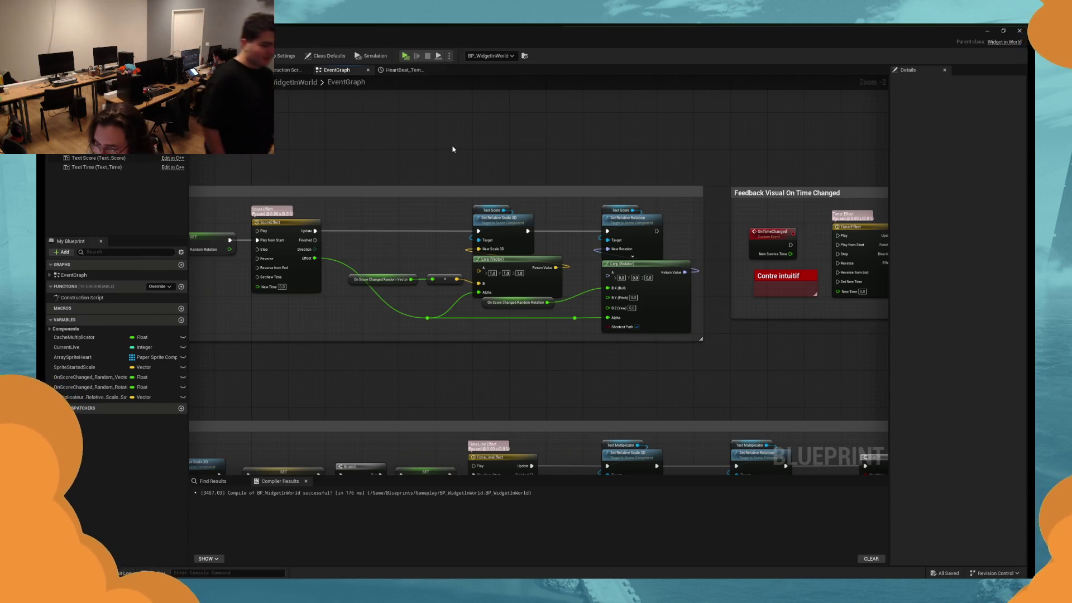
{"action": "key", "text": "super"}
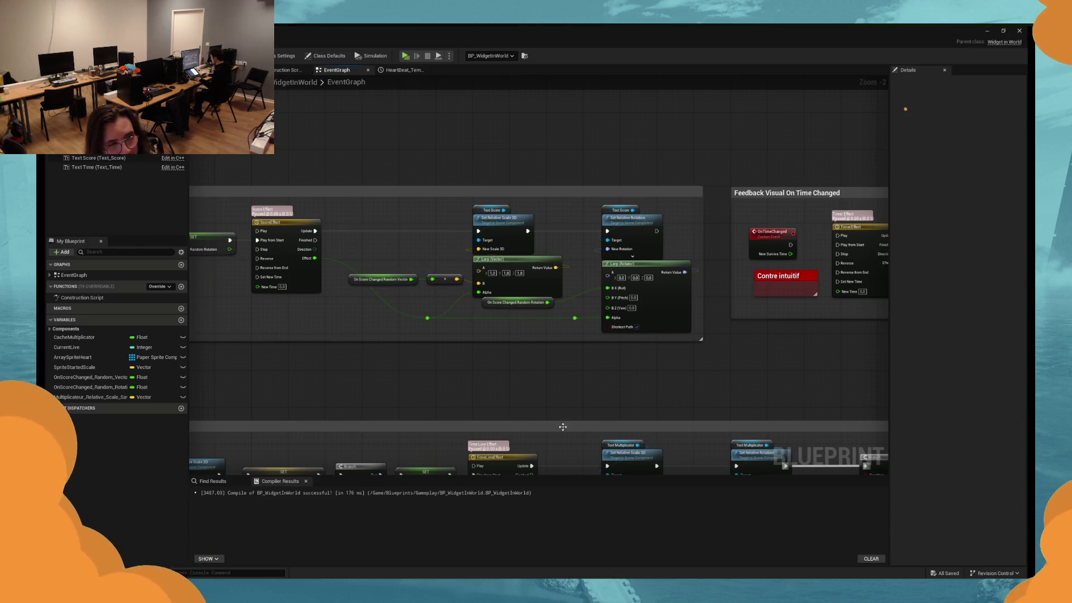
{"action": "mouse_move", "coordinate": [519, 383]}
{"action": "left_mouse_down"}
{"action": "mouse_move", "coordinate": [565, 373]}
{"action": "mouse_move", "coordinate": [493, 366]}
{"action": "left_mouse_up"}
{"action": "scroll", "coordinate": [519, 367], "scroll_direction": "down", "scroll_amount": 1}
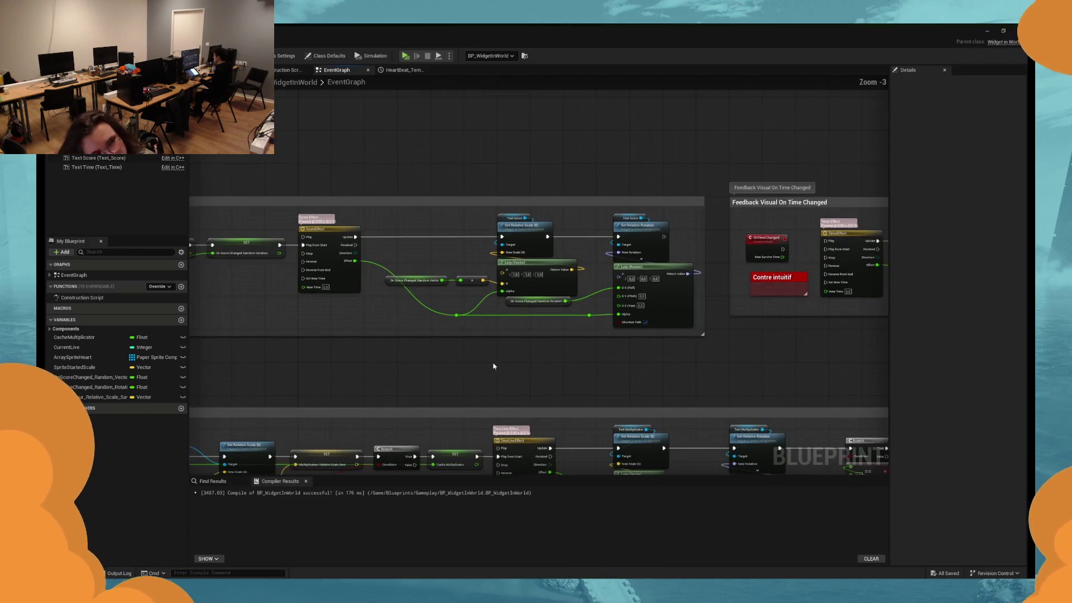
Straighten the Random Vector, multiply and Lerp nodes' connection with Q, then save.
{"action": "left_click_drag", "start_coordinate": [423, 293], "coordinate": [558, 259]}
{"action": "key", "text": "q"}
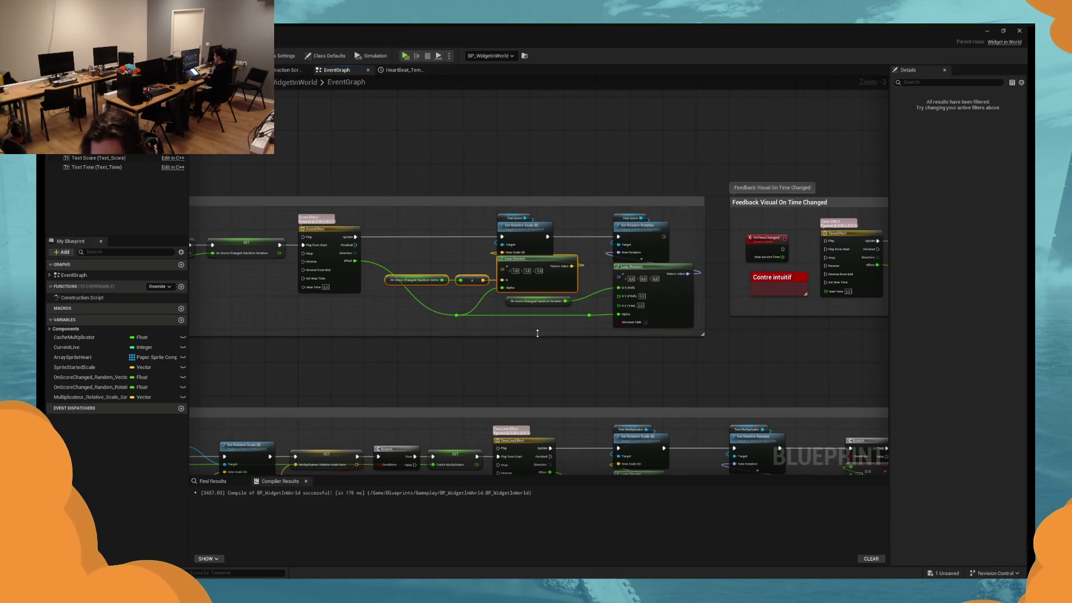
{"action": "left_click", "coordinate": [537, 305]}
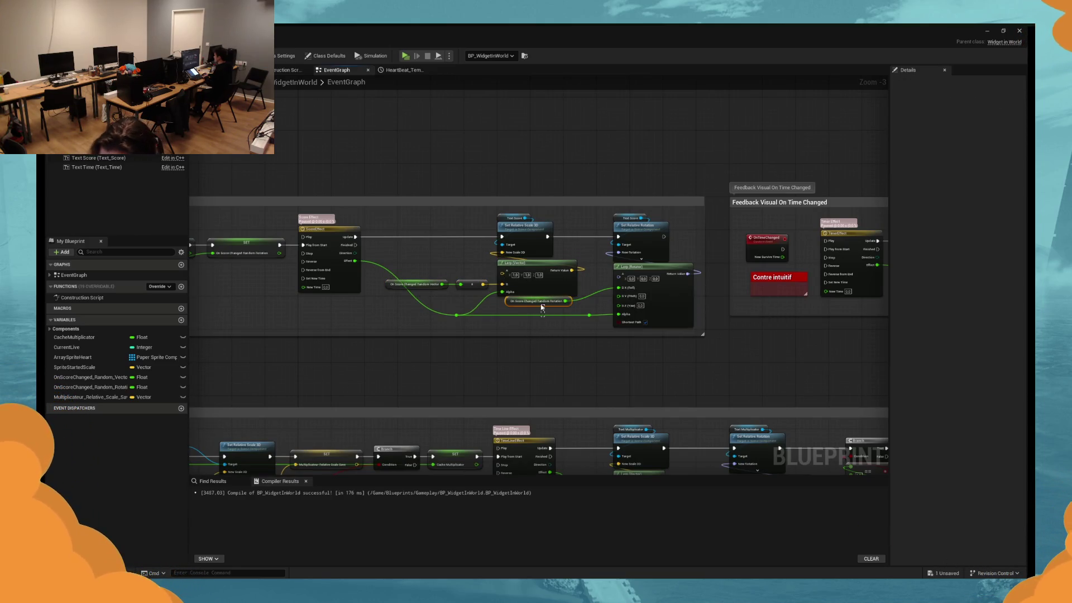
{"action": "left_click", "coordinate": [540, 335]}
{"action": "left_click_drag", "start_coordinate": [555, 352], "coordinate": [497, 260]}
{"action": "left_click", "coordinate": [544, 383]}
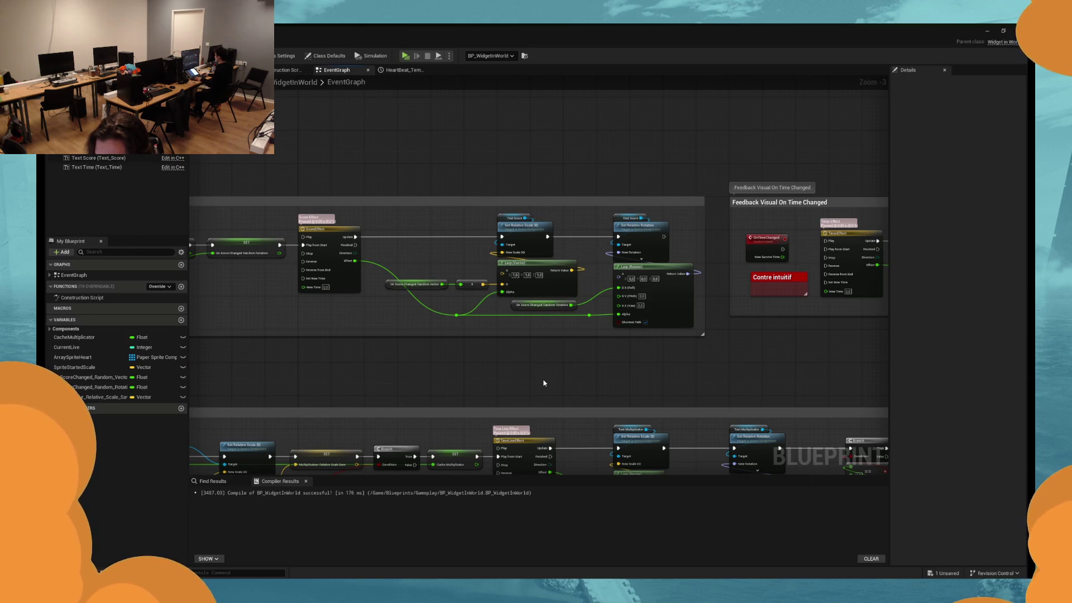
{"action": "key", "text": "ctrl+s"}
{"action": "scroll", "coordinate": [648, 289], "scroll_direction": "down", "scroll_amount": 1}
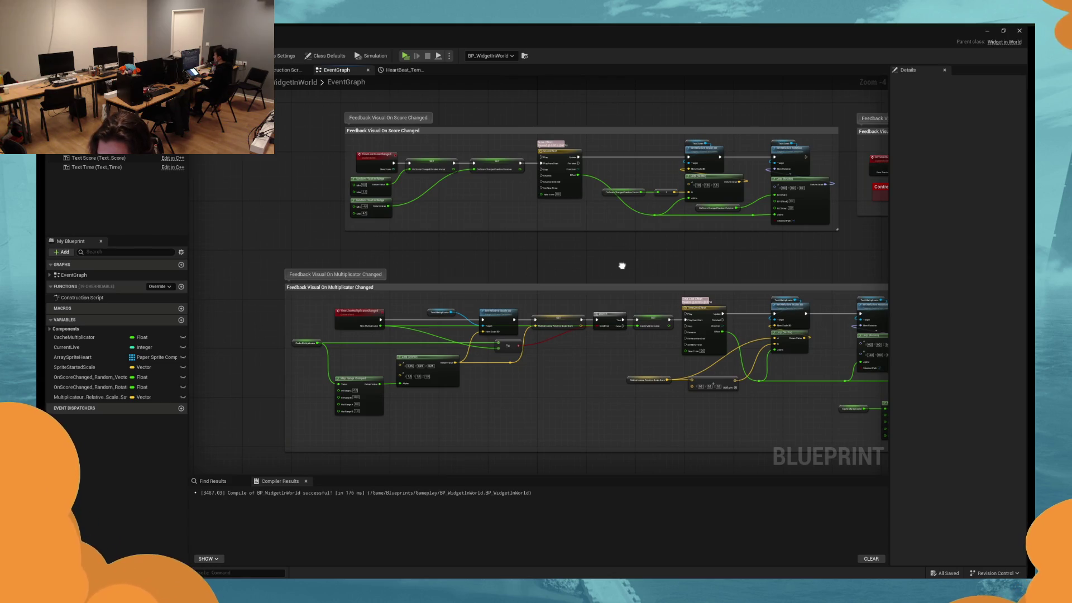
Zoom in on the Map Range Clamped and two Lerp (LinearColor) nodes of the multiplier colour logic.
{"action": "scroll", "coordinate": [622, 266], "scroll_direction": "up", "scroll_amount": 3}
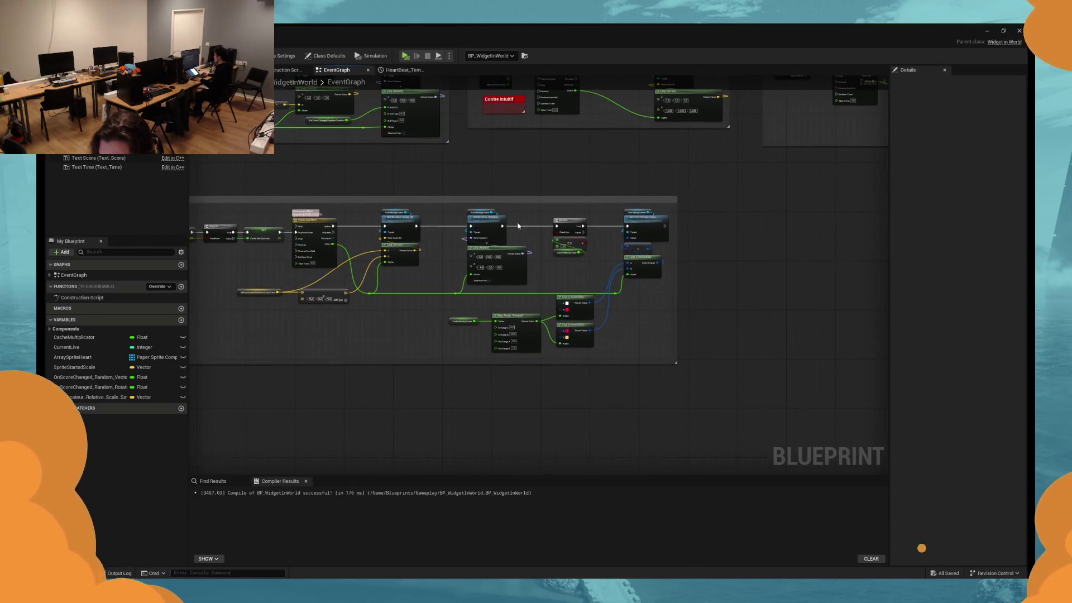
{"action": "scroll", "coordinate": [536, 290], "scroll_direction": "up", "scroll_amount": 1}
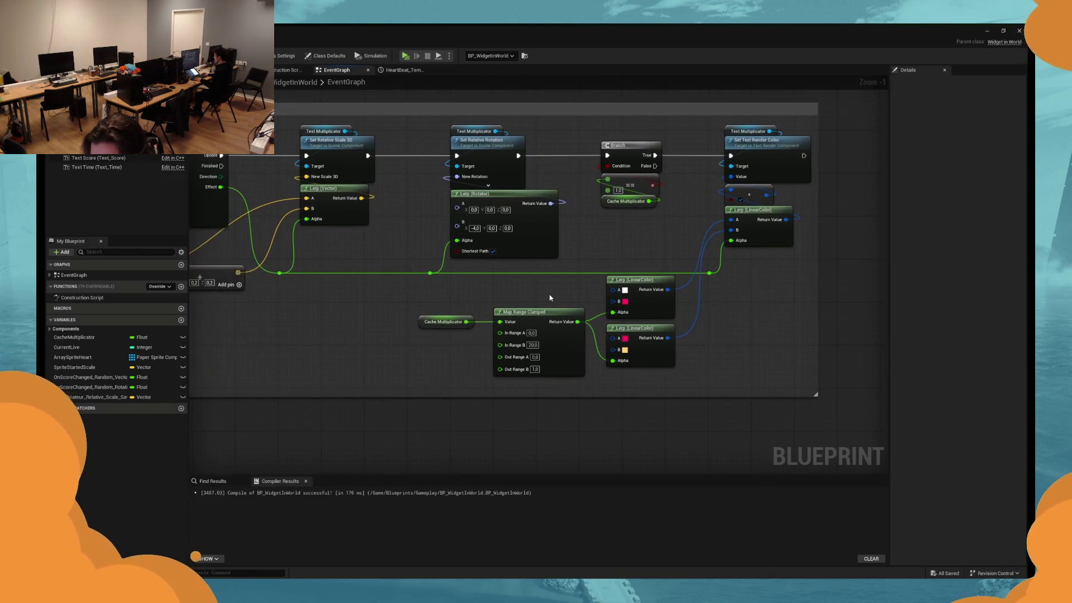
{"action": "scroll", "coordinate": [515, 290], "scroll_direction": "down", "scroll_amount": 1}
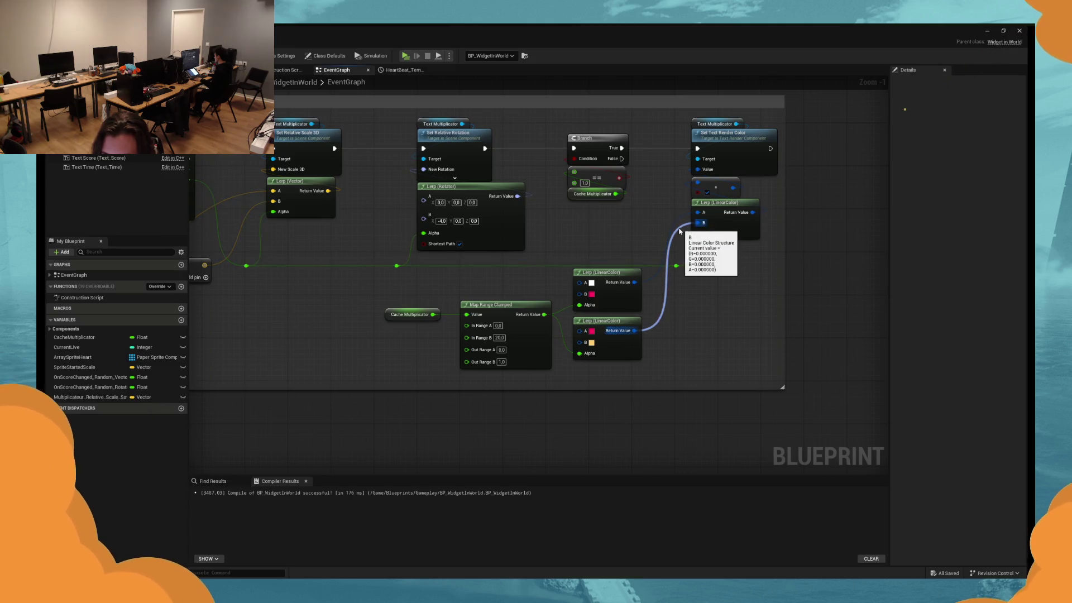
{"action": "scroll", "coordinate": [594, 363], "scroll_direction": "up", "scroll_amount": 1}
{"action": "left_click_drag", "start_coordinate": [720, 304], "coordinate": [697, 298]}
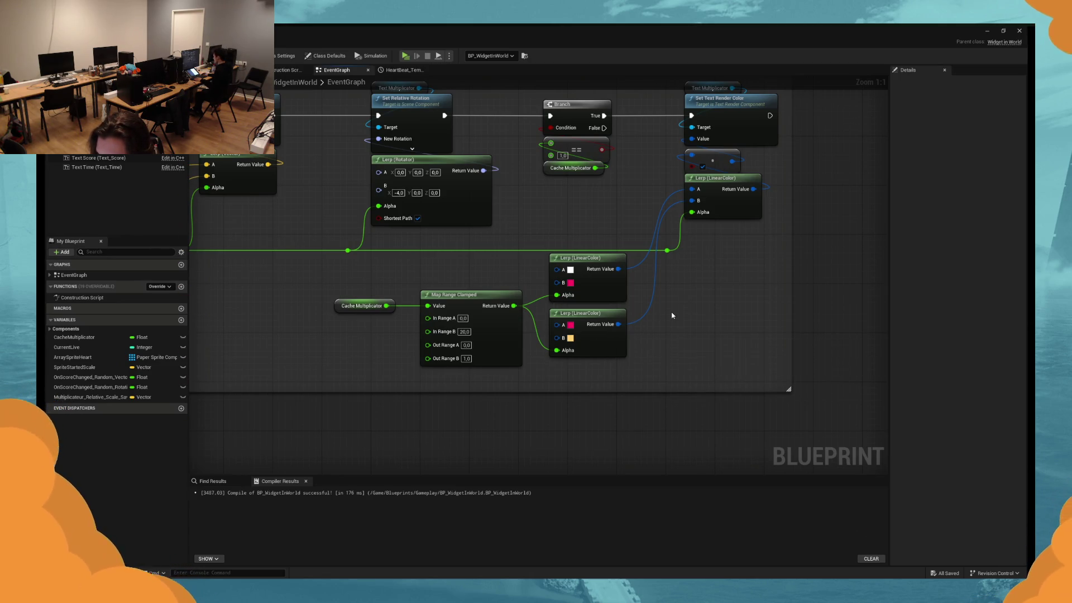
{"action": "left_click", "coordinate": [407, 56]}
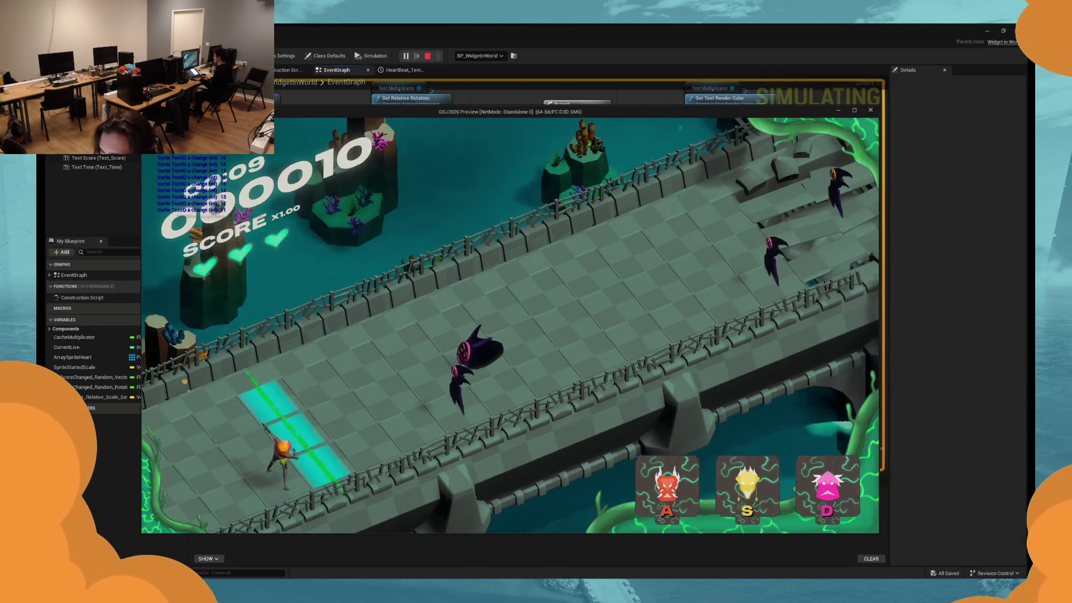
{"action": "key", "text": "d"}
{"action": "key", "text": "d"}
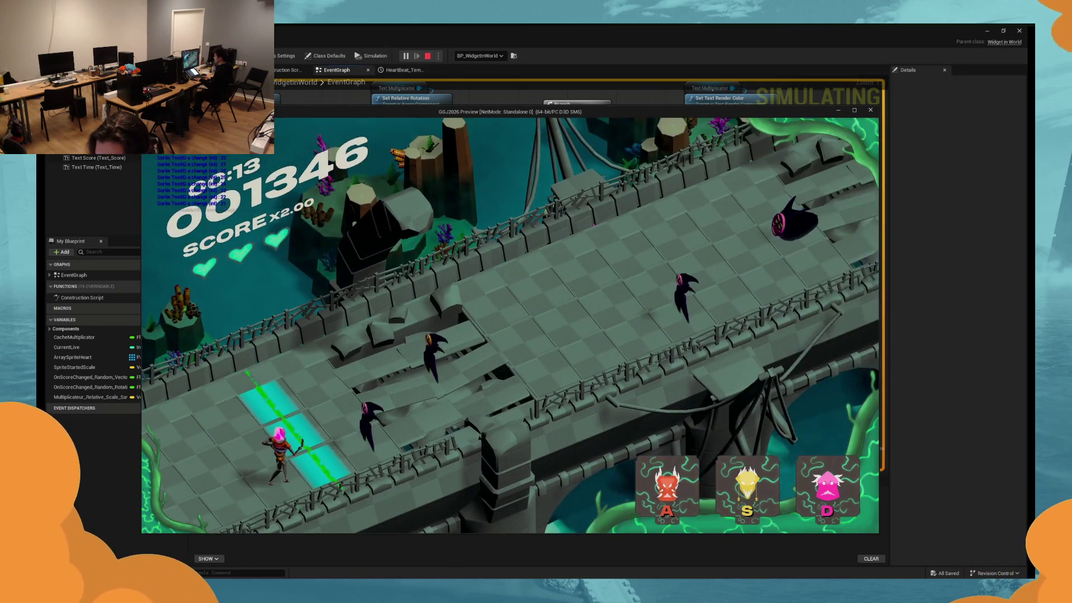
{"action": "key", "text": "d"}
{"action": "key", "text": "s"}
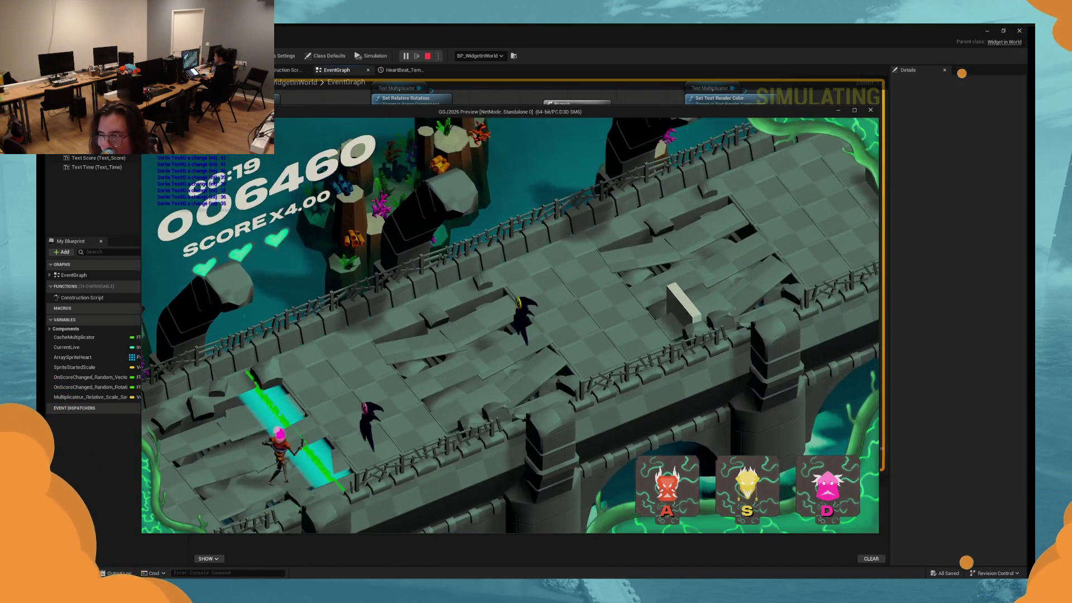
{"action": "key", "text": "d"}
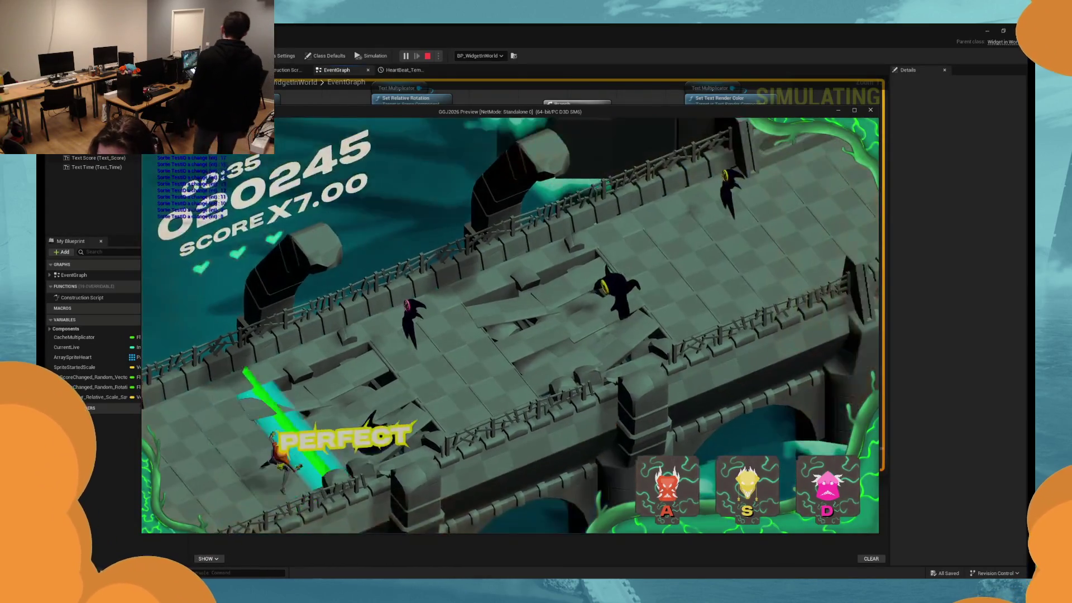
{"action": "key", "text": "d"}
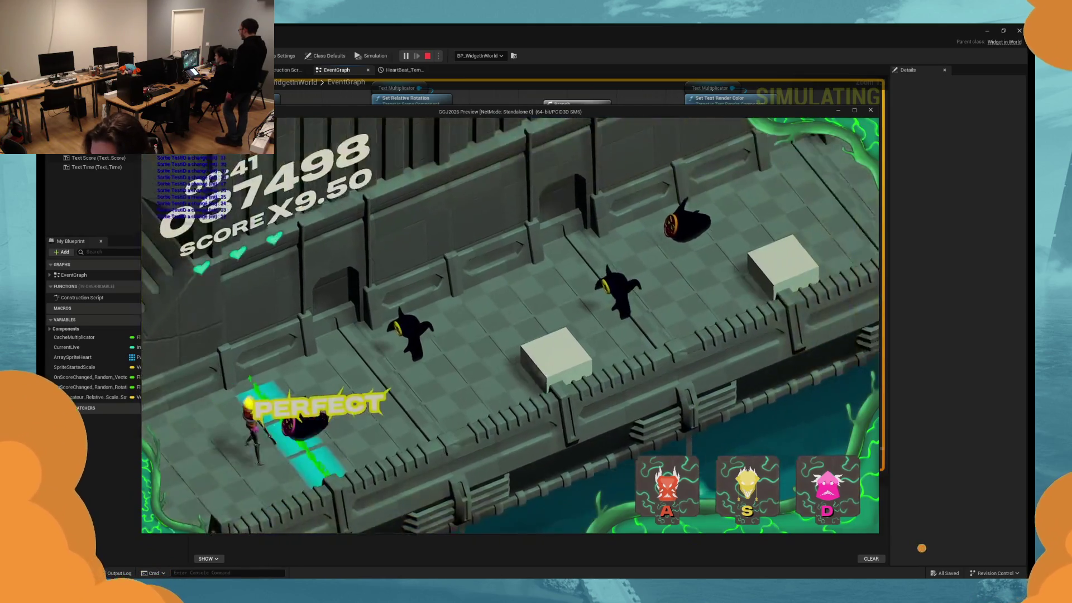
{"action": "key", "text": "d"}
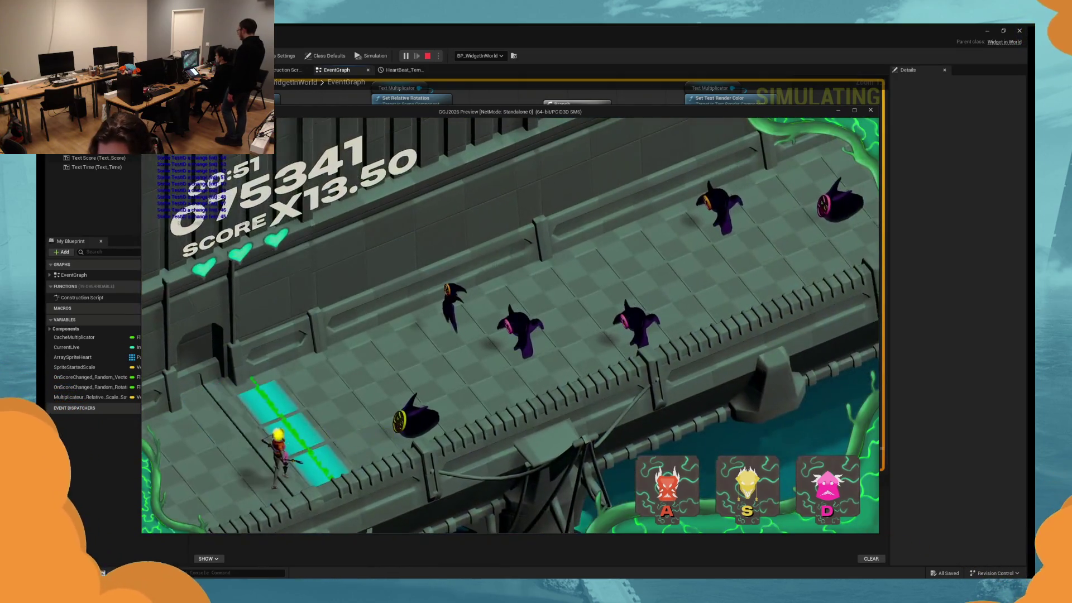
{"action": "key", "text": "s"}
{"action": "key", "text": "d"}
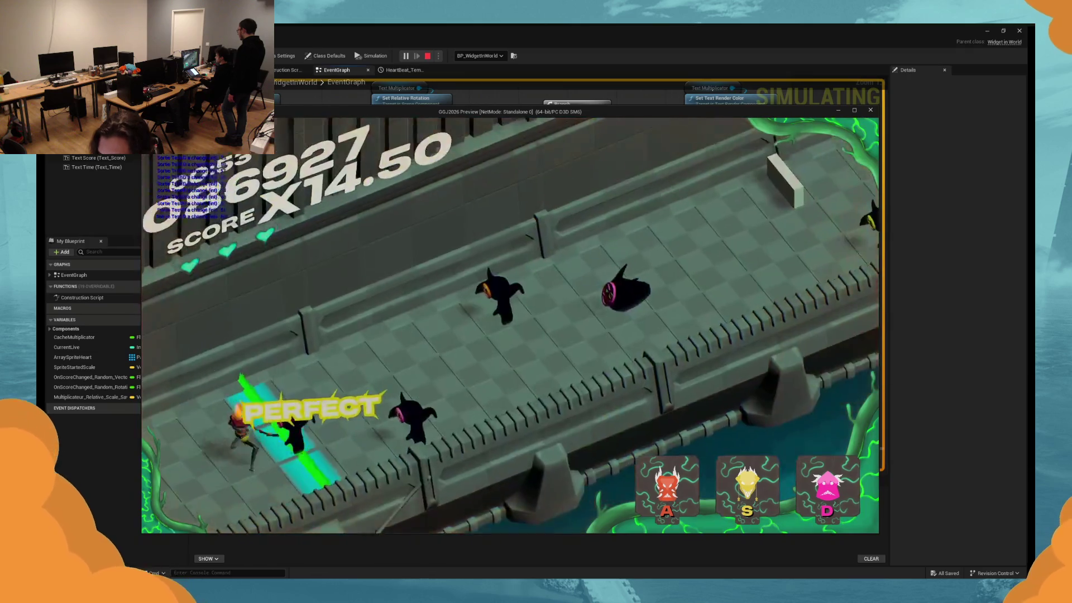
{"action": "key", "text": "d"}
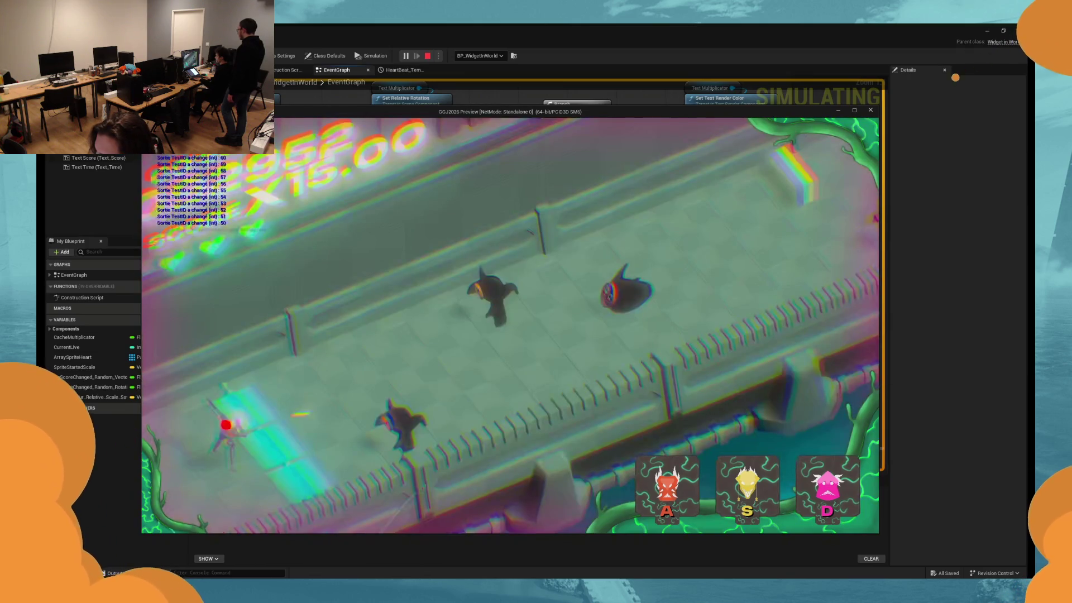
{"action": "key", "text": "s"}
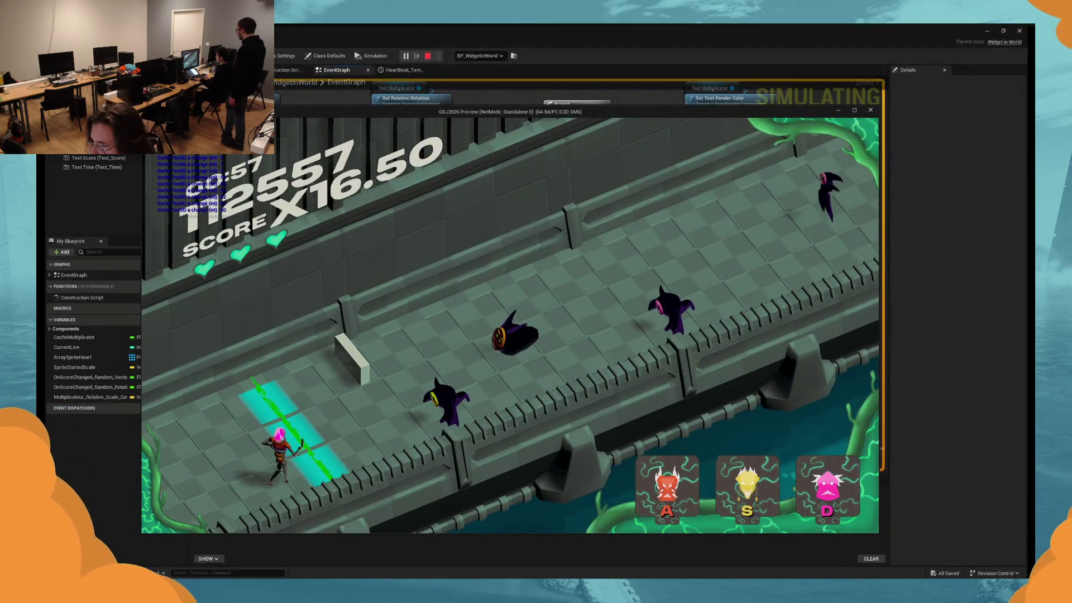
{"action": "key", "text": "s"}
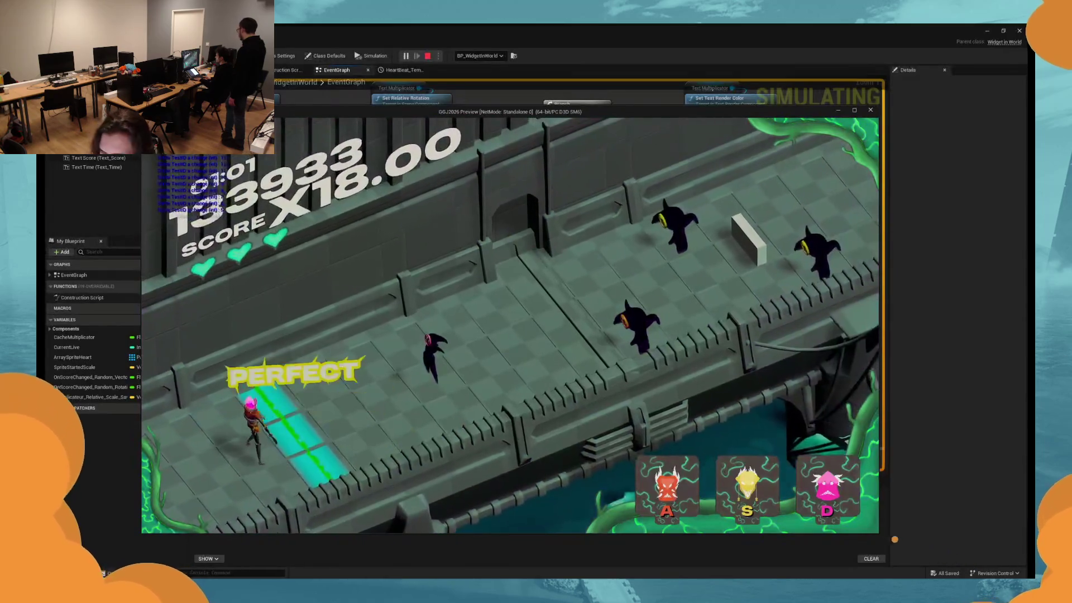
{"action": "key", "text": "d"}
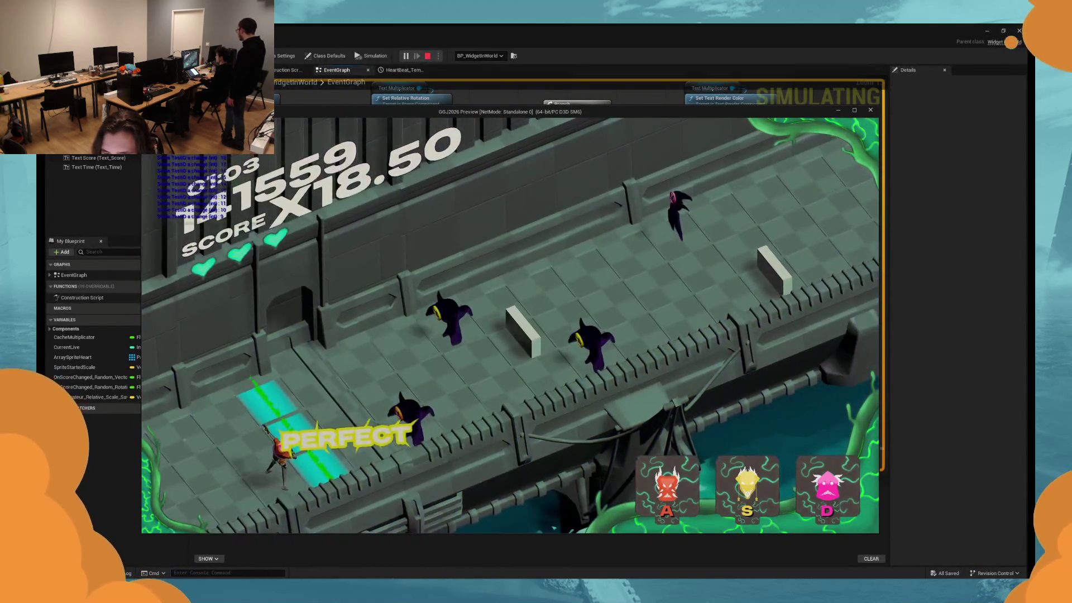
{"action": "key", "text": "s"}
{"action": "key", "text": "s"}
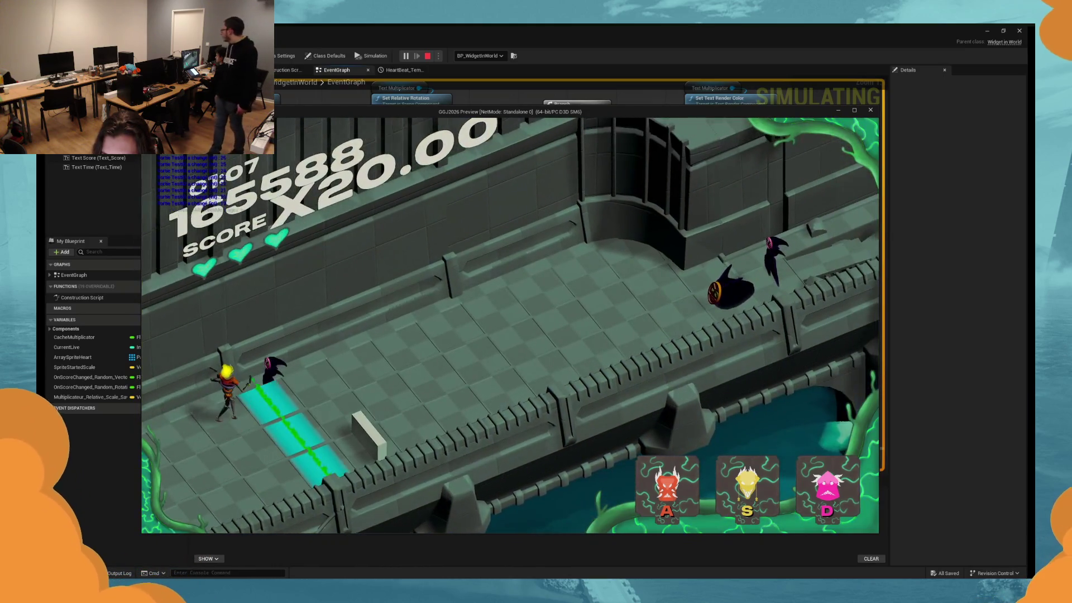
{"action": "key", "text": "d"}
{"action": "key", "text": "Escape"}
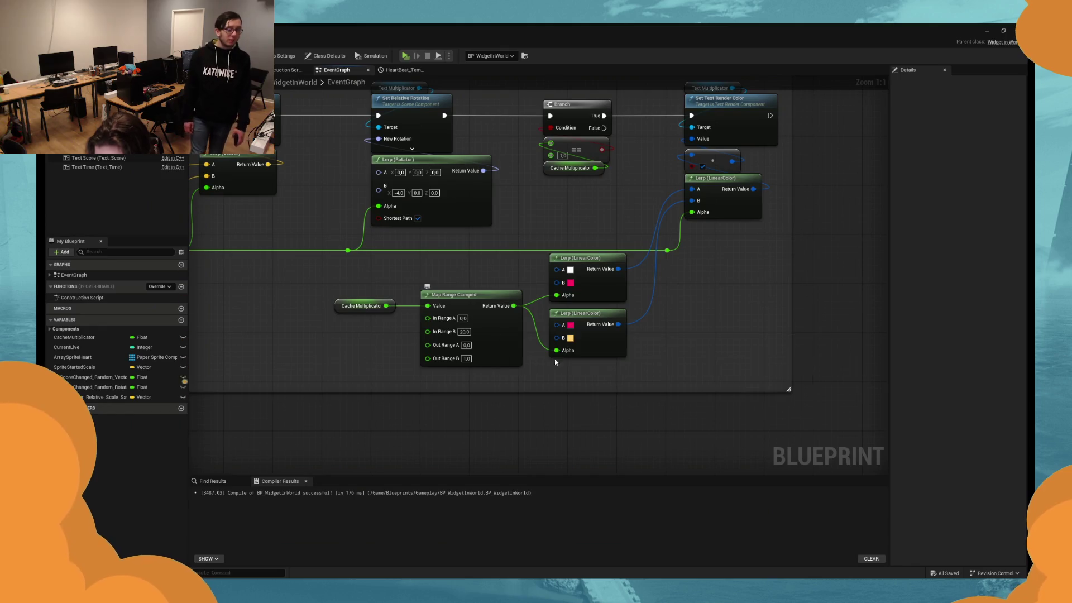
{"action": "left_click", "coordinate": [404, 56]}
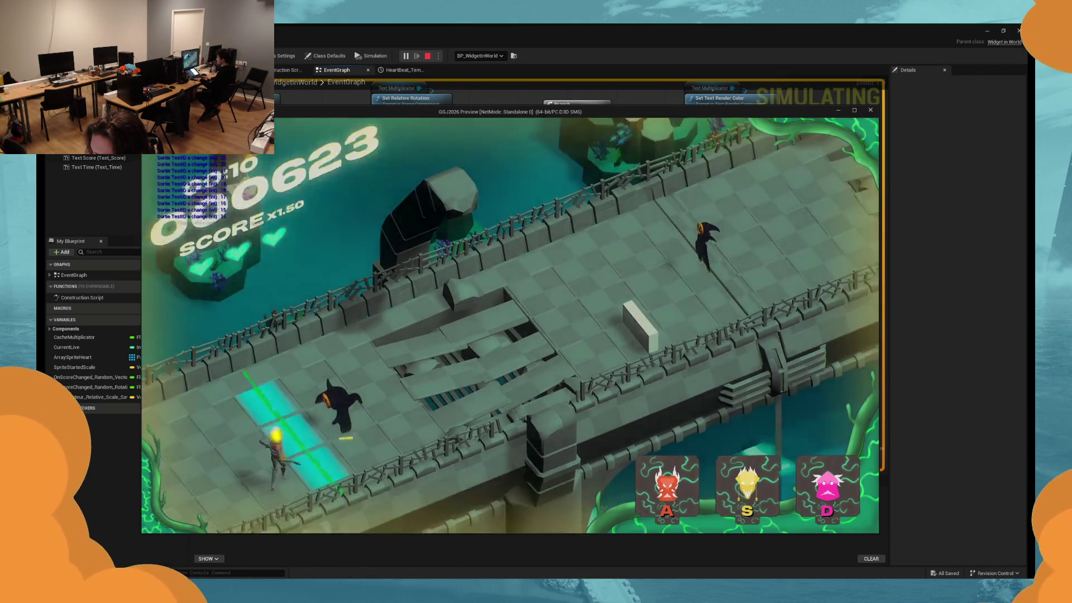
{"action": "key", "text": "a"}
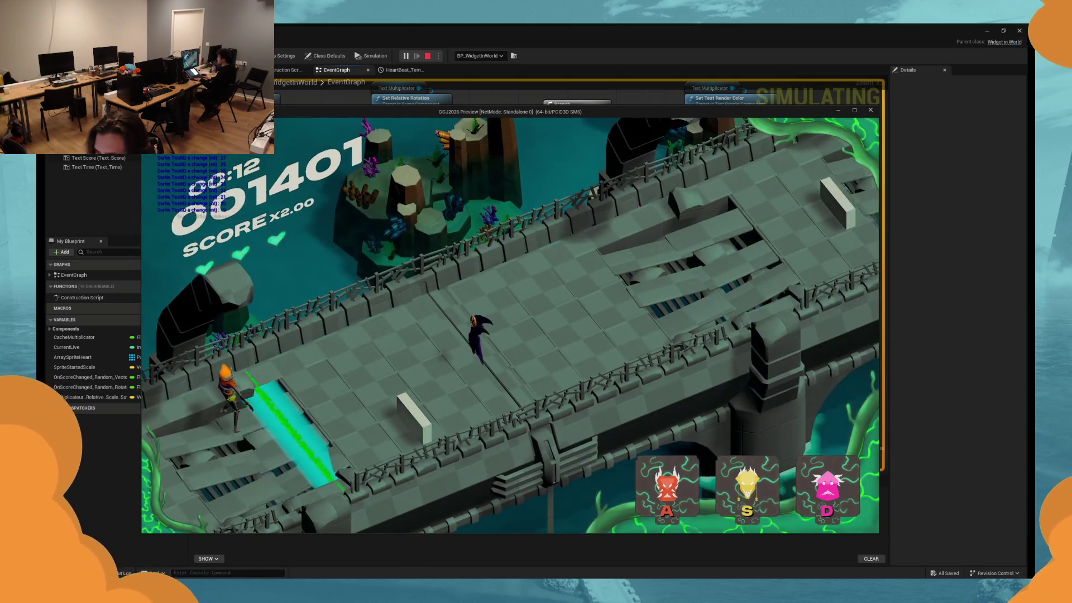
{"action": "key", "text": "a"}
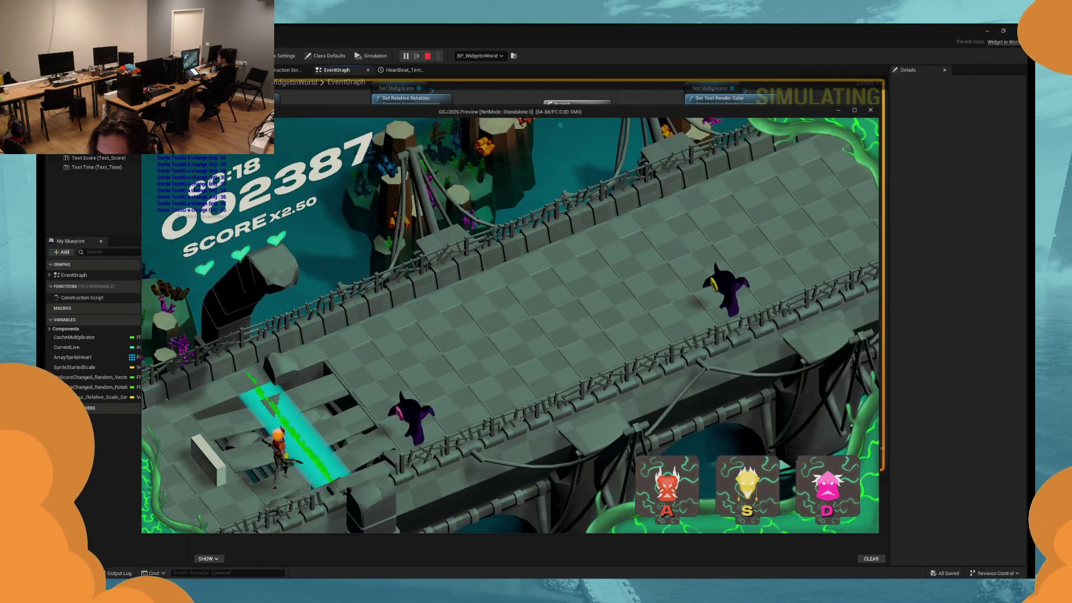
{"action": "key", "text": "d"}
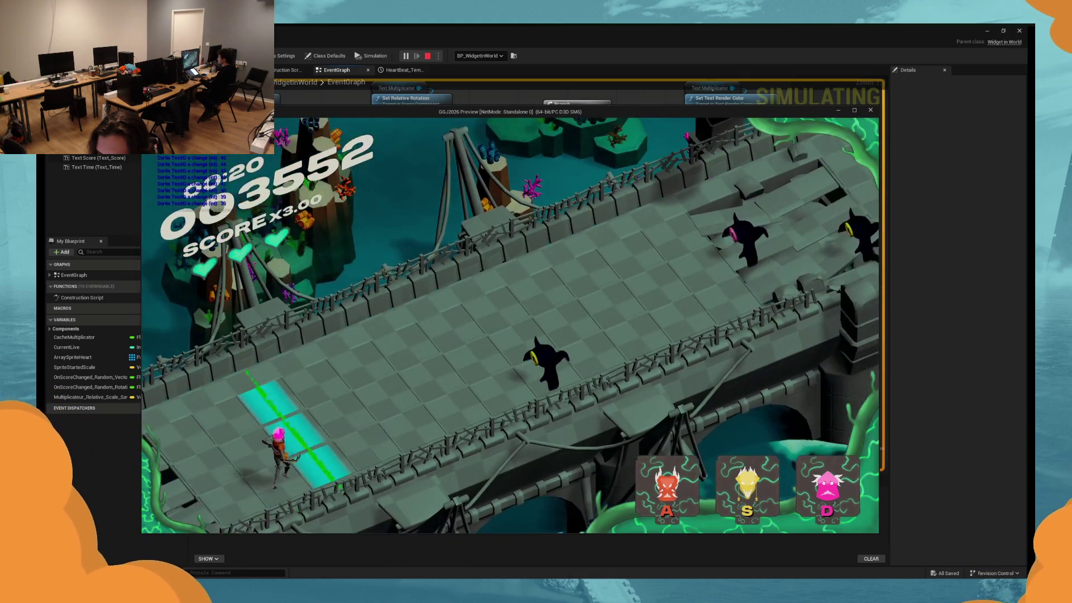
{"action": "key", "text": "s"}
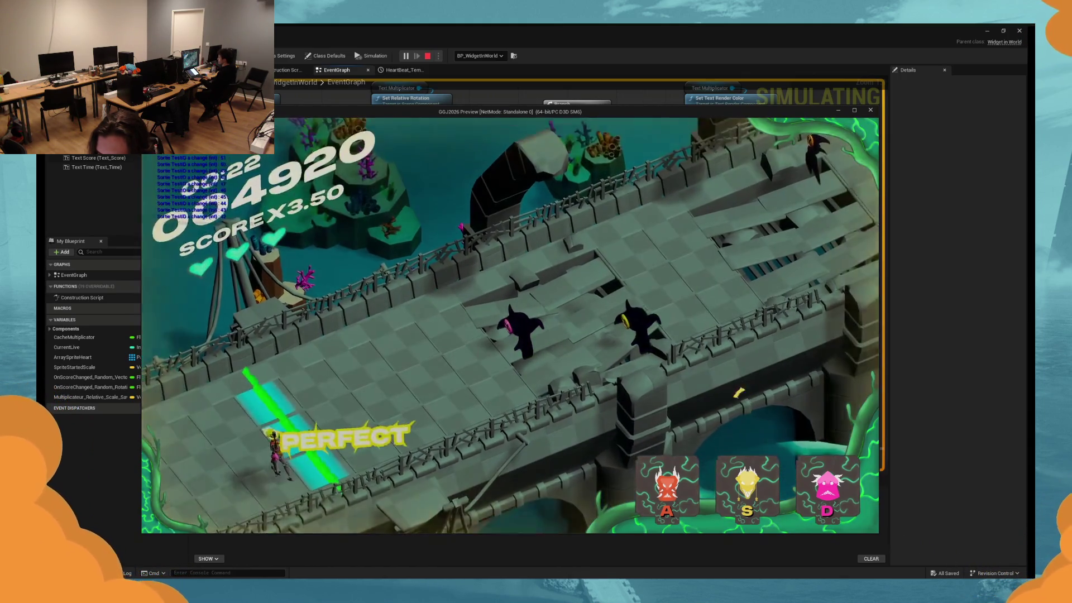
{"action": "key", "text": "Escape"}
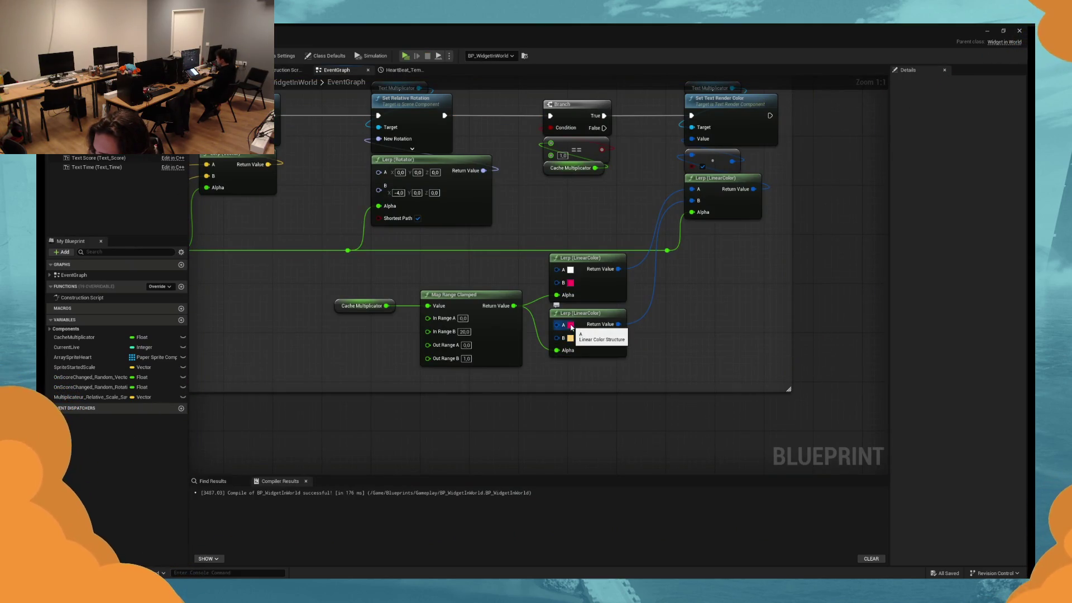
{"action": "right_click", "coordinate": [692, 190]}
{"action": "left_click", "coordinate": [708, 193]}
{"action": "key", "text": "ctrl+z"}
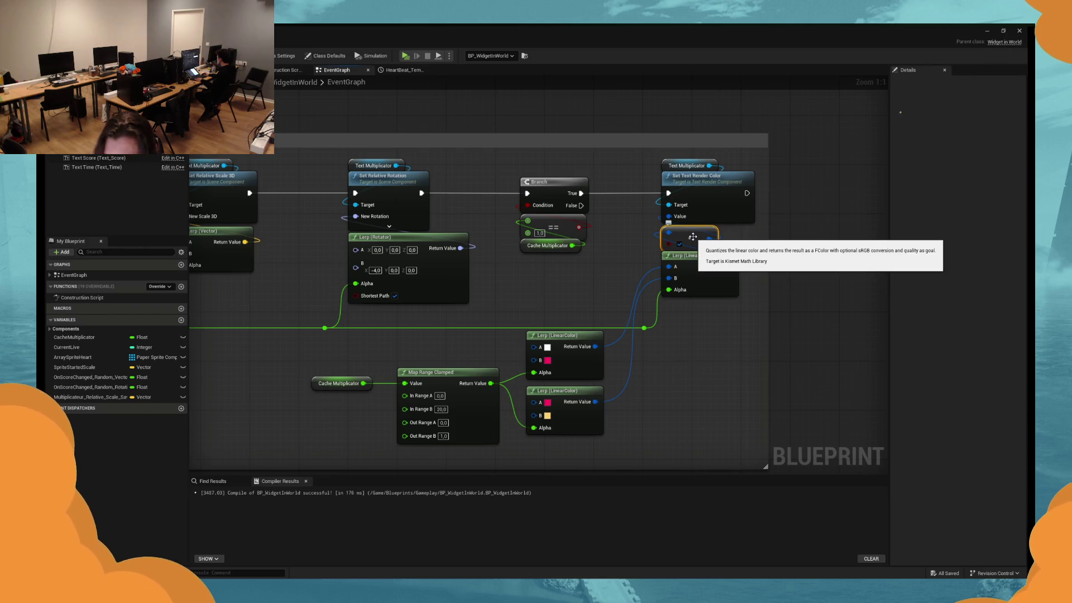
Try wiring the conversion node into the text colour, then undo that connection.
{"action": "left_click_drag", "start_coordinate": [692, 237], "coordinate": [692, 220]}
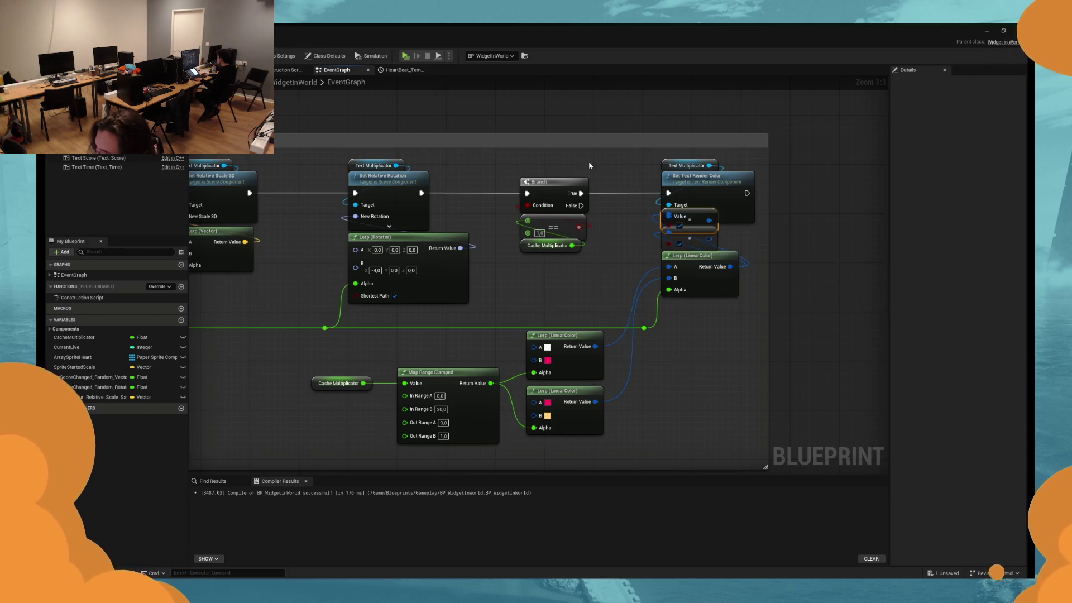
{"action": "key", "text": "ctrl+z"}
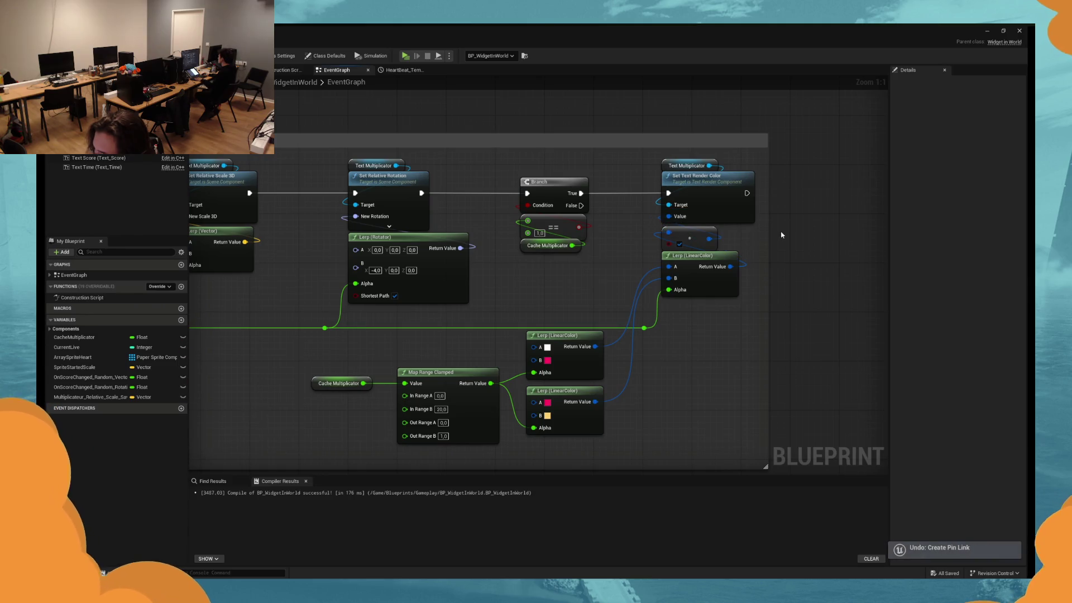
{"action": "left_click", "coordinate": [703, 184]}
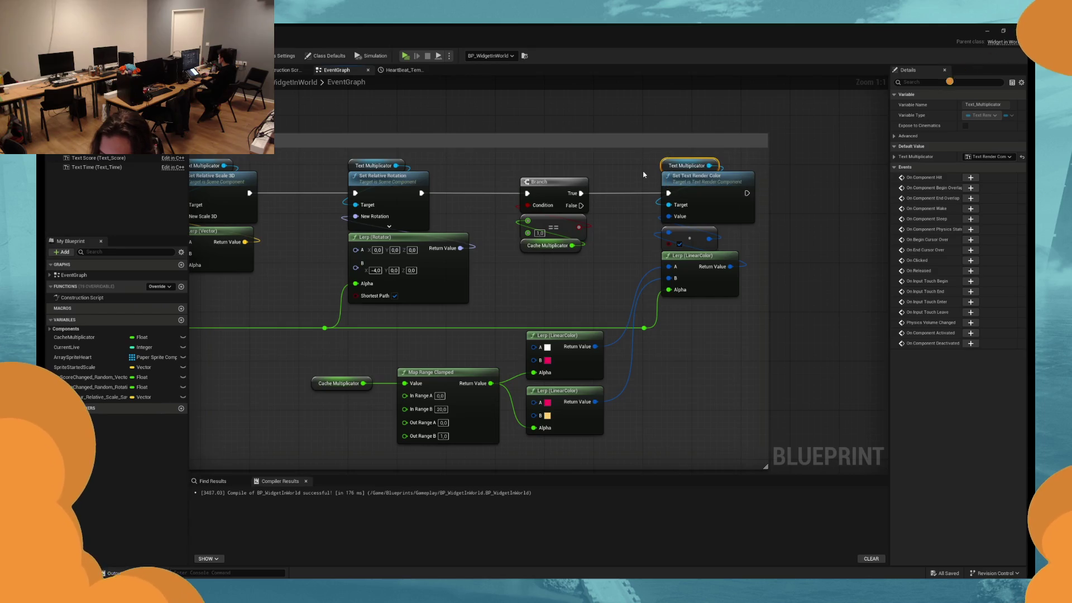
{"action": "left_click", "coordinate": [654, 165]}
Lower Map Range Clamped's In Range B from 20,0 and start a play test.
{"action": "left_click", "coordinate": [95, 148]}
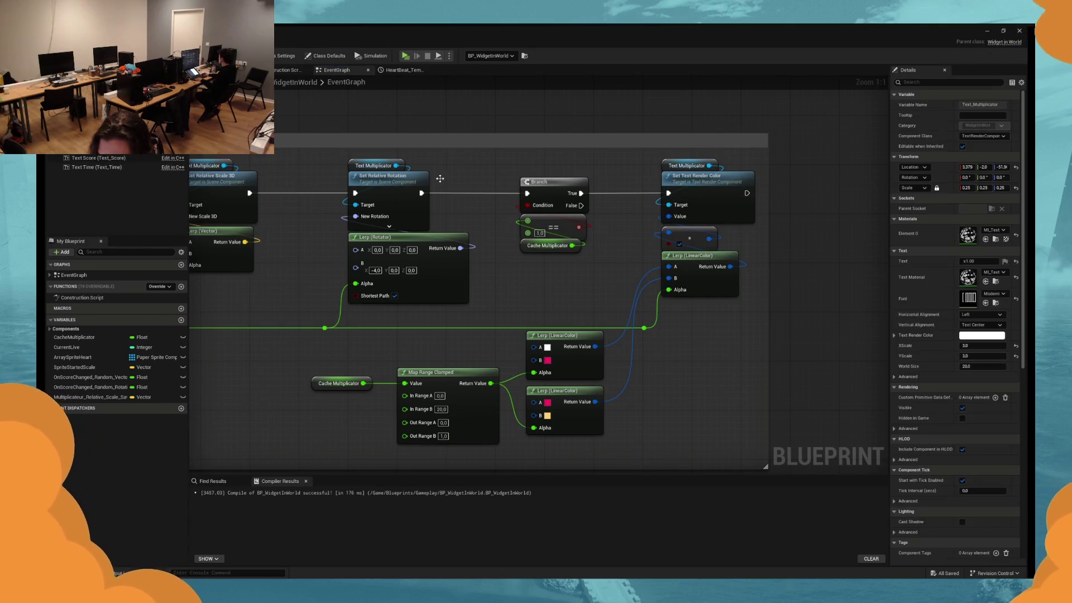
{"action": "mouse_move", "coordinate": [639, 370]}
{"action": "left_mouse_down"}
{"action": "mouse_move", "coordinate": [715, 338]}
{"action": "mouse_move", "coordinate": [688, 344]}
{"action": "left_mouse_up"}
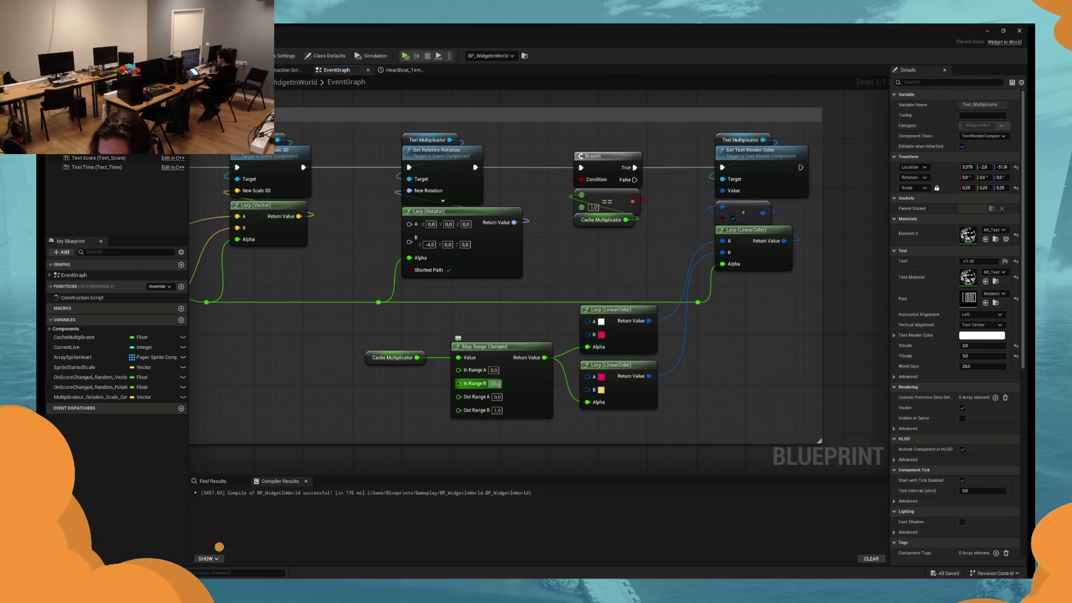
{"action": "left_click", "coordinate": [494, 383]}
{"action": "type", "text": "0"}
{"action": "key", "text": "Return"}
{"action": "left_click", "coordinate": [406, 57]}
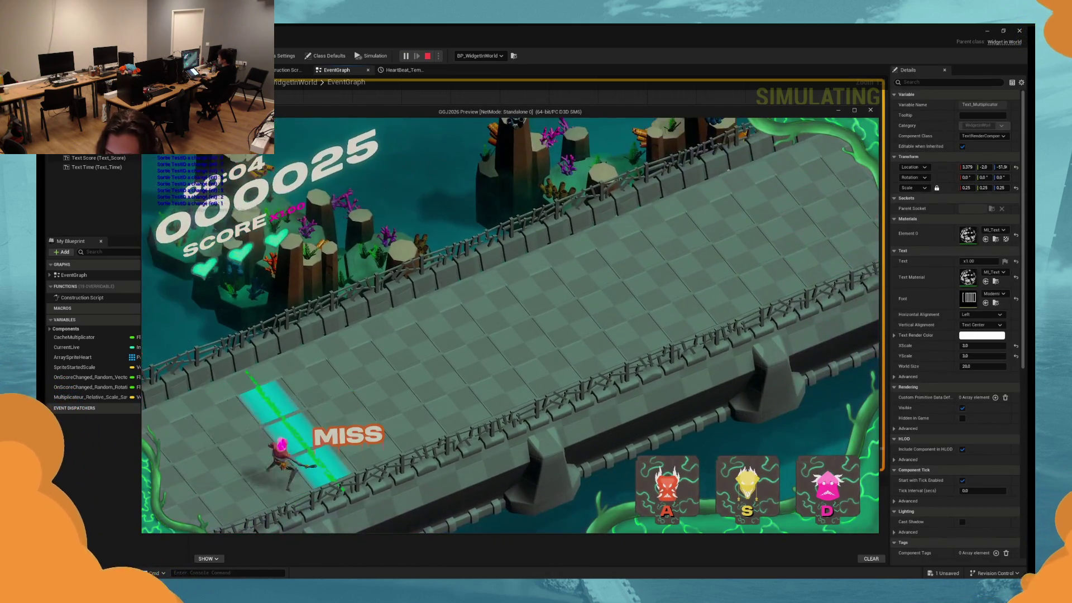
Hit a note with A during the test play to raise the multiplier, then stop with Esc.
{"action": "key", "text": "XF86AudioLowerVolume"}
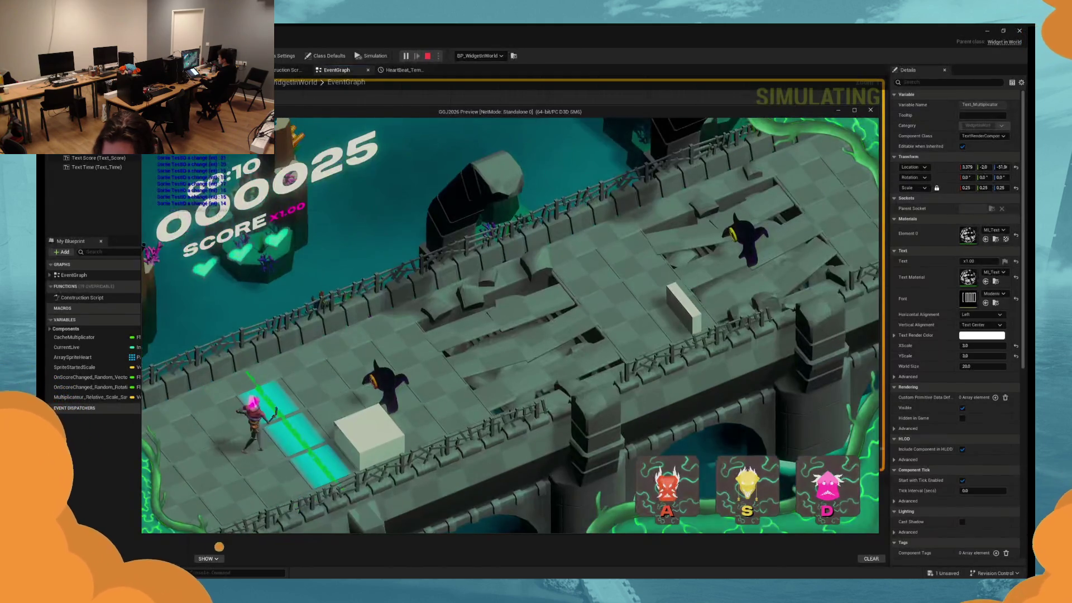
{"action": "key", "text": "a"}
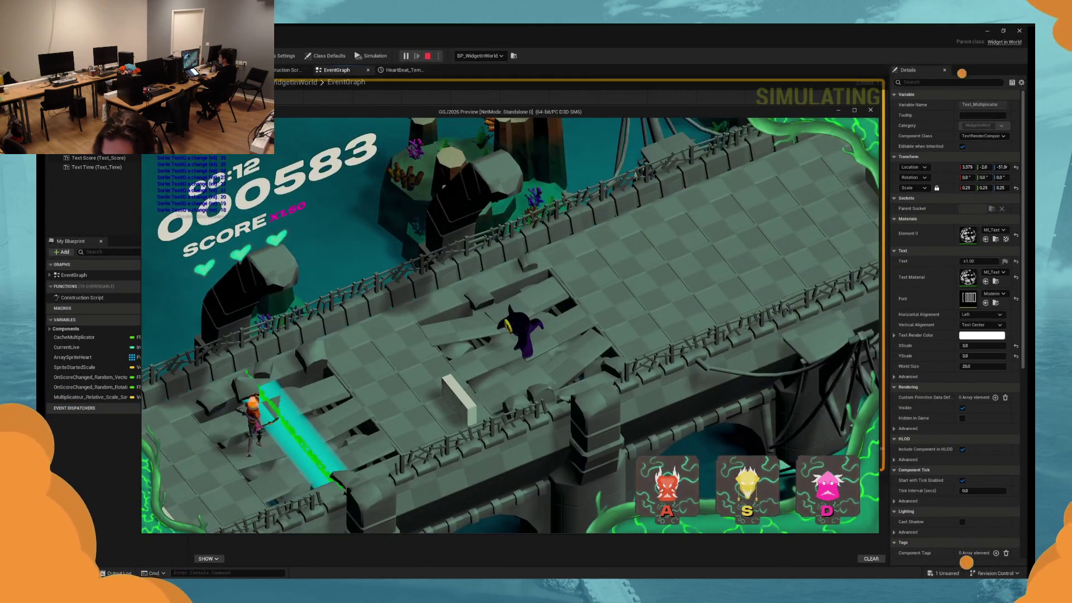
{"action": "key", "text": "Escape"}
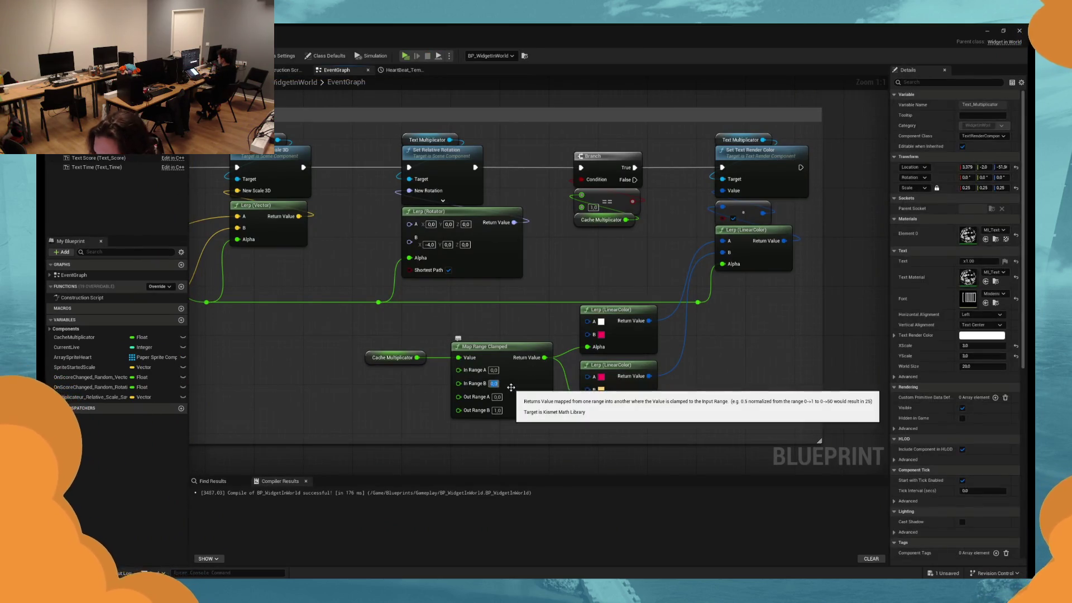
{"action": "type", "text": "1"}
Commit In Range B as 1.0 and swap the lower Lerp to yellow A and pink B.
{"action": "key", "text": "Return"}
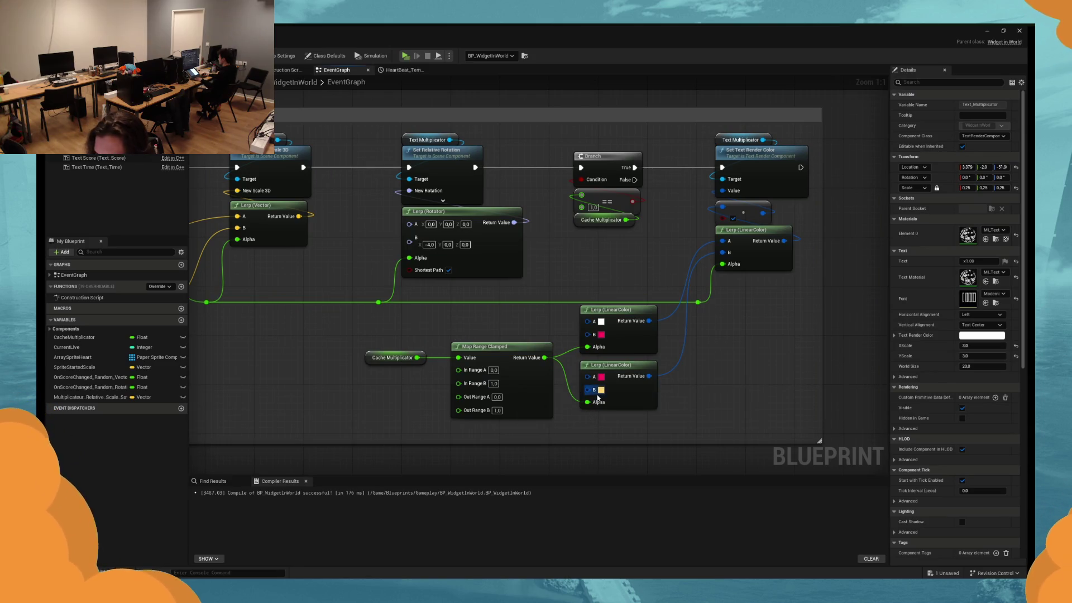
{"action": "left_click", "coordinate": [601, 391]}
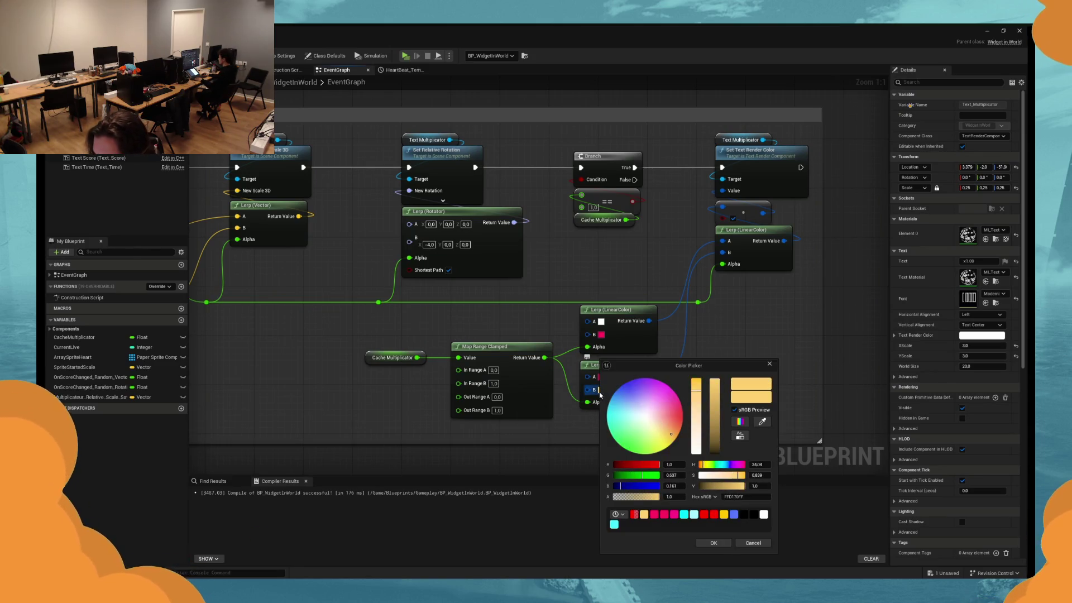
{"action": "left_click", "coordinate": [751, 496]}
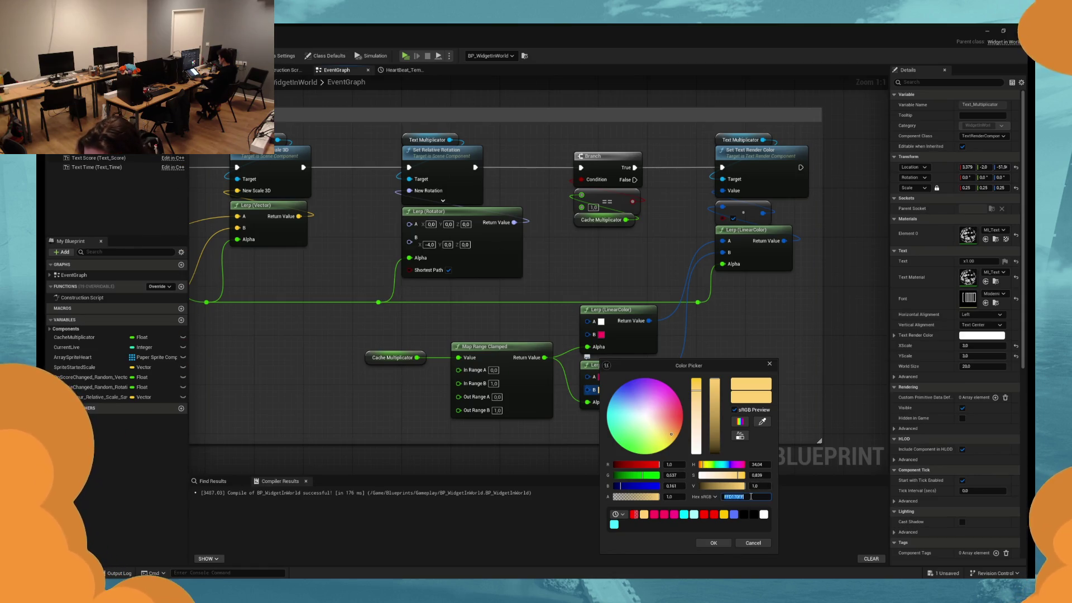
{"action": "left_click", "coordinate": [754, 542]}
{"action": "left_click", "coordinate": [600, 377]}
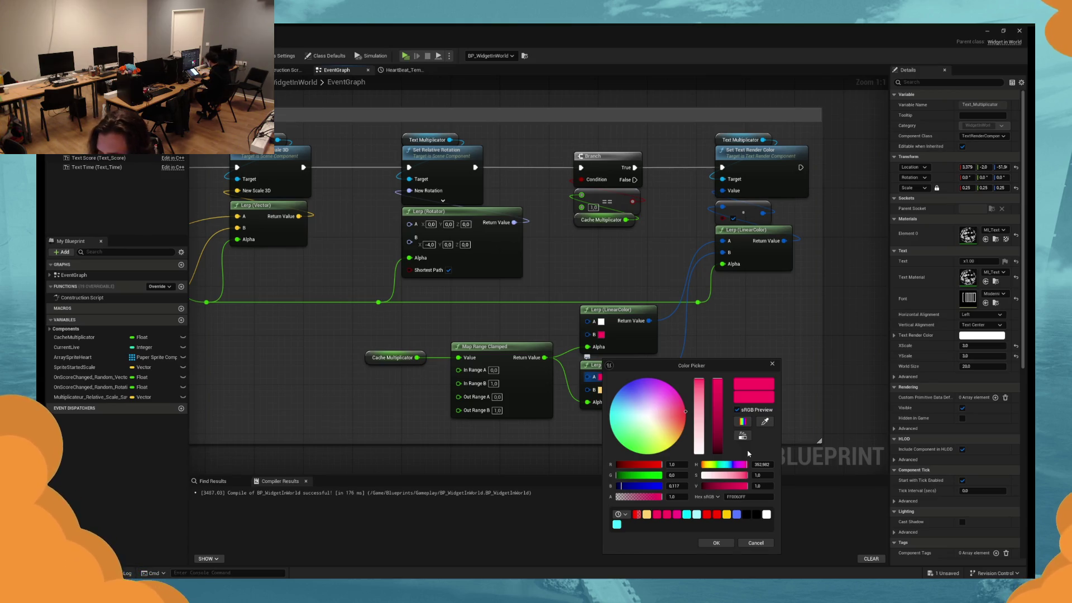
{"action": "left_click", "coordinate": [746, 497]}
{"action": "key", "text": "ctrl+v"}
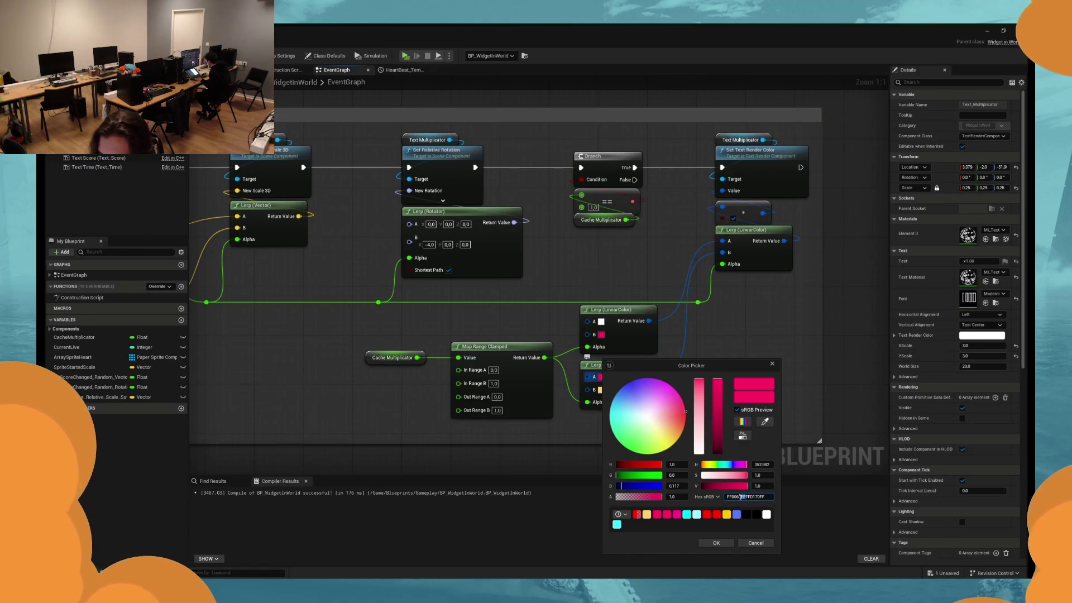
{"action": "key", "text": "Return"}
{"action": "left_click", "coordinate": [716, 542]}
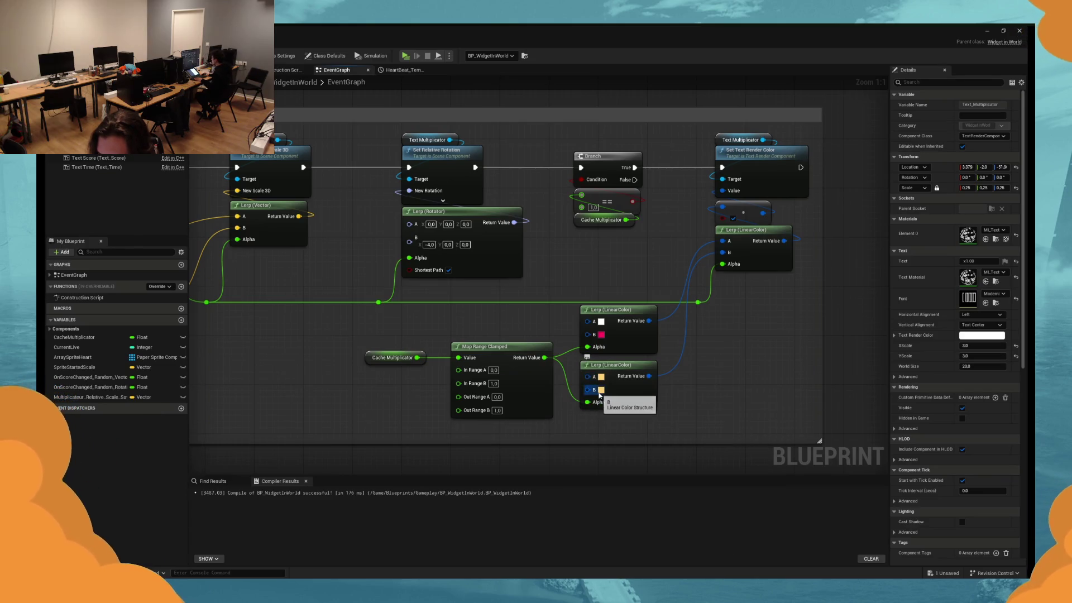
{"action": "left_click", "coordinate": [601, 390]}
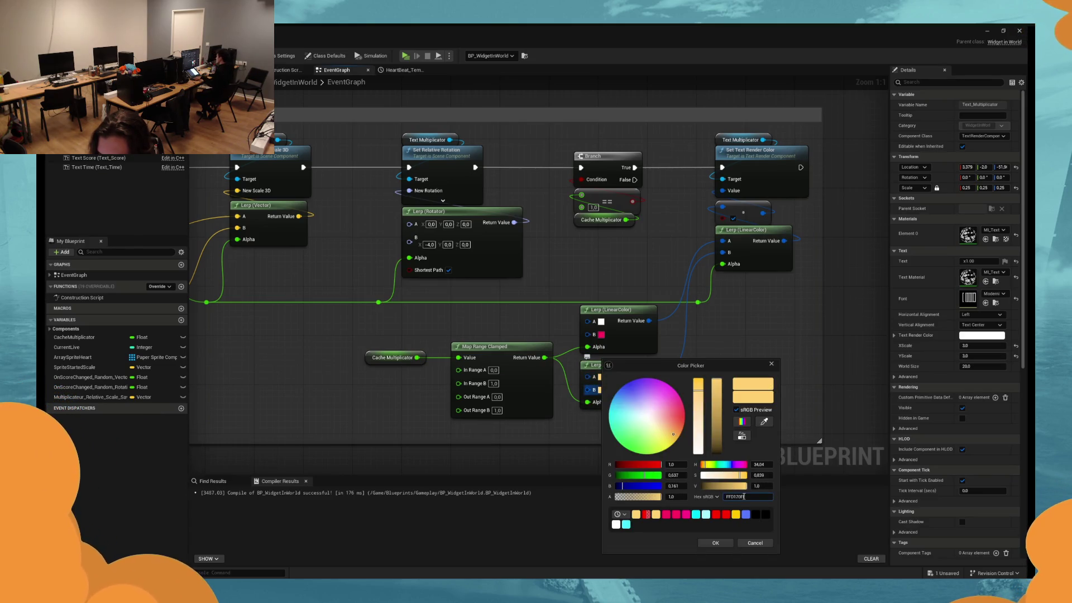
{"action": "left_click", "coordinate": [715, 542]}
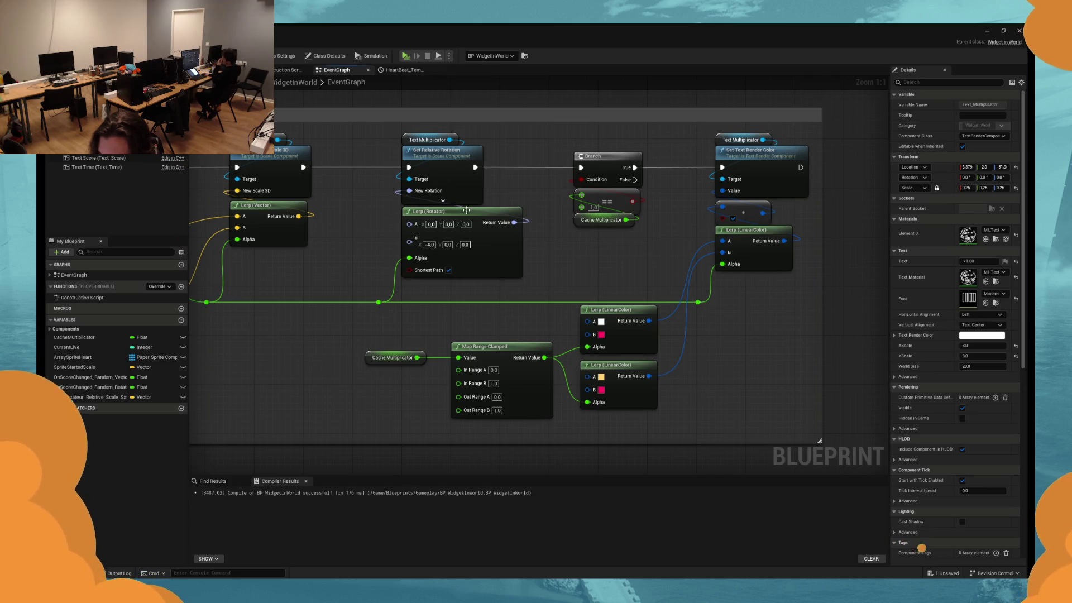
Test-play the swapped colours, undo the swap with Ctrl+Z, and test-play again.
{"action": "left_click", "coordinate": [408, 62]}
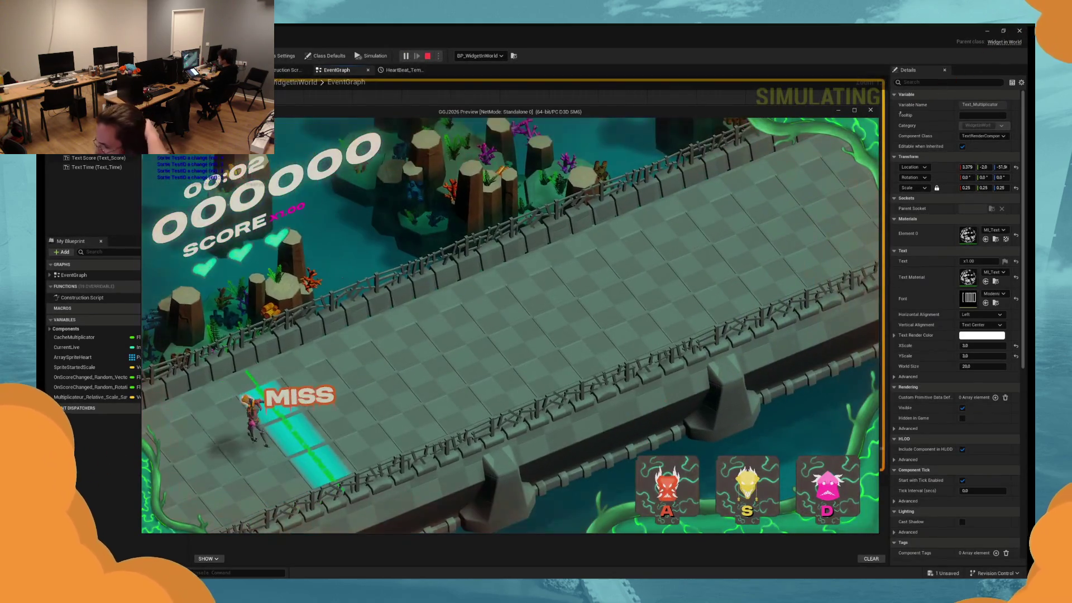
{"action": "left_click", "coordinate": [496, 268]}
{"action": "key", "text": "Escape"}
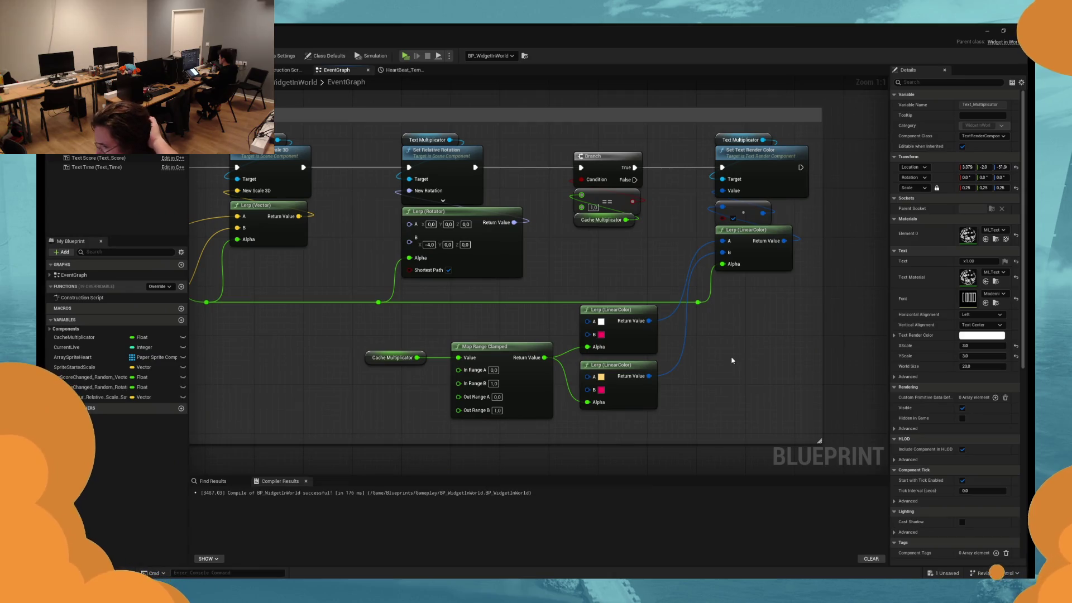
{"action": "key", "text": "ctrl+z"}
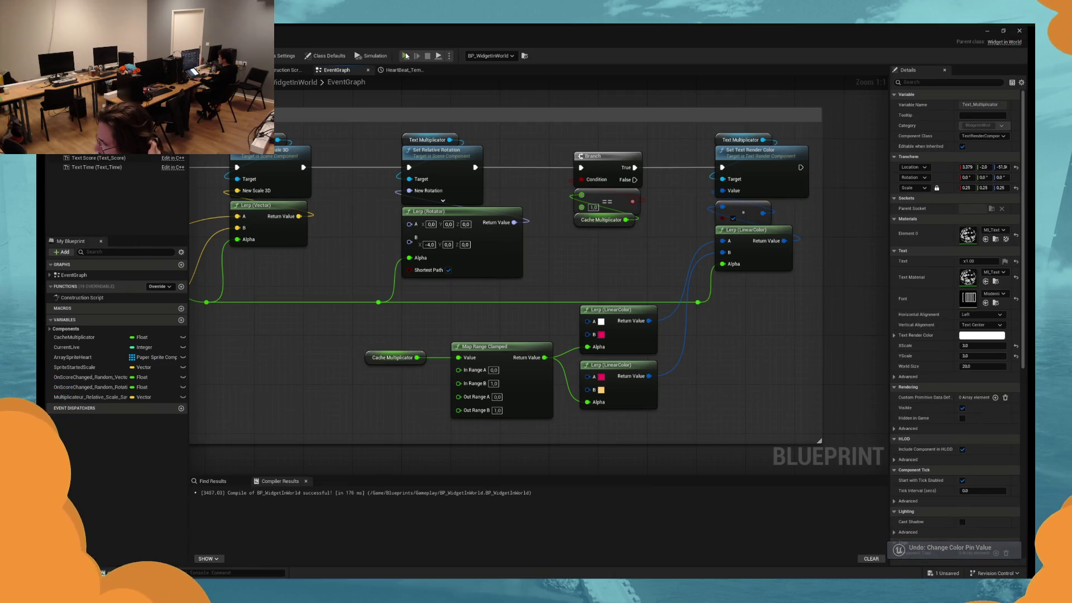
{"action": "left_click", "coordinate": [406, 56]}
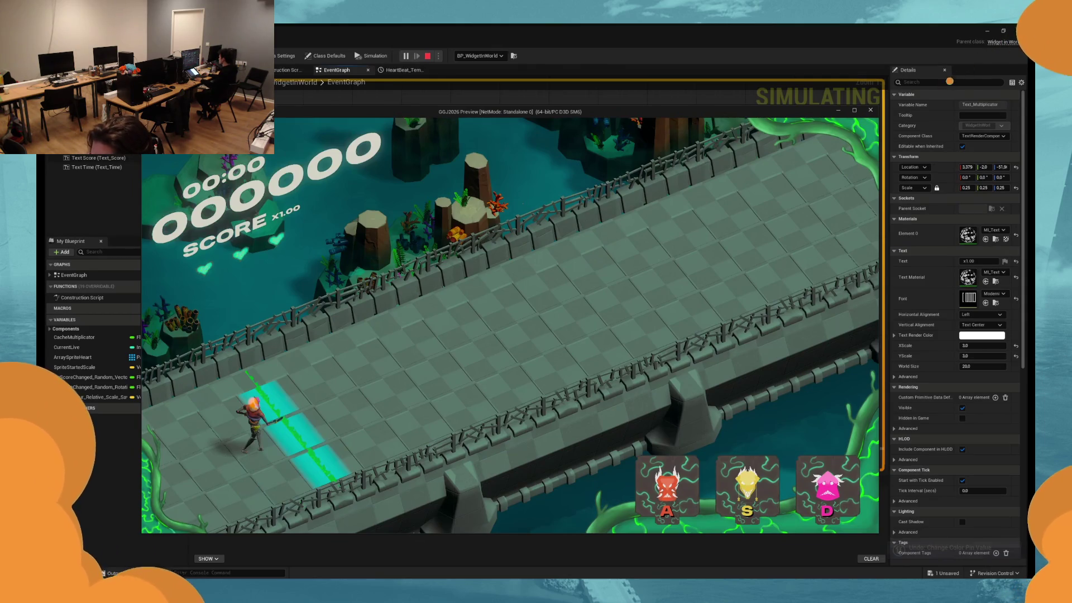
{"action": "key", "text": "Escape"}
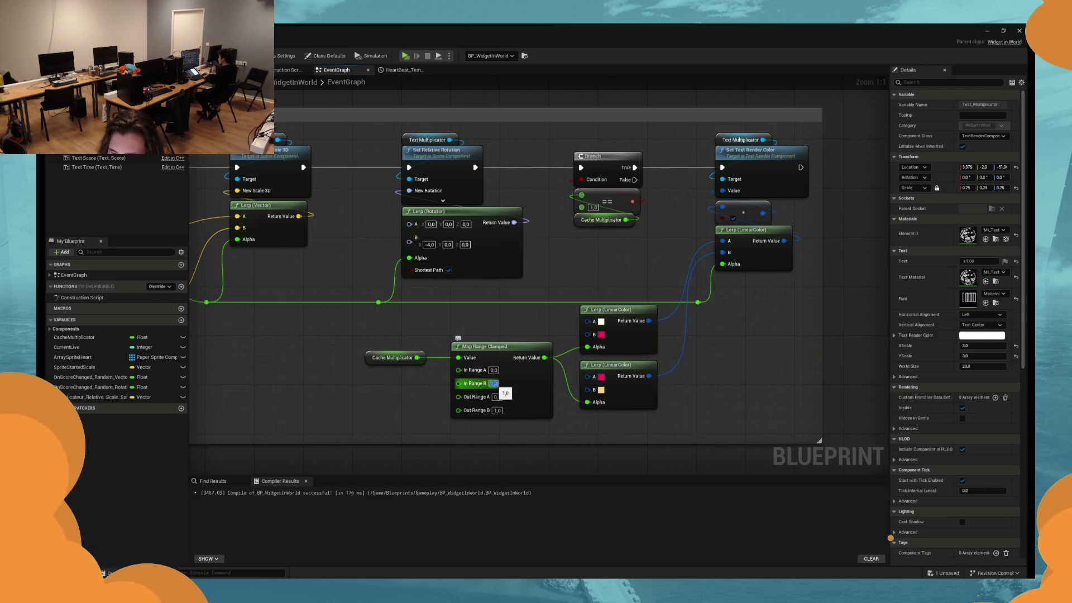
Set In Range B to 10.0 and start a test play with the new range.
{"action": "left_click", "coordinate": [493, 383]}
{"action": "type", "text": "20"}
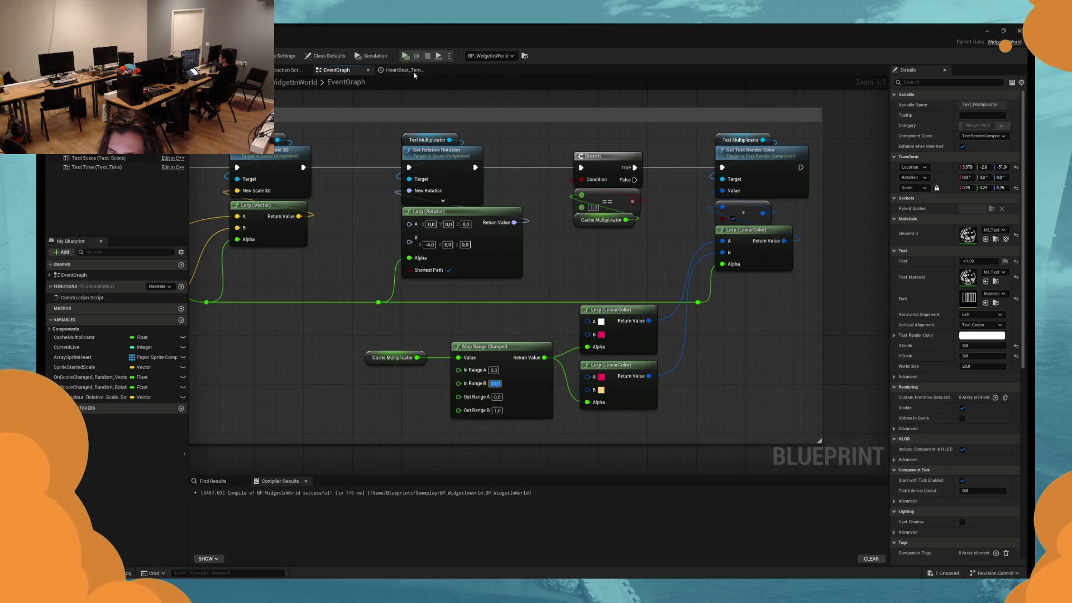
{"action": "type", "text": "10.0"}
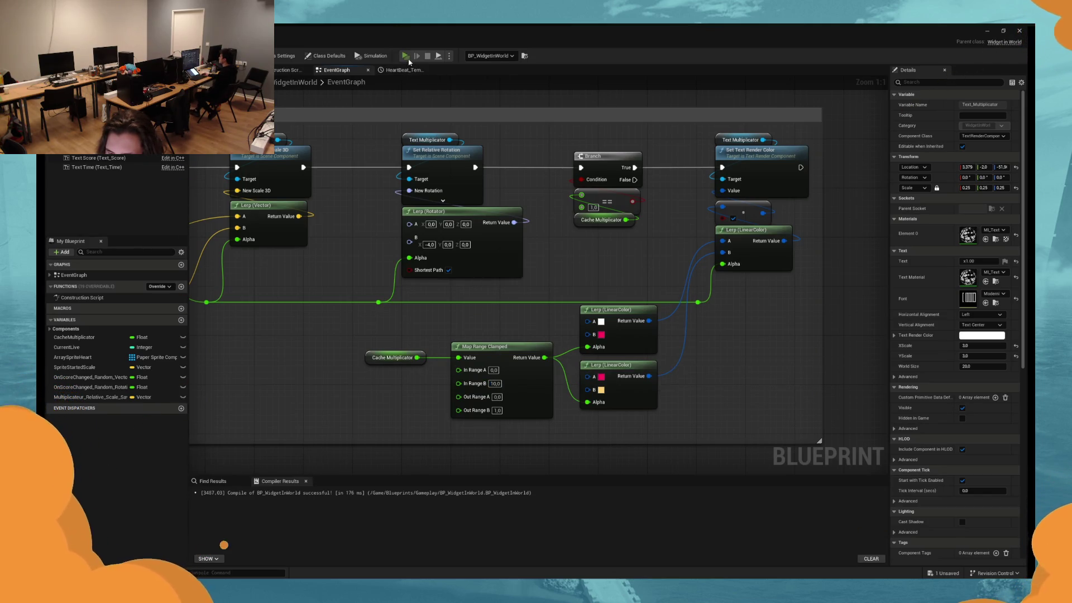
{"action": "left_click", "coordinate": [405, 56]}
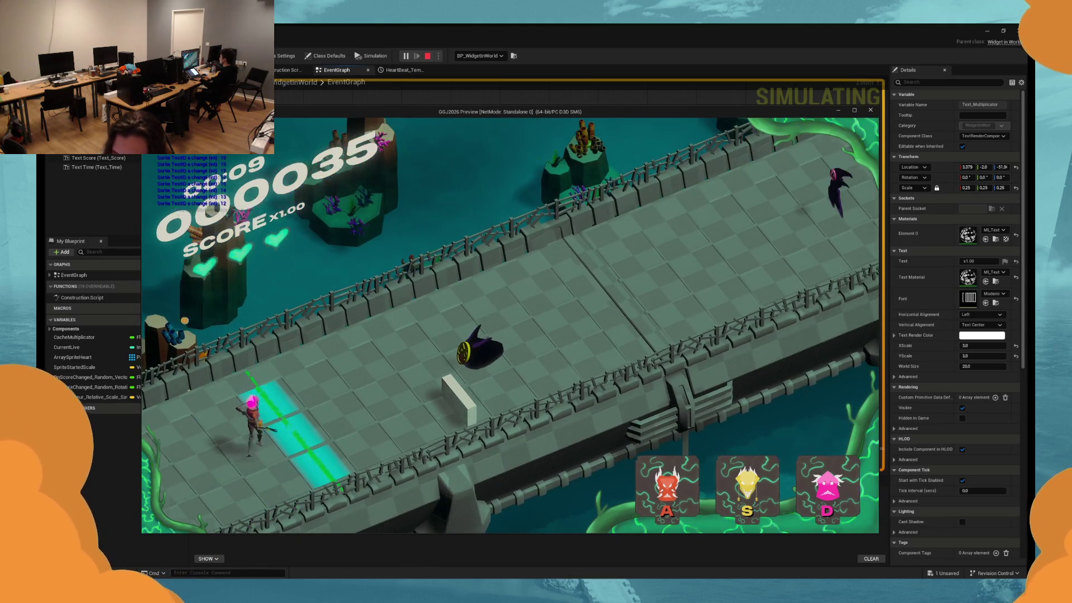
{"action": "key", "text": "s"}
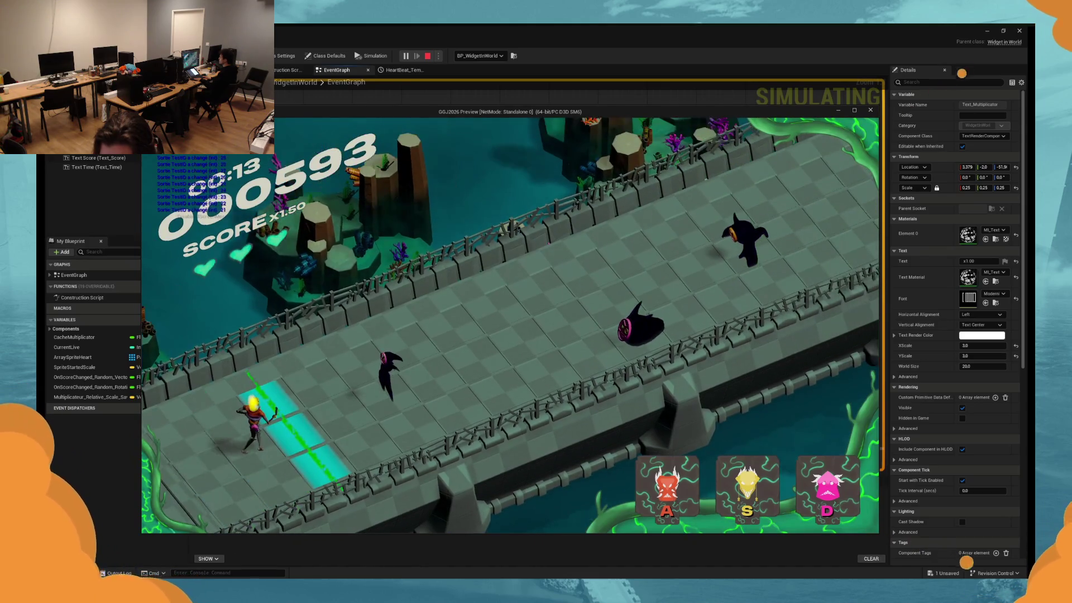
{"action": "key", "text": "d"}
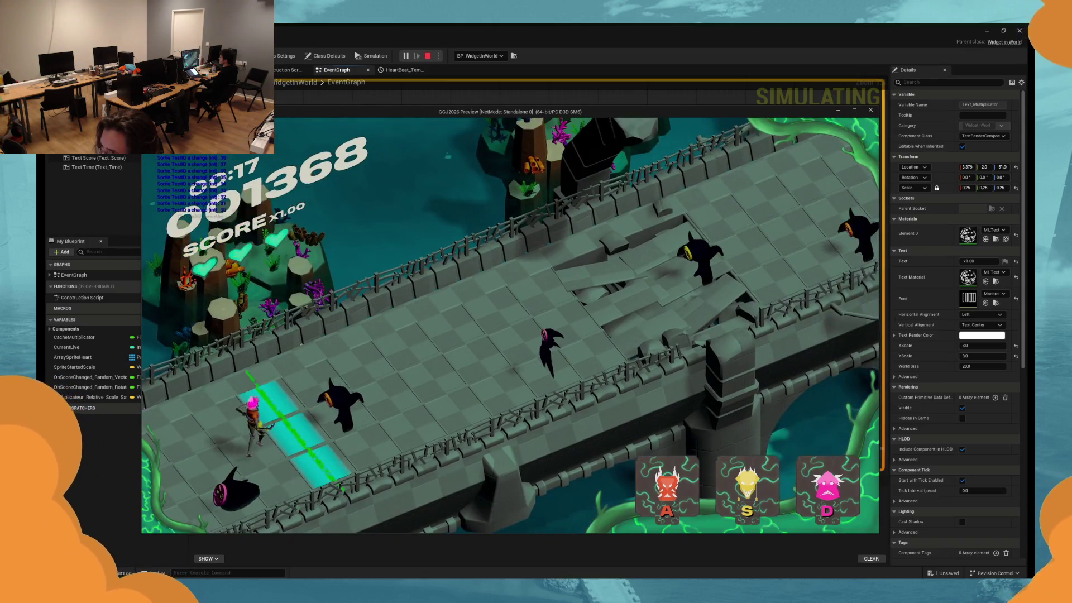
{"action": "key", "text": "a"}
{"action": "key", "text": "Escape"}
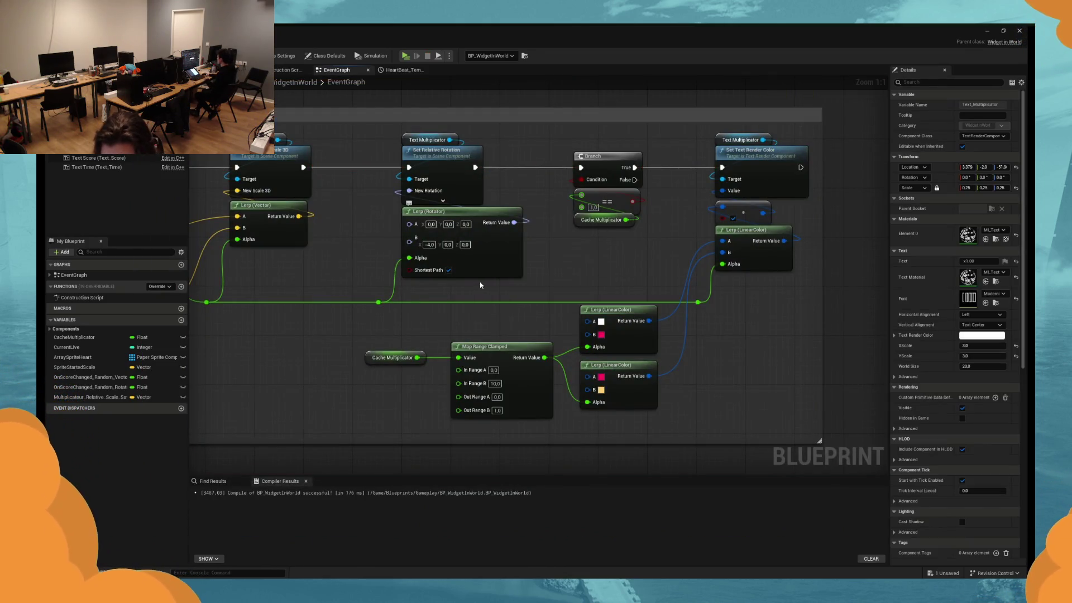
{"action": "left_click_drag", "start_coordinate": [474, 297], "coordinate": [887, 304]}
Unwire the text-colour Lerp's A input and eyedrop white for A and pink for B.
{"action": "left_click_drag", "start_coordinate": [993, 54], "coordinate": [184, 259]}
{"action": "mouse_move", "coordinate": [881, 309]}
{"action": "left_mouse_down"}
{"action": "mouse_move", "coordinate": [335, 325]}
{"action": "mouse_move", "coordinate": [827, 308]}
{"action": "mouse_move", "coordinate": [389, 293]}
{"action": "mouse_move", "coordinate": [397, 299]}
{"action": "left_mouse_up"}
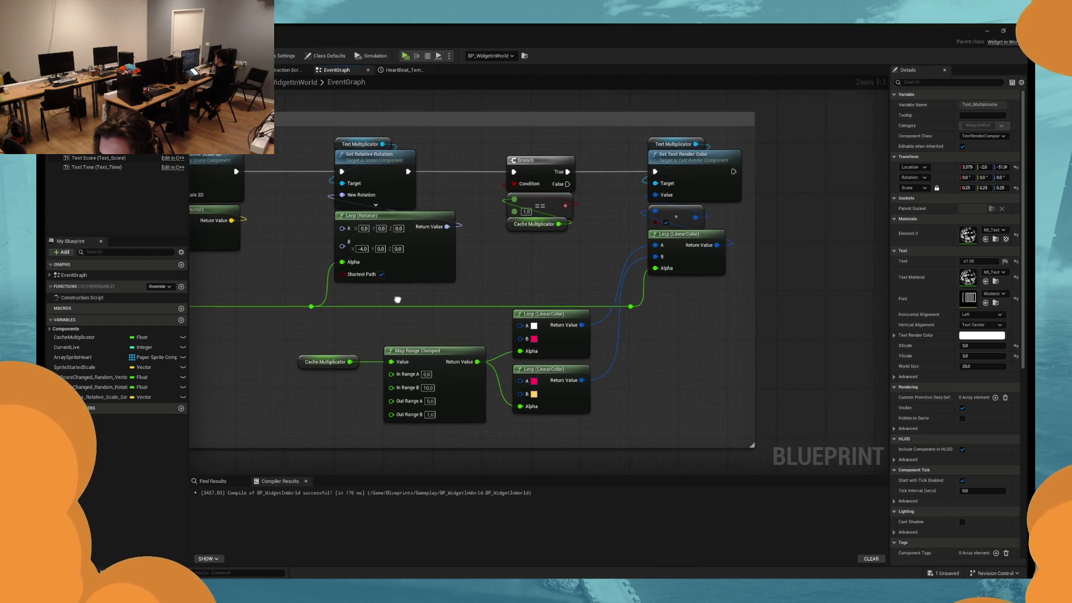
{"action": "left_click", "coordinate": [541, 229]}
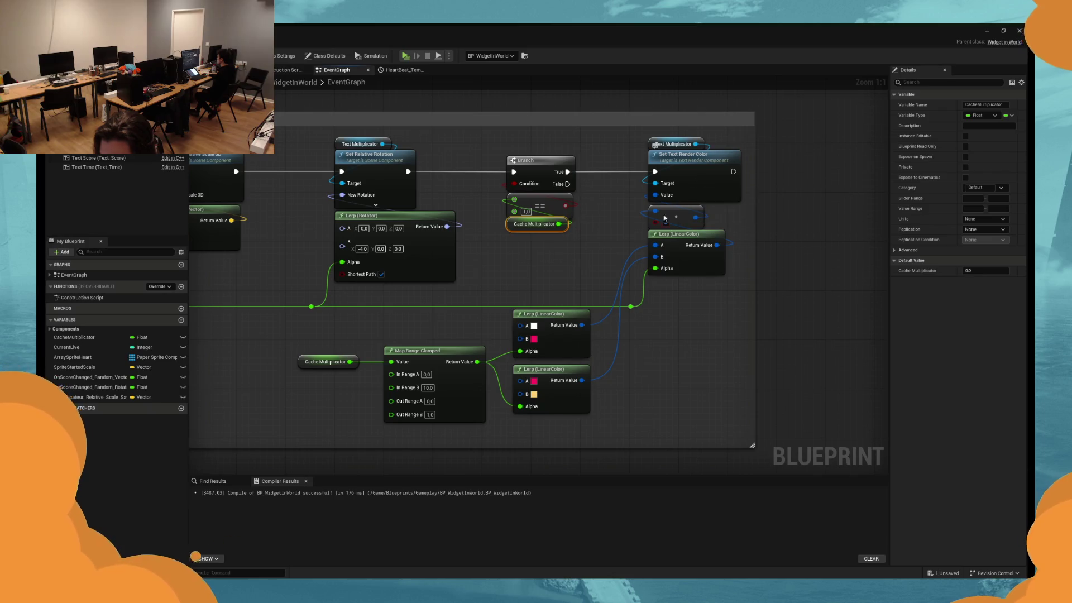
{"action": "left_click", "coordinate": [657, 246], "text": "alt"}
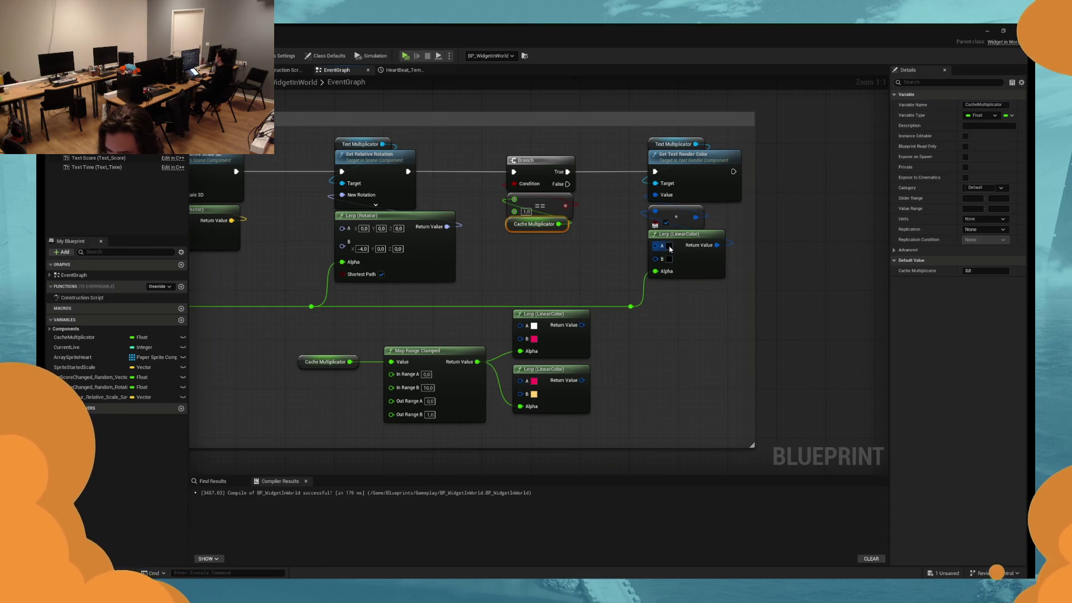
{"action": "left_click", "coordinate": [670, 246]}
{"action": "left_click", "coordinate": [832, 309]}
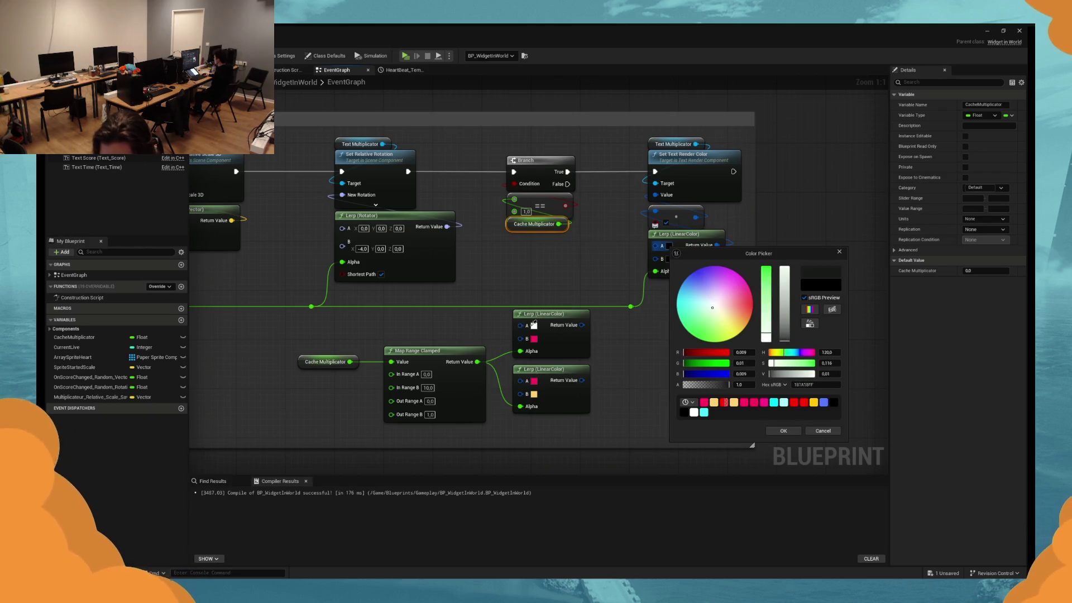
{"action": "left_click", "coordinate": [807, 267]}
{"action": "left_click", "coordinate": [781, 430]}
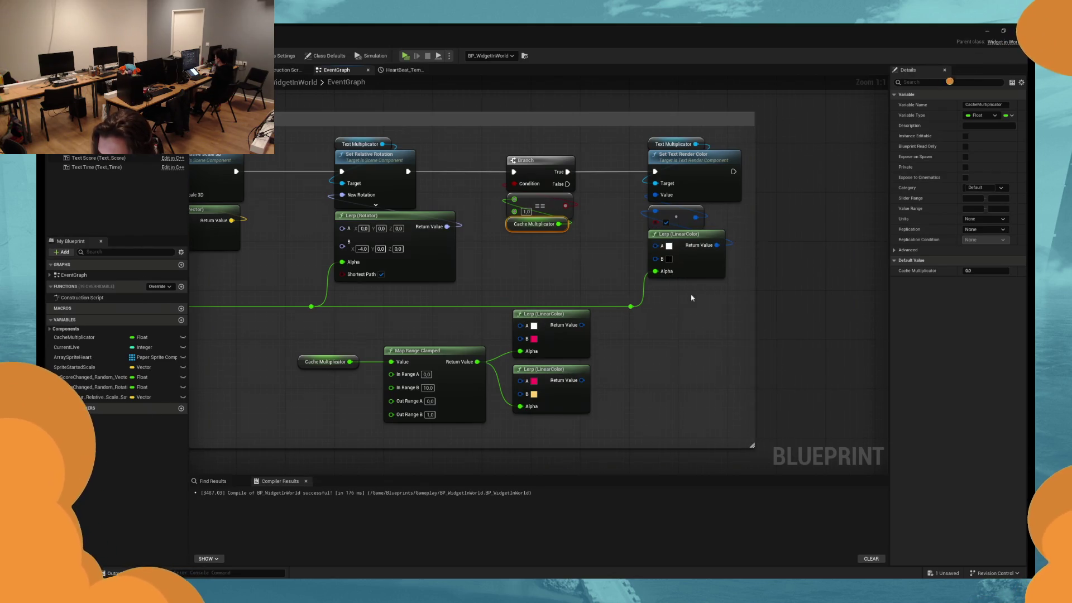
{"action": "left_click", "coordinate": [668, 259]}
{"action": "left_click", "coordinate": [833, 322]}
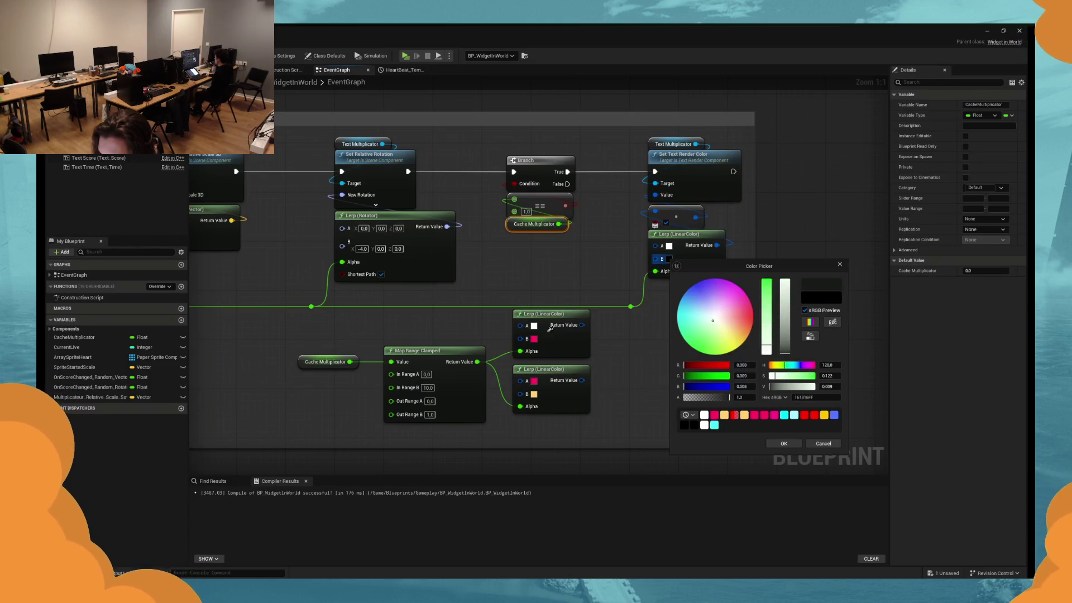
{"action": "left_click", "coordinate": [784, 444]}
Make the upper Lerp blend from cyan-green A to pale yellow FFD170 B.
{"action": "left_click", "coordinate": [534, 339]}
{"action": "left_click_drag", "start_coordinate": [604, 409], "coordinate": [542, 398]}
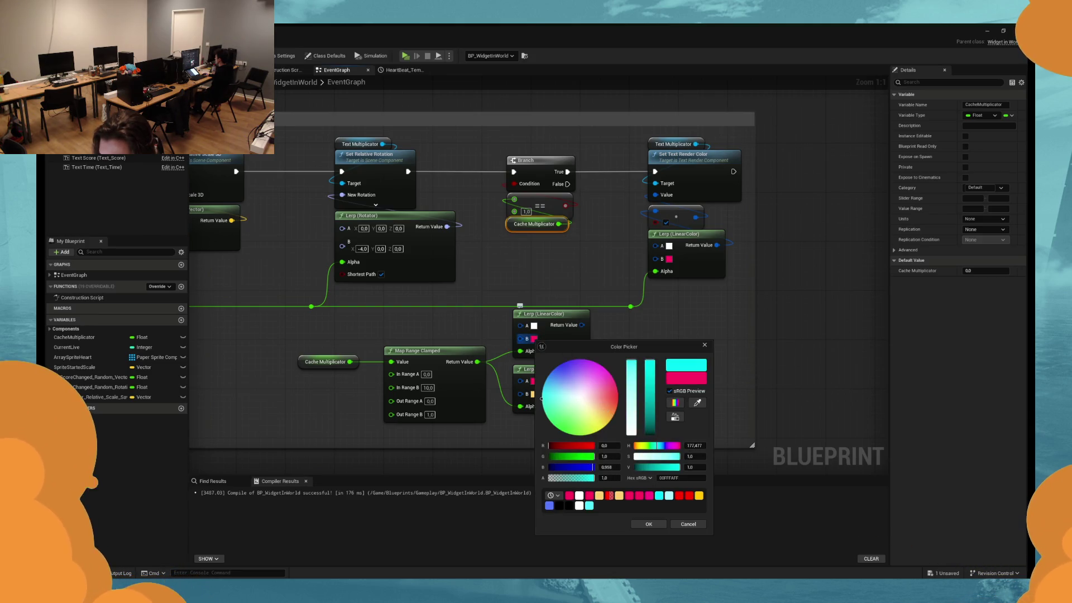
{"action": "left_click", "coordinate": [646, 525]}
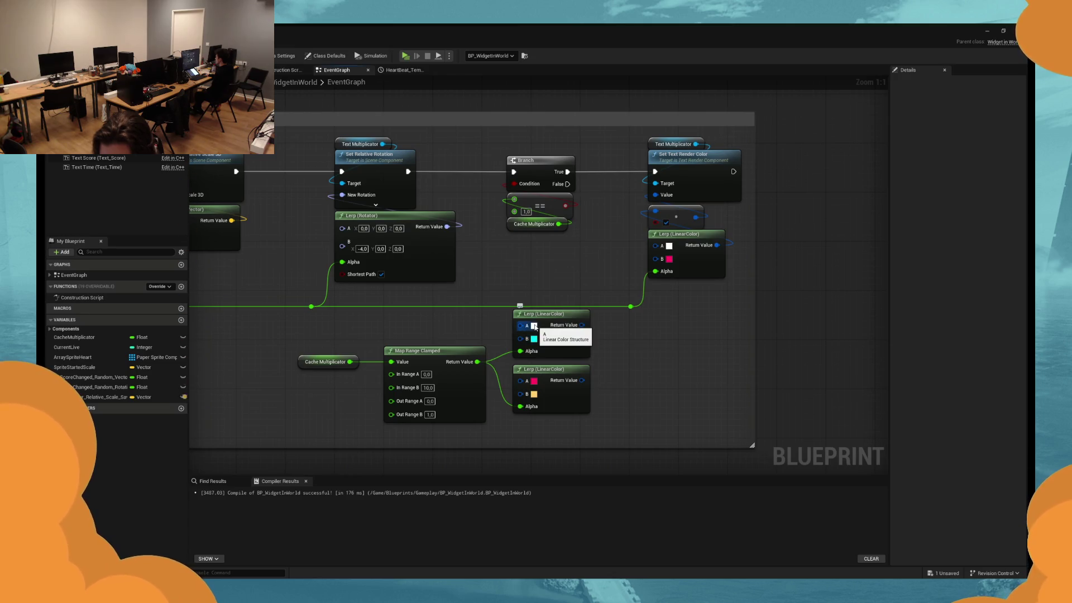
{"action": "left_click", "coordinate": [534, 394]}
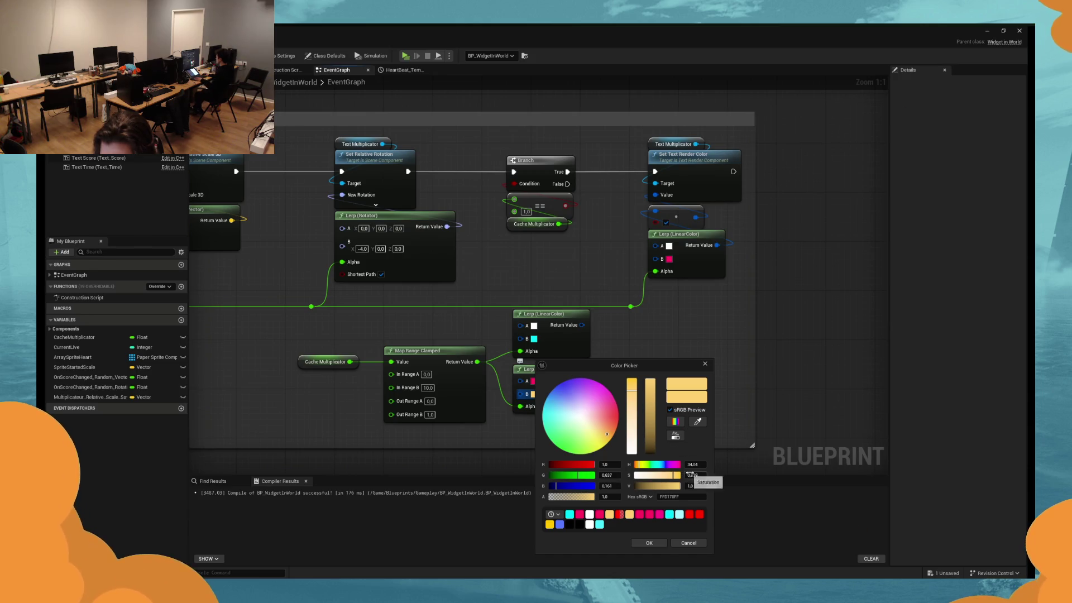
{"action": "left_click", "coordinate": [688, 542]}
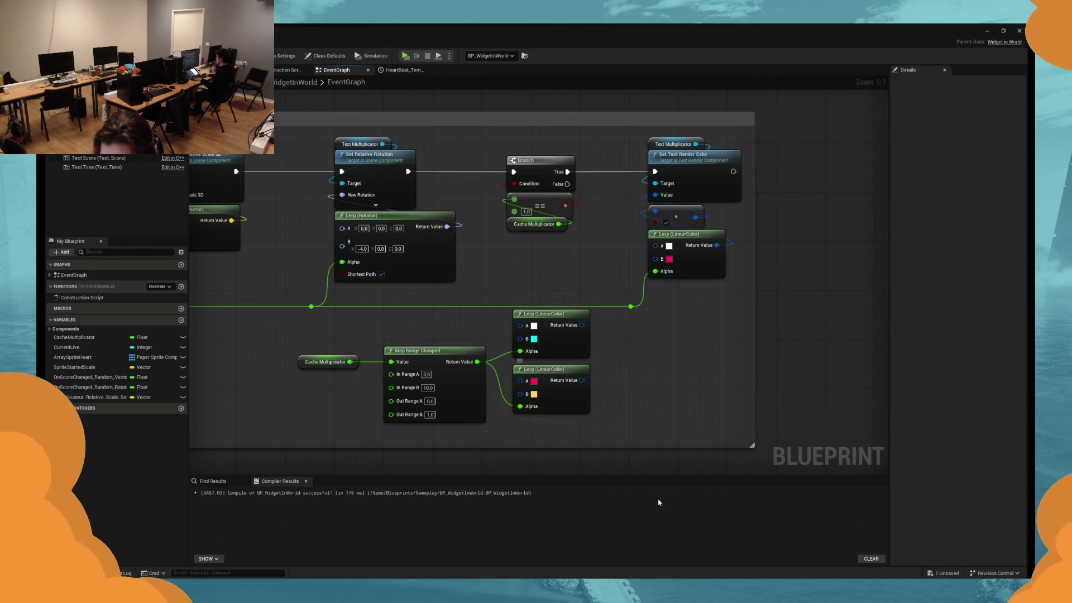
{"action": "left_click", "coordinate": [536, 338]}
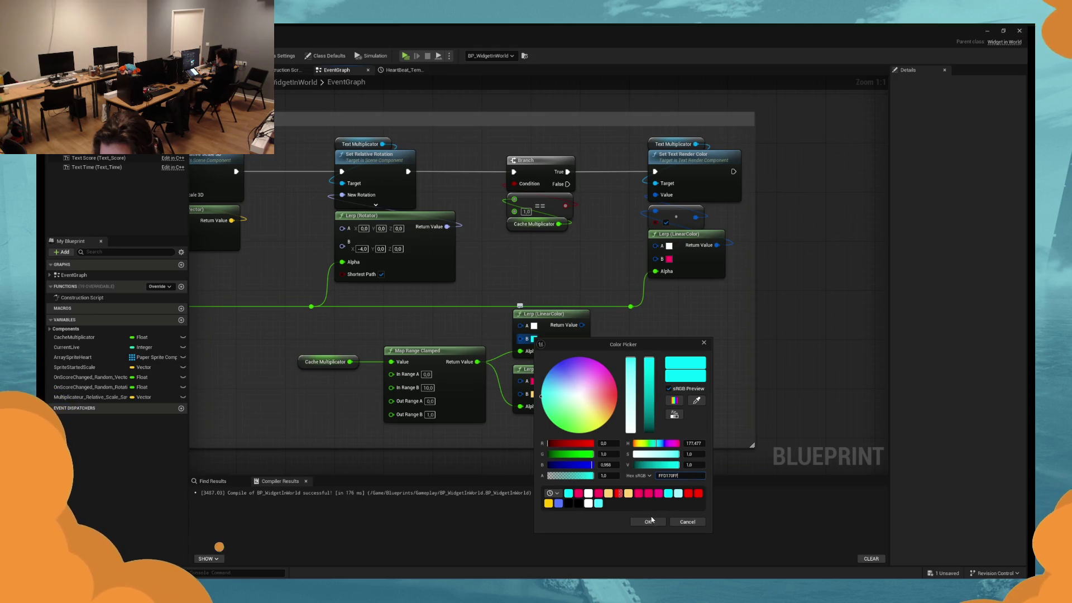
{"action": "left_click", "coordinate": [650, 521]}
{"action": "left_click", "coordinate": [534, 325]}
{"action": "left_click_drag", "start_coordinate": [552, 377], "coordinate": [547, 399]}
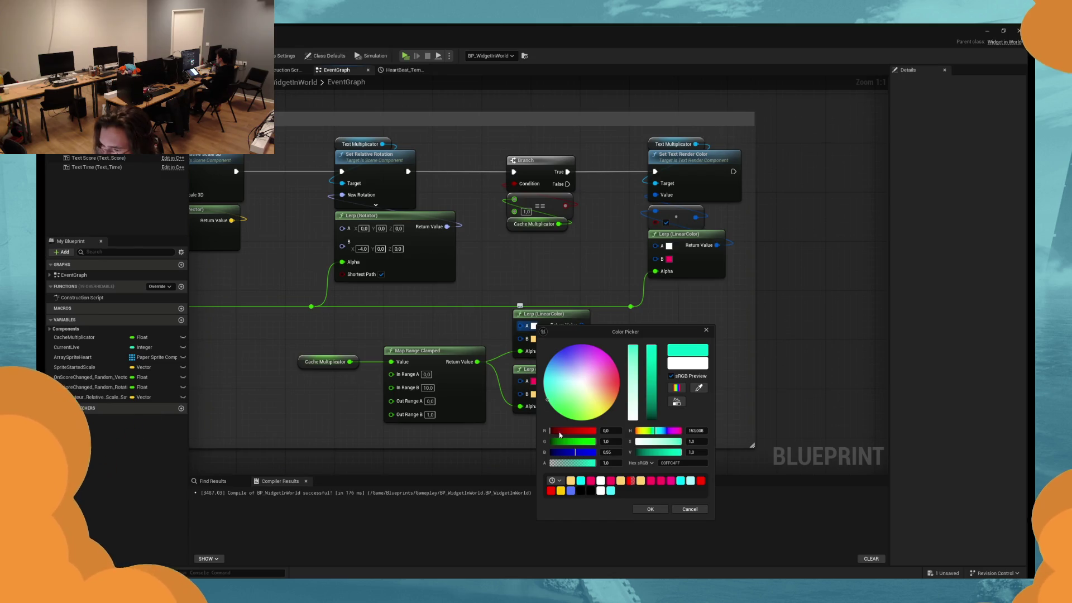
{"action": "left_click", "coordinate": [646, 509]}
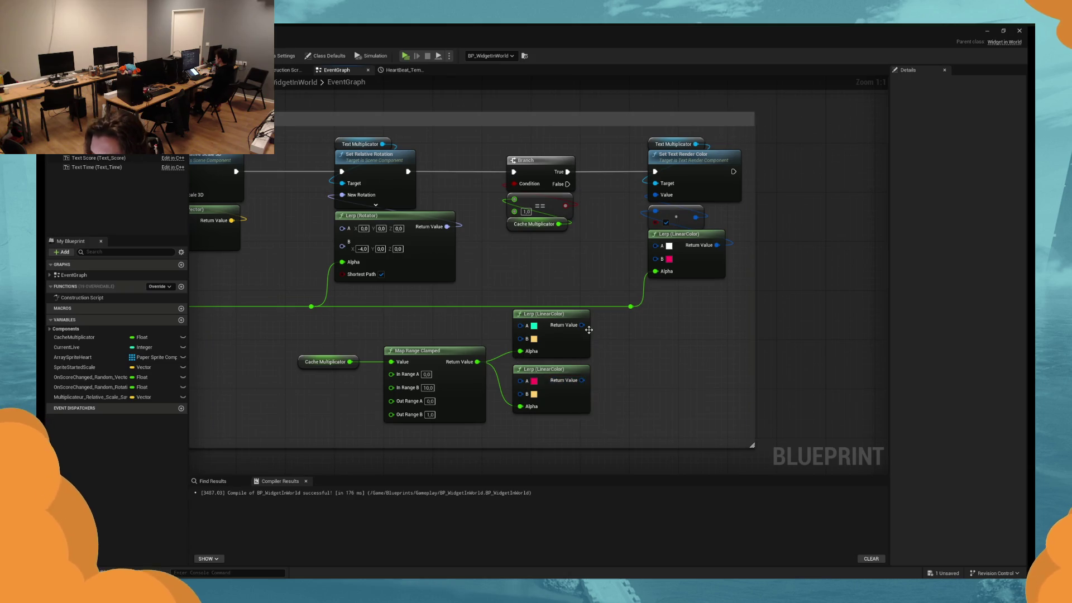
Paste a copy of the text-colour setter nodes and run it from the Branch's False output.
{"action": "mouse_move", "coordinate": [625, 334]}
{"action": "left_mouse_down"}
{"action": "mouse_move", "coordinate": [726, 346]}
{"action": "mouse_move", "coordinate": [503, 326]}
{"action": "left_mouse_up"}
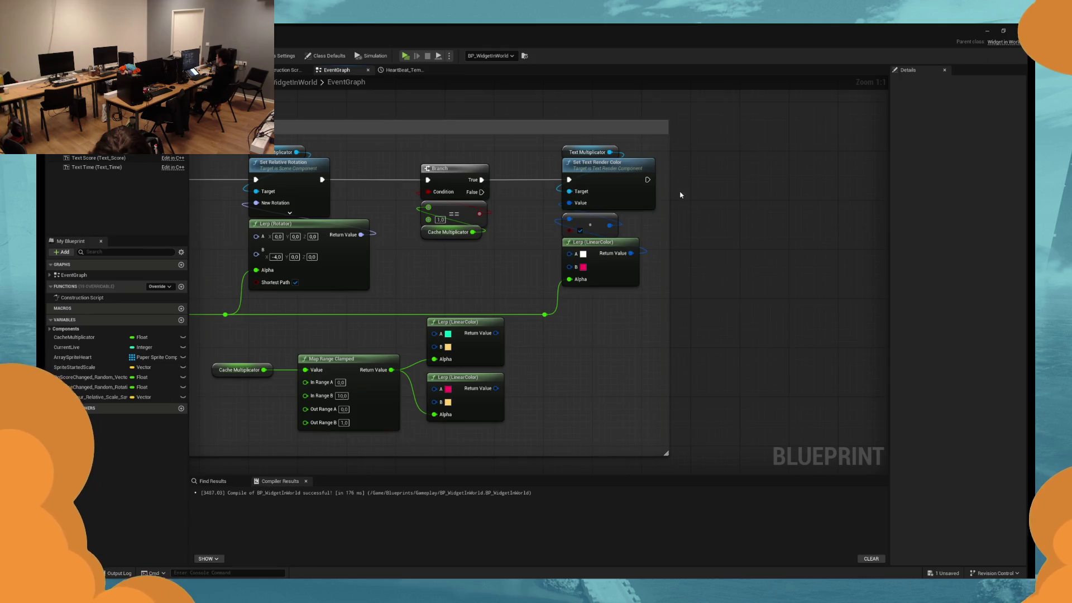
{"action": "left_click_drag", "start_coordinate": [713, 229], "coordinate": [498, 144]}
{"action": "left_click", "coordinate": [589, 307]}
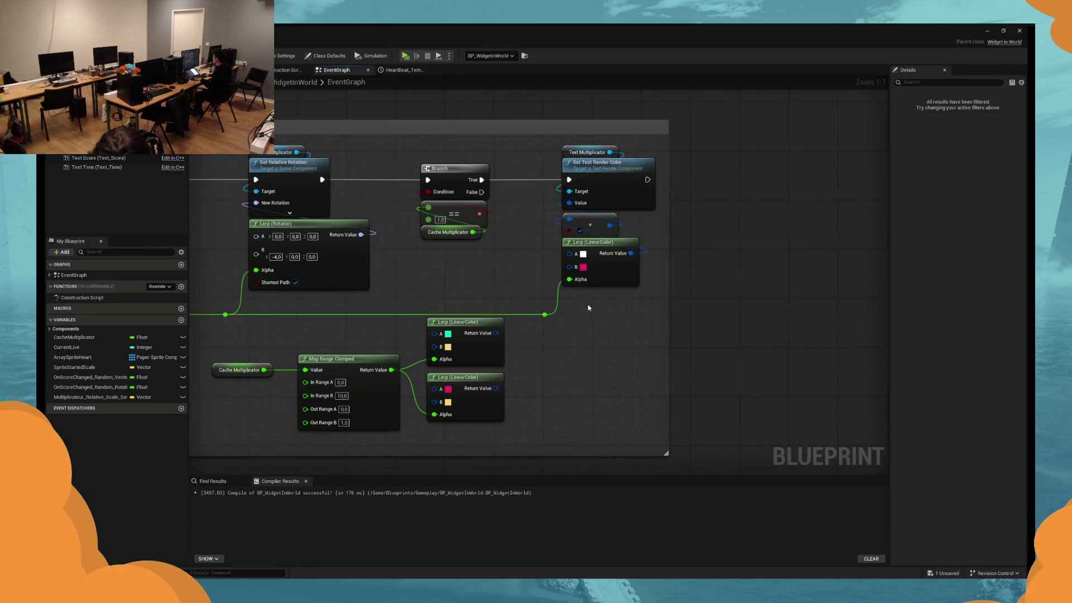
{"action": "key", "text": "ctrl+v"}
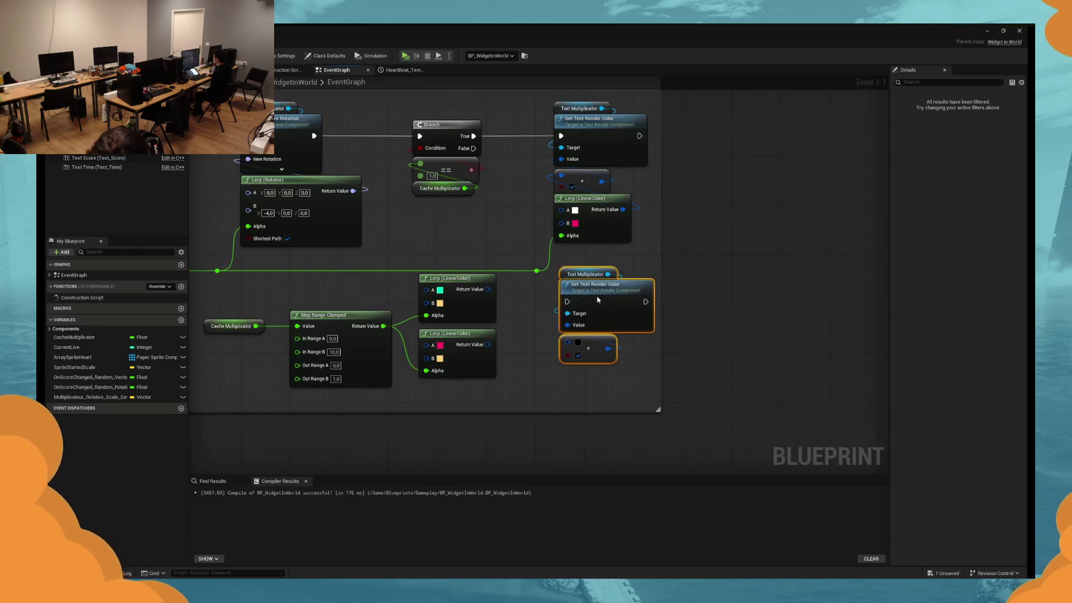
{"action": "left_click_drag", "start_coordinate": [569, 302], "coordinate": [473, 148]}
{"action": "left_click_drag", "start_coordinate": [514, 332], "coordinate": [555, 294]}
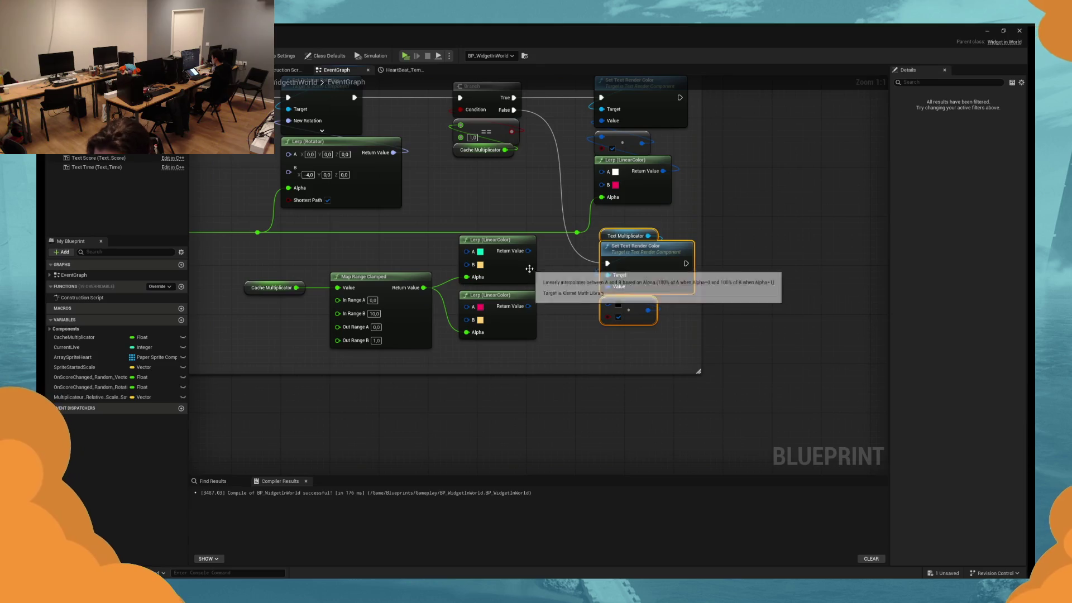
Delete the pink Lerp and move the teal Lerp beside the copied setter.
{"action": "left_click", "coordinate": [532, 249]}
{"action": "left_click", "coordinate": [503, 312]}
{"action": "key", "text": "Delete"}
{"action": "mouse_move", "coordinate": [526, 267]}
{"action": "left_mouse_down"}
{"action": "mouse_move", "coordinate": [530, 304]}
{"action": "mouse_move", "coordinate": [614, 321]}
{"action": "mouse_move", "coordinate": [607, 302]}
{"action": "left_mouse_up"}
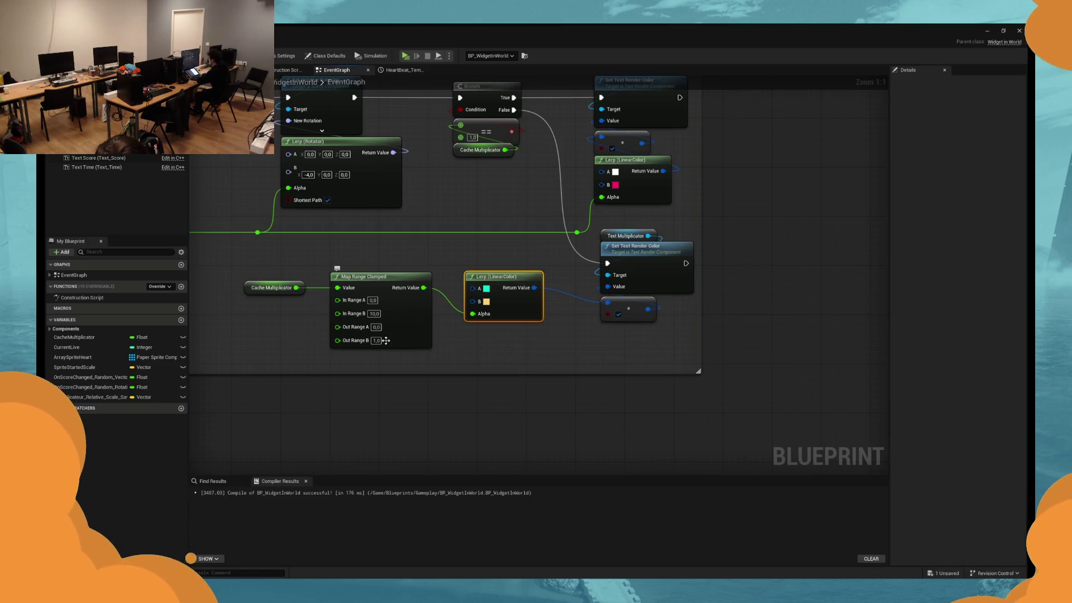
Set Map Range Clamped's In Range B to 15.
{"action": "left_click", "coordinate": [435, 353]}
{"action": "left_click_drag", "start_coordinate": [436, 352], "coordinate": [268, 282]}
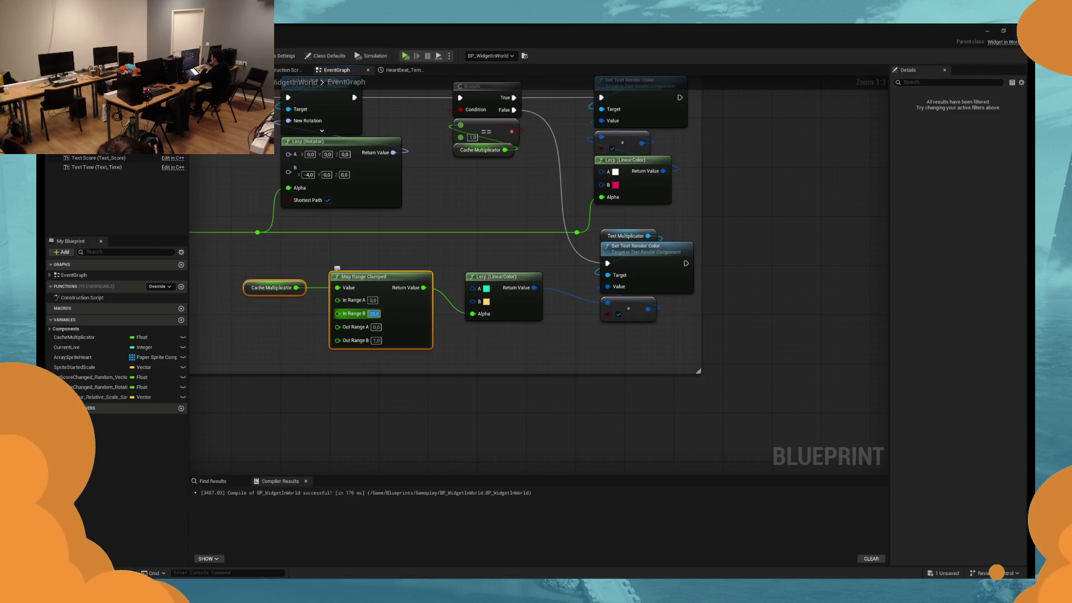
{"action": "type", "text": "15"}
{"action": "left_click", "coordinate": [483, 336]}
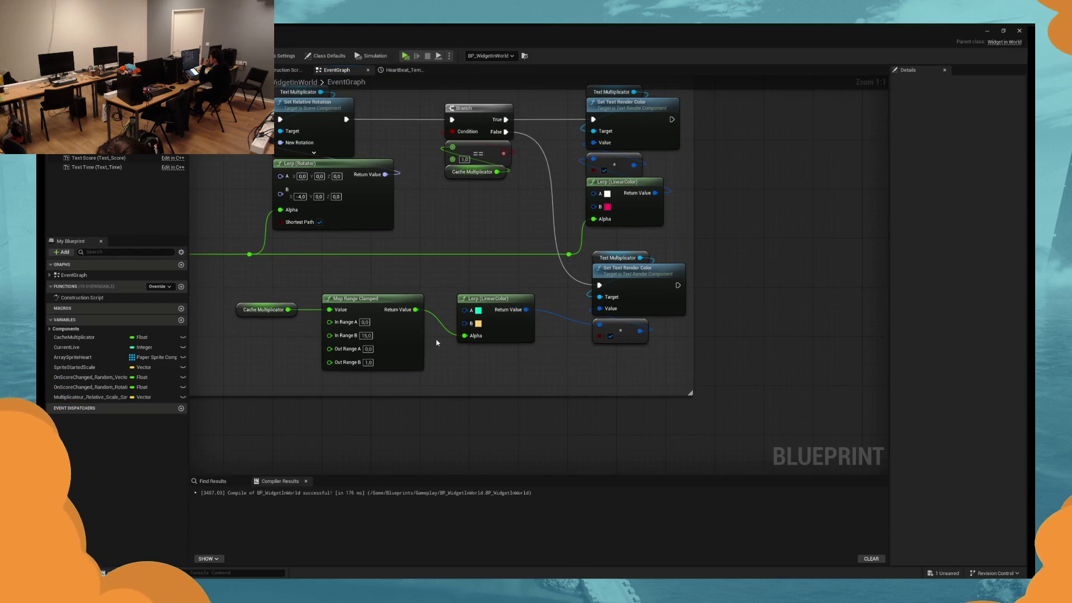
Inspect Text_Multiplicator's advanced text settings in Details, then launch a test play.
{"action": "left_click_drag", "start_coordinate": [461, 359], "coordinate": [480, 370]}
{"action": "left_click", "coordinate": [112, 149]}
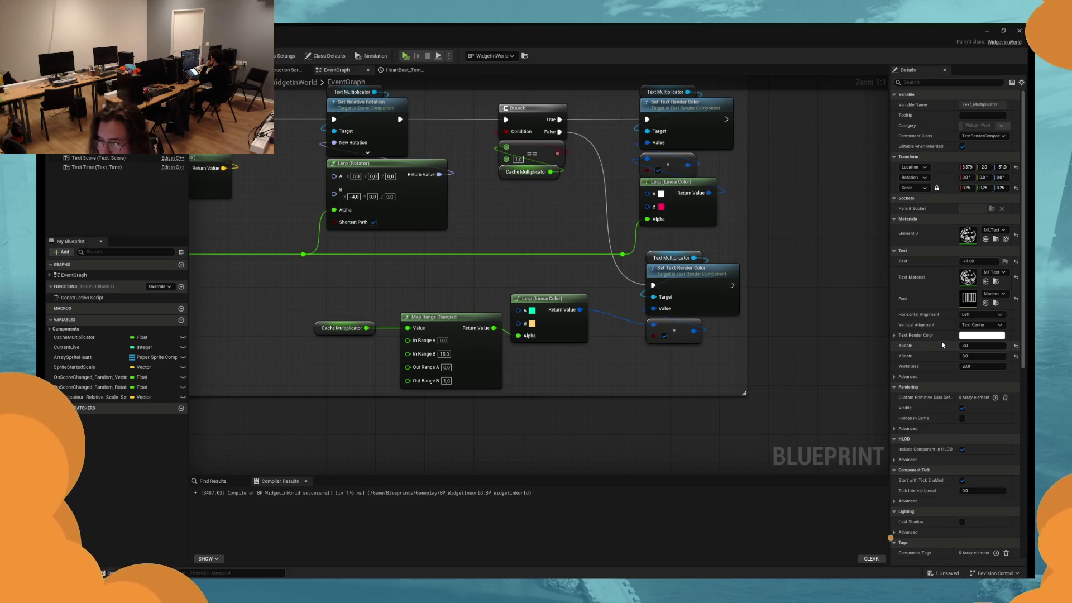
{"action": "left_click", "coordinate": [895, 377]}
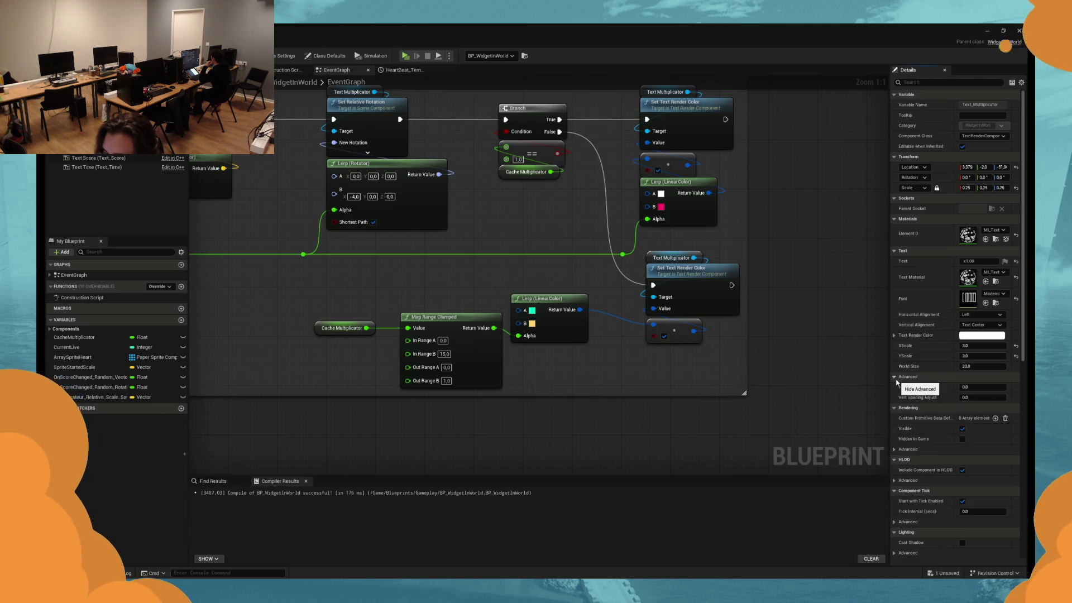
{"action": "left_click", "coordinate": [895, 378]}
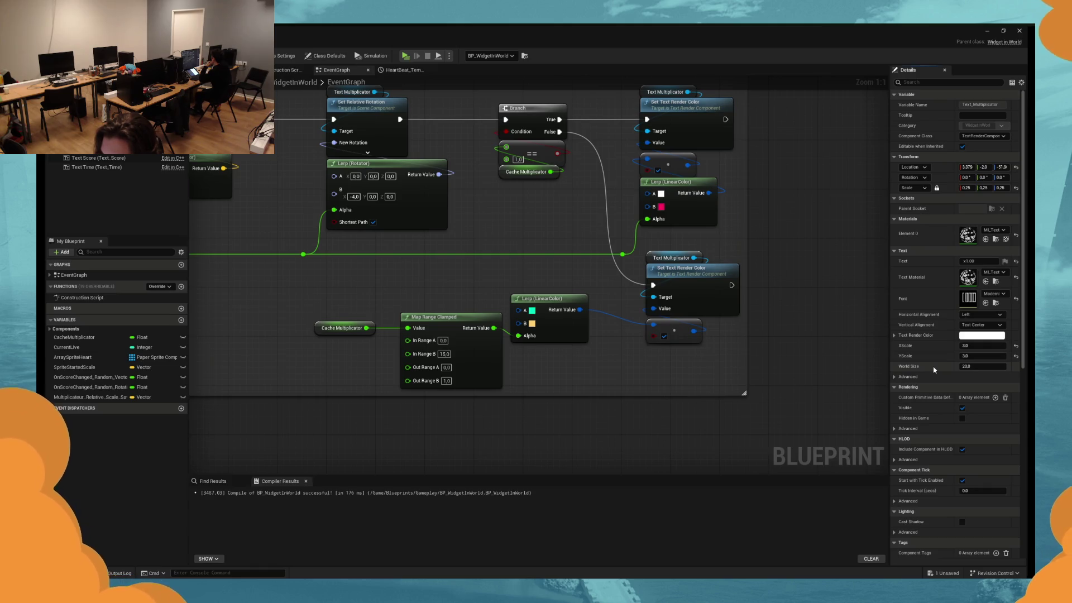
{"action": "left_click", "coordinate": [904, 378]}
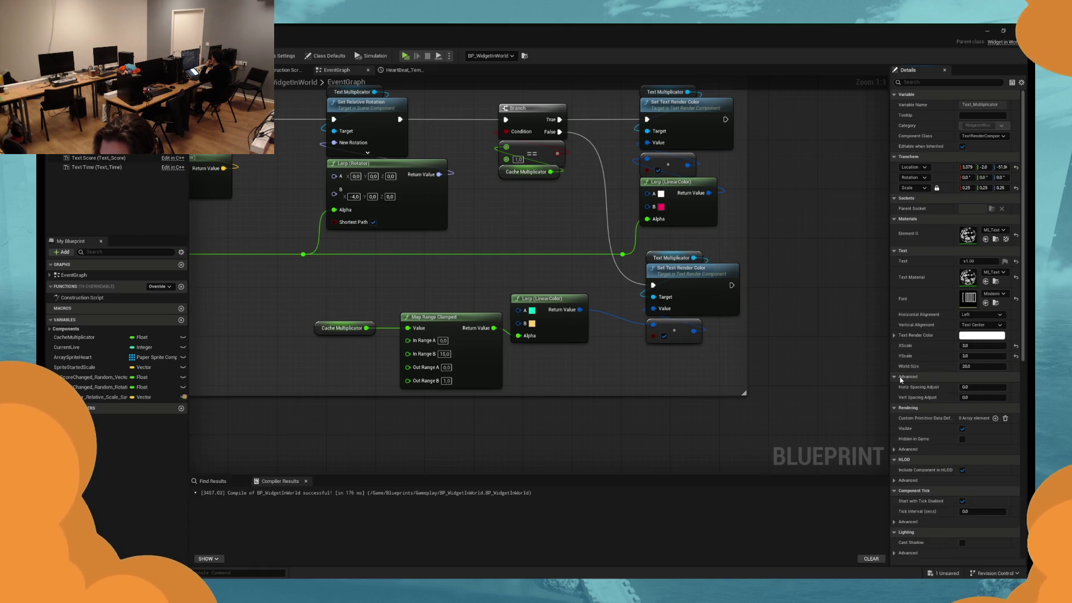
{"action": "left_click", "coordinate": [900, 379]}
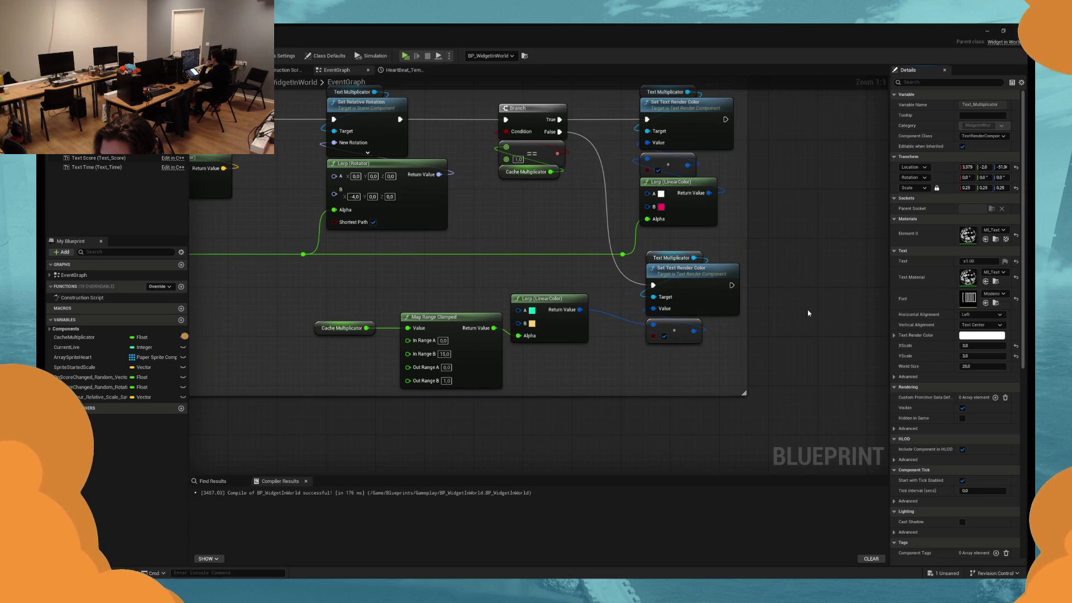
{"action": "left_click", "coordinate": [406, 55]}
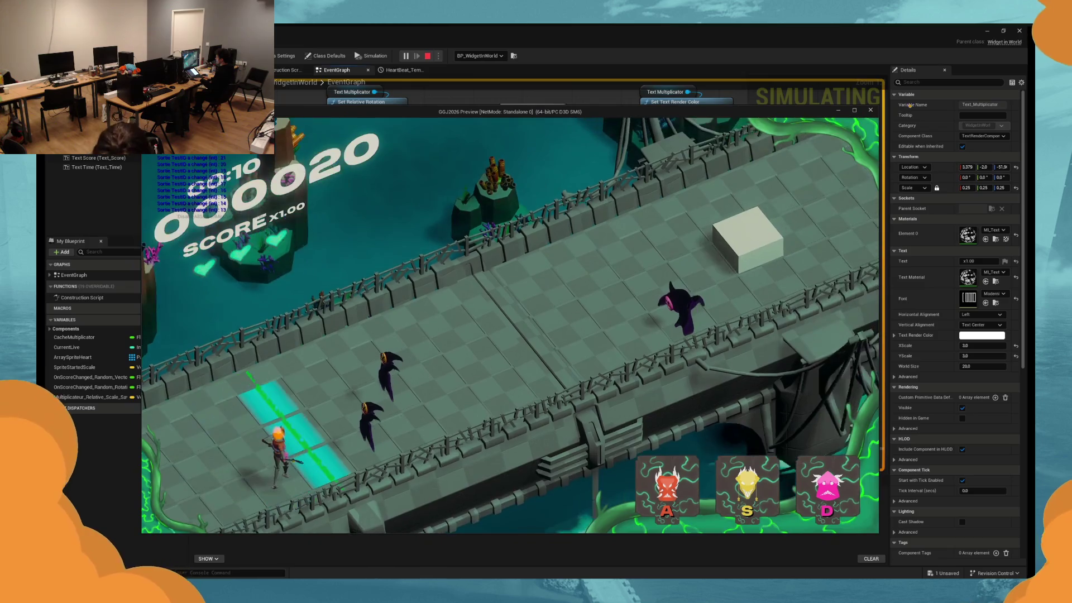
Hit enemies with S and D to lift the multiplier to x3.50, then stop with Esc.
{"action": "key", "text": "s"}
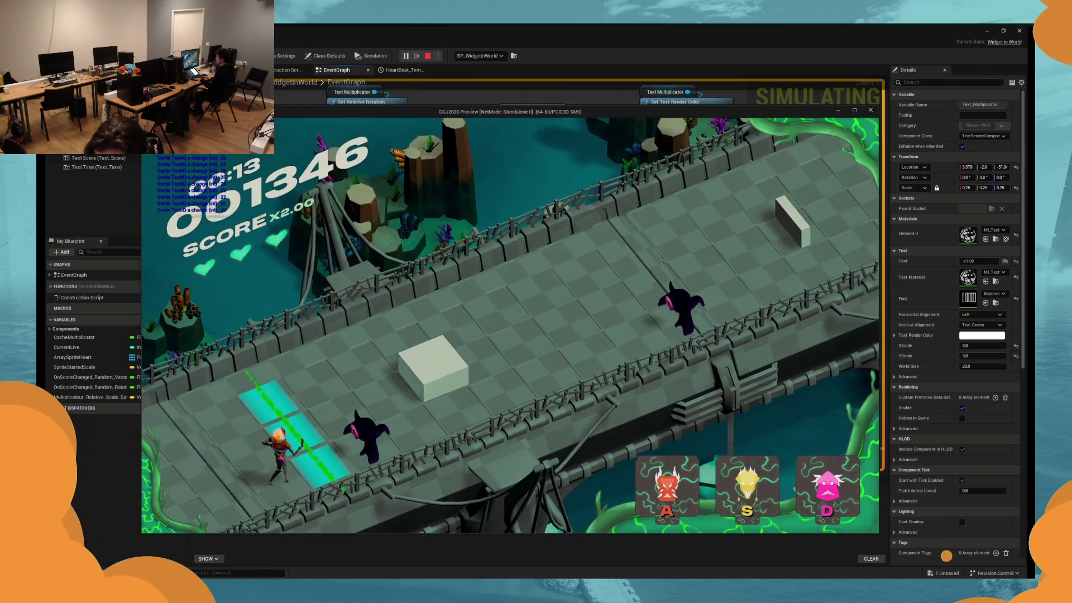
{"action": "key", "text": "d"}
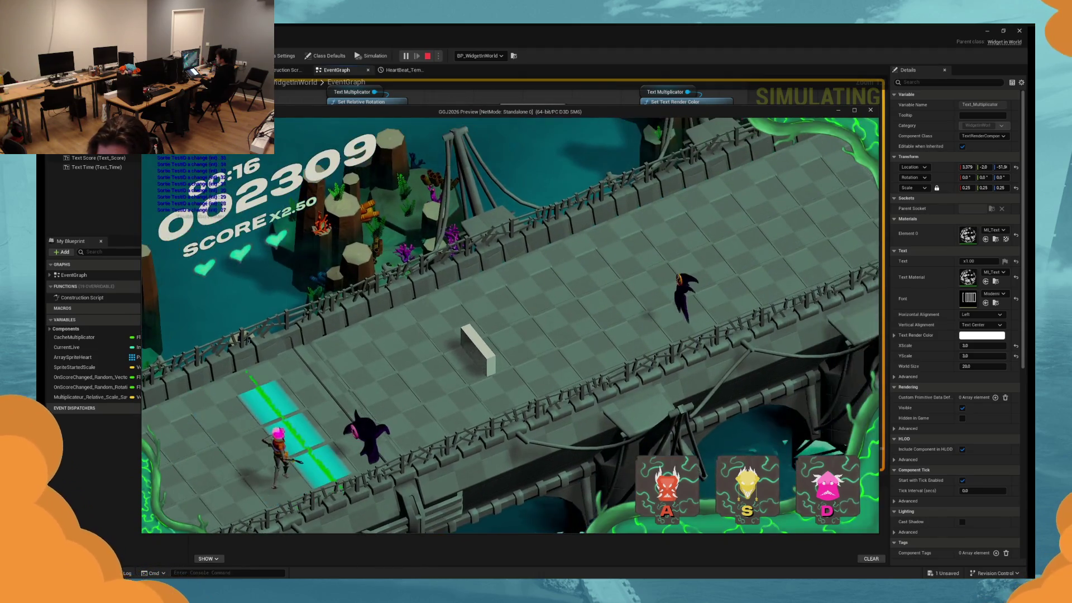
{"action": "key", "text": "d"}
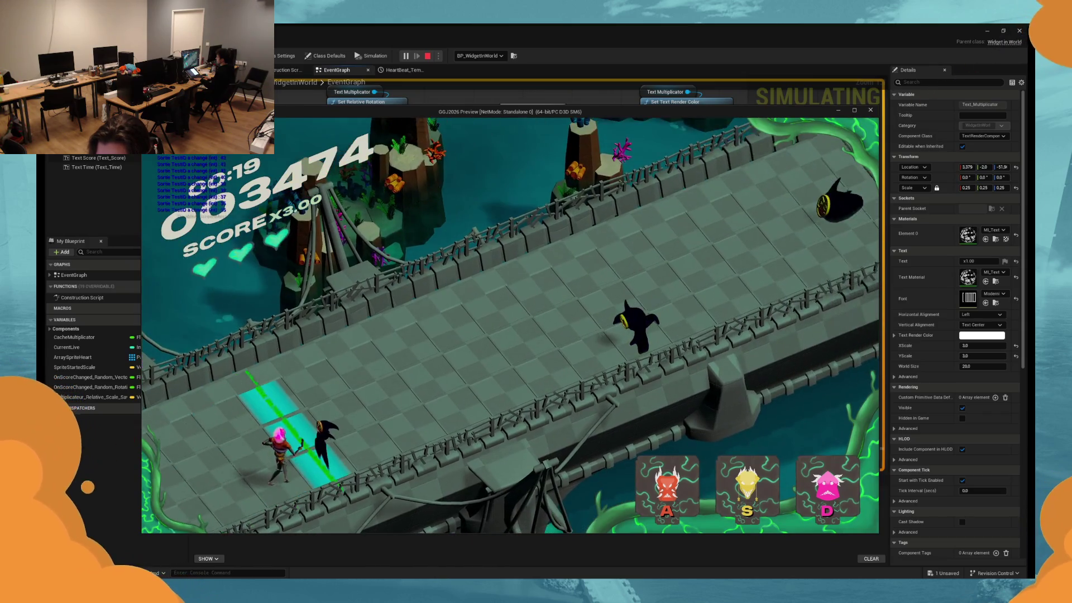
{"action": "key", "text": "d"}
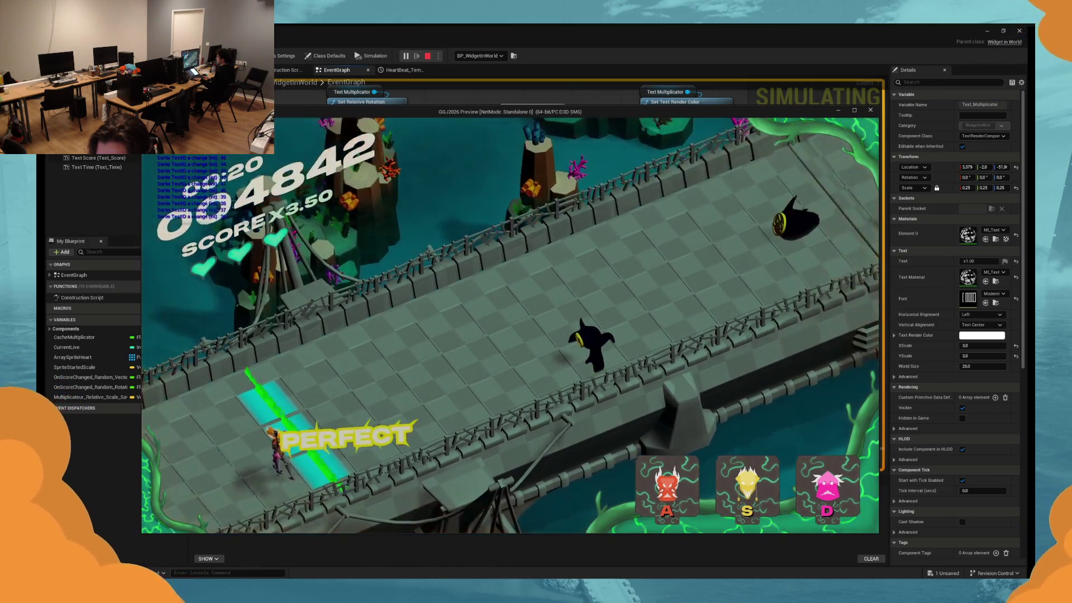
{"action": "key", "text": "Escape"}
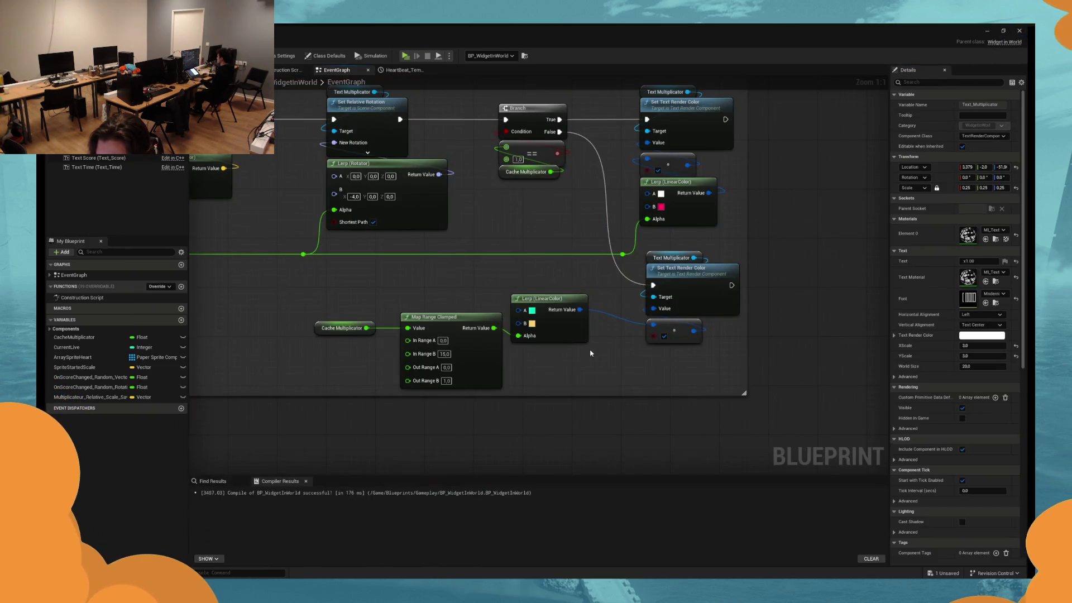
Copy the lower Set Text Render Color nodes and paste them at the graph's left end.
{"action": "left_click_drag", "start_coordinate": [591, 353], "coordinate": [658, 366]}
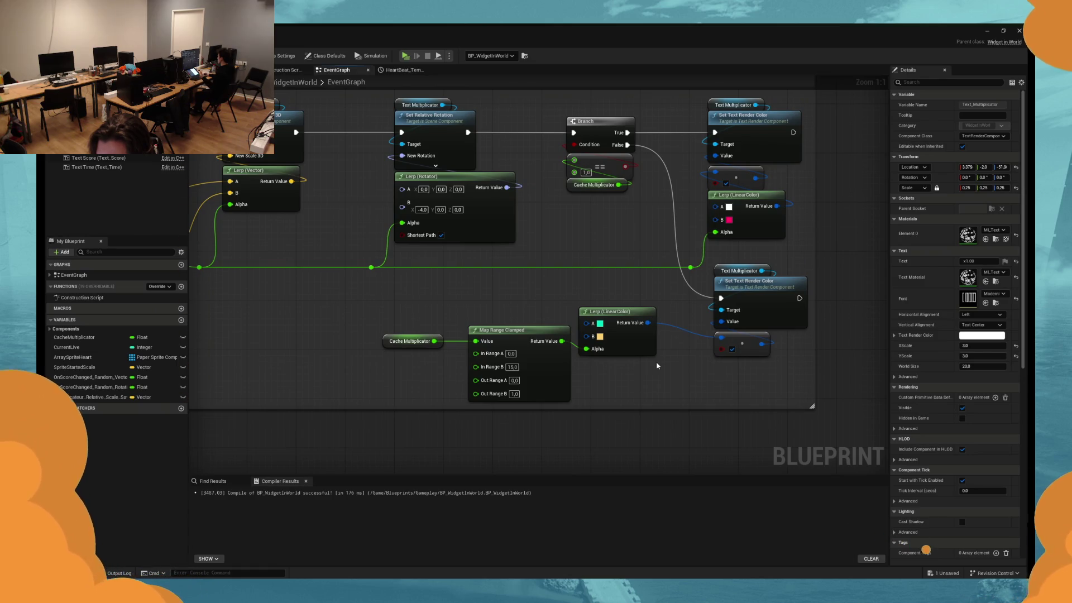
{"action": "mouse_move", "coordinate": [658, 366]}
{"action": "left_mouse_down"}
{"action": "mouse_move", "coordinate": [809, 362]}
{"action": "mouse_move", "coordinate": [713, 359]}
{"action": "left_mouse_up"}
{"action": "left_click", "coordinate": [814, 299]}
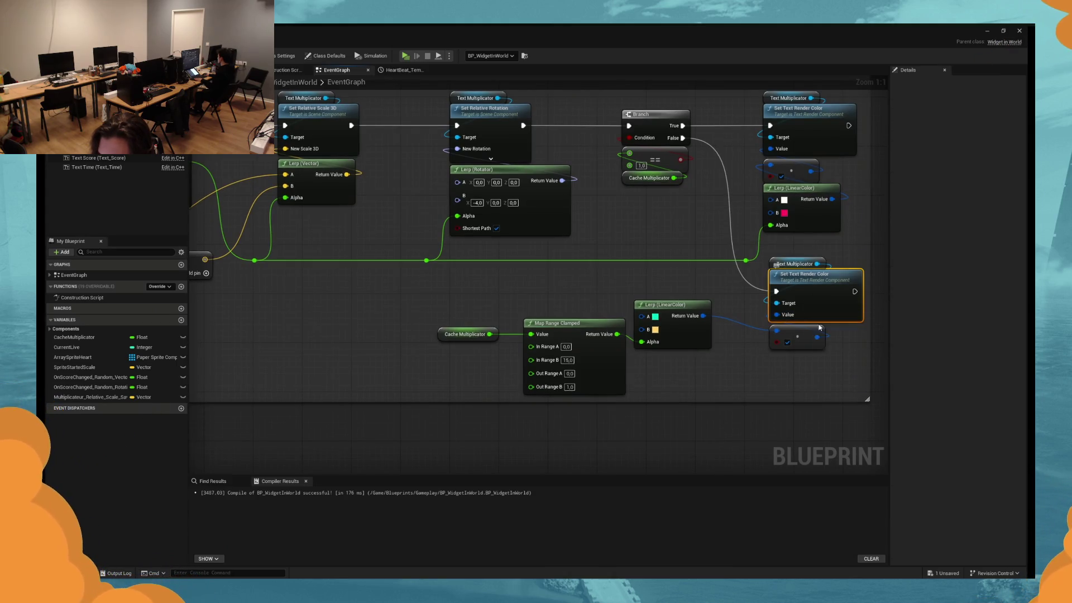
{"action": "mouse_move", "coordinate": [795, 263]}
{"action": "left_mouse_down"}
{"action": "mouse_move", "coordinate": [804, 341]}
{"action": "mouse_move", "coordinate": [795, 262]}
{"action": "left_mouse_up"}
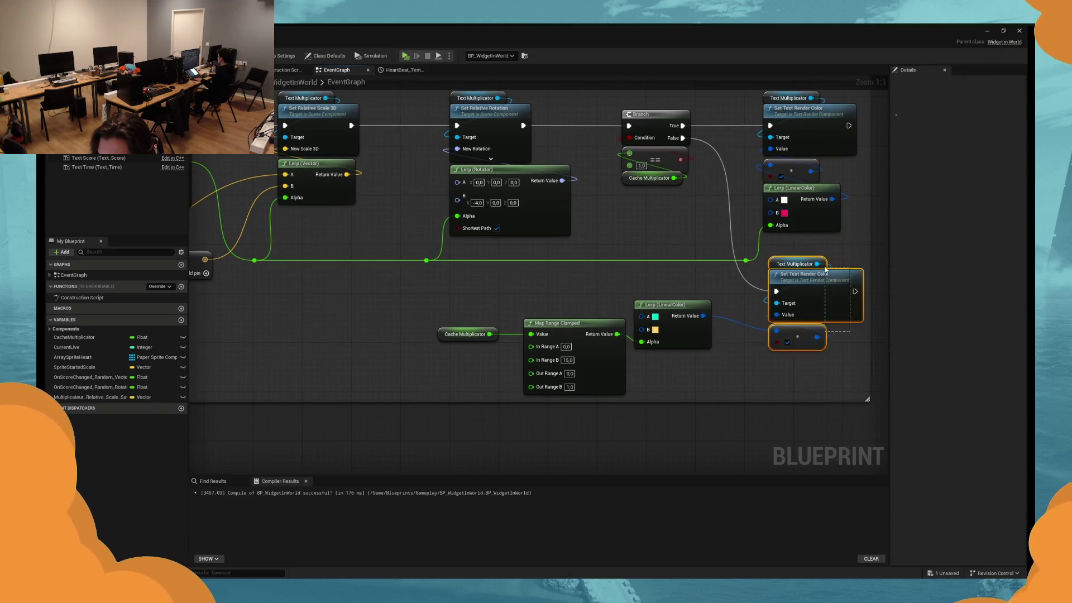
{"action": "left_click_drag", "start_coordinate": [850, 331], "coordinate": [831, 259]}
{"action": "left_click_drag", "start_coordinate": [799, 306], "coordinate": [800, 305]}
{"action": "key", "text": "ctrl+c"}
{"action": "mouse_move", "coordinate": [313, 304]}
{"action": "left_mouse_down"}
{"action": "mouse_move", "coordinate": [447, 305]}
{"action": "mouse_move", "coordinate": [341, 139]}
{"action": "left_mouse_up"}
{"action": "key", "text": "ctrl+v"}
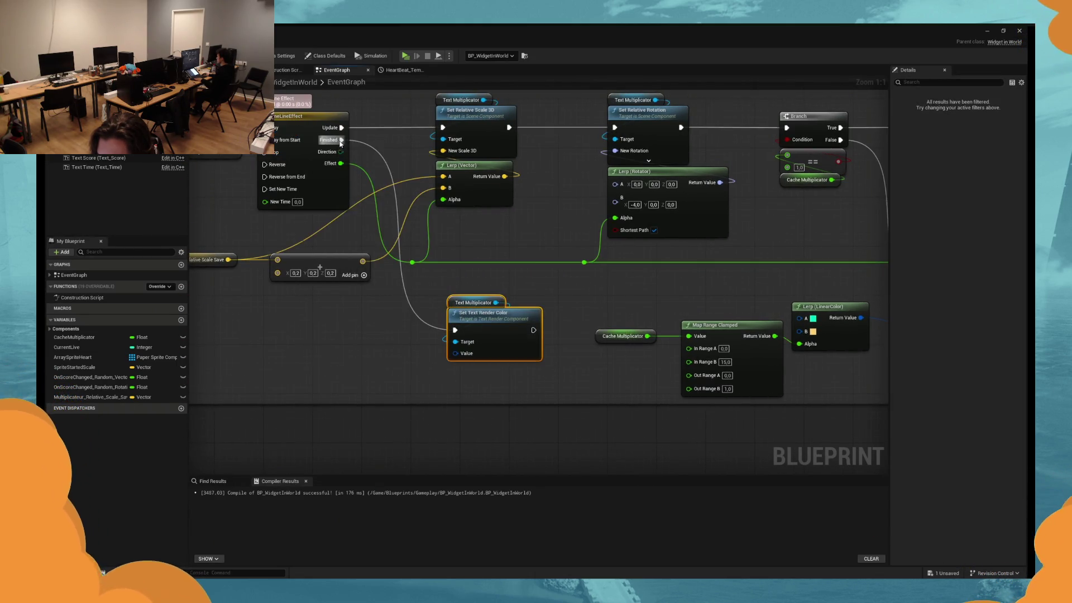
Try Split Struct Pin on the colour Value input, undo it, and test-play.
{"action": "right_click", "coordinate": [471, 326]}
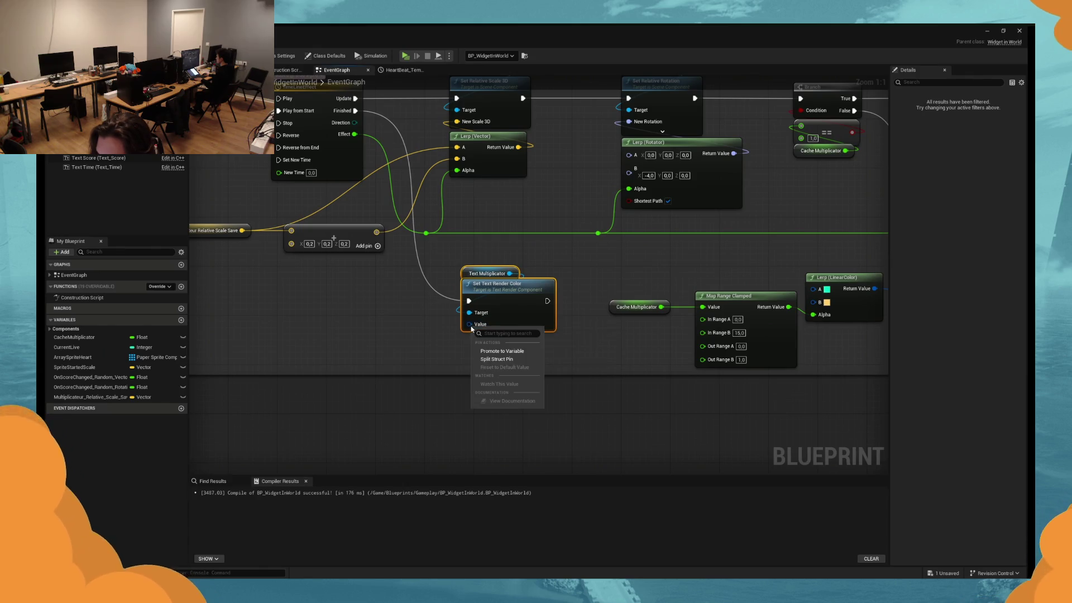
{"action": "left_click", "coordinate": [493, 360]}
{"action": "key", "text": "ctrl+z"}
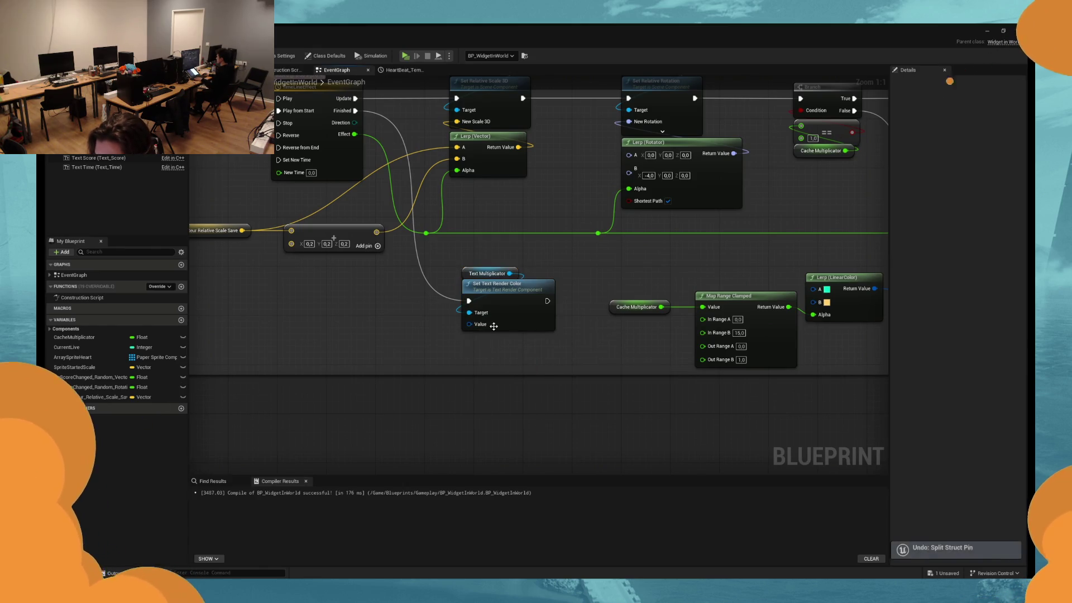
{"action": "left_click", "coordinate": [407, 56]}
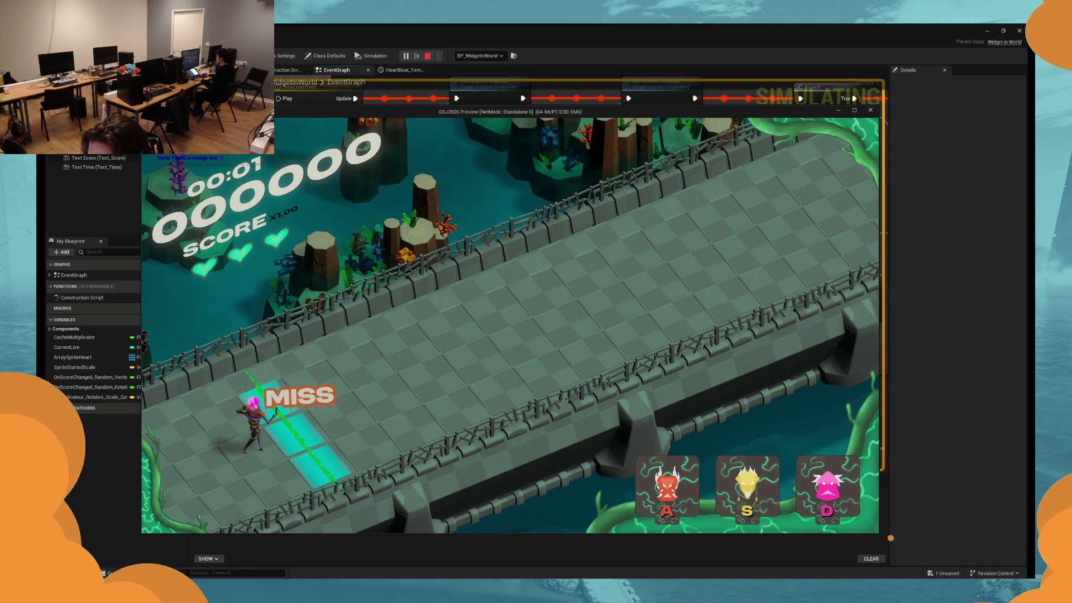
{"action": "key", "text": "Escape"}
Enter 1 into the Value B and following channel fields, then test-play the colour.
{"action": "type", "text": "1"}
{"action": "left_click", "coordinate": [496, 339]}
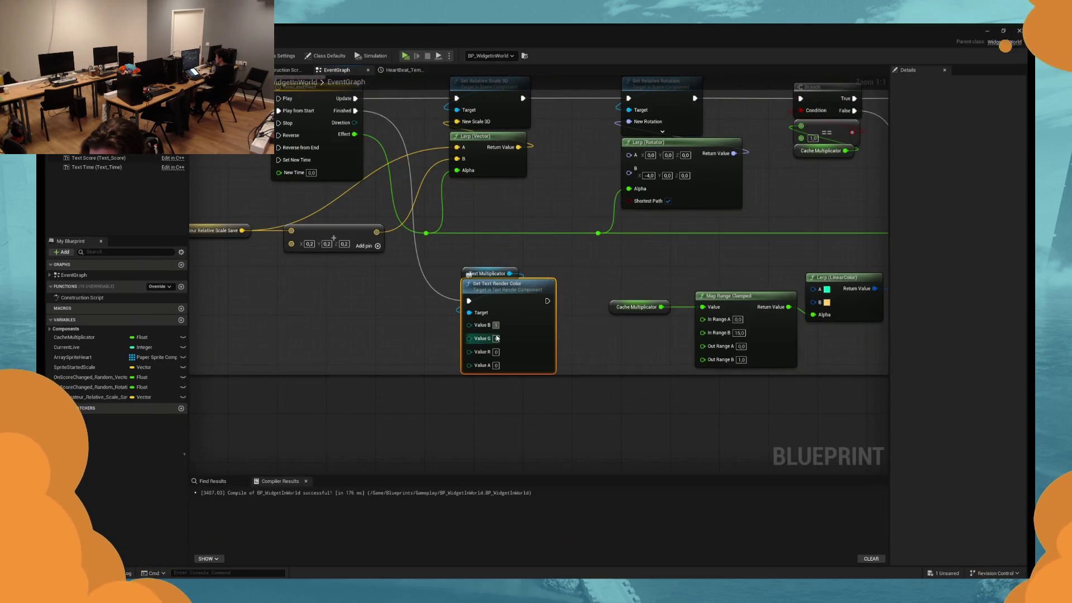
{"action": "type", "text": "1"}
{"action": "key", "text": "Tab"}
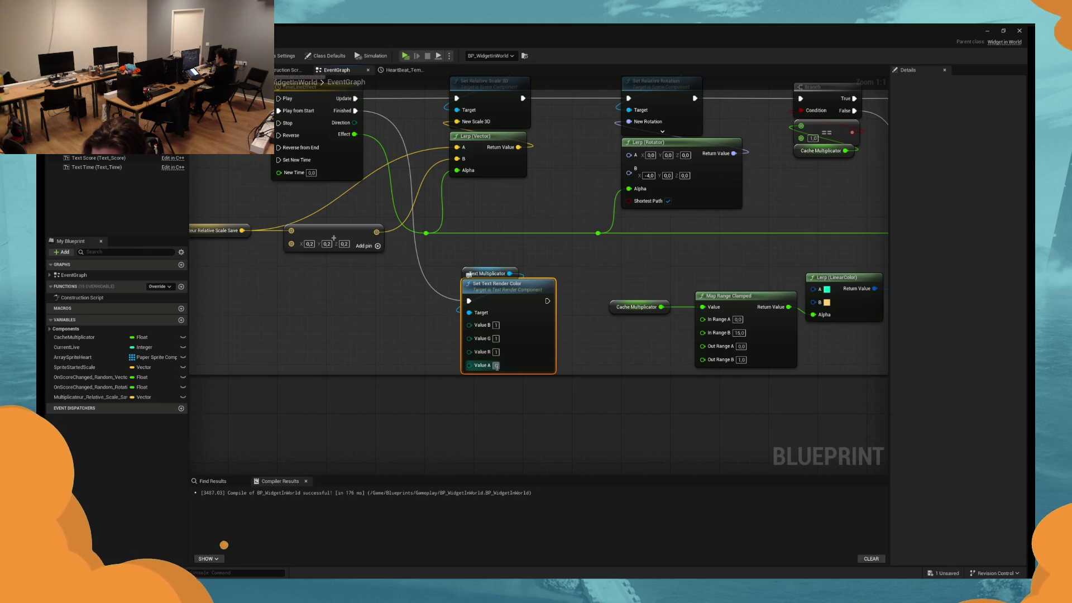
{"action": "type", "text": "1"}
{"action": "left_click", "coordinate": [405, 56]}
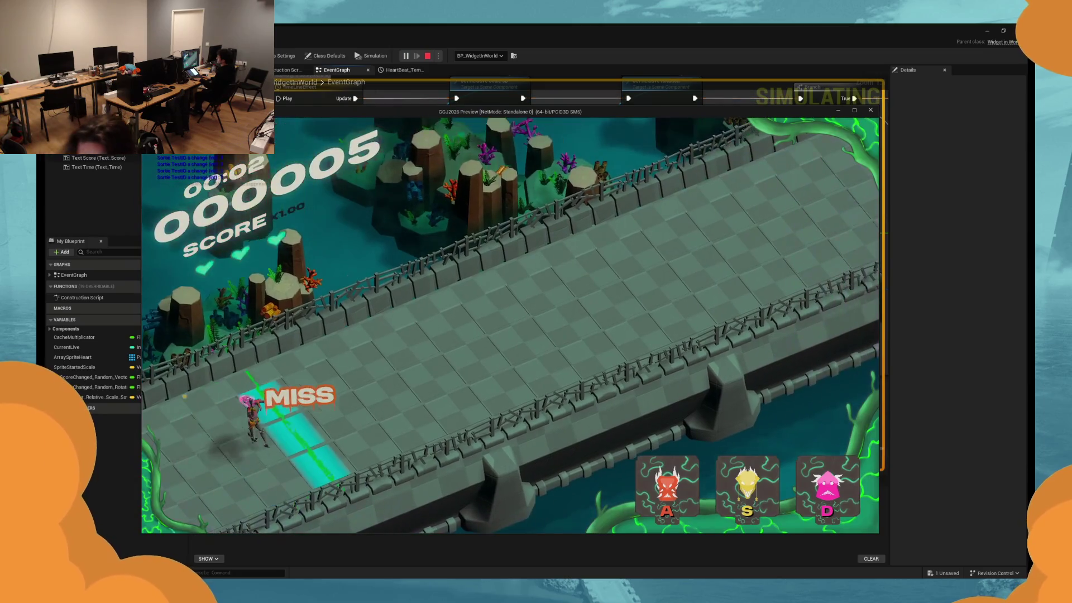
{"action": "key", "text": "Escape"}
Set the Value G, R and A channels to 100.
{"action": "left_click", "coordinate": [496, 325]}
{"action": "type", "text": "100"}
{"action": "key", "text": "Tab"}
{"action": "type", "text": "100"}
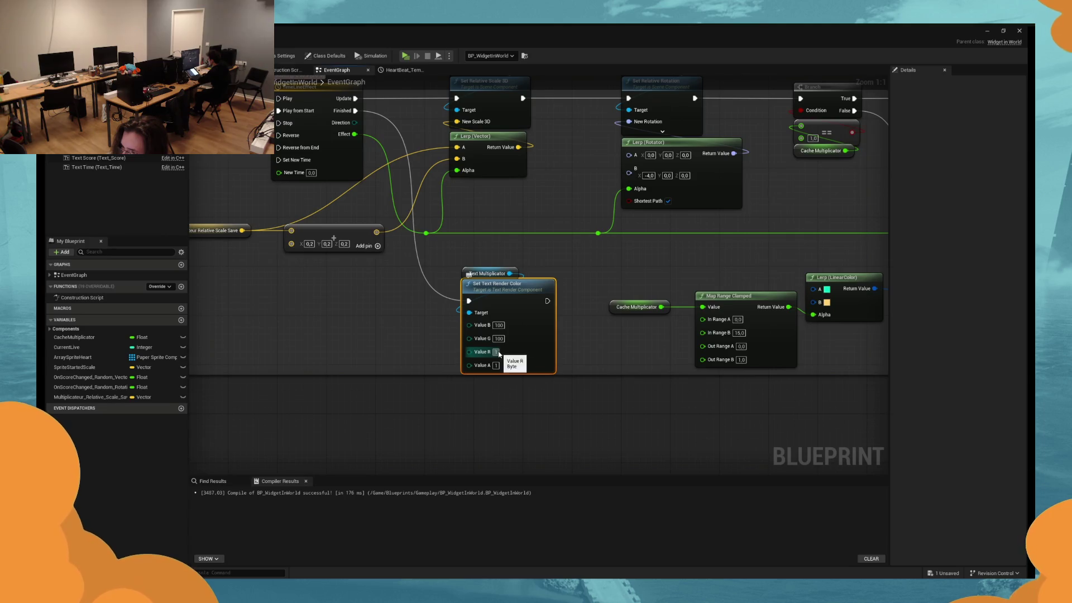
{"action": "type", "text": "10"}
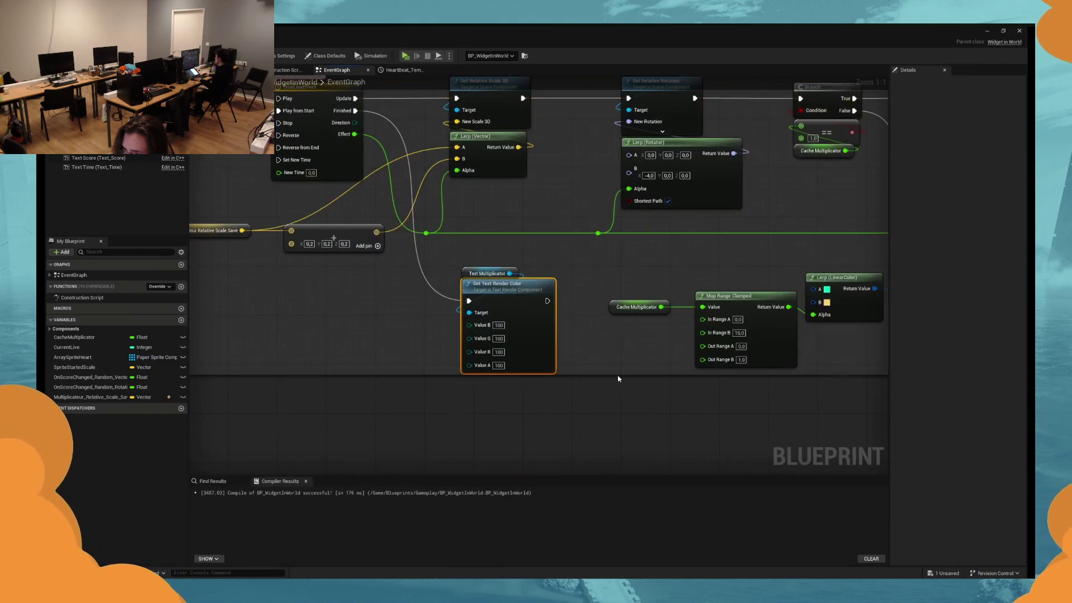
{"action": "left_click_drag", "start_coordinate": [525, 347], "coordinate": [464, 353]}
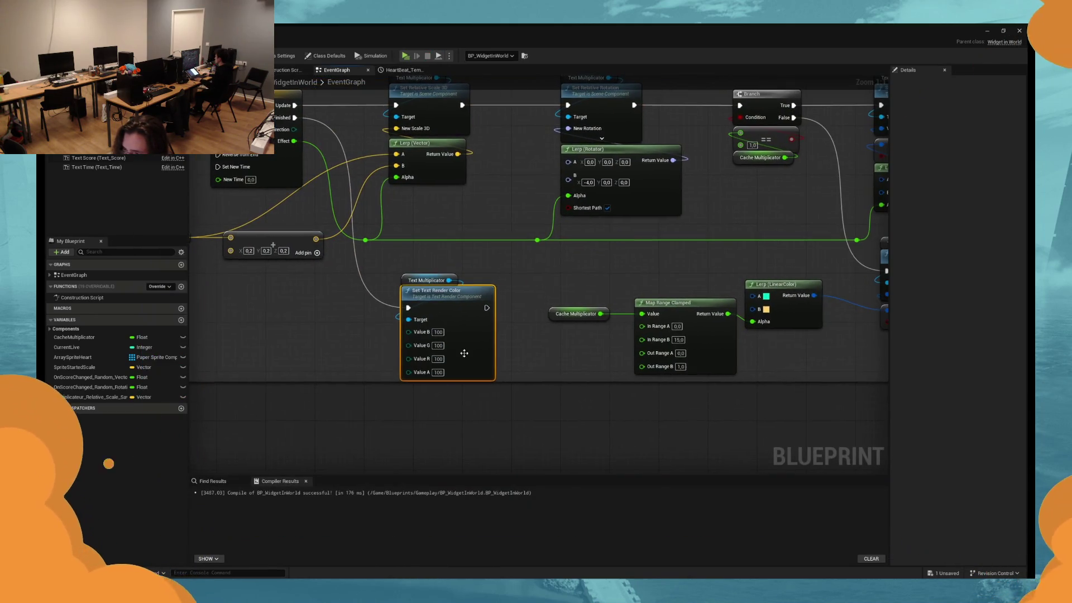
Recombine the Value pin's channels and discard a trial Make Color node.
{"action": "right_click", "coordinate": [411, 337]}
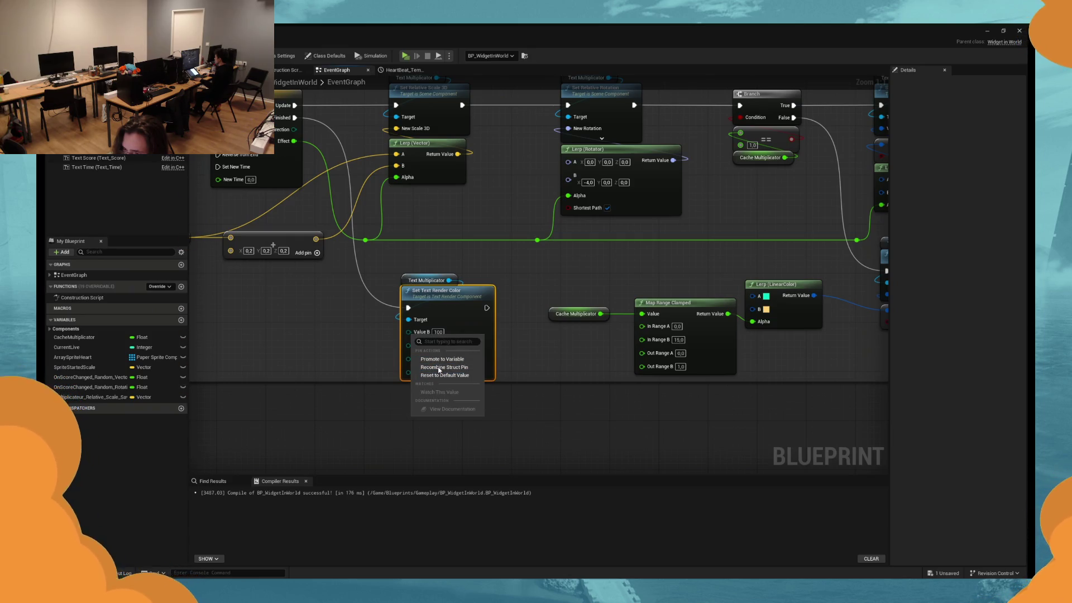
{"action": "left_click", "coordinate": [443, 367]}
{"action": "mouse_move", "coordinate": [799, 346]}
{"action": "left_mouse_down"}
{"action": "mouse_move", "coordinate": [733, 347]}
{"action": "mouse_move", "coordinate": [823, 325]}
{"action": "left_mouse_up"}
{"action": "left_click", "coordinate": [736, 324]}
{"action": "mouse_move", "coordinate": [430, 331]}
{"action": "left_mouse_down"}
{"action": "mouse_move", "coordinate": [377, 366]}
{"action": "mouse_move", "coordinate": [357, 352]}
{"action": "left_mouse_up"}
{"action": "left_click", "coordinate": [424, 455]}
{"action": "key", "text": "Delete"}
Feed the Value input from a separate colour node set to pure white.
{"action": "left_click", "coordinate": [811, 317]}
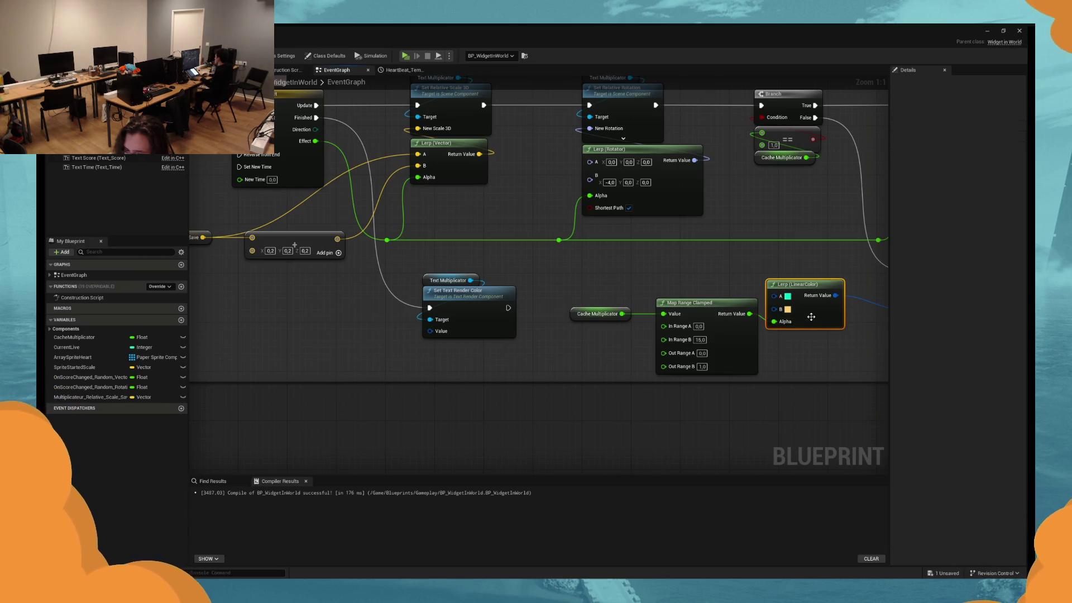
{"action": "key", "text": "ctrl+v"}
{"action": "left_click_drag", "start_coordinate": [453, 375], "coordinate": [441, 332]}
{"action": "left_click_drag", "start_coordinate": [441, 402], "coordinate": [372, 364]}
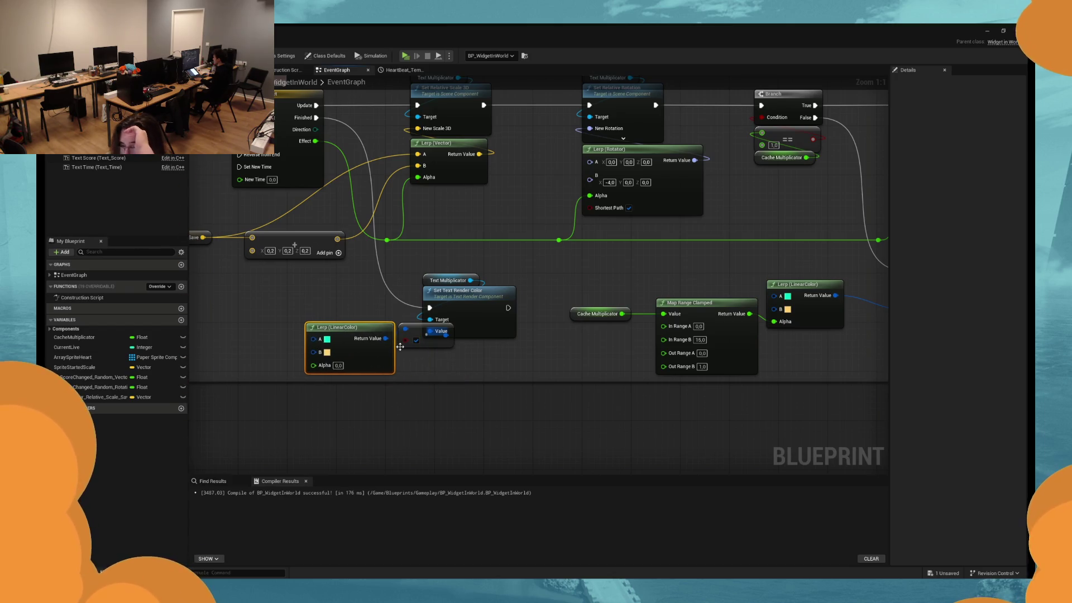
{"action": "key", "text": "ctrl+z"}
{"action": "key", "text": "ctrl+z"}
{"action": "key", "text": "ctrl+z"}
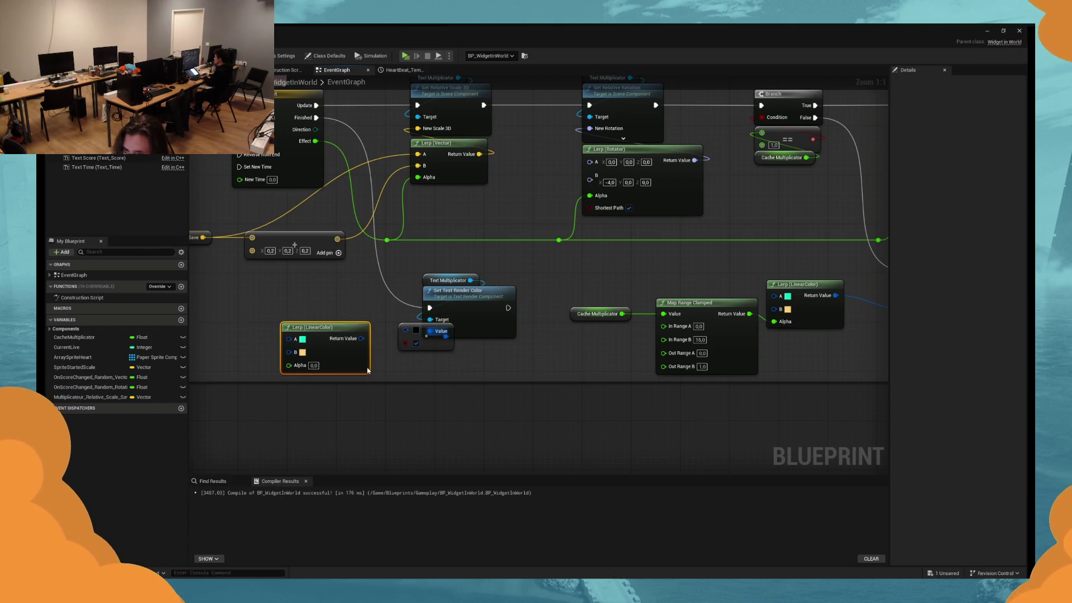
{"action": "left_click_drag", "start_coordinate": [408, 348], "coordinate": [377, 348]}
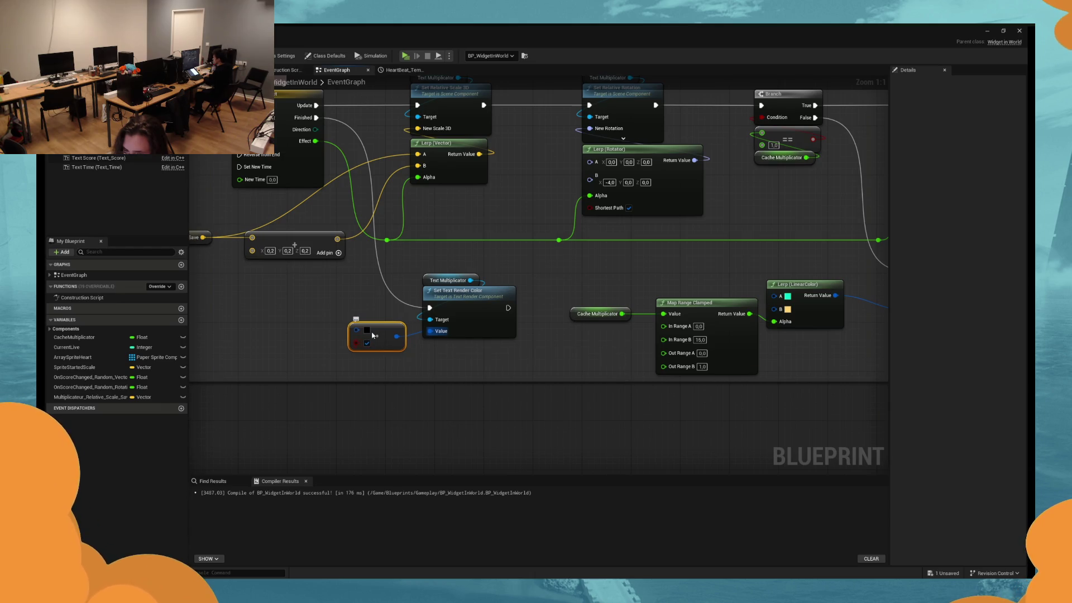
{"action": "left_click", "coordinate": [368, 331]}
{"action": "left_click", "coordinate": [443, 496]}
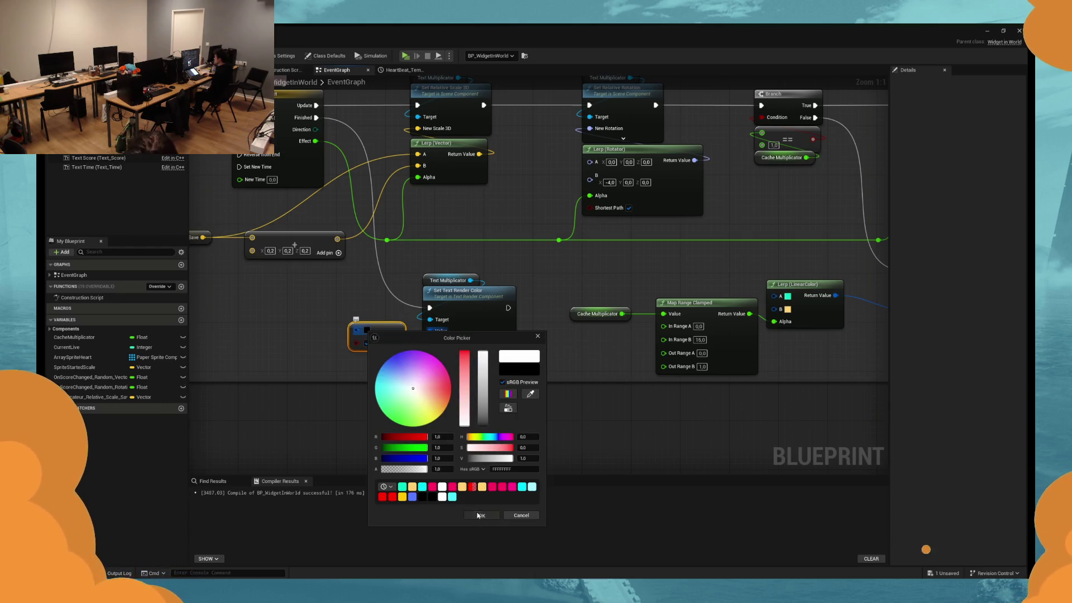
{"action": "left_click", "coordinate": [481, 515]}
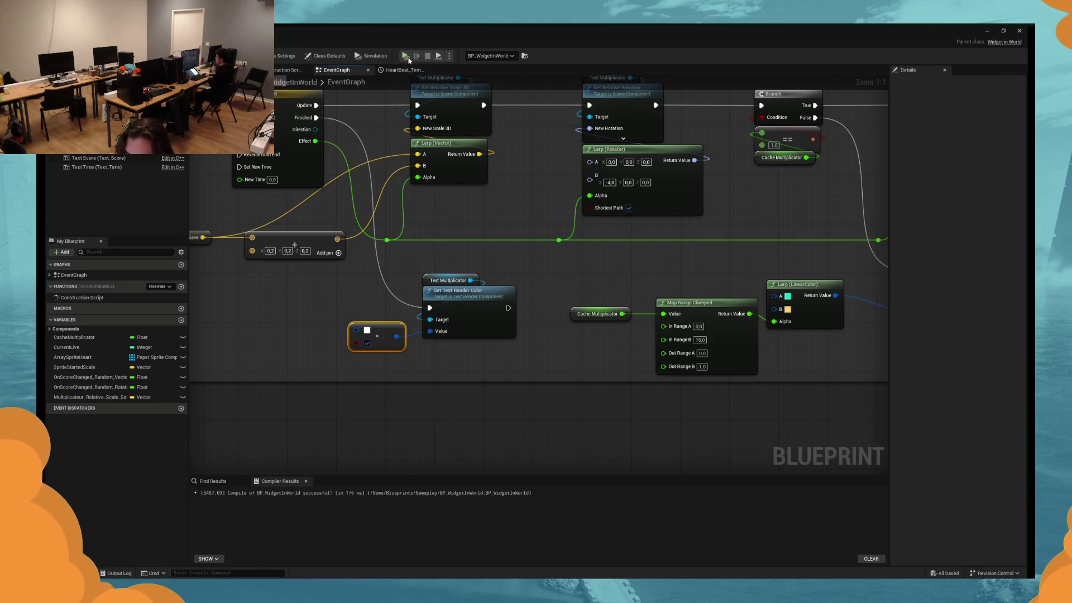
Test-play the game twice with Alt+P, stopping each run with Esc.
{"action": "key", "text": "alt+p"}
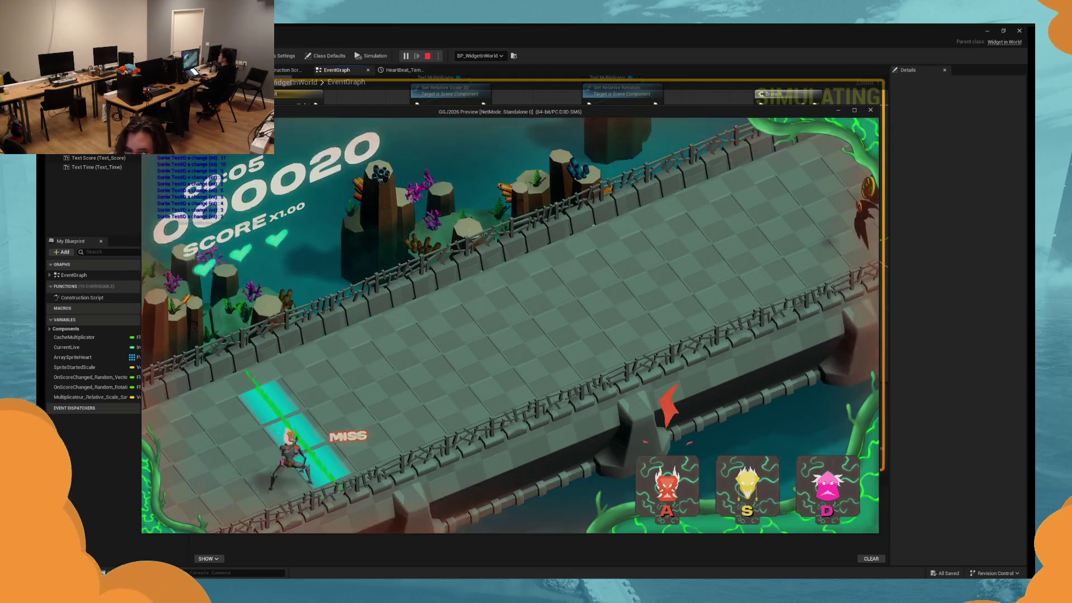
{"action": "key", "text": "Escape"}
{"action": "key", "text": "alt+p"}
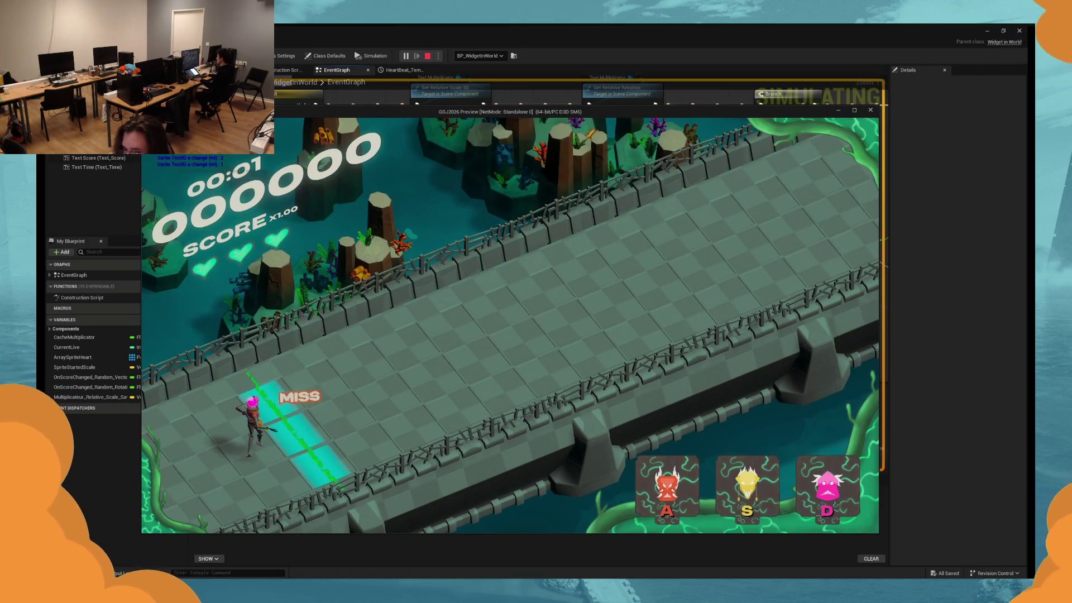
{"action": "key", "text": "Escape"}
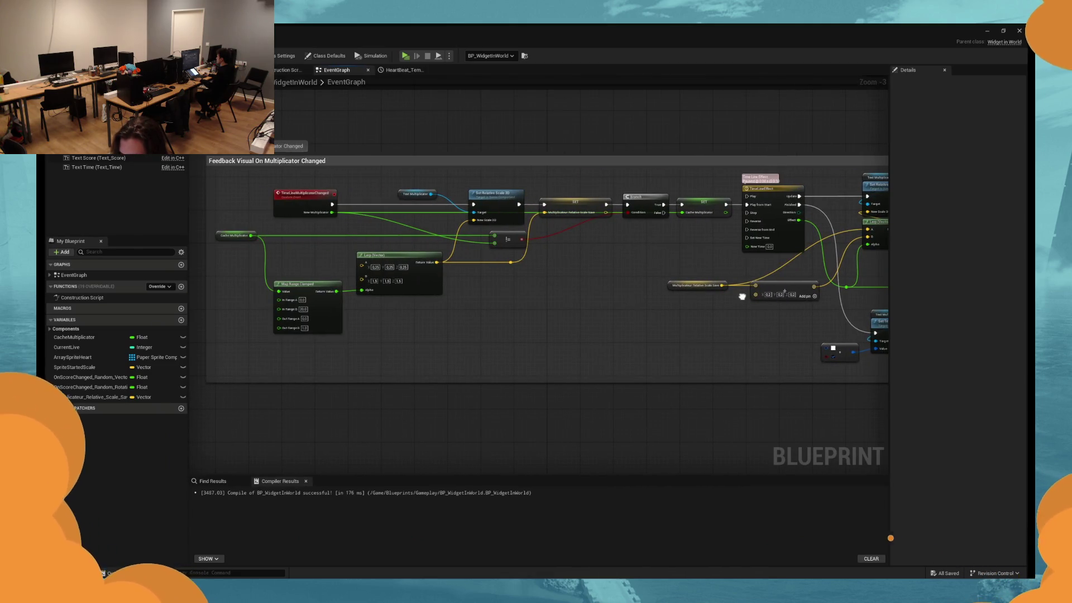
Set the multiplier Map Range Clamped's In Range A to 1.0 and launch a test play.
{"action": "left_click_drag", "start_coordinate": [742, 296], "coordinate": [728, 296]}
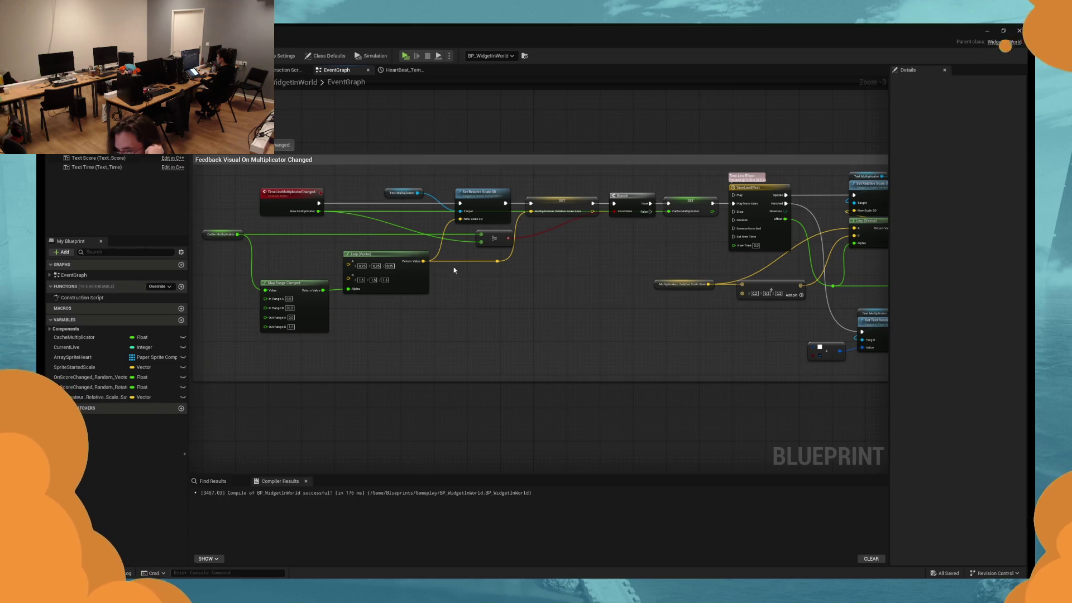
{"action": "scroll", "coordinate": [343, 287], "scroll_direction": "up", "scroll_amount": 3}
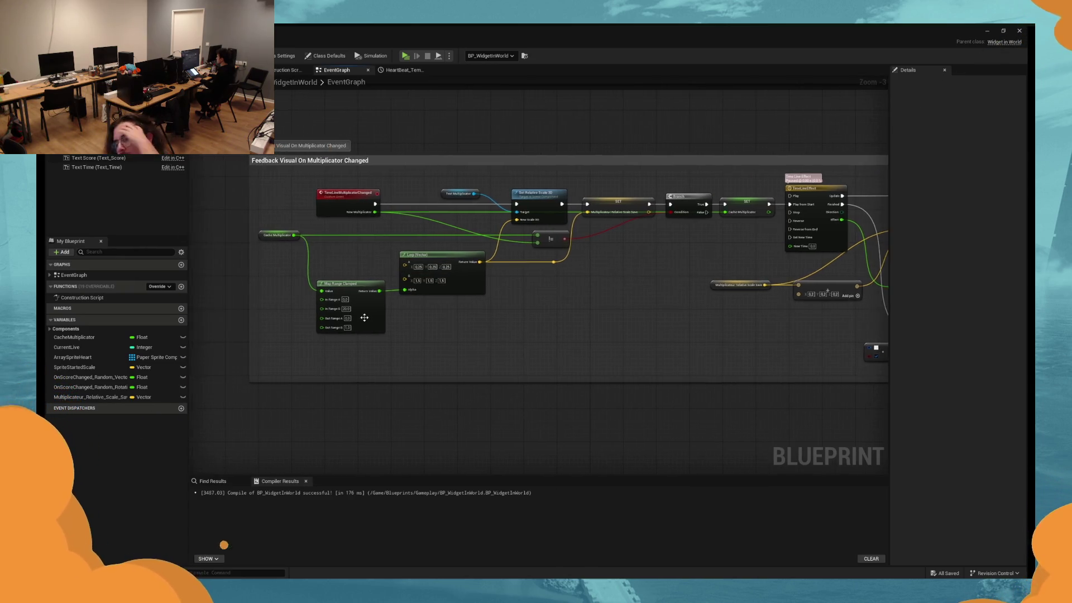
{"action": "left_click_drag", "start_coordinate": [343, 288], "coordinate": [340, 306]}
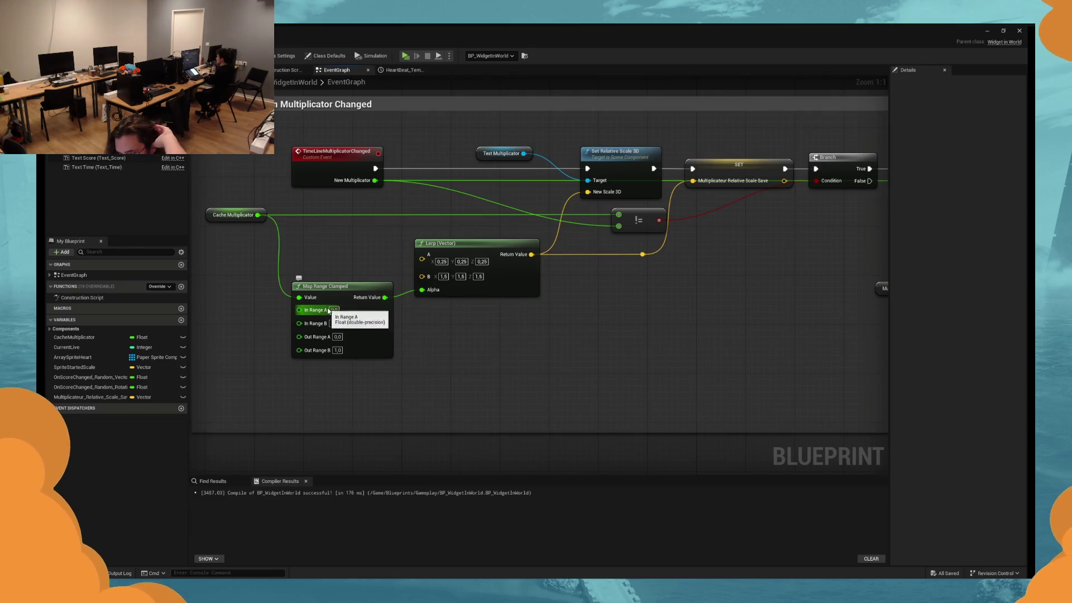
{"action": "type", "text": "1"}
{"action": "key", "text": "Return"}
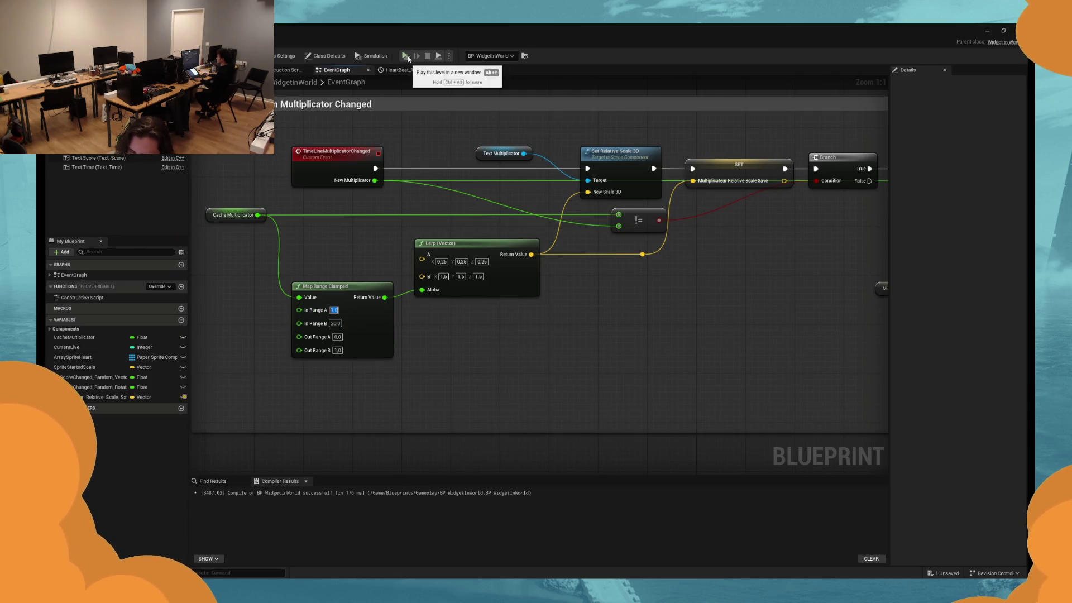
{"action": "left_click", "coordinate": [407, 55]}
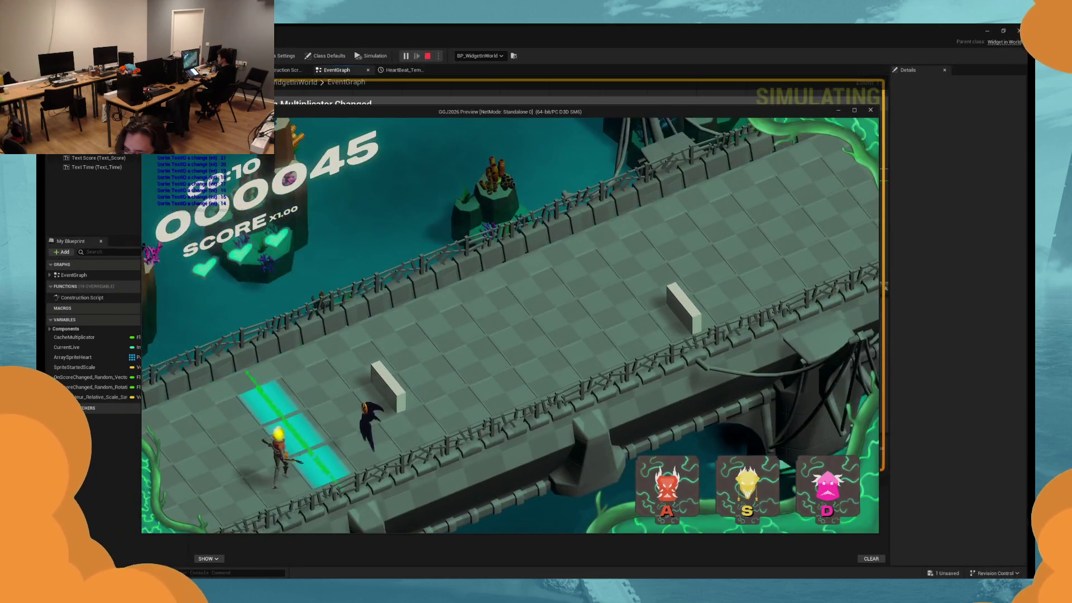
Hit enemies with S, D and A to push the multiplier to x6.00, then stop the simulation.
{"action": "key", "text": "s"}
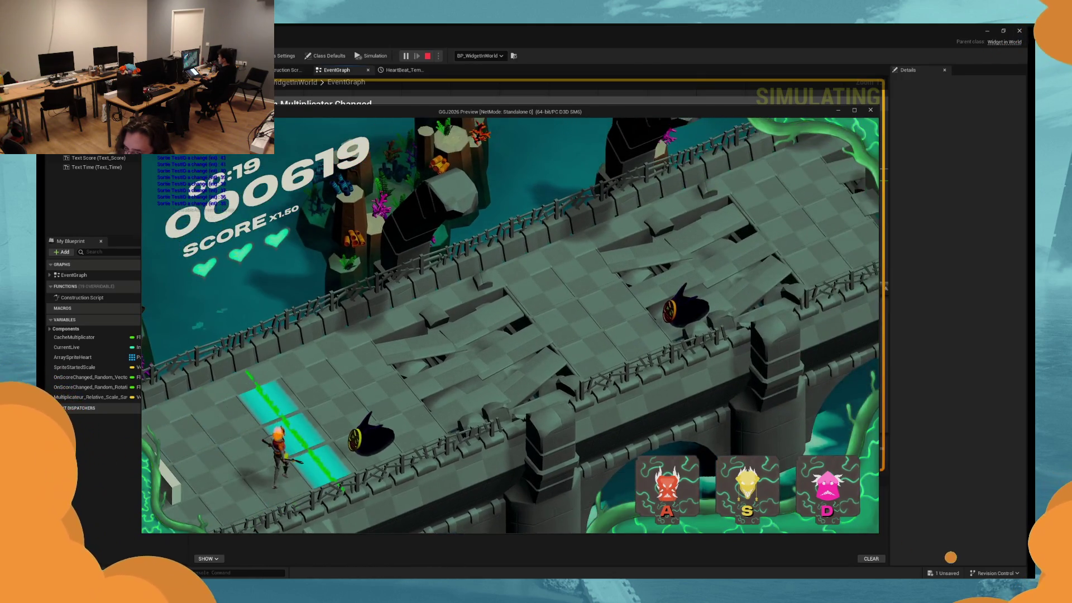
{"action": "key", "text": "s"}
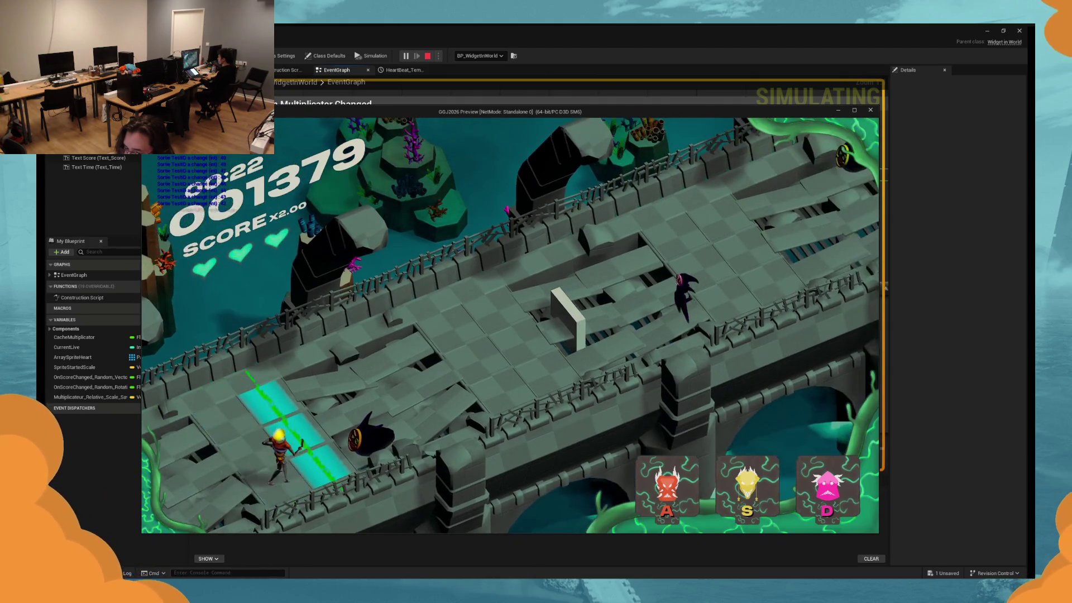
{"action": "key", "text": "s"}
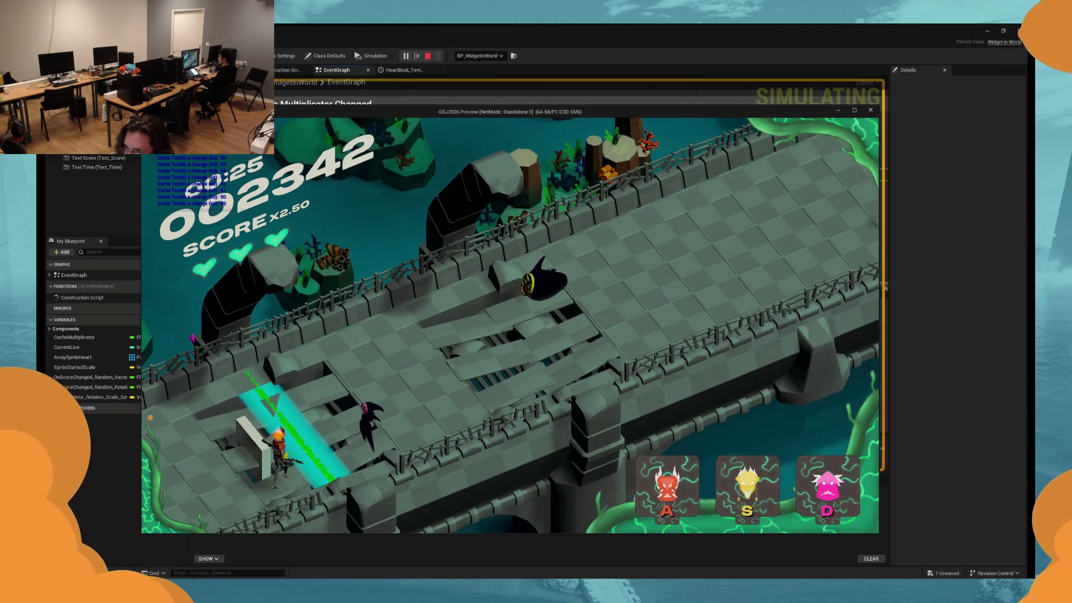
{"action": "key", "text": "d"}
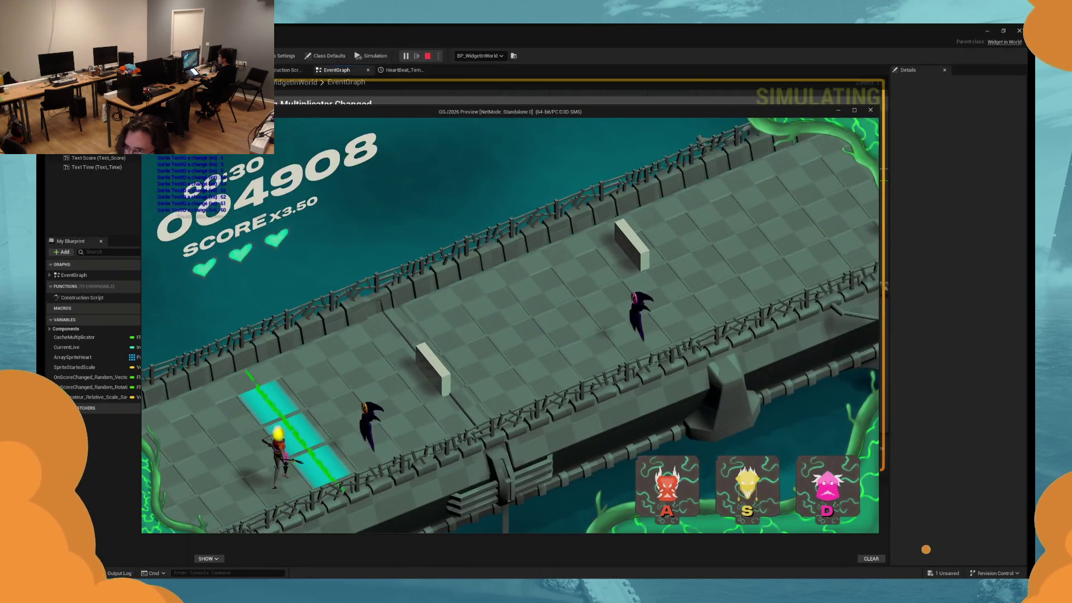
{"action": "key", "text": "a"}
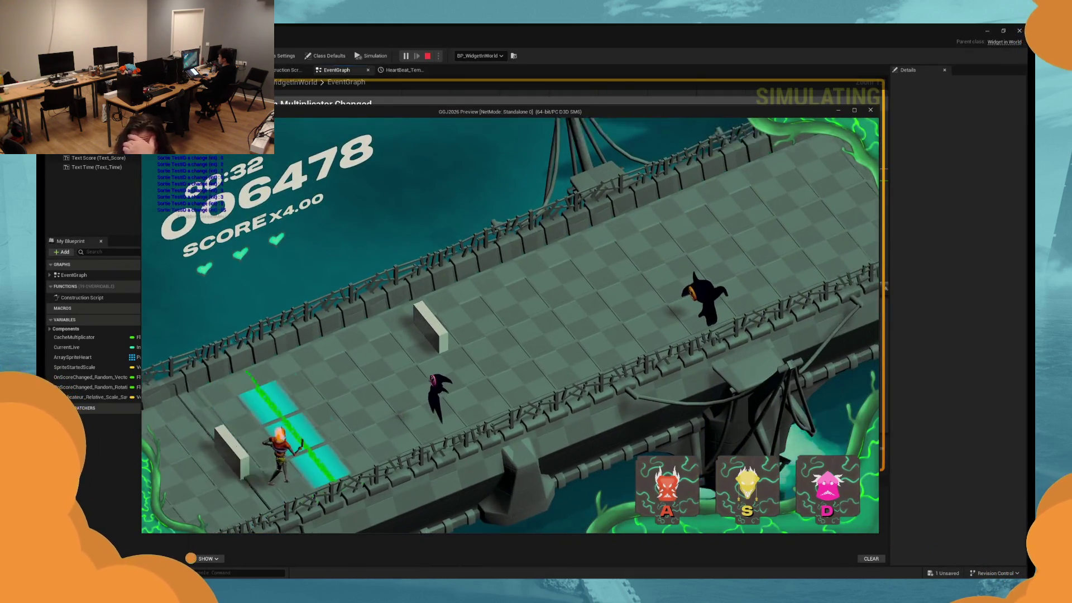
{"action": "key", "text": "d"}
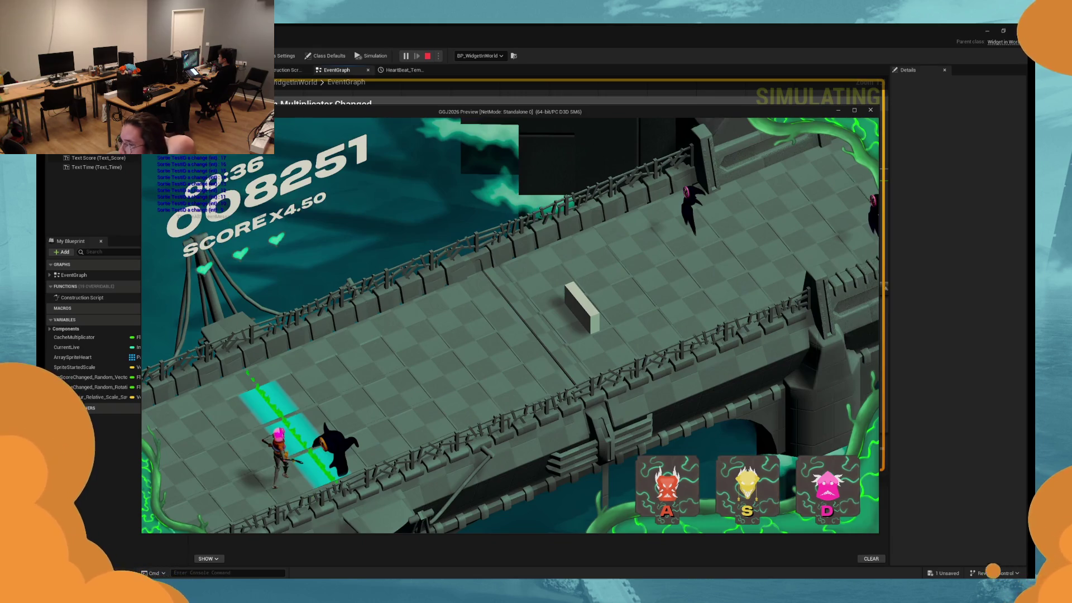
{"action": "key", "text": "a"}
{"action": "key", "text": "d"}
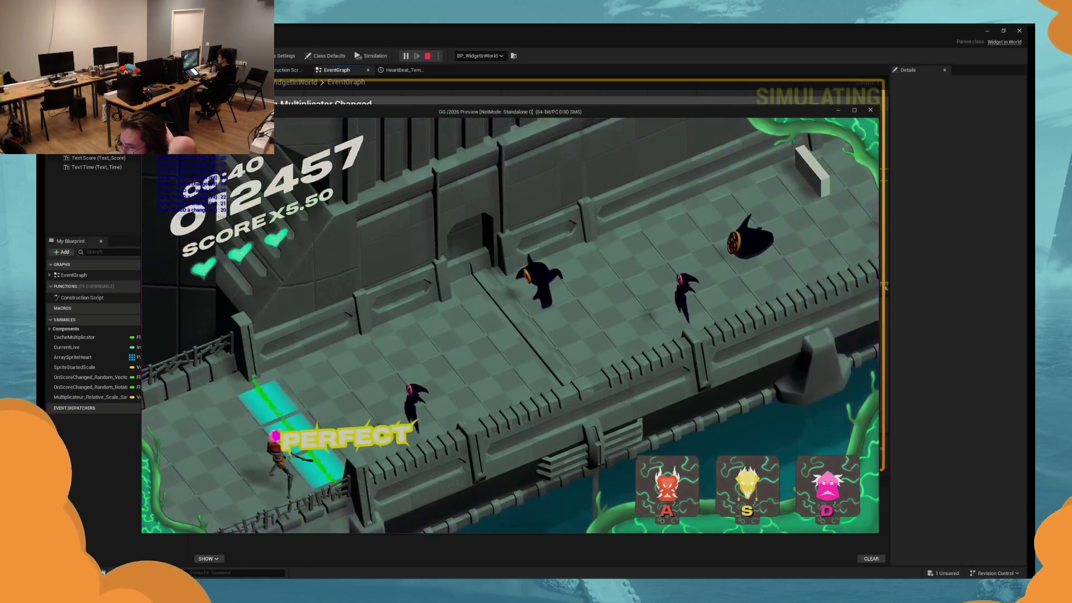
{"action": "key", "text": "d"}
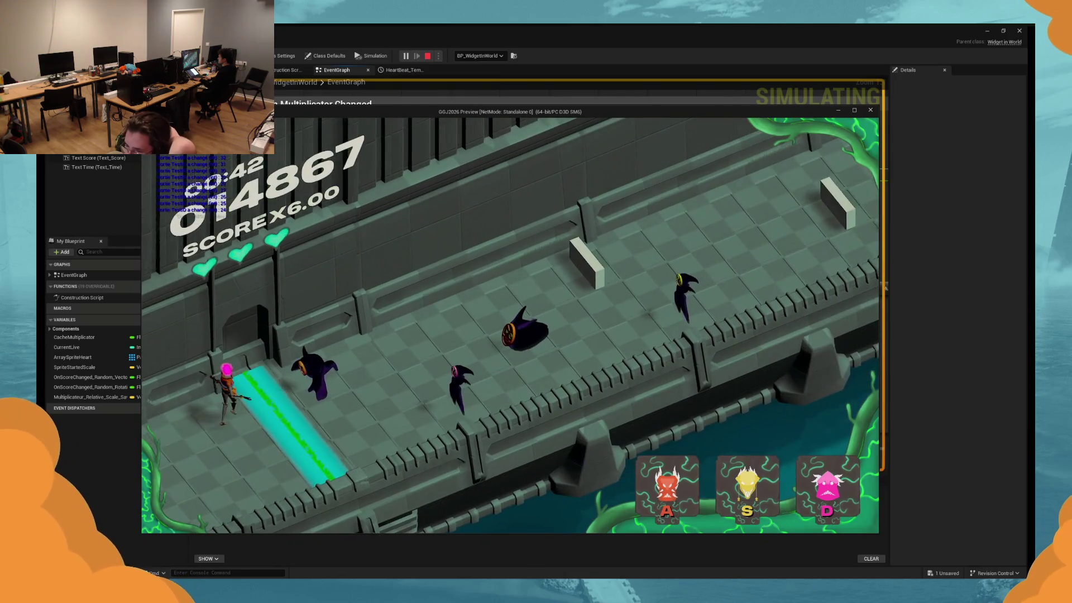
{"action": "key", "text": "s"}
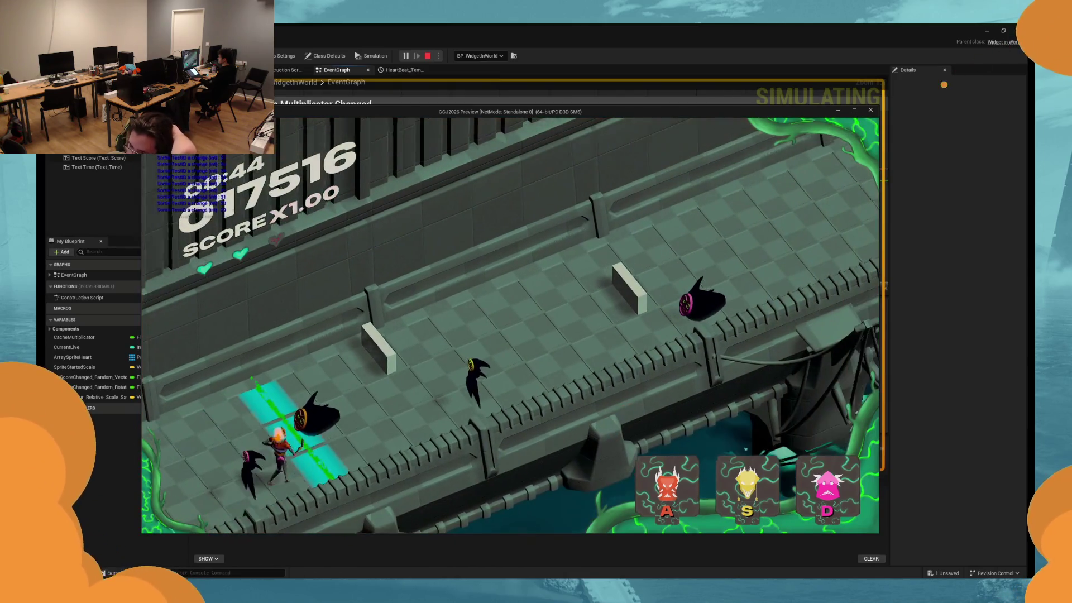
{"action": "key", "text": "alt+Tab"}
{"action": "key", "text": "Escape"}
{"action": "scroll", "coordinate": [499, 326], "scroll_direction": "down", "scroll_amount": 3}
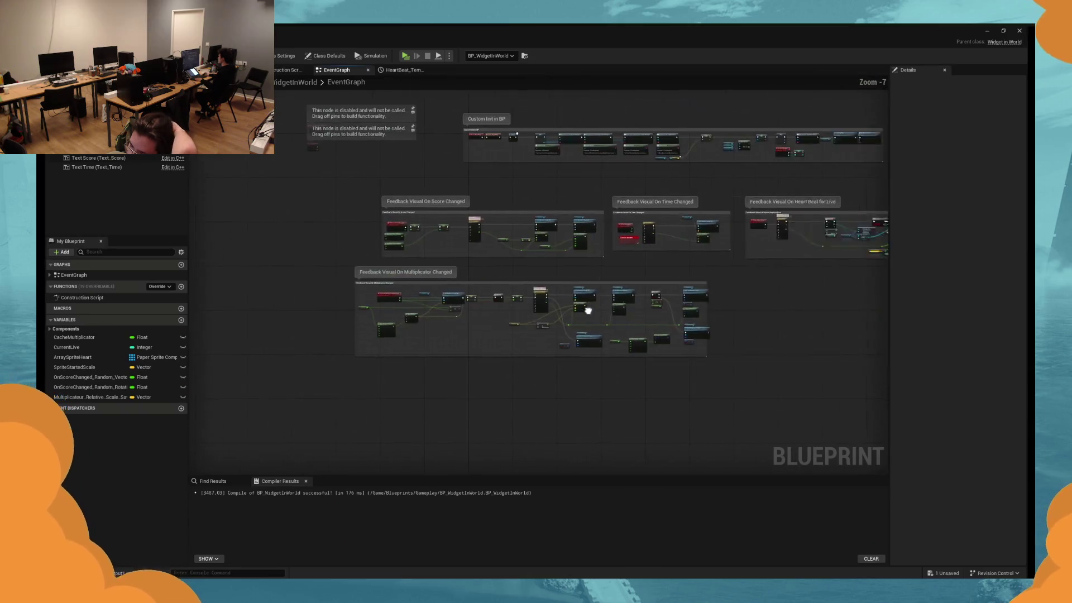
Add a generic Select node from the text colour input, undoing an accidental Select Color node.
{"action": "scroll", "coordinate": [499, 326], "scroll_direction": "up", "scroll_amount": 2}
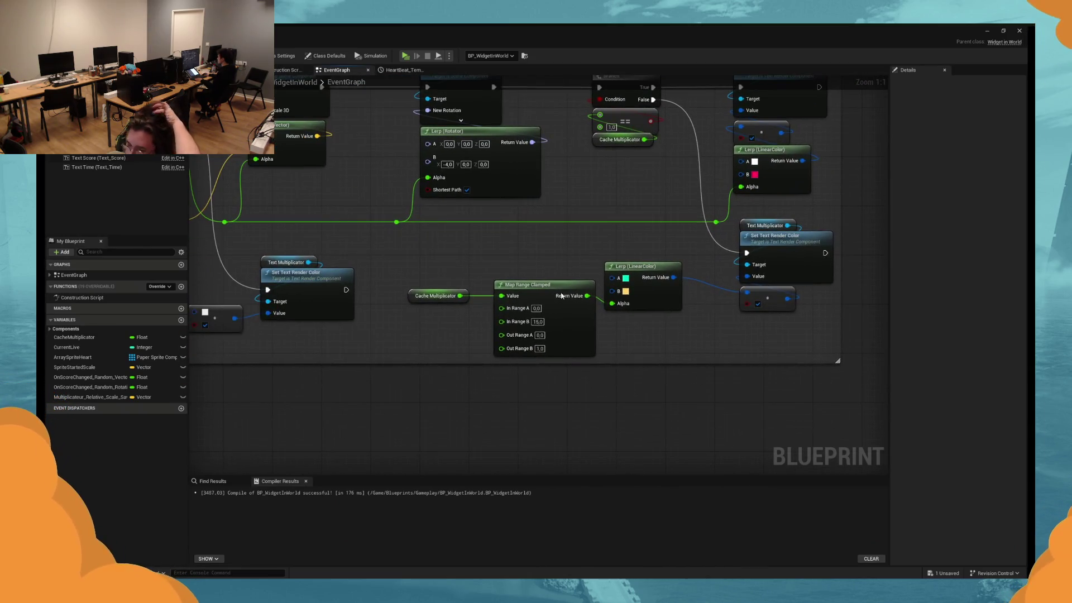
{"action": "left_click_drag", "start_coordinate": [623, 302], "coordinate": [605, 295]}
{"action": "left_click", "coordinate": [570, 306]}
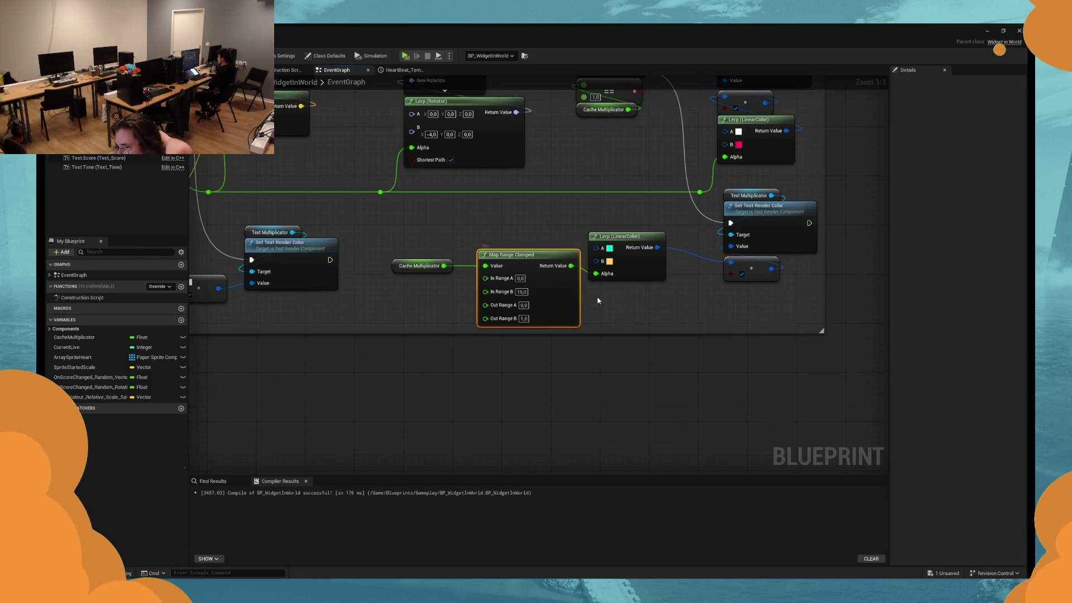
{"action": "left_click_drag", "start_coordinate": [731, 263], "coordinate": [656, 336]}
{"action": "type", "text": "sele"}
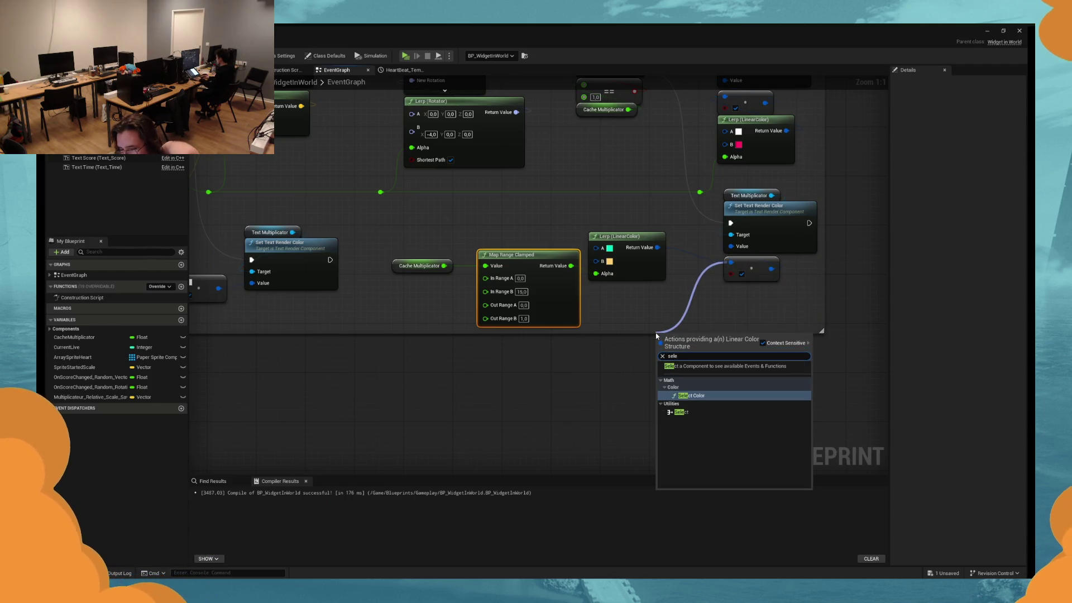
{"action": "key", "text": "Return"}
{"action": "key", "text": "ctrl+z"}
{"action": "left_click_drag", "start_coordinate": [731, 264], "coordinate": [671, 307]}
{"action": "type", "text": "sele"}
{"action": "left_click", "coordinate": [694, 383]}
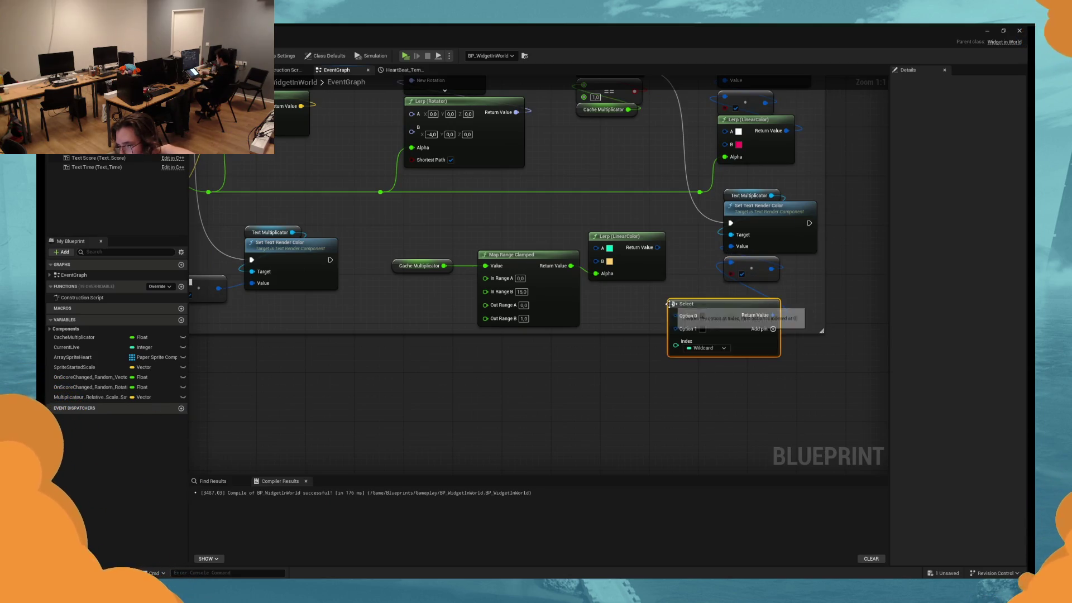
Add a Truncate to Integer64 node fed by Cache Multiplicator.
{"action": "mouse_move", "coordinate": [676, 345]}
{"action": "left_mouse_down"}
{"action": "mouse_move", "coordinate": [440, 272]}
{"action": "mouse_move", "coordinate": [598, 376]}
{"action": "mouse_move", "coordinate": [687, 348]}
{"action": "mouse_move", "coordinate": [514, 362]}
{"action": "left_mouse_up"}
{"action": "key", "text": "Escape"}
{"action": "type", "text": "int"}
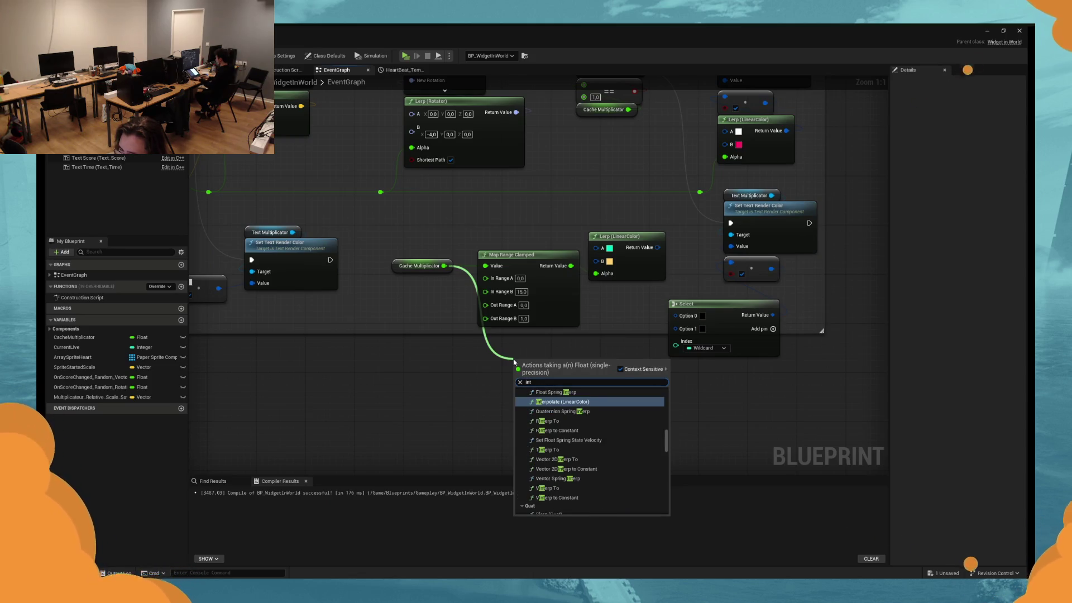
{"action": "type", "text": "eger"}
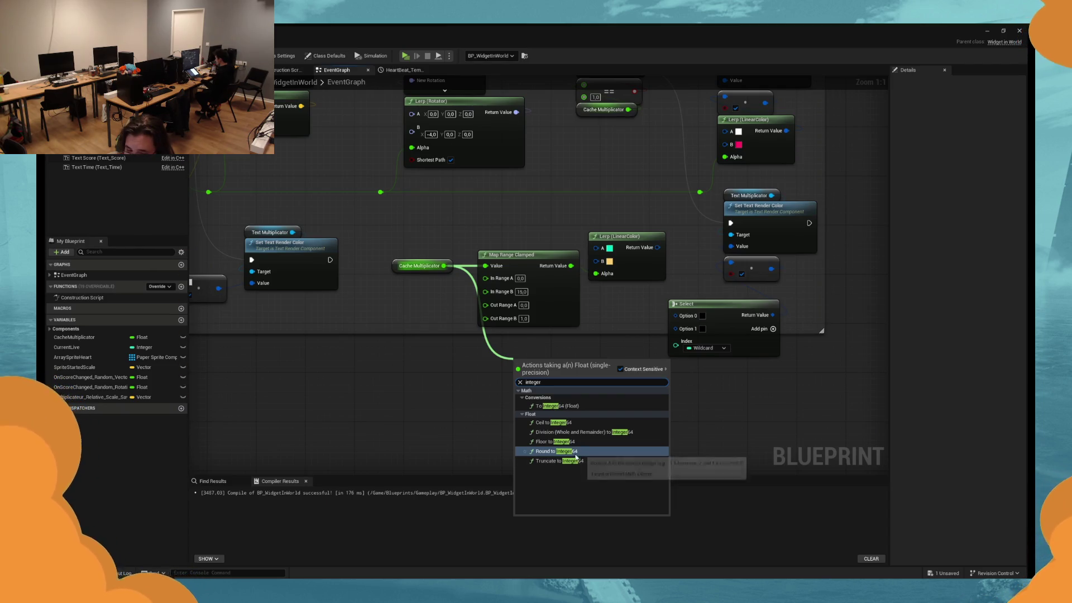
{"action": "left_click", "coordinate": [563, 461]}
{"action": "mouse_move", "coordinate": [578, 365]}
{"action": "left_mouse_down"}
{"action": "mouse_move", "coordinate": [678, 346]}
{"action": "mouse_move", "coordinate": [571, 366]}
{"action": "left_mouse_up"}
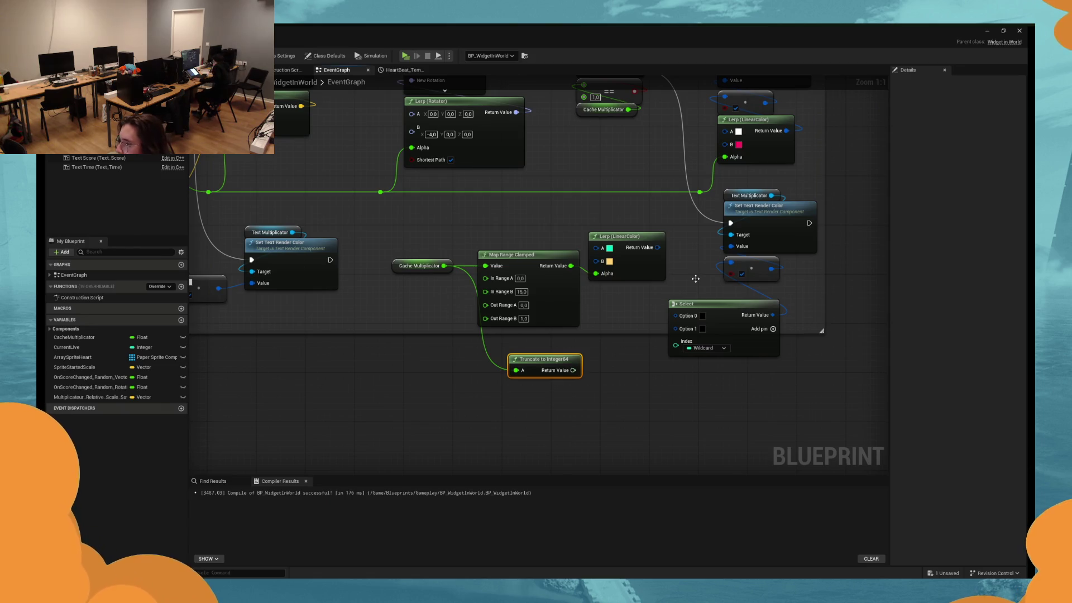
{"action": "key", "text": "super"}
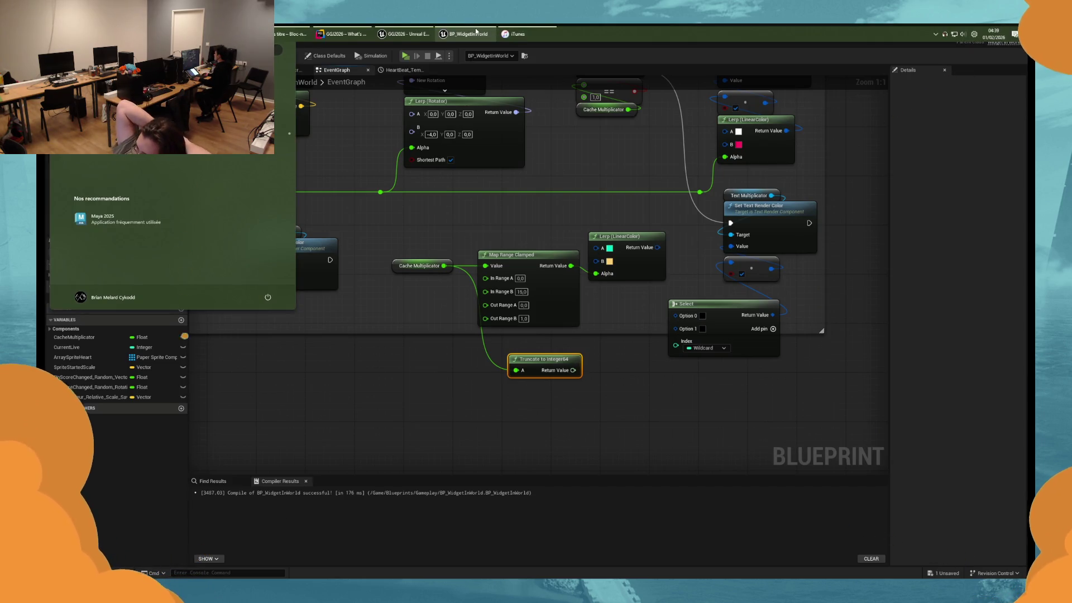
End the UnrealEditor process from Task Manager.
{"action": "key", "text": "ctrl+shift+Escape"}
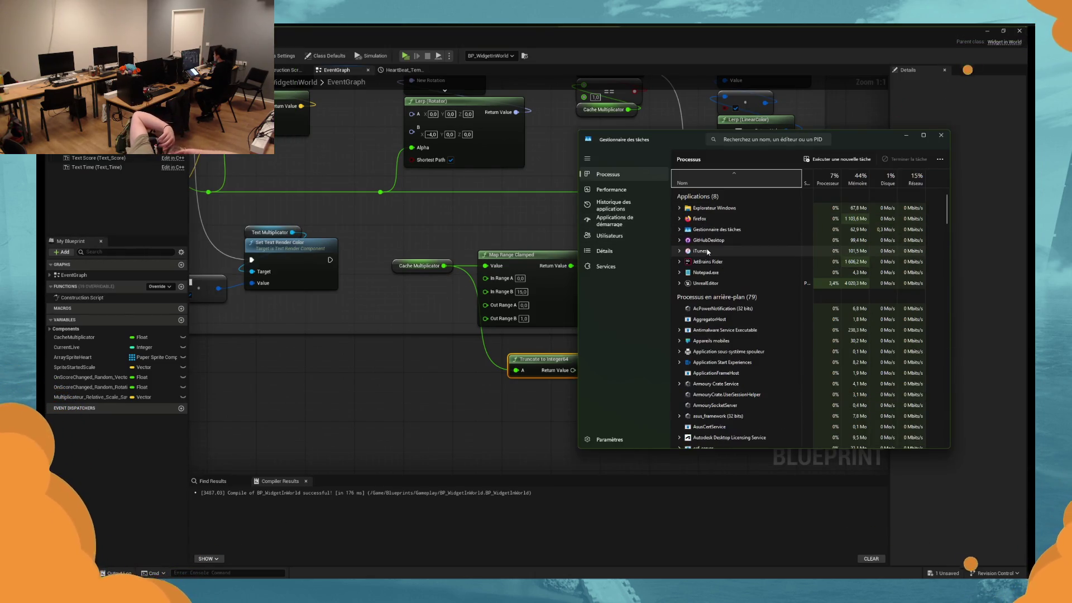
{"action": "left_click", "coordinate": [710, 285]}
{"action": "right_click", "coordinate": [717, 284]}
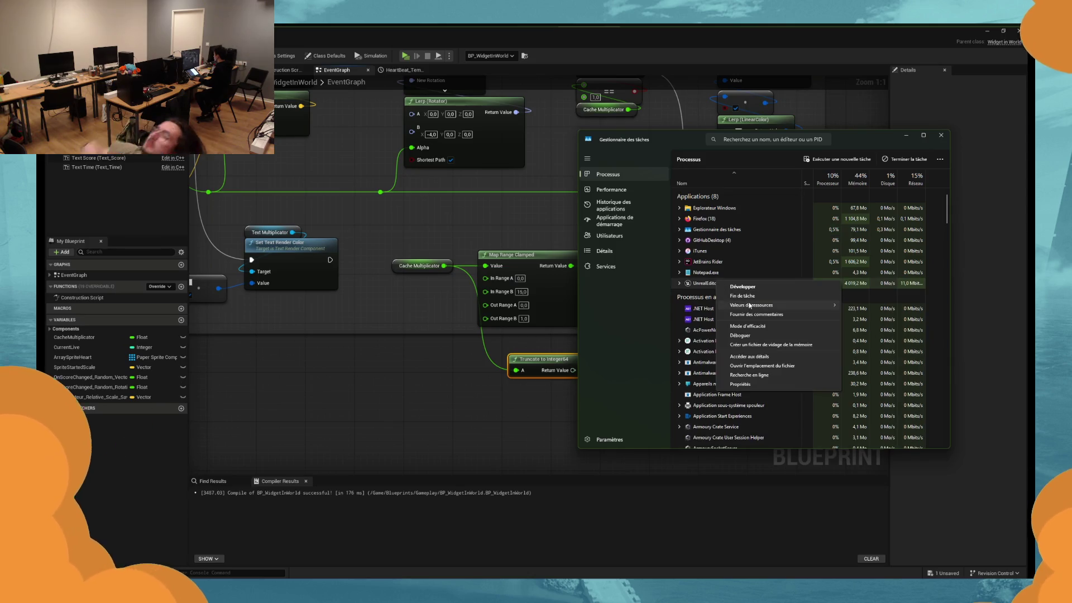
{"action": "left_click", "coordinate": [776, 296]}
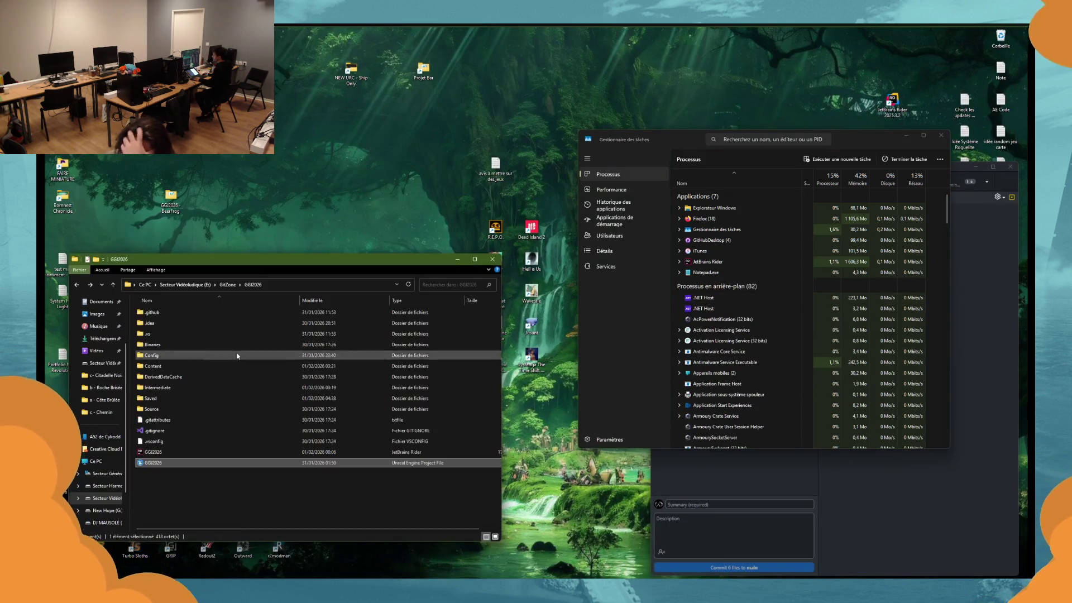
Close Task Manager and reopen the previously open asset editors in the relaunched GG2026 project.
{"action": "left_click", "coordinate": [941, 135]}
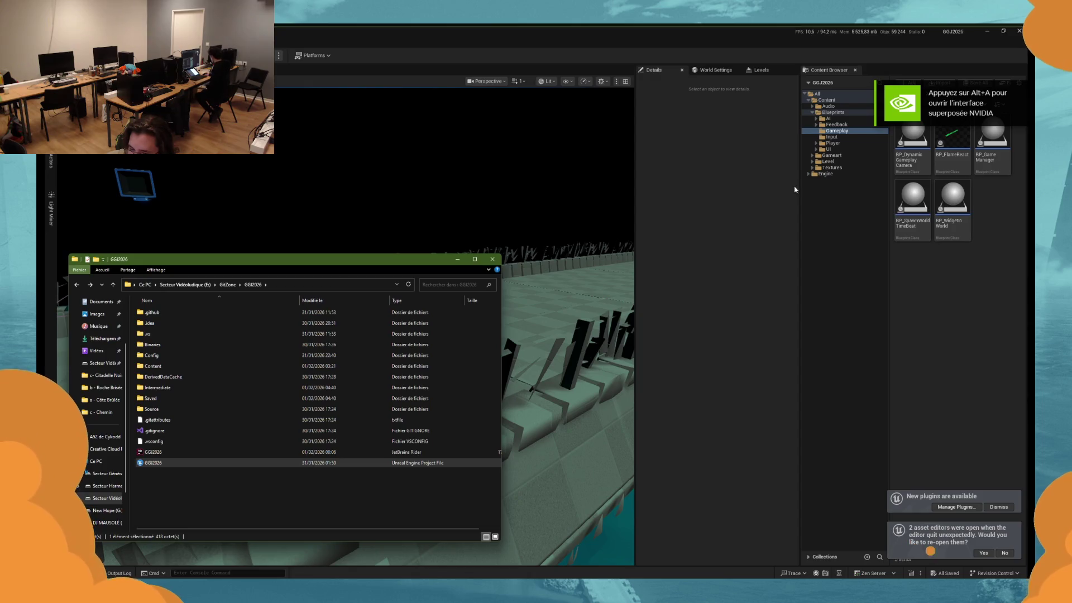
{"action": "left_click", "coordinate": [984, 552]}
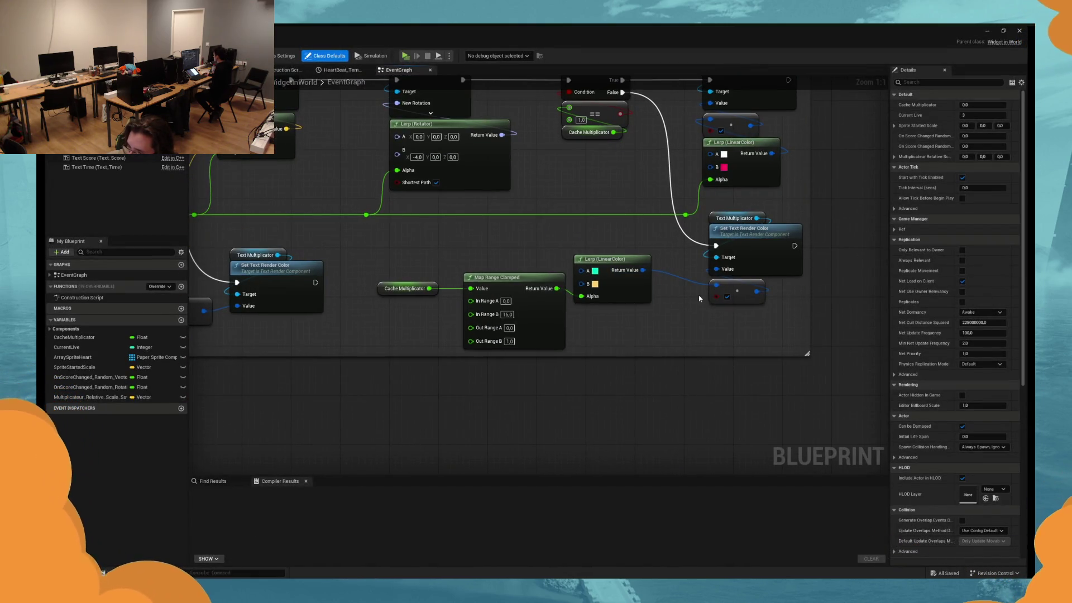
Add a Select node from the text colour input.
{"action": "left_click_drag", "start_coordinate": [716, 285], "coordinate": [658, 337]}
{"action": "type", "text": "select"}
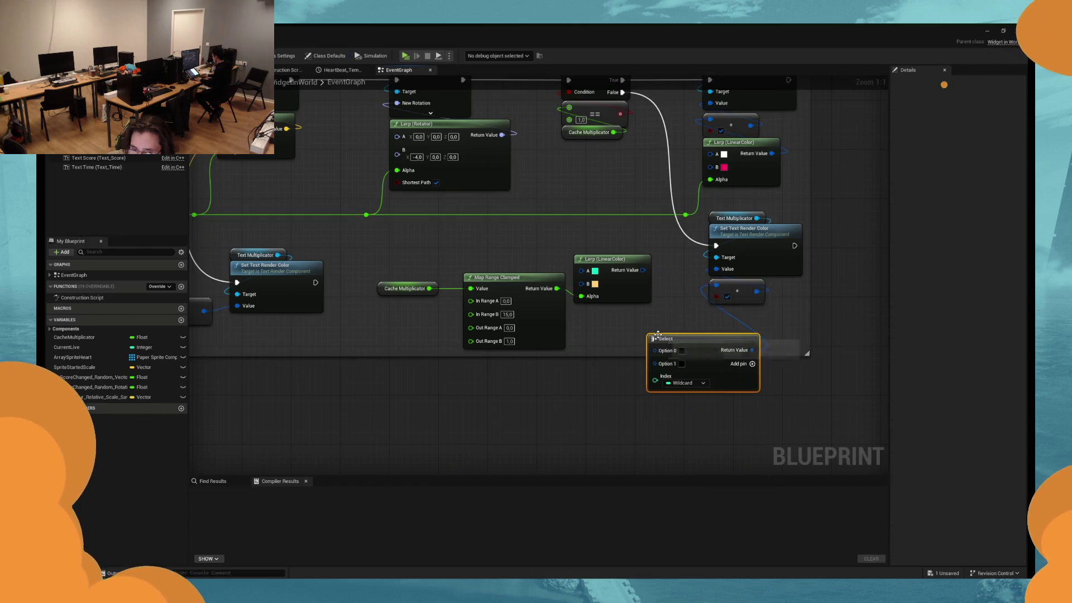
{"action": "key", "text": "Return"}
Add a Truncate node from Cache Multiplicator and wire it into Select's Index.
{"action": "left_click_drag", "start_coordinate": [428, 288], "coordinate": [477, 416]}
{"action": "type", "text": "integer"}
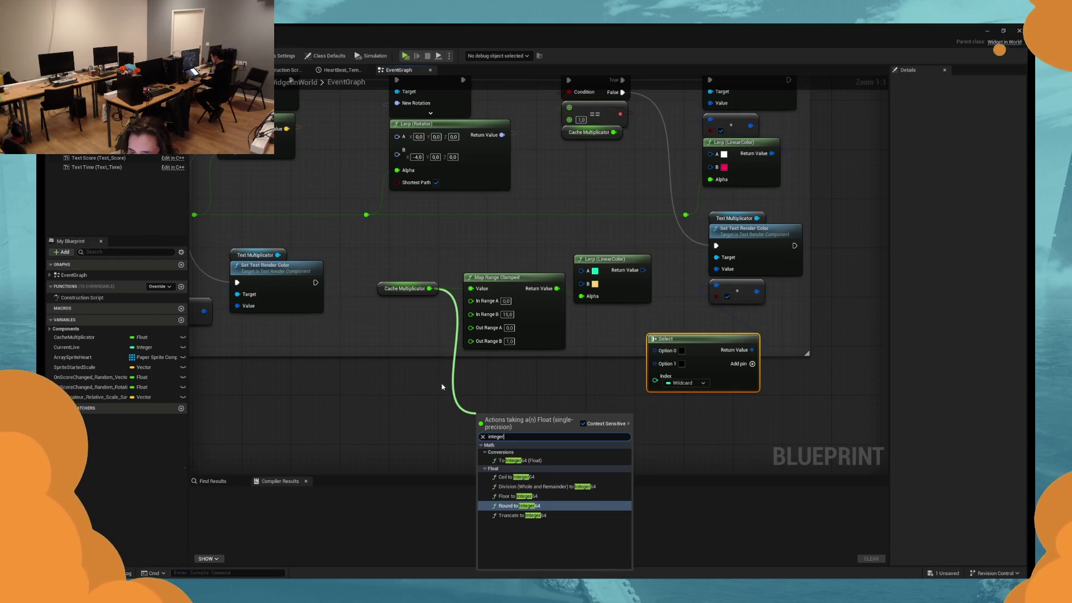
{"action": "type", "text": "trunc"}
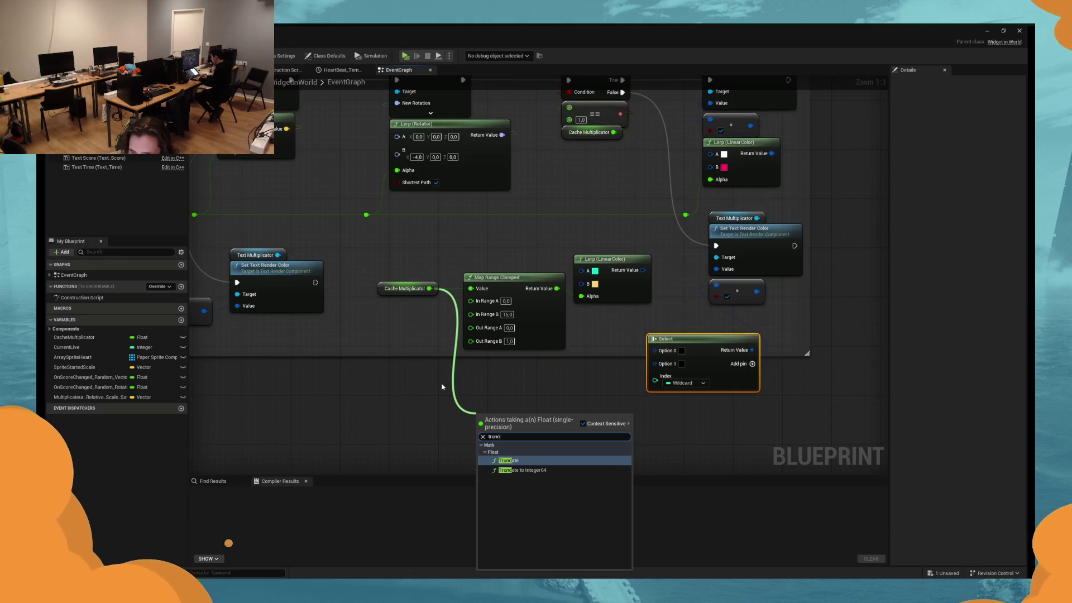
{"action": "key", "text": "Return"}
{"action": "mouse_move", "coordinate": [535, 423]}
{"action": "left_mouse_down"}
{"action": "mouse_move", "coordinate": [677, 406]}
{"action": "mouse_move", "coordinate": [667, 384]}
{"action": "left_mouse_up"}
Add many option pins to the Select node while repositioning the Truncate node.
{"action": "left_click", "coordinate": [725, 364]}
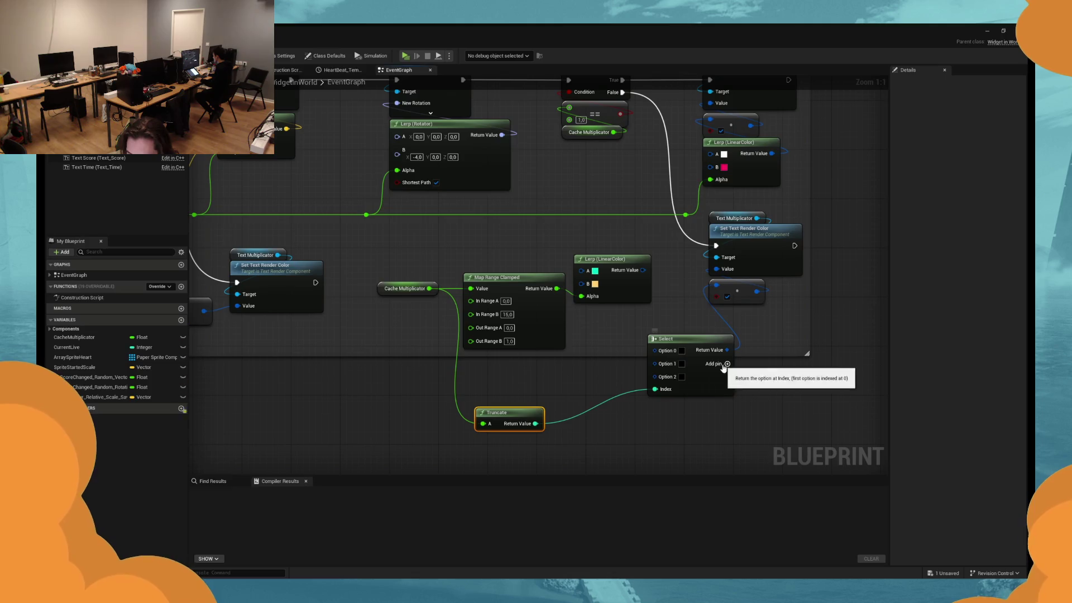
{"action": "left_click", "coordinate": [725, 364]}
{"action": "left_click_drag", "start_coordinate": [496, 413], "coordinate": [472, 401]}
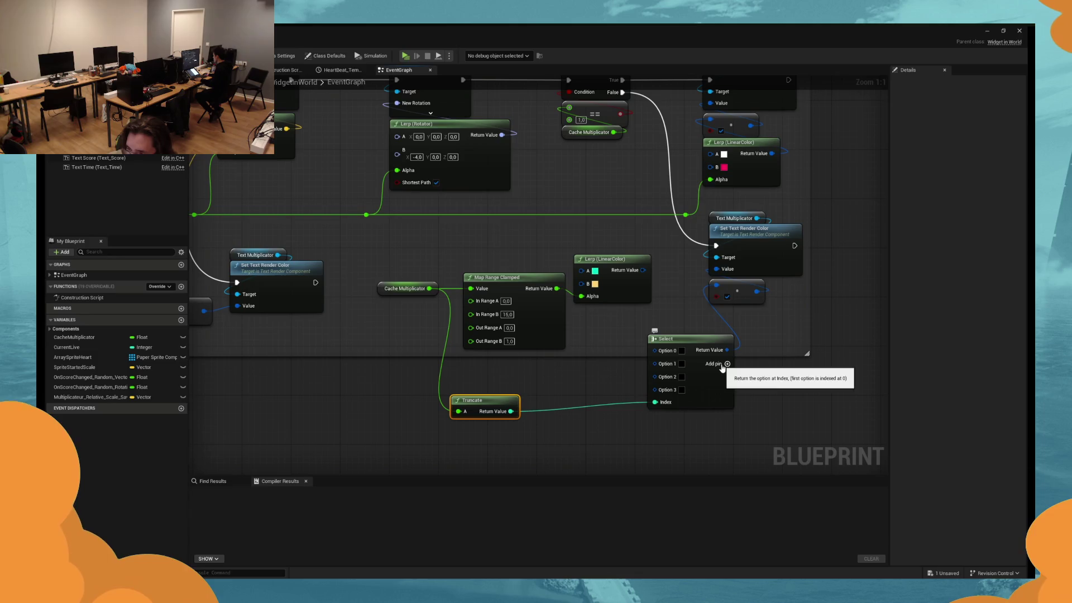
{"action": "left_click", "coordinate": [725, 364]}
{"action": "left_click", "coordinate": [726, 364]}
{"action": "left_click", "coordinate": [725, 364]}
{"action": "left_click", "coordinate": [726, 364]}
{"action": "left_click", "coordinate": [726, 364]}
{"action": "left_click", "coordinate": [725, 364]}
{"action": "left_click_drag", "start_coordinate": [746, 403], "coordinate": [722, 302]}
{"action": "left_click", "coordinate": [708, 305]}
{"action": "left_click", "coordinate": [708, 305]}
{"action": "left_click", "coordinate": [707, 305]}
{"action": "left_click", "coordinate": [709, 304]}
{"action": "left_click", "coordinate": [709, 305]}
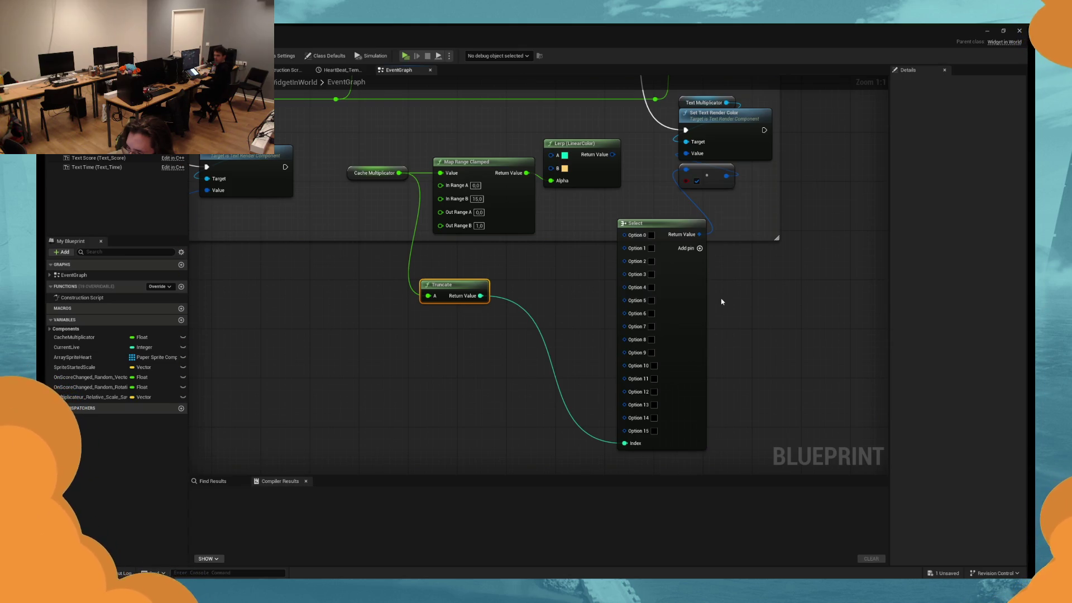
{"action": "left_click", "coordinate": [697, 248]}
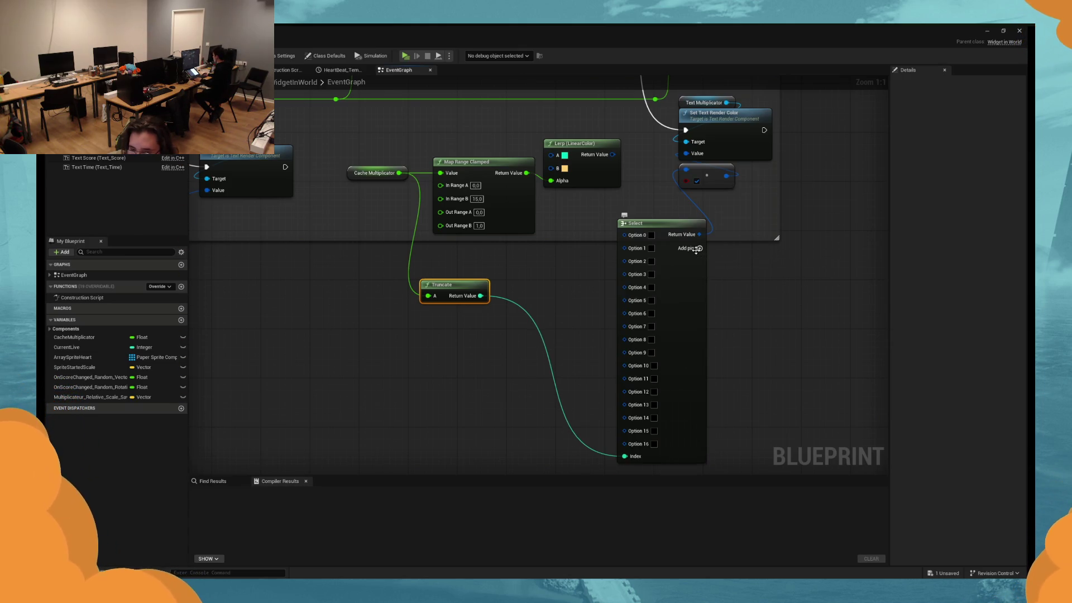
{"action": "left_click", "coordinate": [697, 248]}
{"action": "left_click", "coordinate": [697, 249]}
{"action": "left_click", "coordinate": [698, 248]}
{"action": "left_click_drag", "start_coordinate": [698, 248], "coordinate": [699, 190]}
{"action": "left_click", "coordinate": [700, 190]}
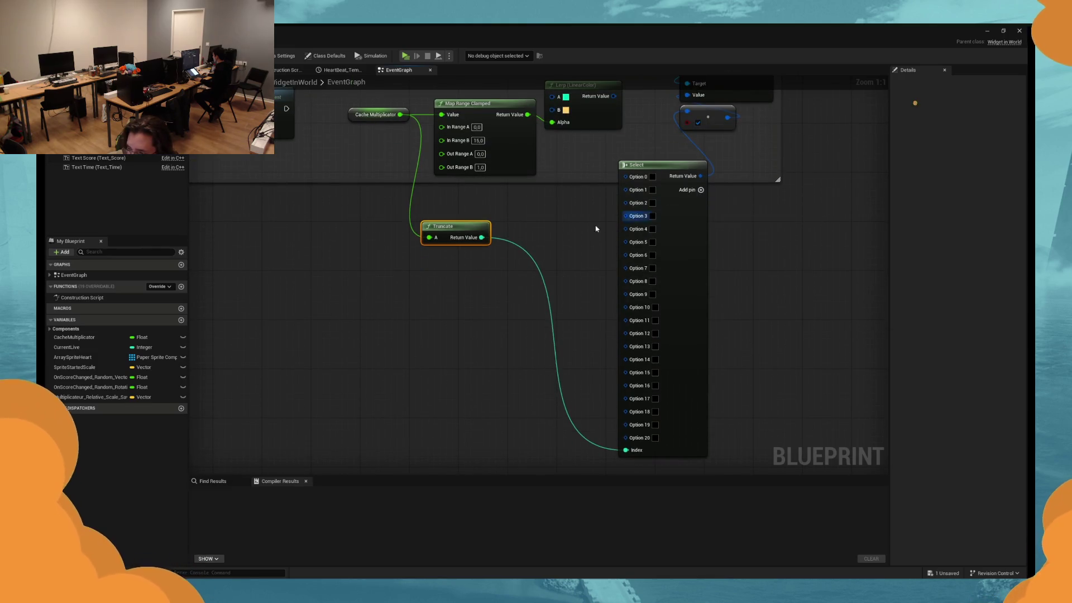
{"action": "scroll", "coordinate": [596, 228], "scroll_direction": "down", "scroll_amount": 2}
{"action": "left_click_drag", "start_coordinate": [514, 267], "coordinate": [588, 426]}
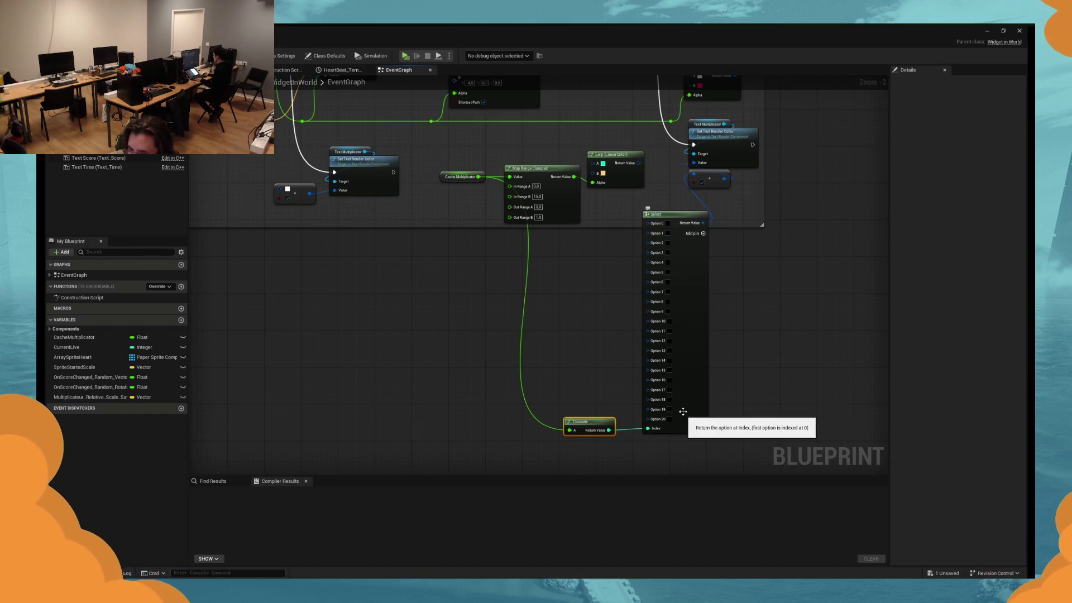
{"action": "mouse_move", "coordinate": [604, 421]}
{"action": "left_mouse_down"}
{"action": "mouse_move", "coordinate": [536, 366]}
{"action": "mouse_move", "coordinate": [544, 288]}
{"action": "left_mouse_up"}
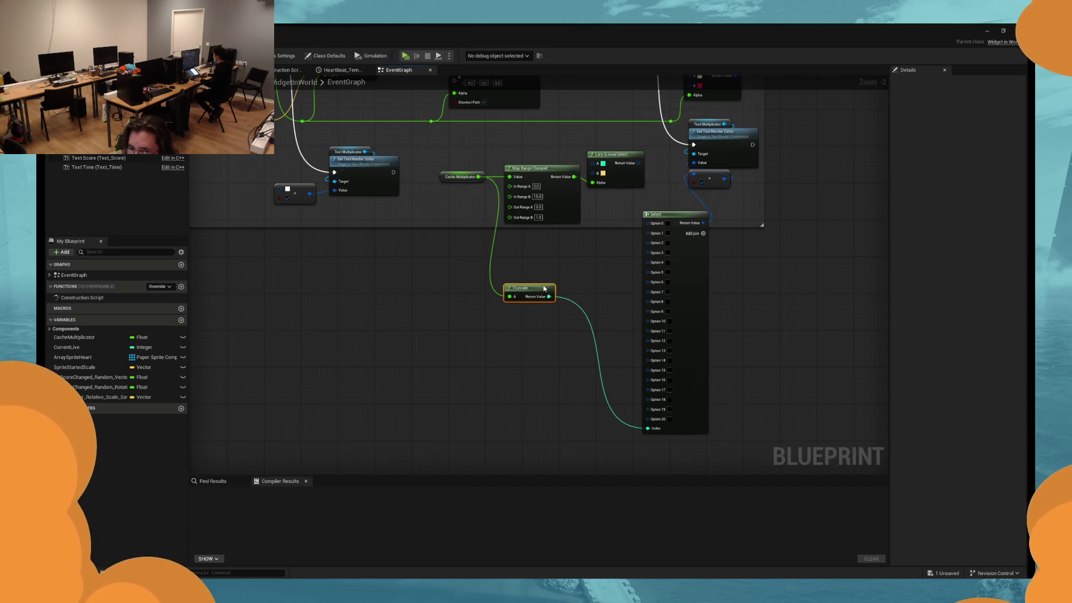
{"action": "scroll", "coordinate": [605, 285], "scroll_direction": "up", "scroll_amount": 2}
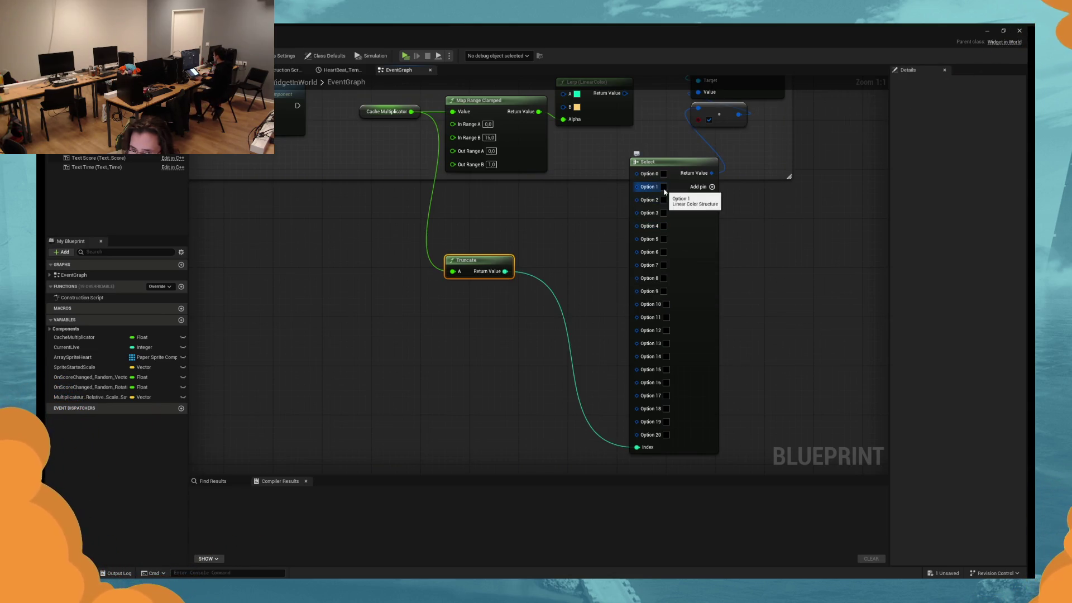
Replace the oversized Select with a fresh Select from the colour input, Truncate moved beside Map Range.
{"action": "left_click", "coordinate": [684, 220]}
{"action": "key", "text": "Delete"}
{"action": "left_click_drag", "start_coordinate": [699, 110], "coordinate": [649, 178]}
{"action": "type", "text": "sele"}
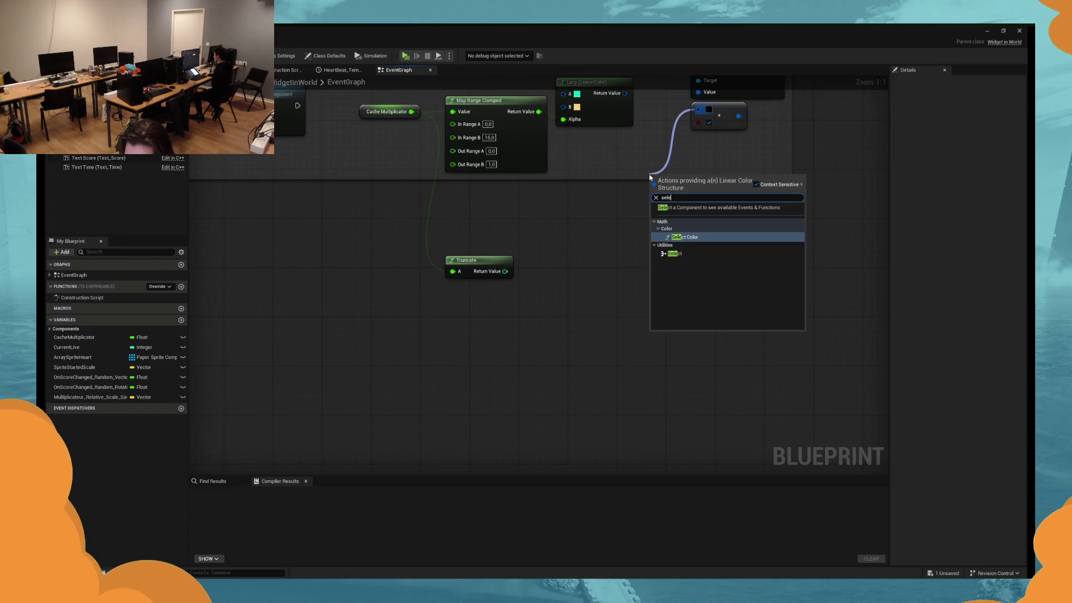
{"action": "left_click", "coordinate": [674, 253]}
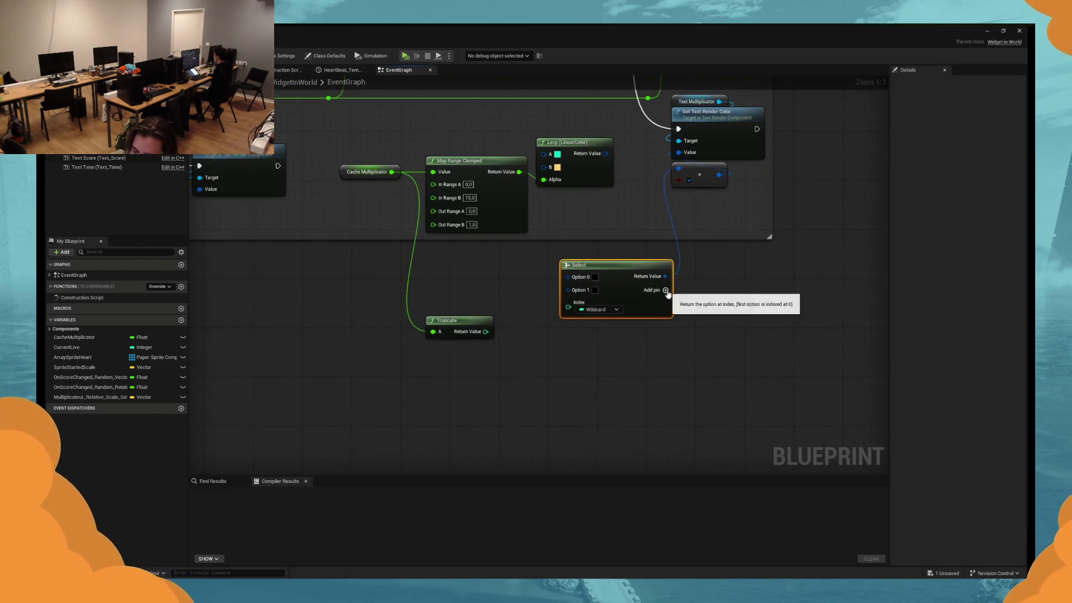
{"action": "left_click_drag", "start_coordinate": [547, 350], "coordinate": [622, 332]}
{"action": "left_click_drag", "start_coordinate": [566, 304], "coordinate": [575, 260]}
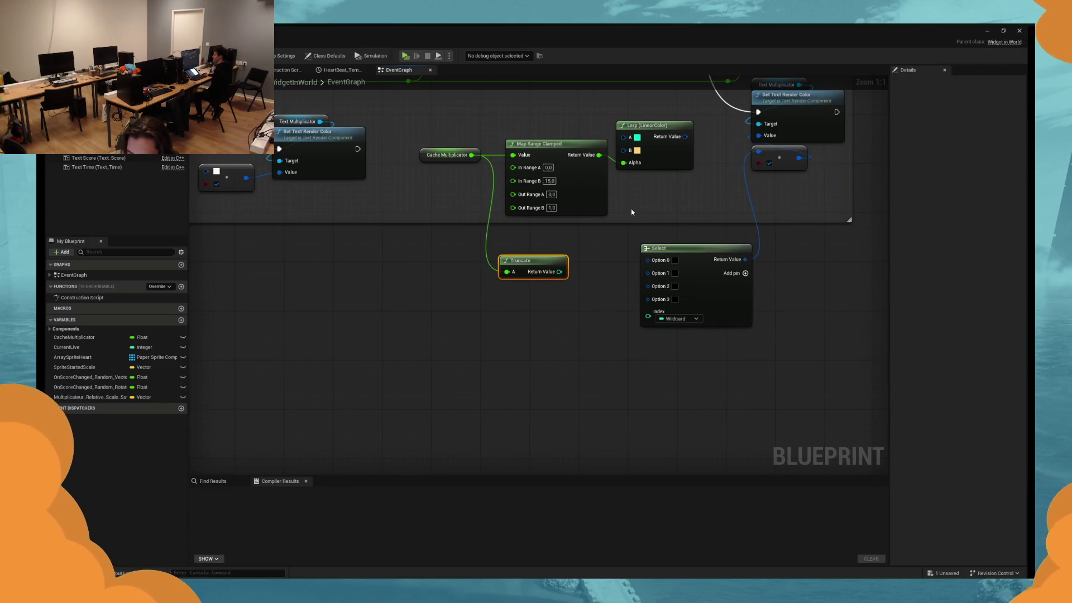
{"action": "left_click", "coordinate": [662, 165]}
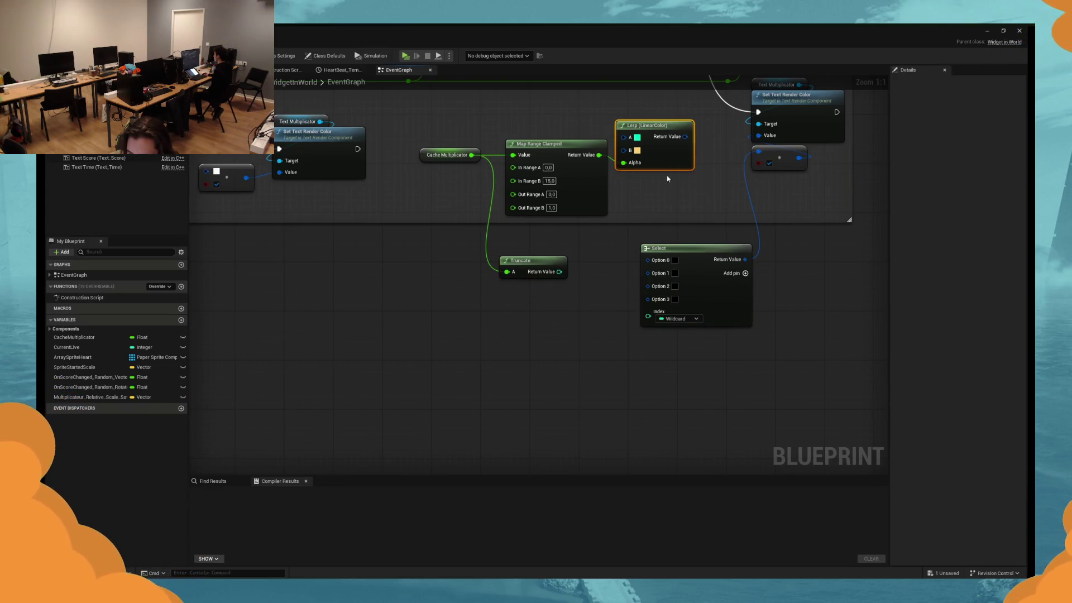
Set Select Option 0 to white.
{"action": "left_click", "coordinate": [674, 260]}
{"action": "left_click", "coordinate": [841, 324]}
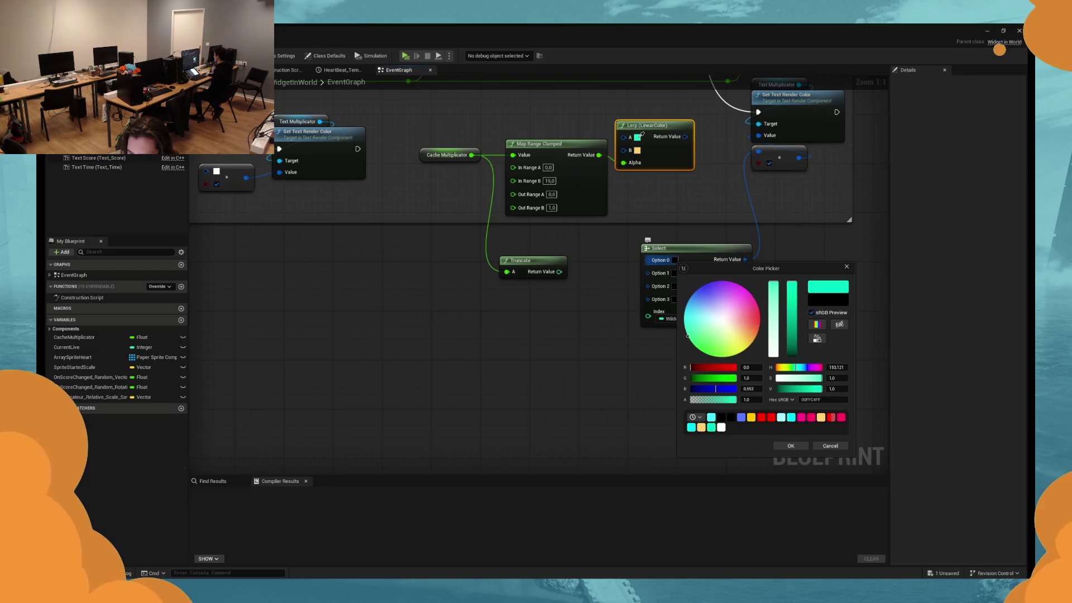
{"action": "left_click", "coordinate": [641, 135]}
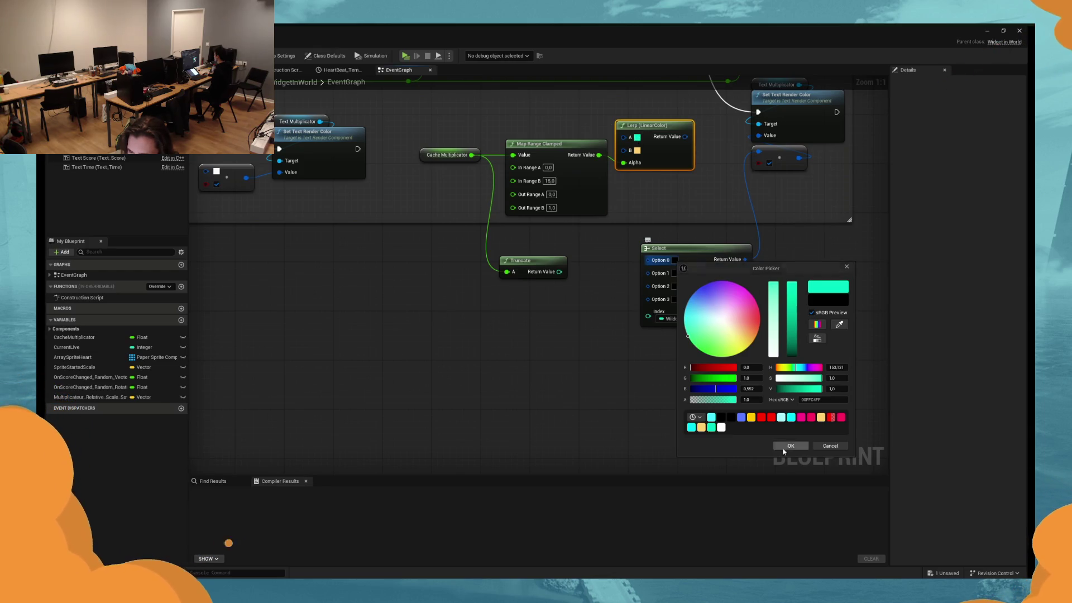
{"action": "left_click", "coordinate": [827, 446]}
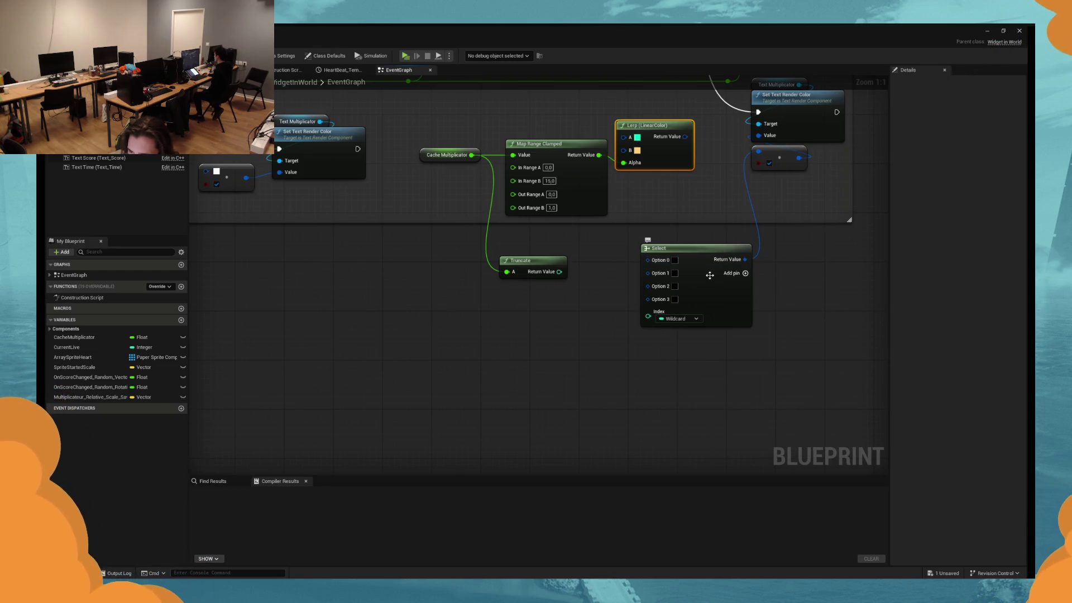
{"action": "left_click", "coordinate": [675, 260]}
{"action": "left_click", "coordinate": [789, 444]}
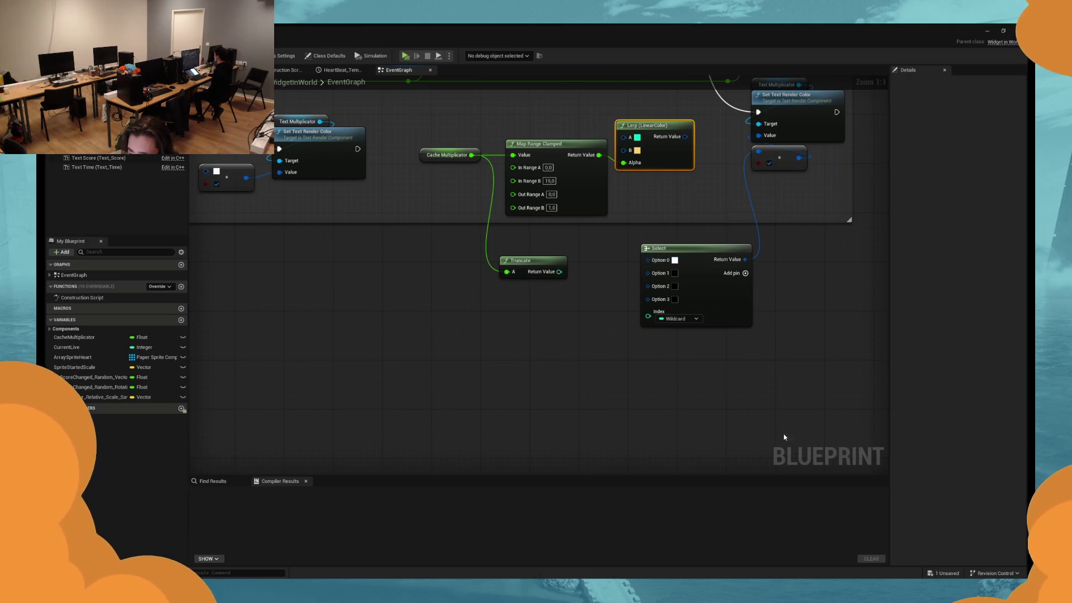
Set Option 1 to teal sampled from the Lerp node and Option 2 to bright blue.
{"action": "left_click", "coordinate": [675, 273]}
{"action": "left_click", "coordinate": [838, 335]}
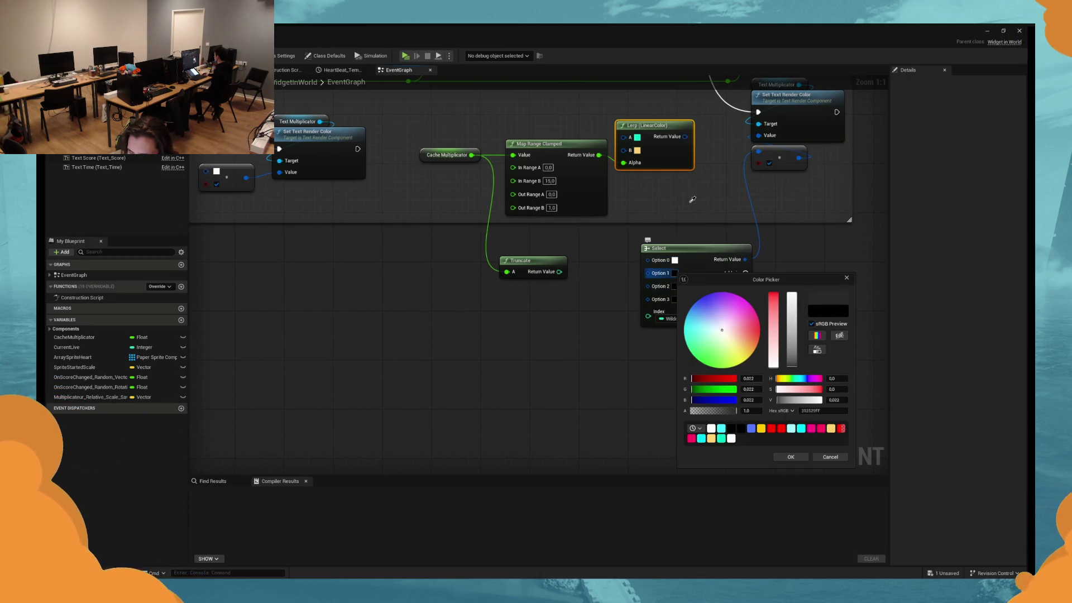
{"action": "left_click", "coordinate": [640, 141]}
{"action": "left_click", "coordinate": [790, 457]}
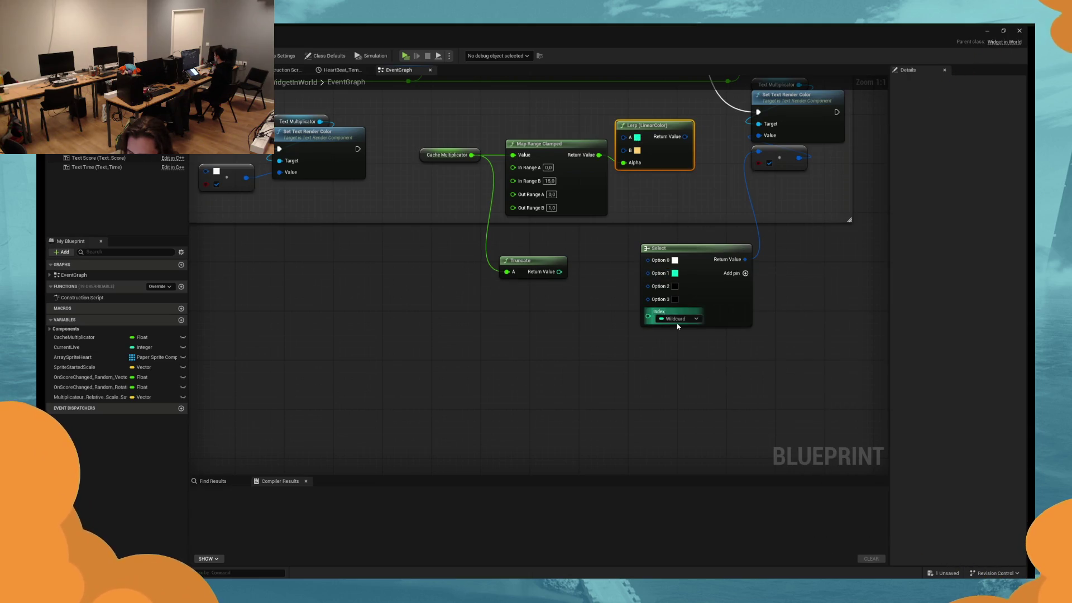
{"action": "left_click", "coordinate": [674, 286]}
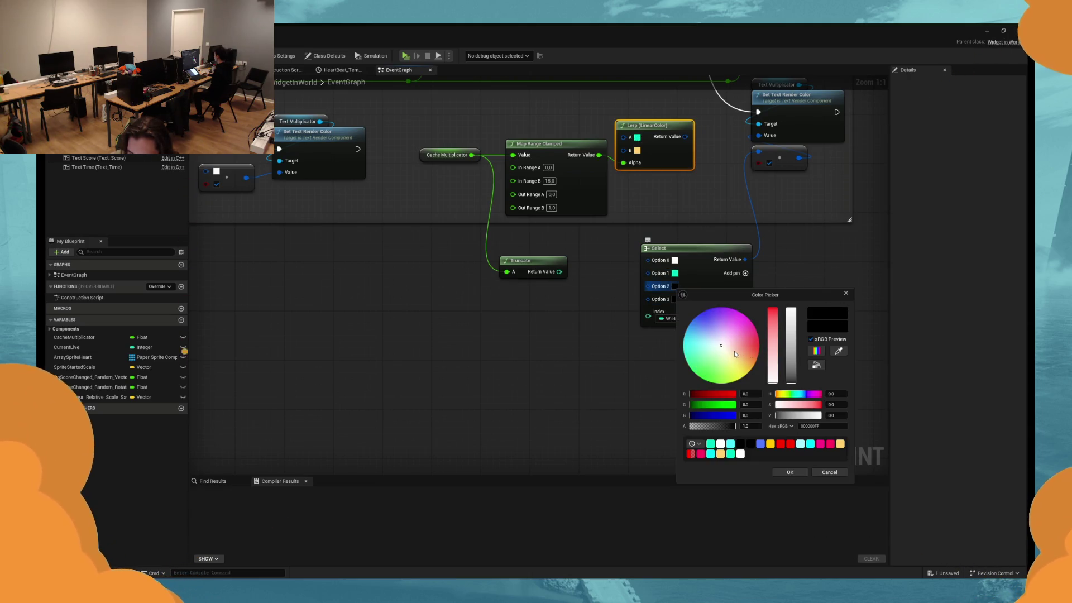
{"action": "left_click_drag", "start_coordinate": [736, 344], "coordinate": [694, 322]}
{"action": "left_click", "coordinate": [790, 472]}
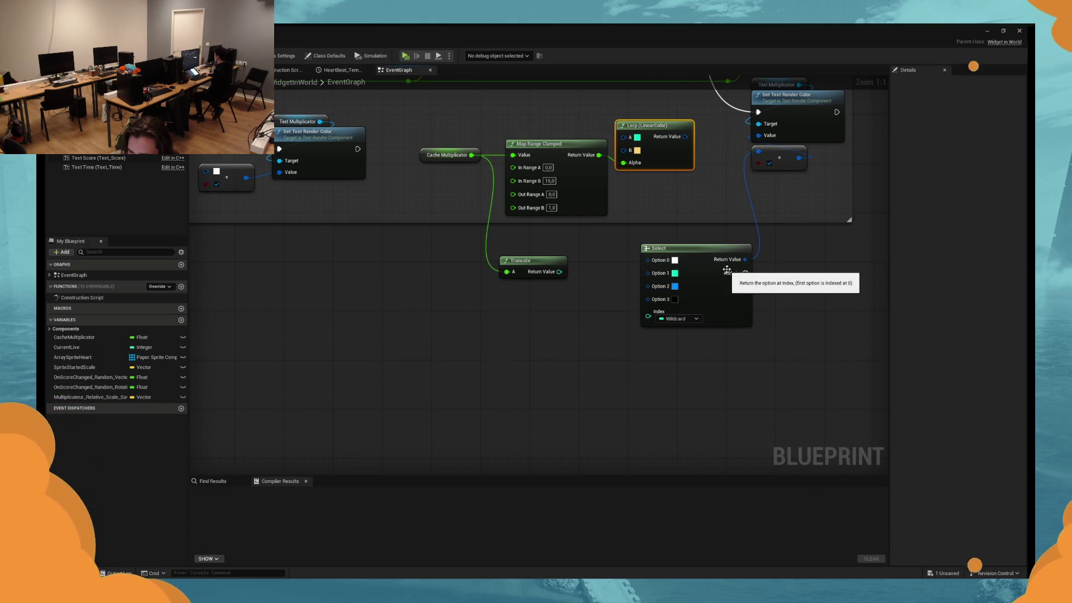
Add a fifth option, then colour Option 3 purple and Option 4 pink.
{"action": "left_click", "coordinate": [745, 273]}
{"action": "left_click", "coordinate": [675, 299]}
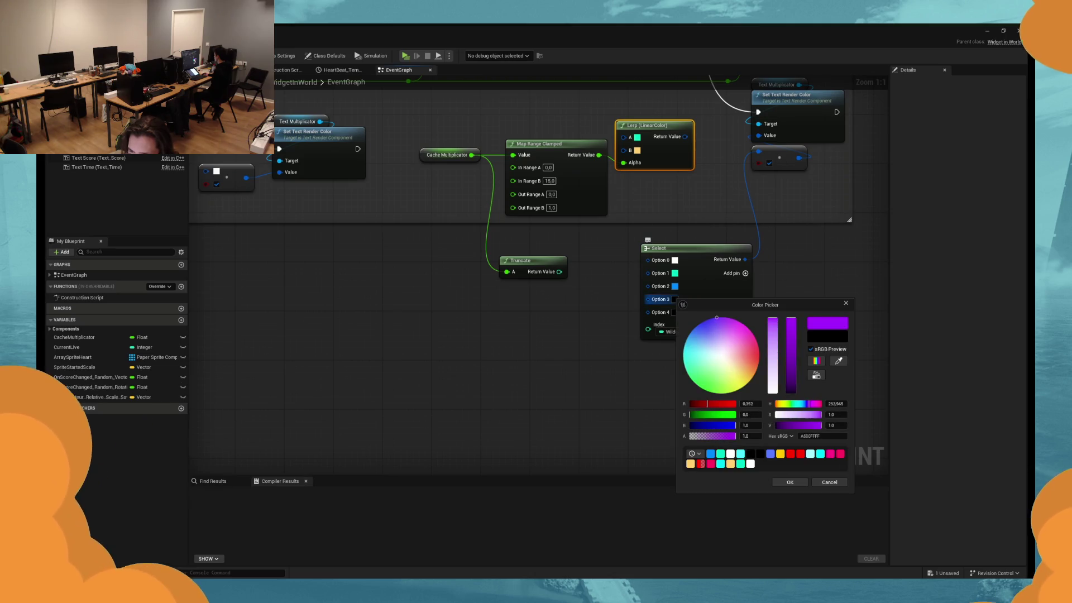
{"action": "left_click", "coordinate": [790, 482]}
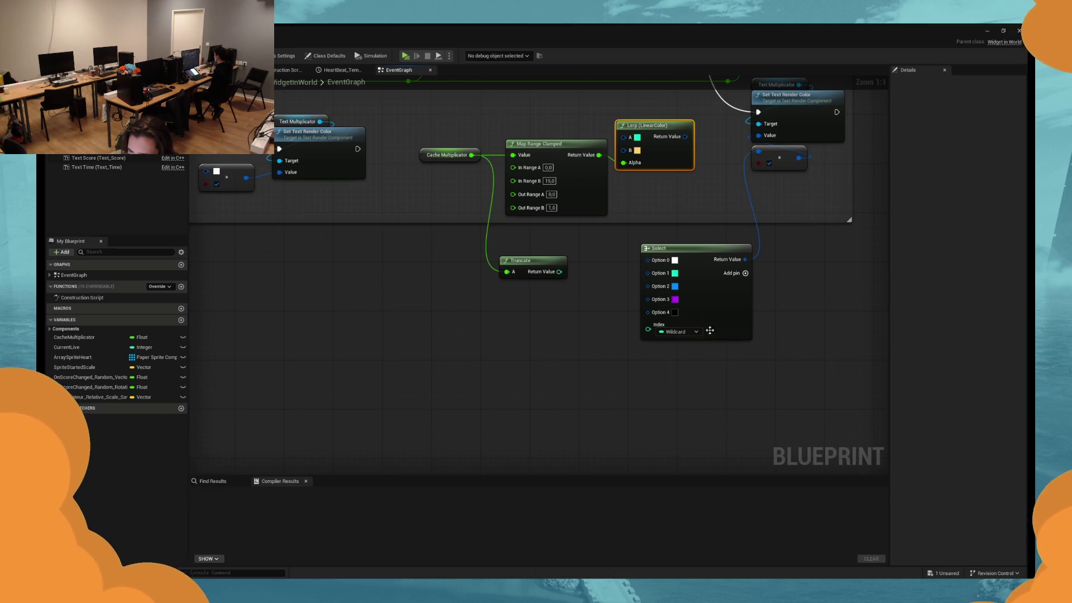
{"action": "left_click", "coordinate": [675, 312]}
{"action": "left_click", "coordinate": [760, 367]}
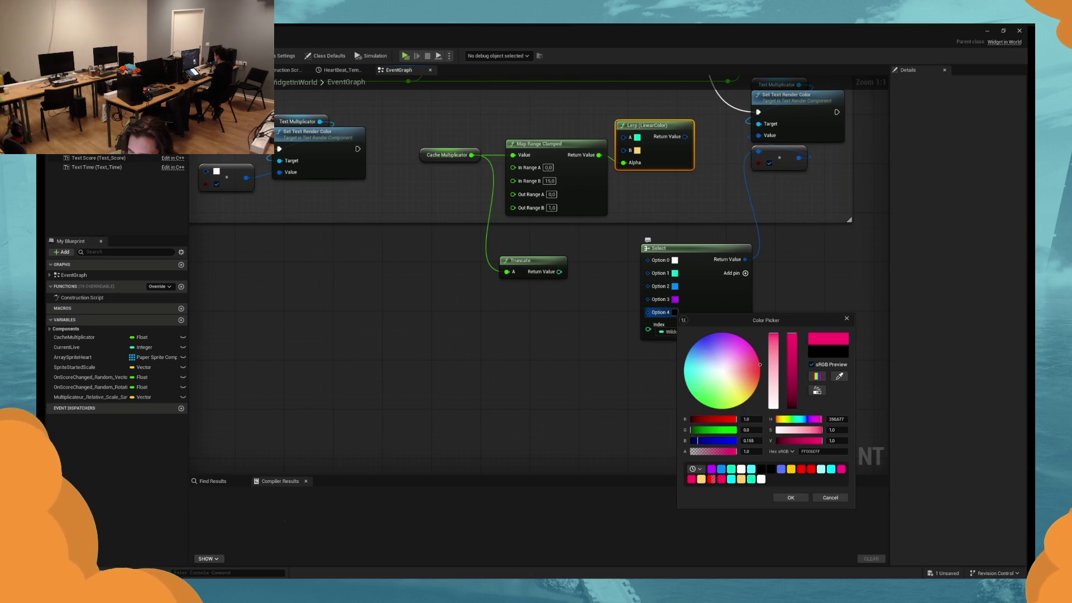
{"action": "left_click", "coordinate": [790, 498]}
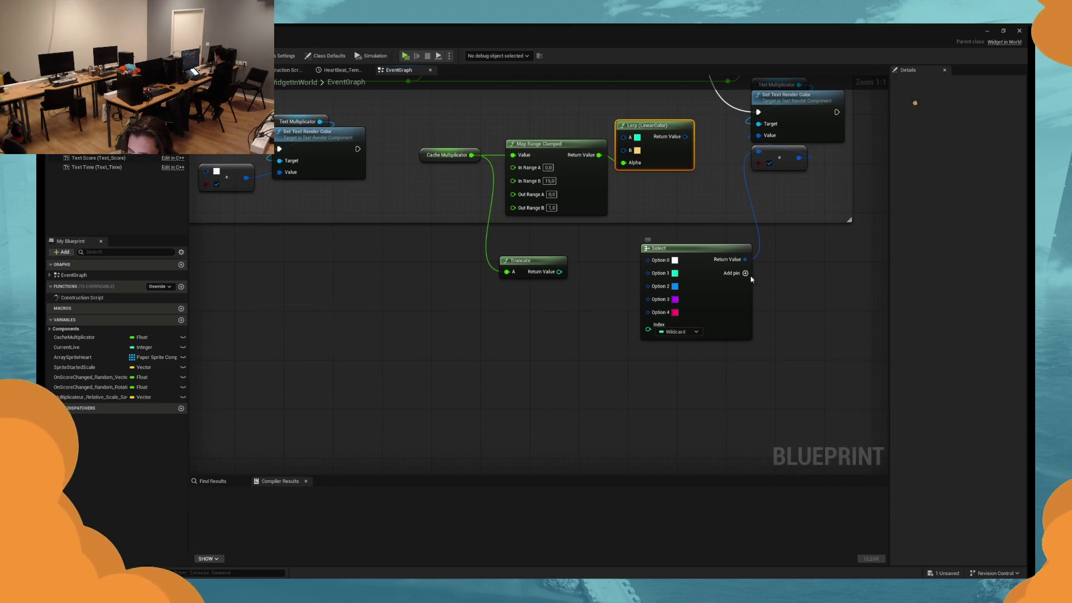
Add Options 5 and 6 coloured orange and yellow, plus an eighth option pin.
{"action": "left_click", "coordinate": [745, 273]}
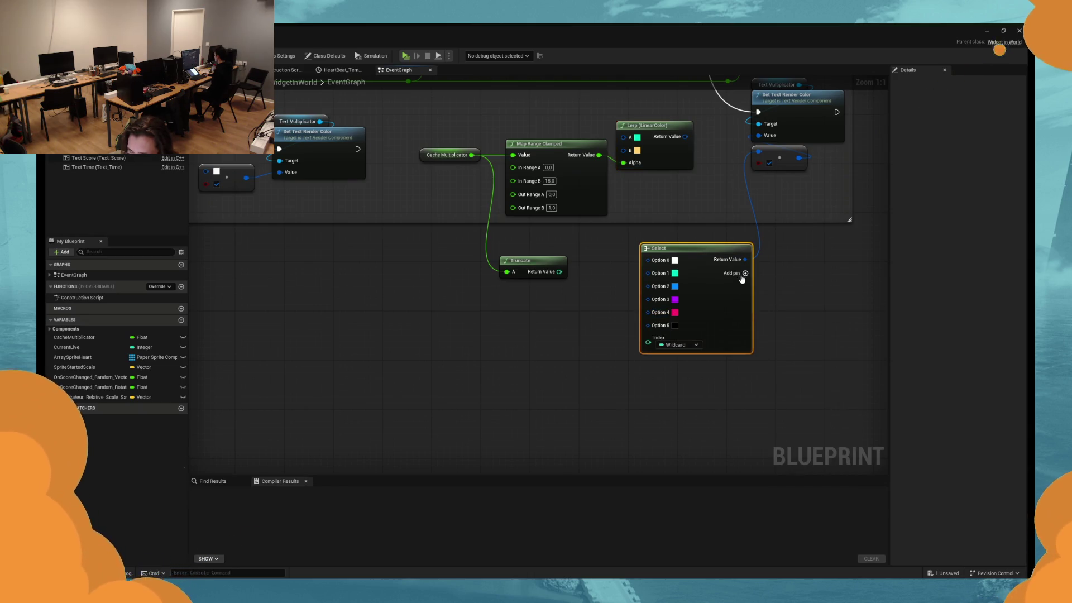
{"action": "left_click", "coordinate": [674, 326]}
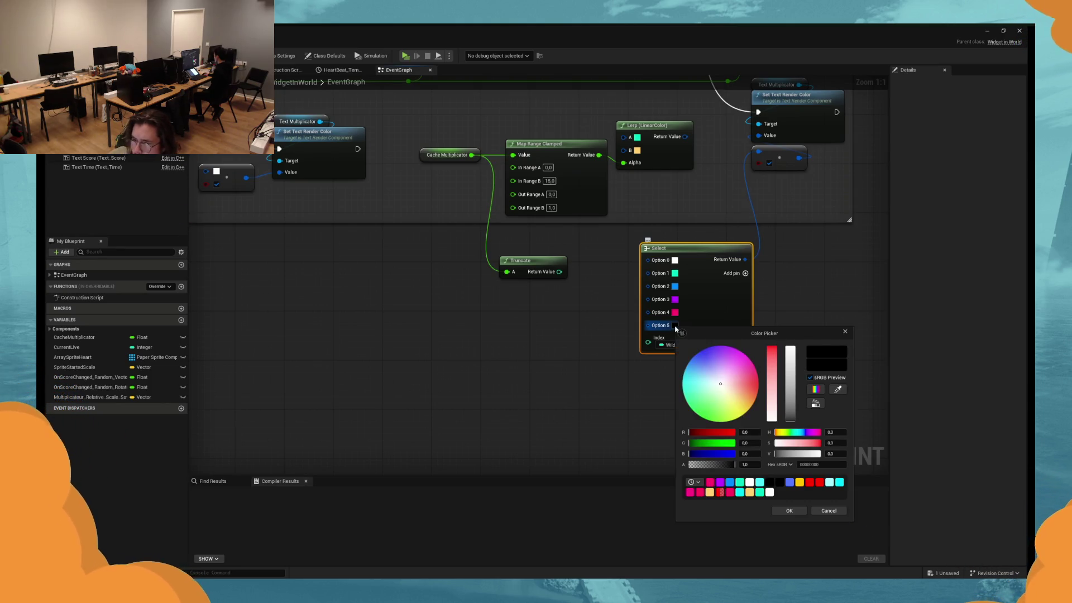
{"action": "left_click", "coordinate": [746, 368]}
{"action": "left_click", "coordinate": [789, 510]}
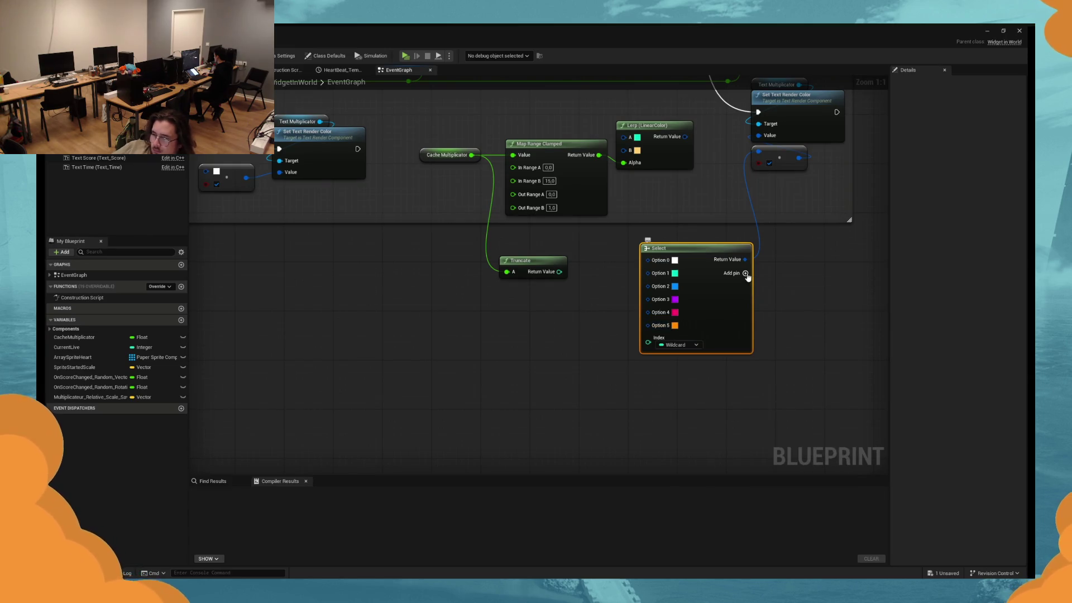
{"action": "left_click", "coordinate": [744, 273]}
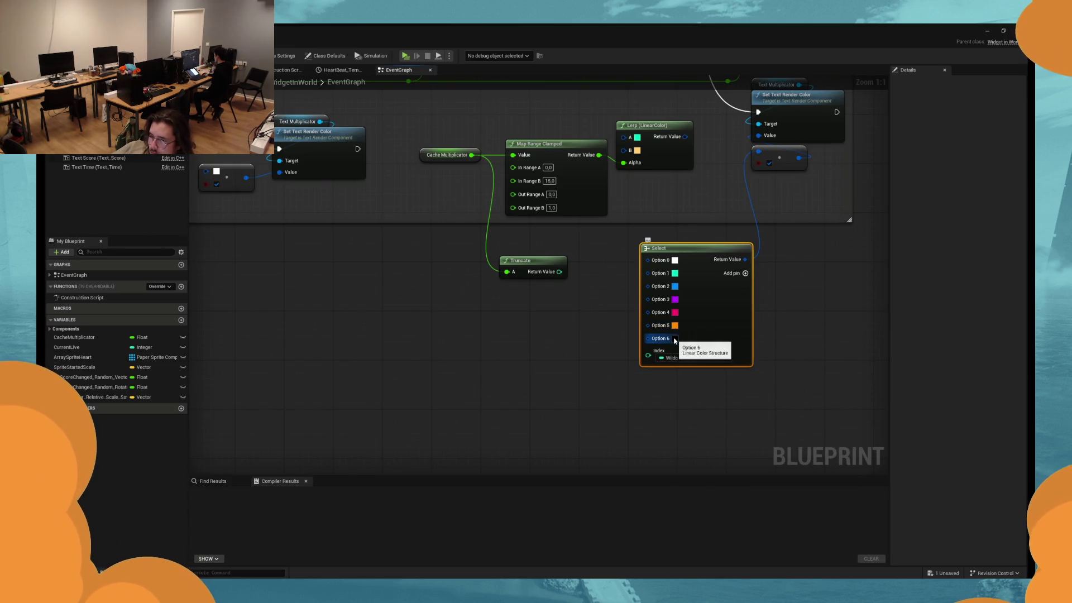
{"action": "left_click", "coordinate": [674, 339]}
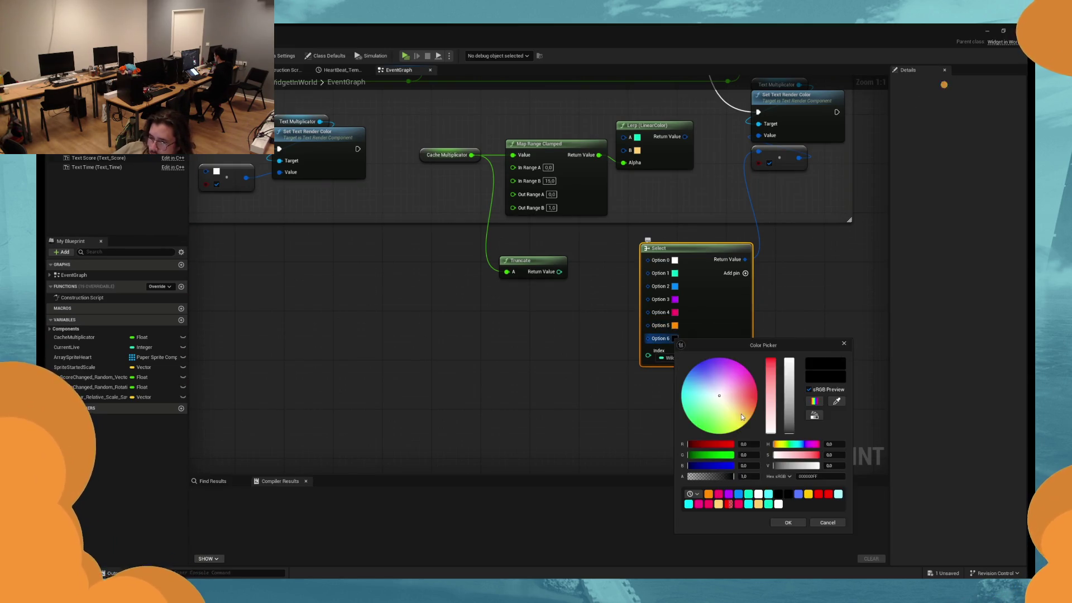
{"action": "left_click", "coordinate": [788, 523]}
{"action": "scroll", "coordinate": [618, 395], "scroll_direction": "down", "scroll_amount": 2}
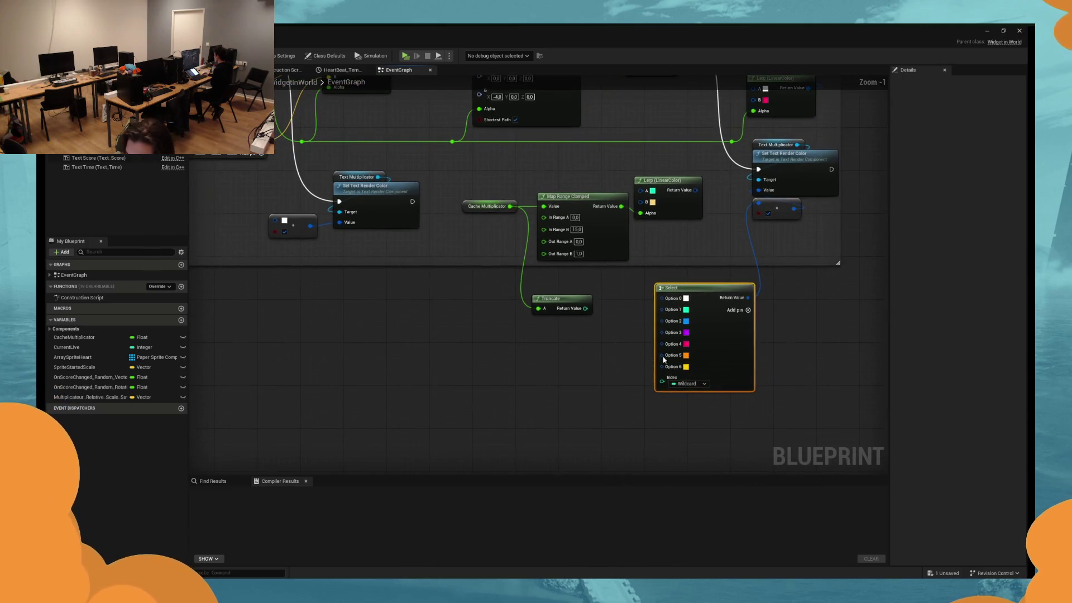
{"action": "left_click", "coordinate": [743, 313]}
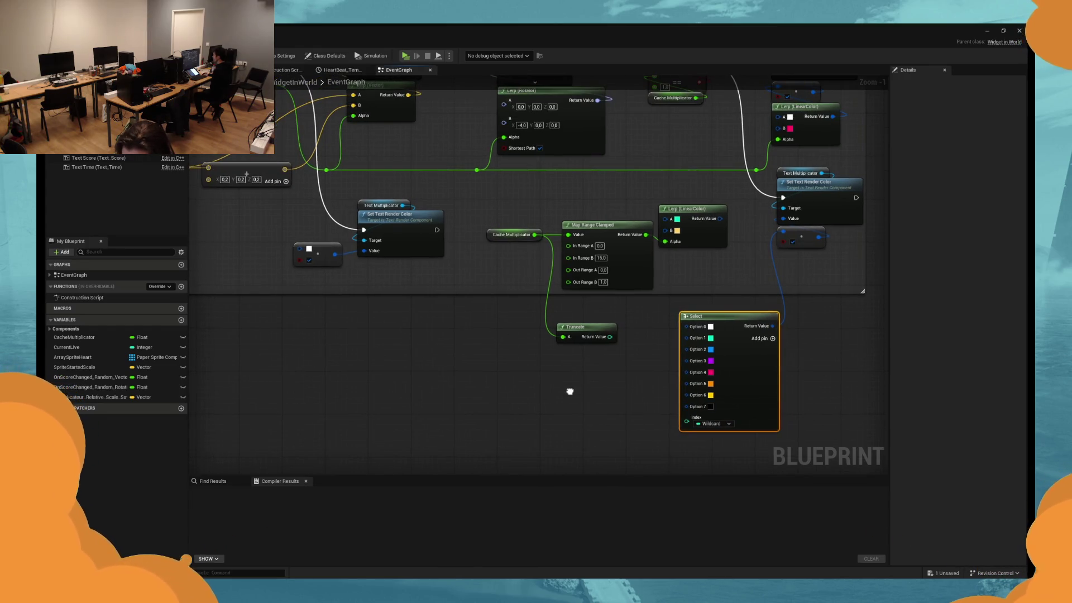
Check the TimeLineEffect curve, then paste a Lerp (LinearColor) copy, test a purple, and delete it.
{"action": "double_click", "coordinate": [436, 136]}
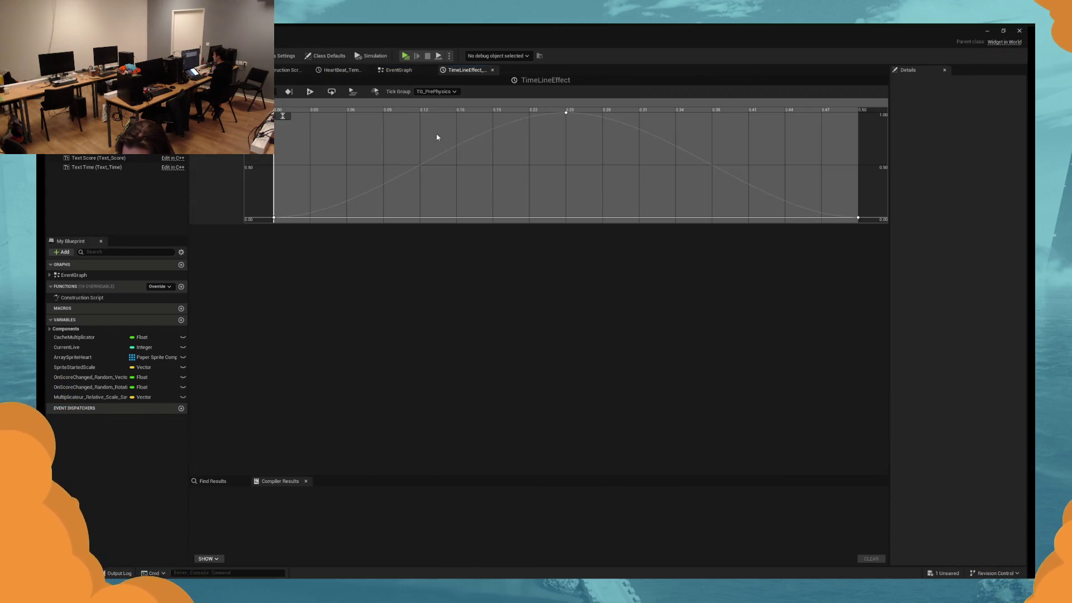
{"action": "left_click", "coordinate": [412, 71]}
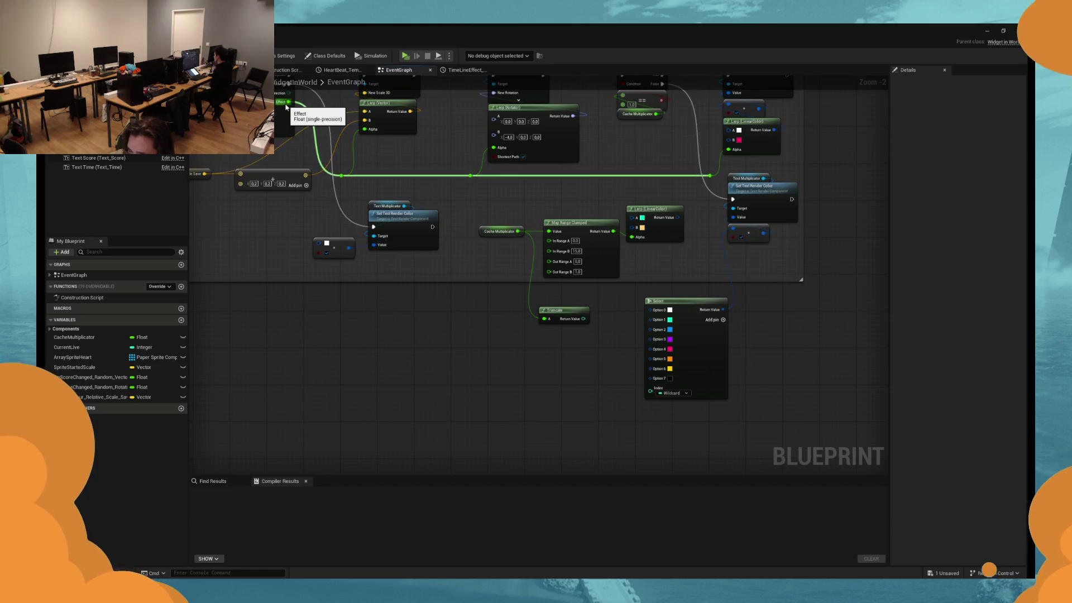
{"action": "left_click", "coordinate": [650, 210]}
{"action": "key", "text": "ctrl+v"}
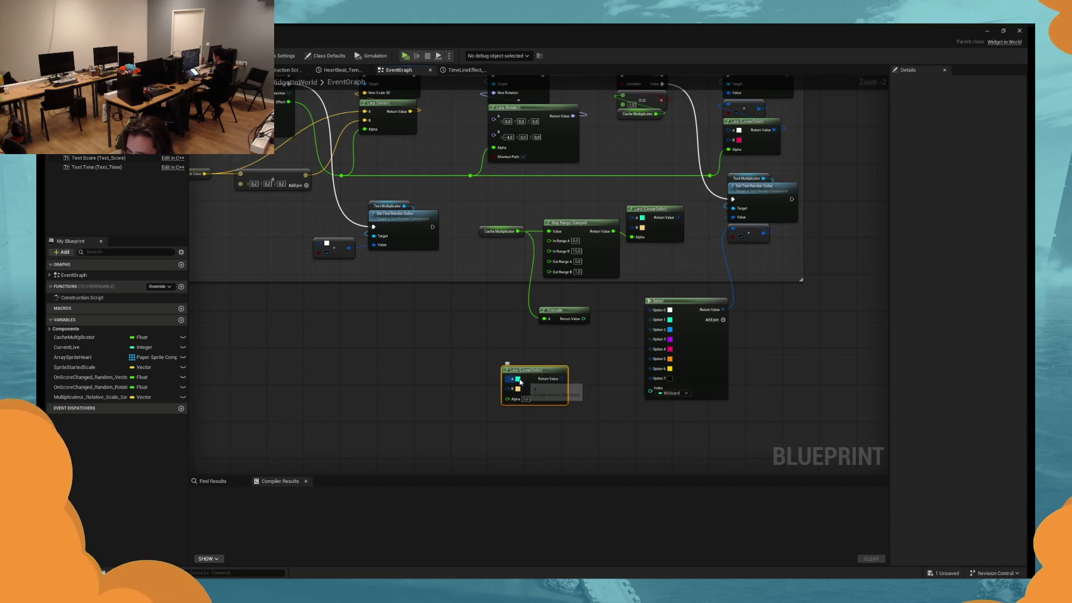
{"action": "left_click", "coordinate": [515, 381]}
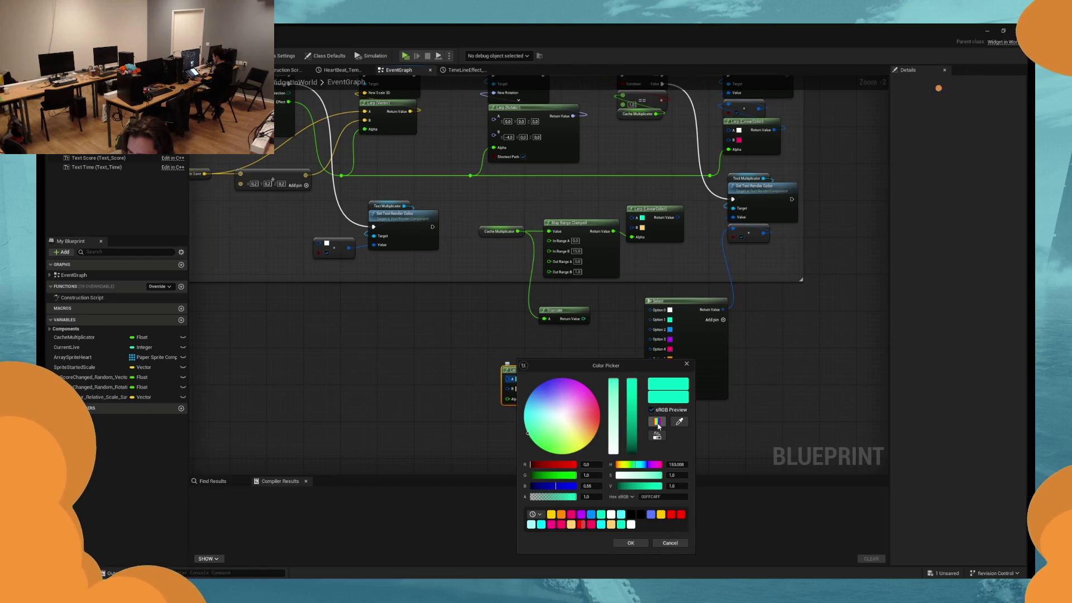
{"action": "left_click", "coordinate": [563, 411]}
{"action": "mouse_move", "coordinate": [563, 411]}
{"action": "left_mouse_down"}
{"action": "mouse_move", "coordinate": [549, 380]}
{"action": "mouse_move", "coordinate": [563, 379]}
{"action": "mouse_move", "coordinate": [538, 385]}
{"action": "left_mouse_up"}
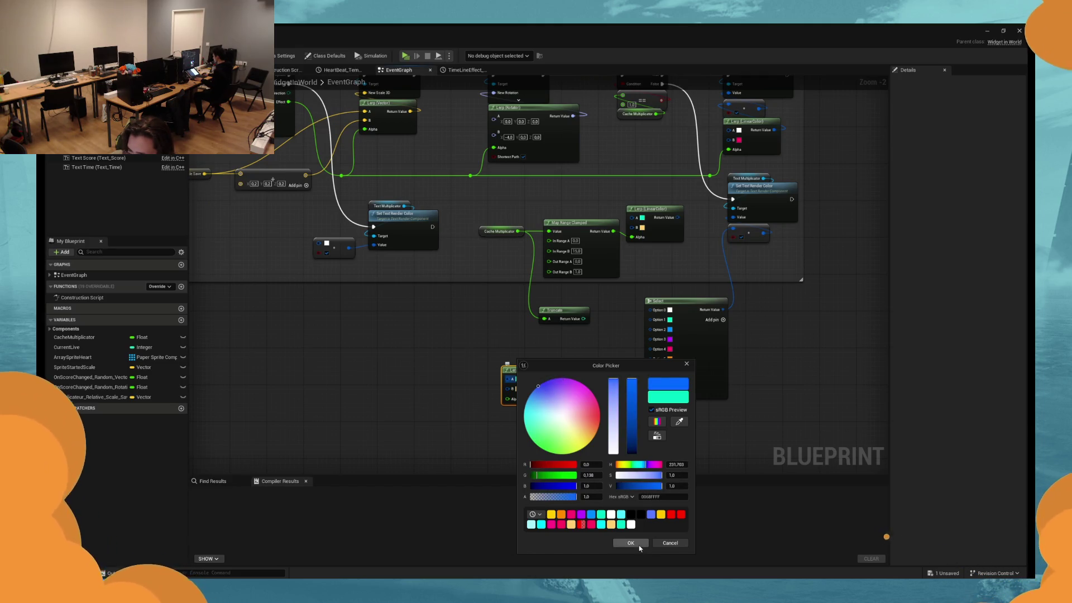
{"action": "left_click", "coordinate": [666, 543]}
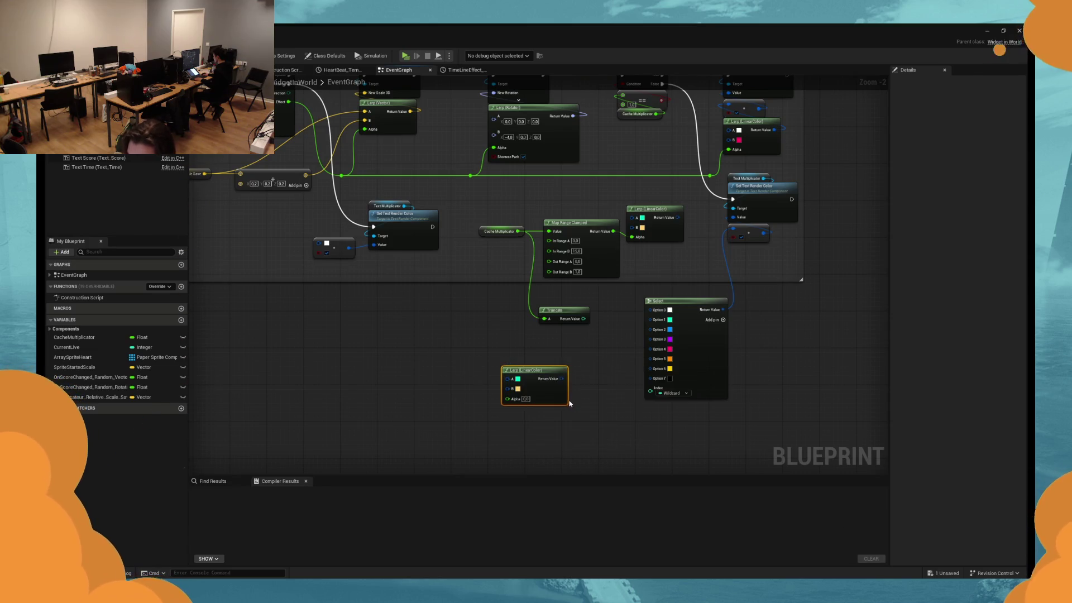
{"action": "left_click_drag", "start_coordinate": [471, 314], "coordinate": [468, 335]}
{"action": "key", "text": "Delete"}
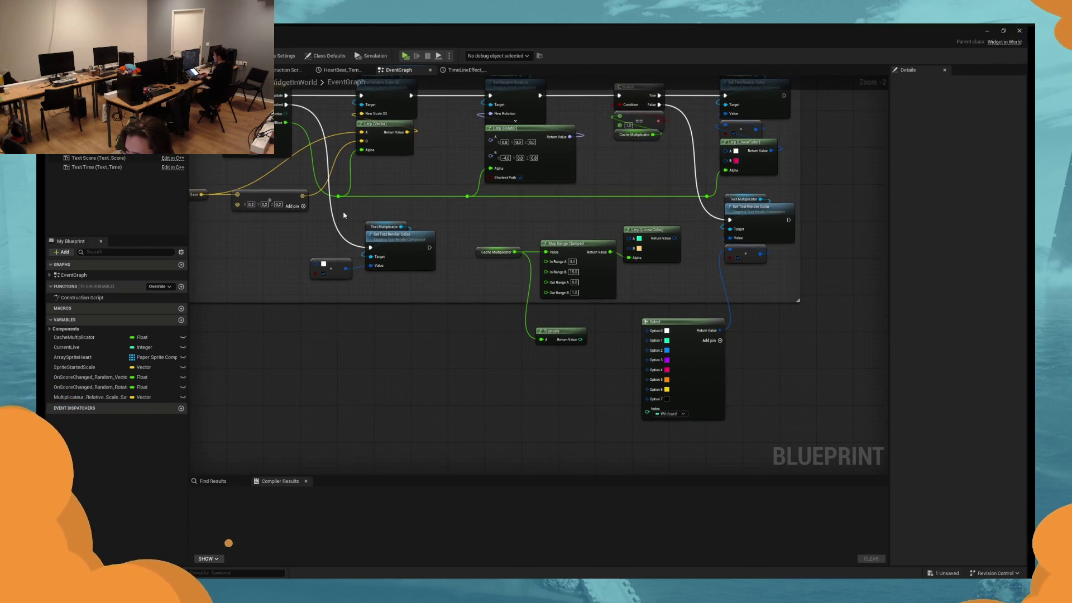
{"action": "right_click", "coordinate": [492, 416]}
{"action": "type", "text": "hue"}
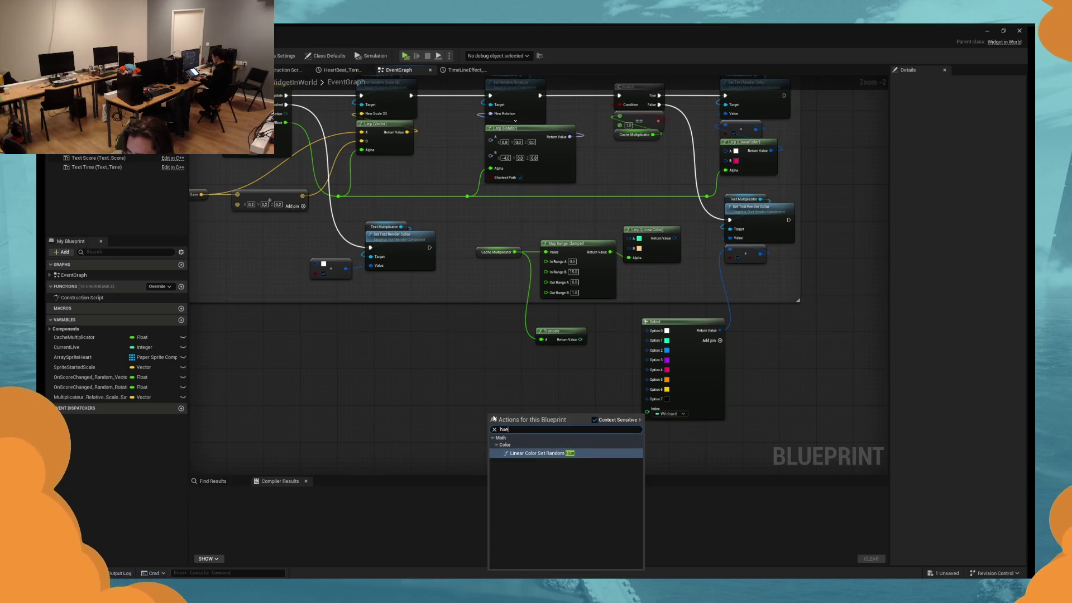
{"action": "key", "text": "Return"}
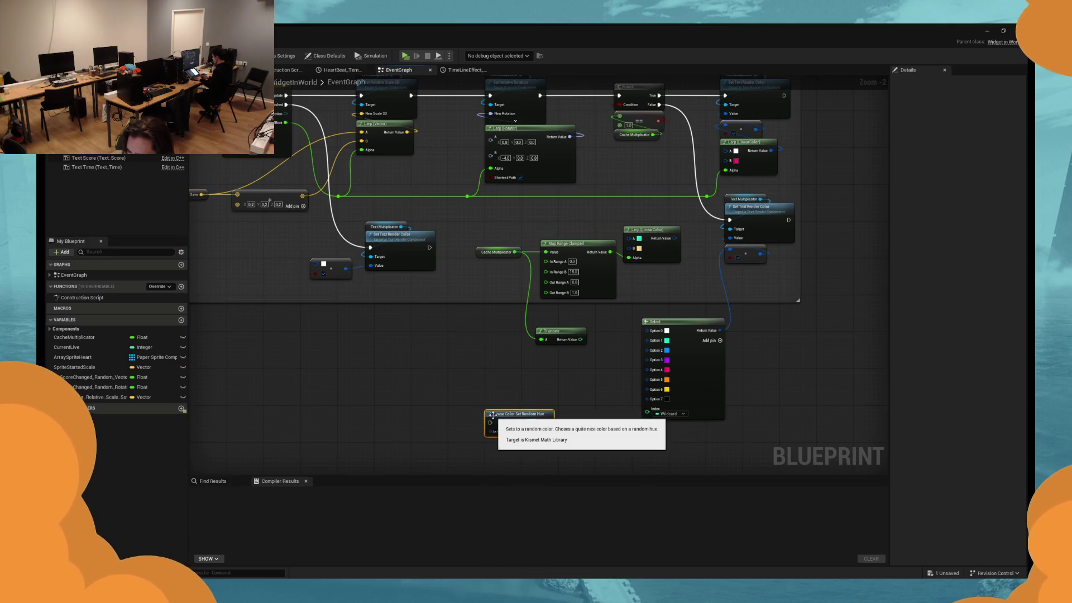
{"action": "mouse_move", "coordinate": [492, 416]}
{"action": "left_mouse_down"}
{"action": "mouse_move", "coordinate": [514, 397]}
{"action": "mouse_move", "coordinate": [501, 414]}
{"action": "left_mouse_up"}
{"action": "key", "text": "Delete"}
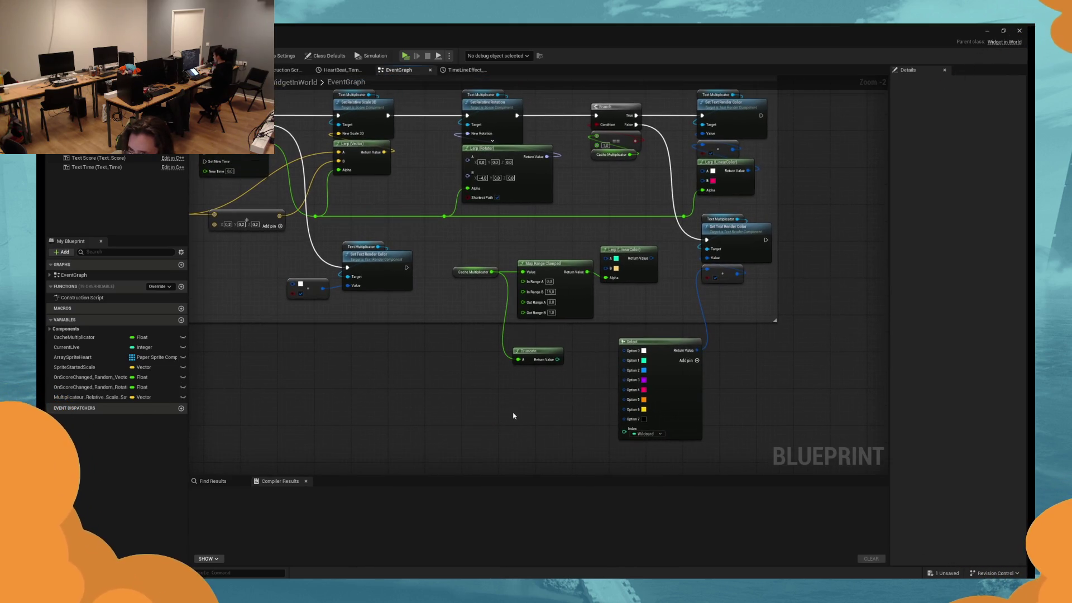
{"action": "key", "text": "ctrl+z"}
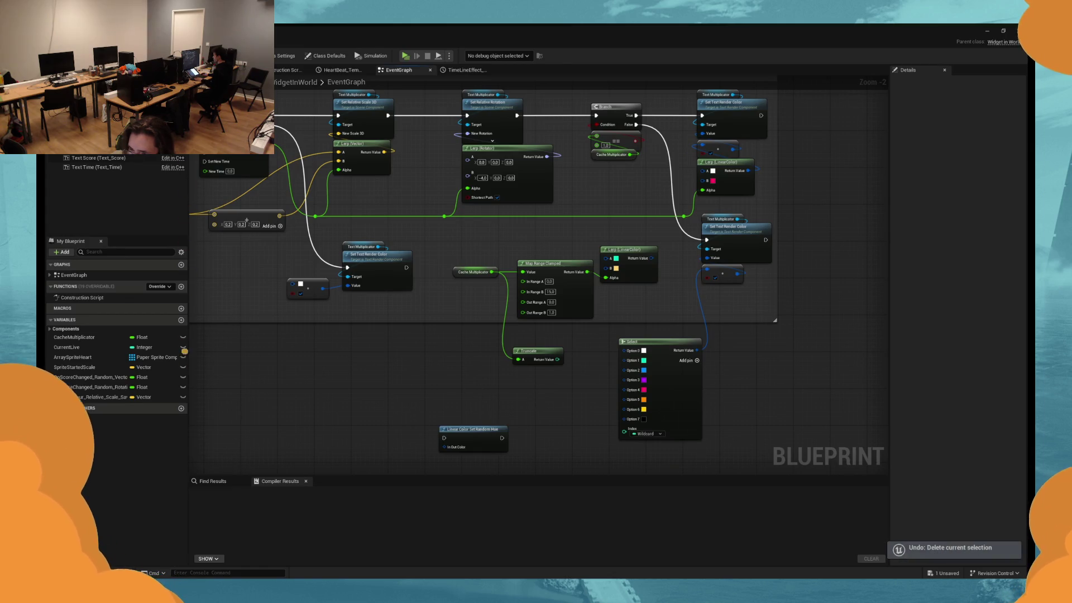
{"action": "left_click", "coordinate": [321, 283]}
{"action": "key", "text": "ctrl+c"}
{"action": "key", "text": "ctrl+v"}
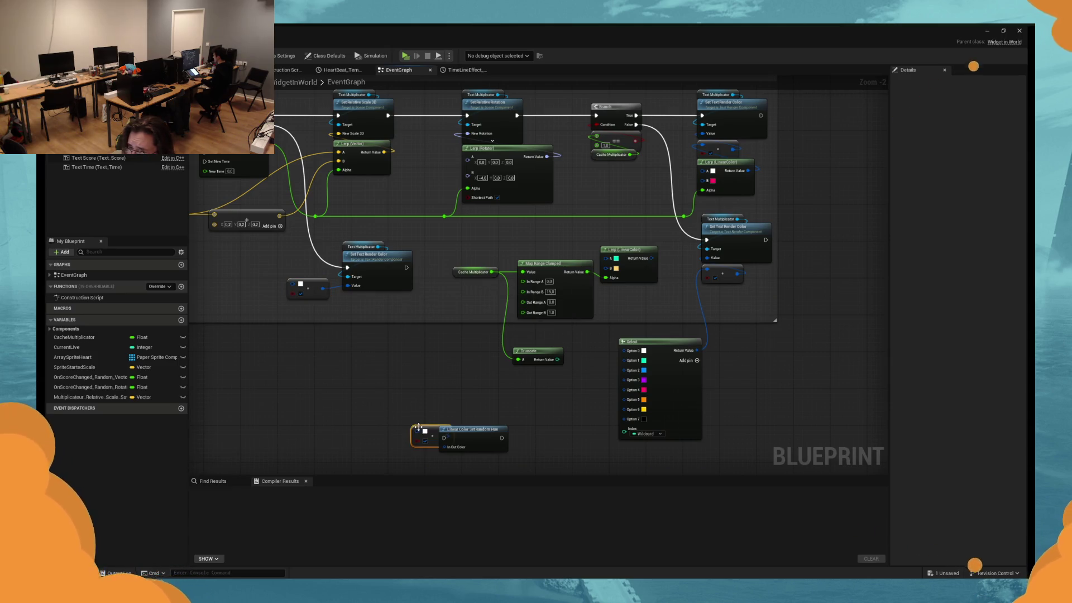
{"action": "mouse_move", "coordinate": [418, 427]}
{"action": "left_mouse_down"}
{"action": "mouse_move", "coordinate": [381, 433]}
{"action": "mouse_move", "coordinate": [421, 446]}
{"action": "mouse_move", "coordinate": [407, 430]}
{"action": "mouse_move", "coordinate": [402, 460]}
{"action": "left_mouse_up"}
{"action": "key", "text": "Delete"}
{"action": "left_click_drag", "start_coordinate": [466, 440], "coordinate": [499, 428]}
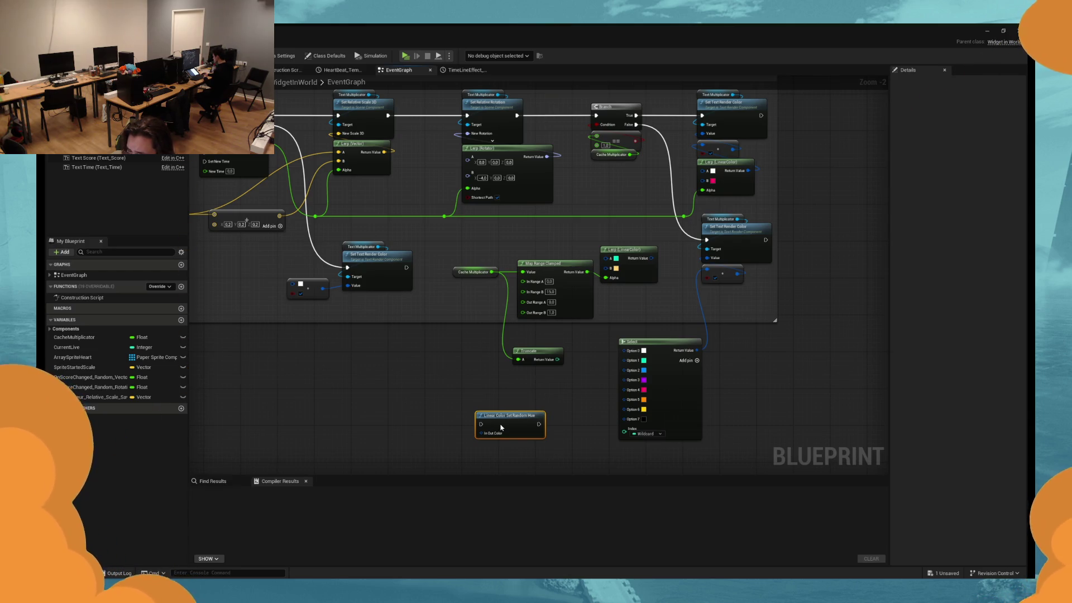
{"action": "left_click_drag", "start_coordinate": [737, 219], "coordinate": [782, 210]}
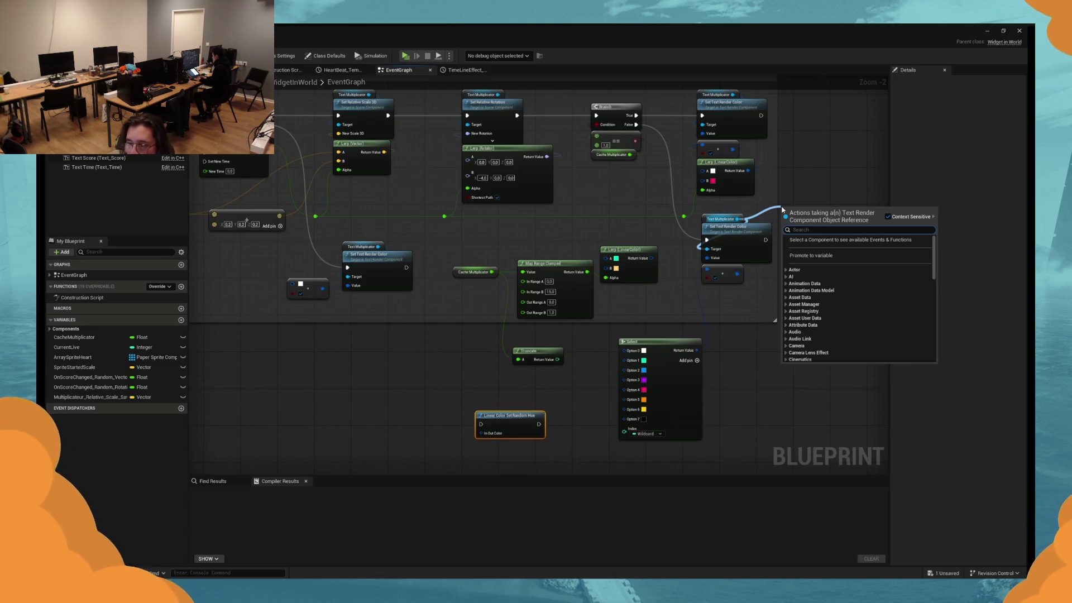
{"action": "key", "text": "Escape"}
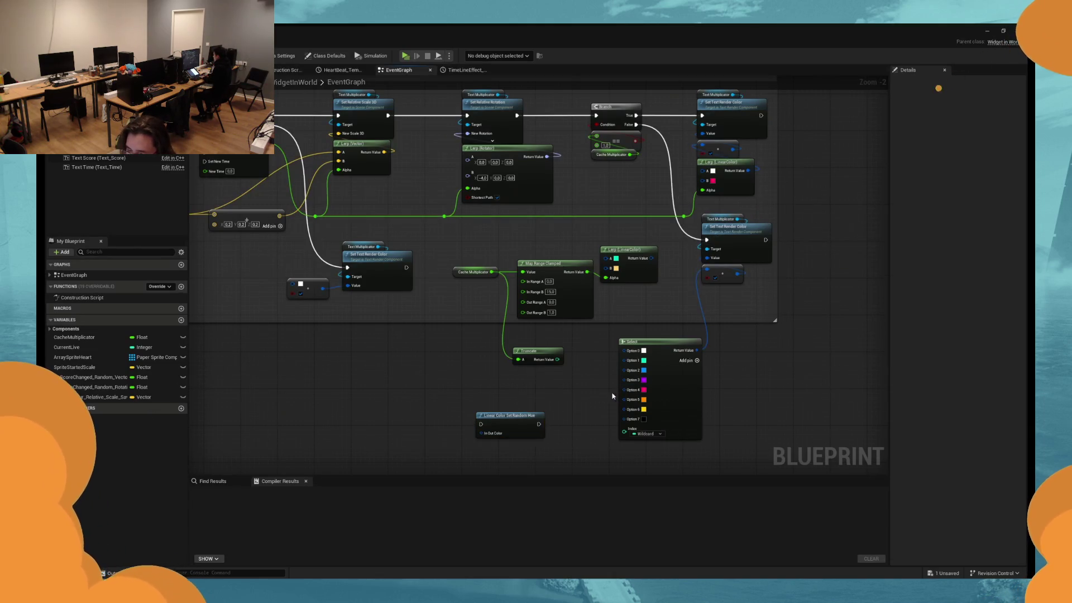
{"action": "key", "text": "Delete"}
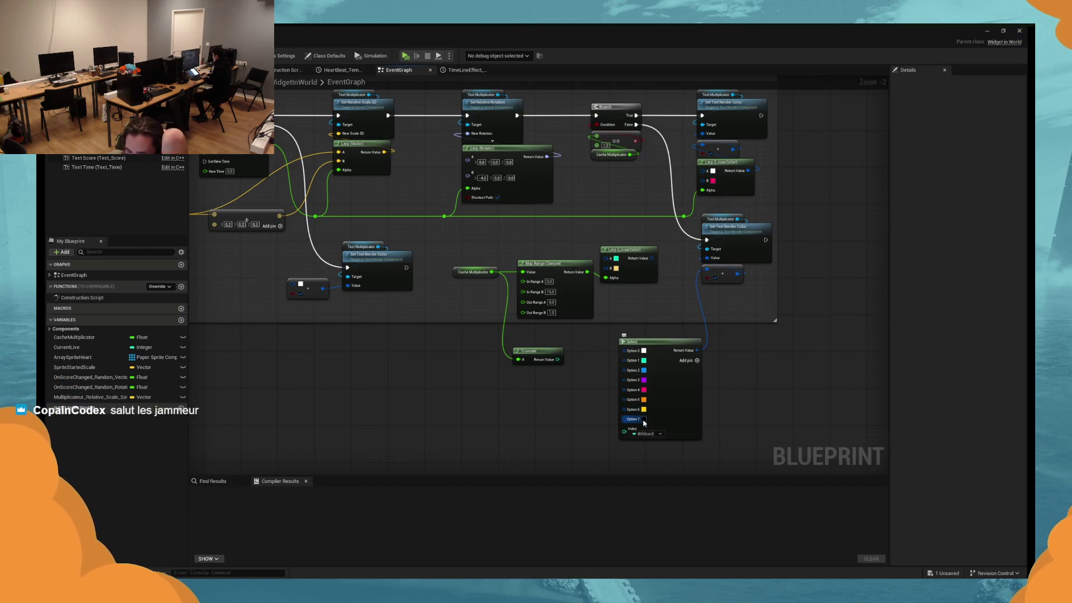
Undo back to seven options, removing the random-hue node and the eighth option.
{"action": "right_click", "coordinate": [634, 421]}
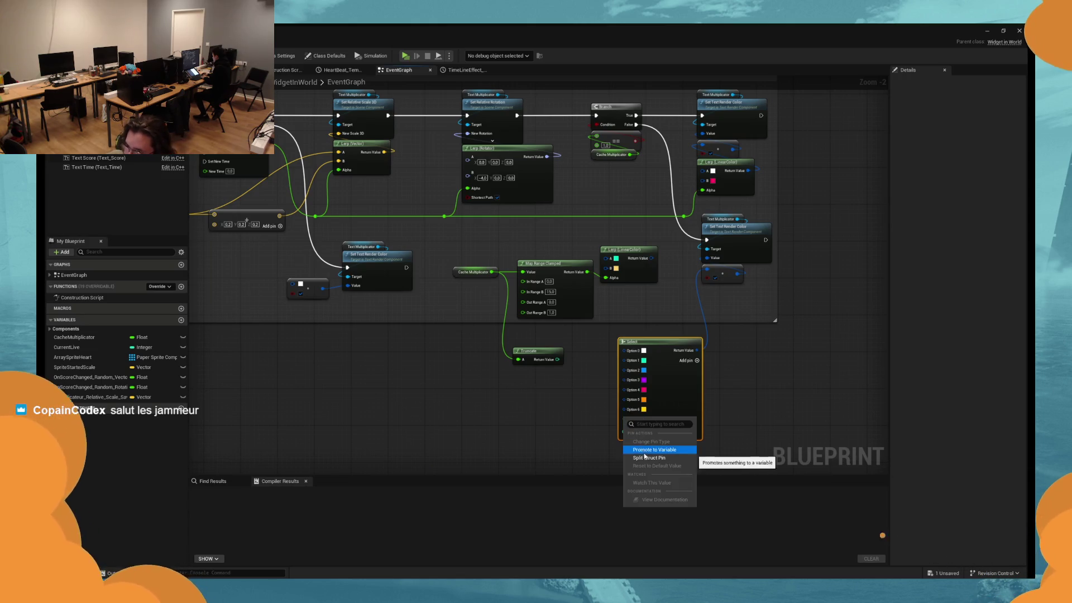
{"action": "left_click", "coordinate": [630, 421]}
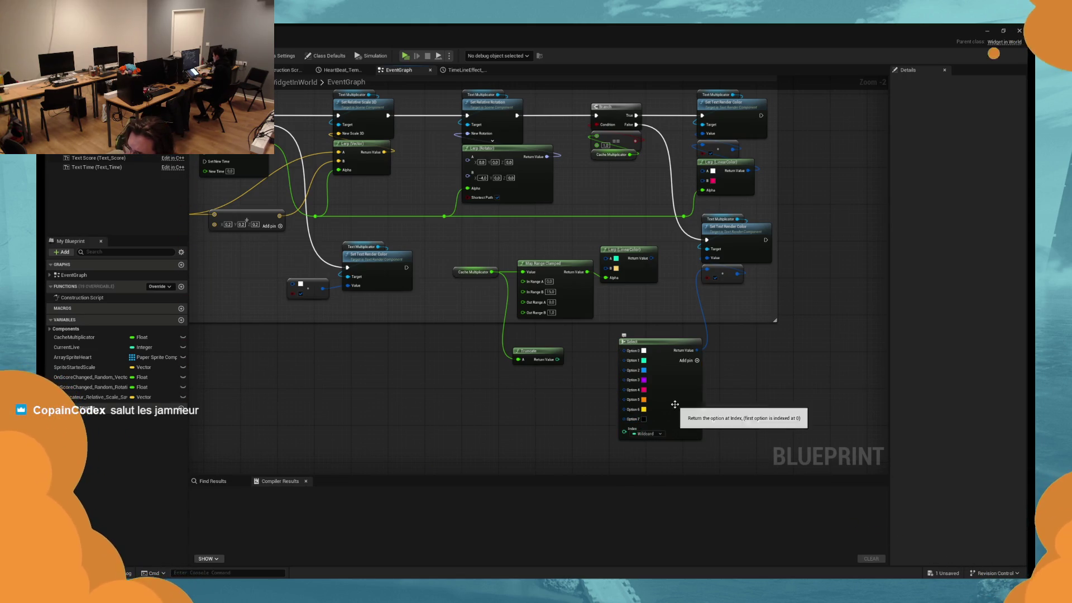
{"action": "key", "text": "ctrl+z"}
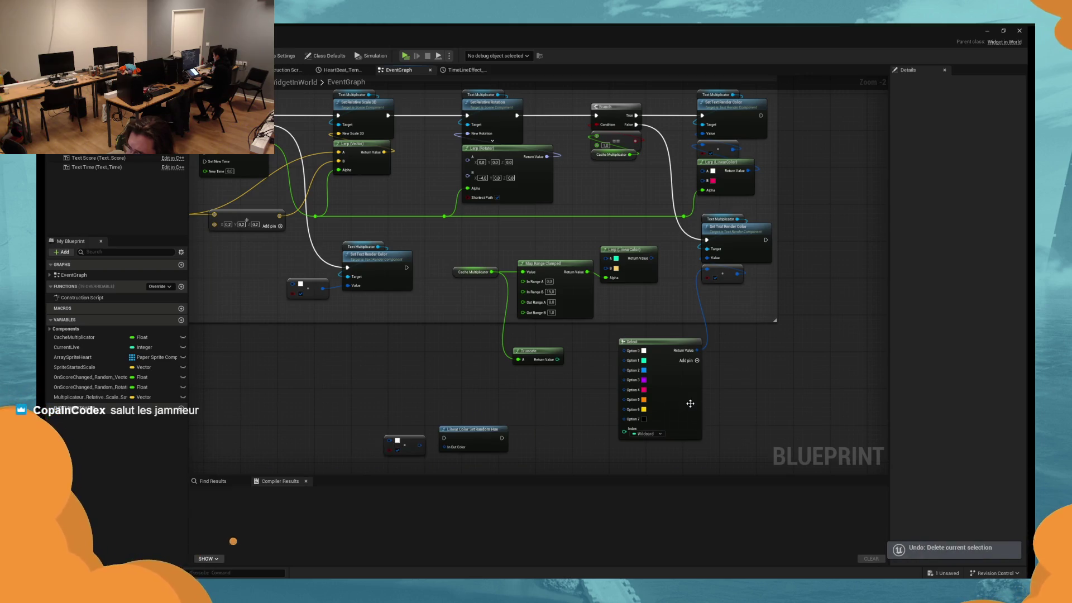
{"action": "key", "text": "ctrl+z"}
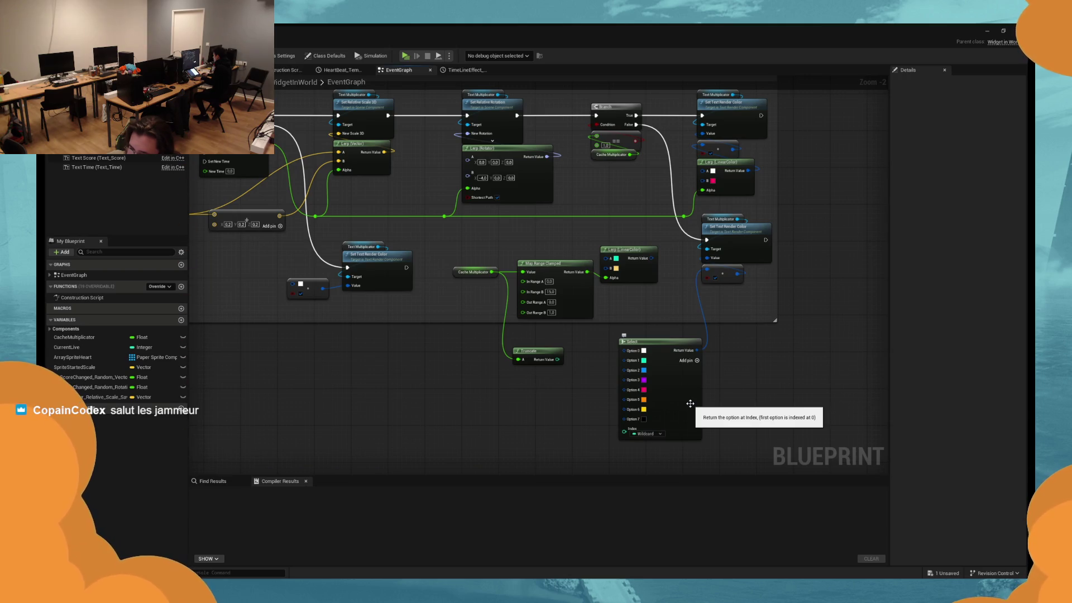
{"action": "key", "text": "ctrl+z"}
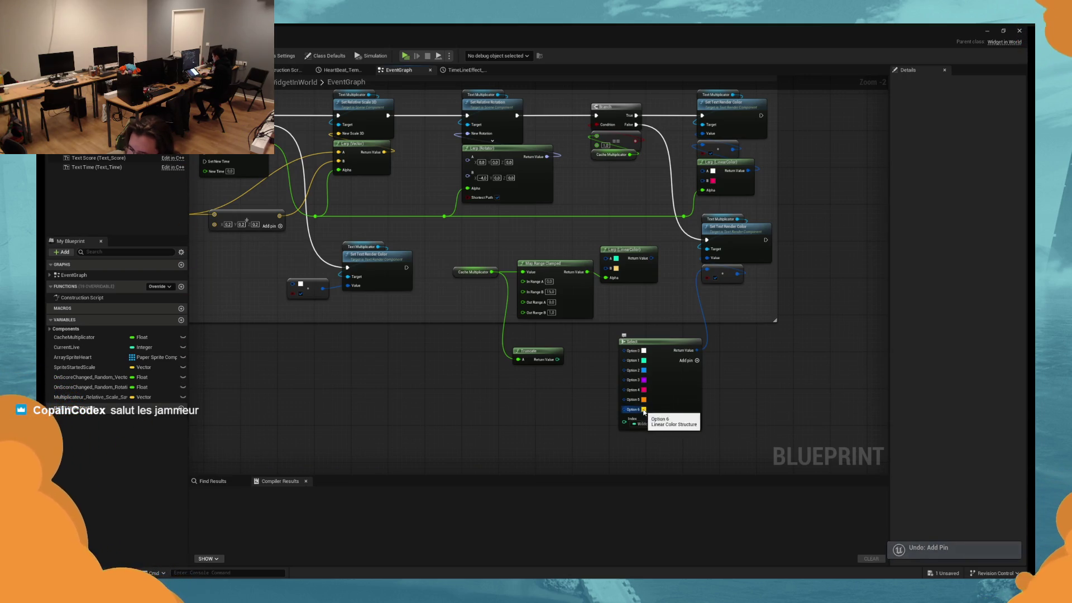
Make Option 6 a paler cream and Option 5 a softer orange.
{"action": "left_click", "coordinate": [643, 411]}
{"action": "left_click_drag", "start_coordinate": [706, 428], "coordinate": [707, 429]}
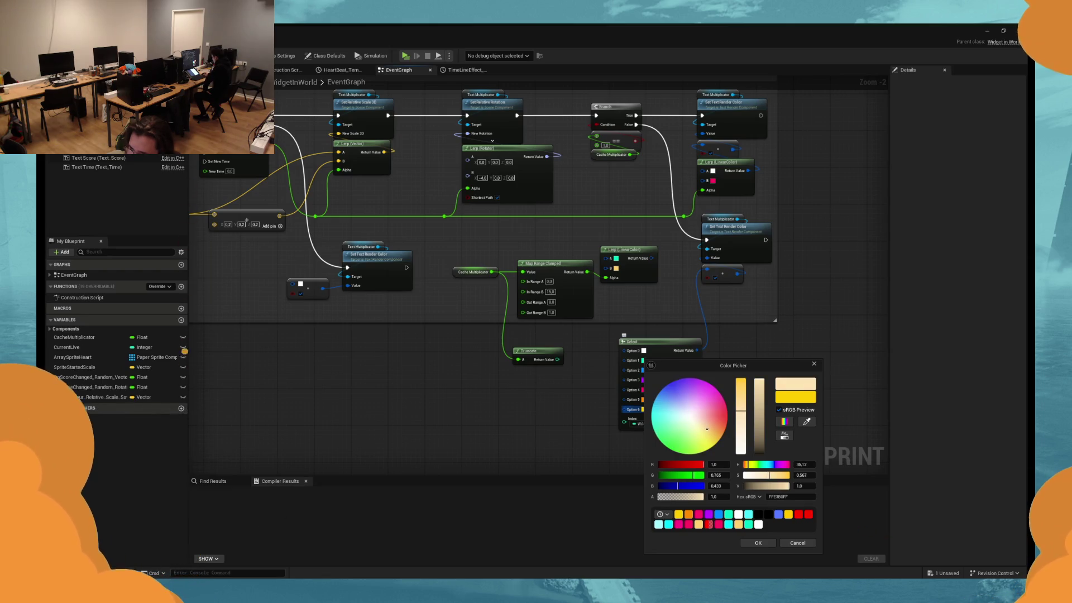
{"action": "left_click", "coordinate": [642, 399]}
{"action": "left_click", "coordinate": [643, 400]}
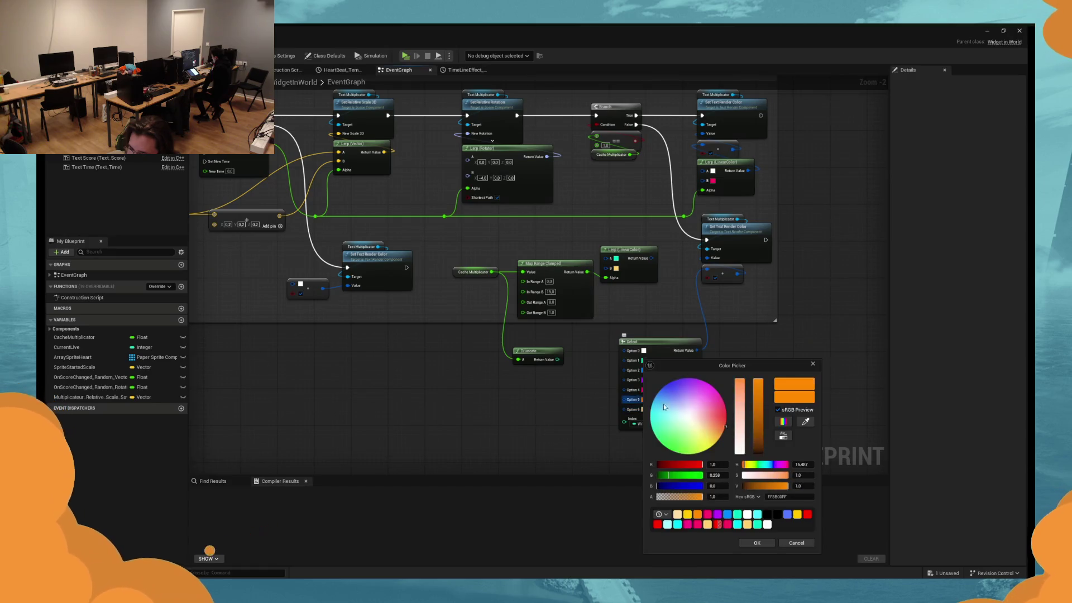
{"action": "left_click_drag", "start_coordinate": [725, 425], "coordinate": [718, 422]}
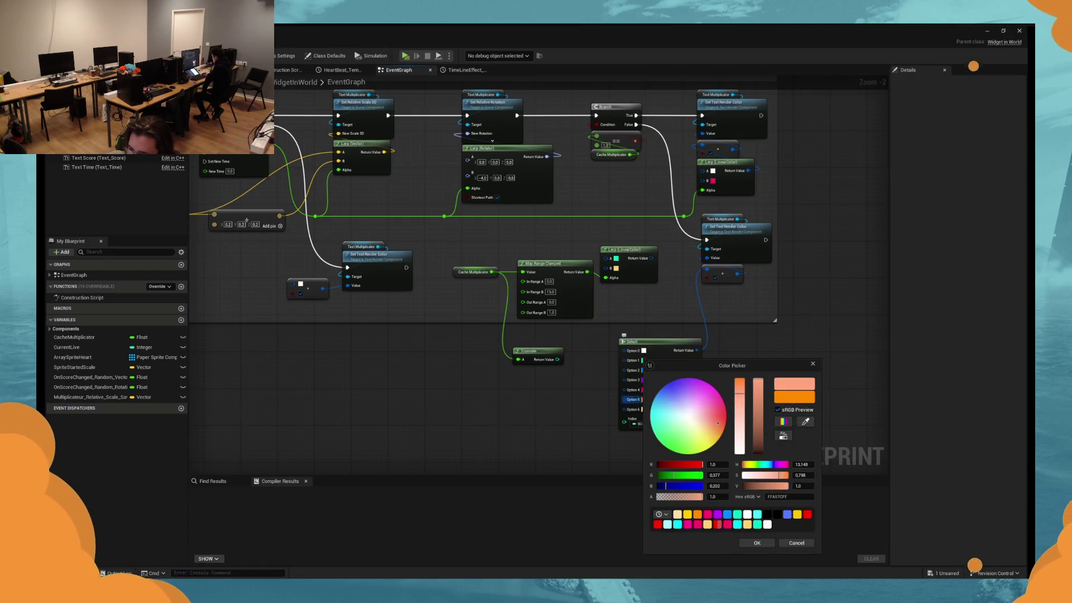
{"action": "left_click", "coordinate": [757, 542]}
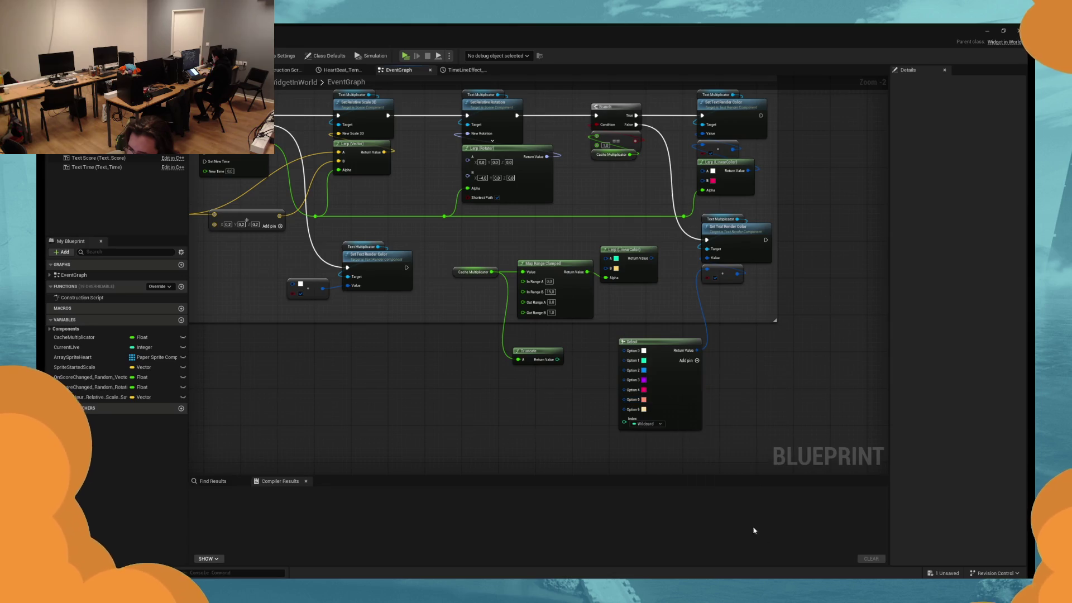
{"action": "scroll", "coordinate": [645, 398], "scroll_direction": "up", "scroll_amount": 3}
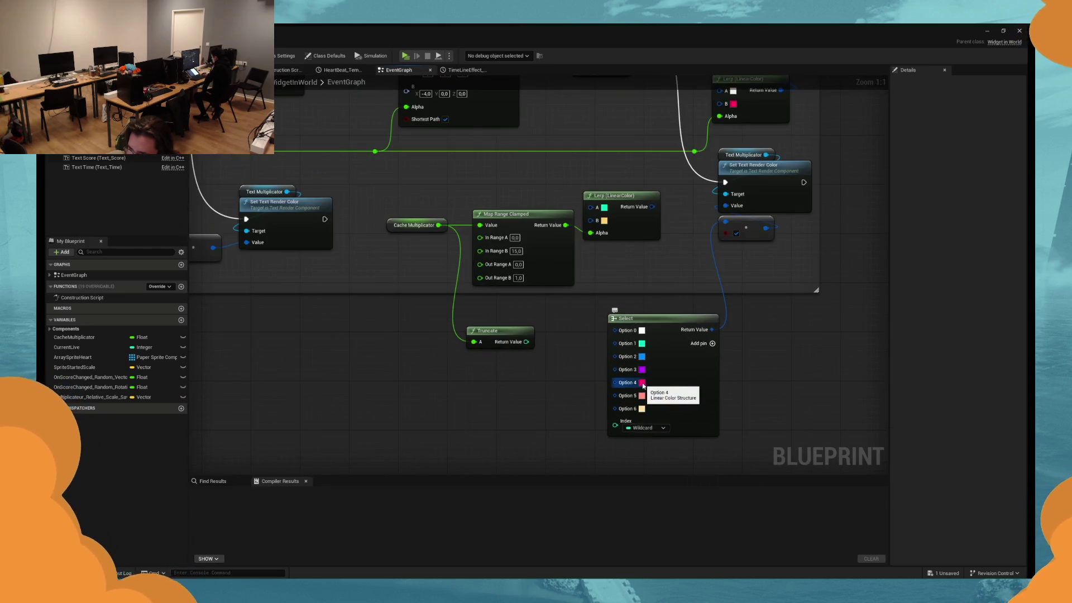
Lighten Option 3 to a light purple, leaving Option 2 blue.
{"action": "left_click", "coordinate": [642, 370]}
{"action": "left_click", "coordinate": [678, 391]}
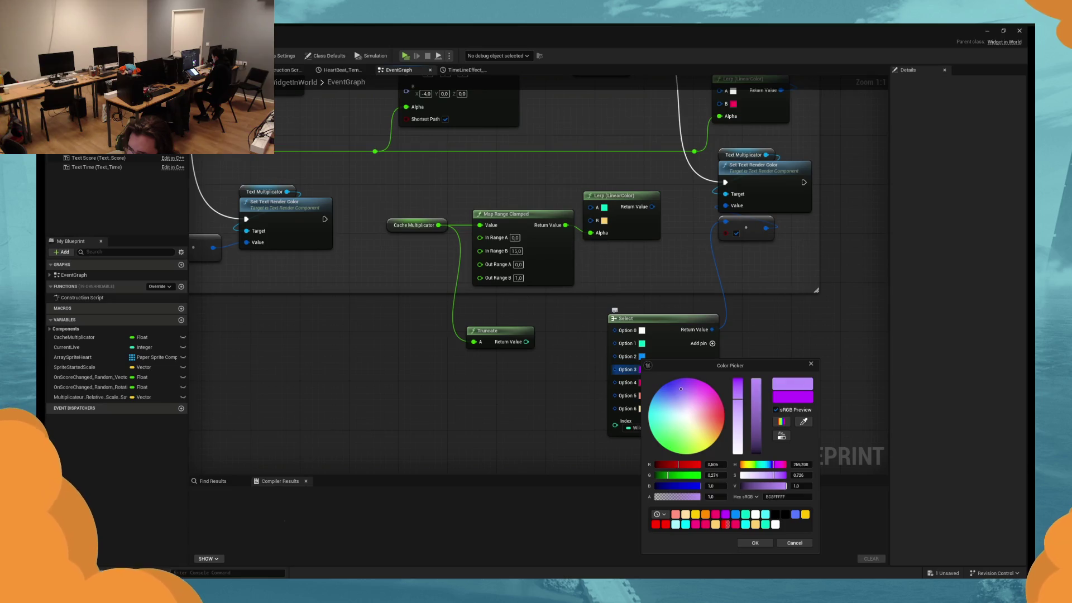
{"action": "left_click", "coordinate": [754, 542]}
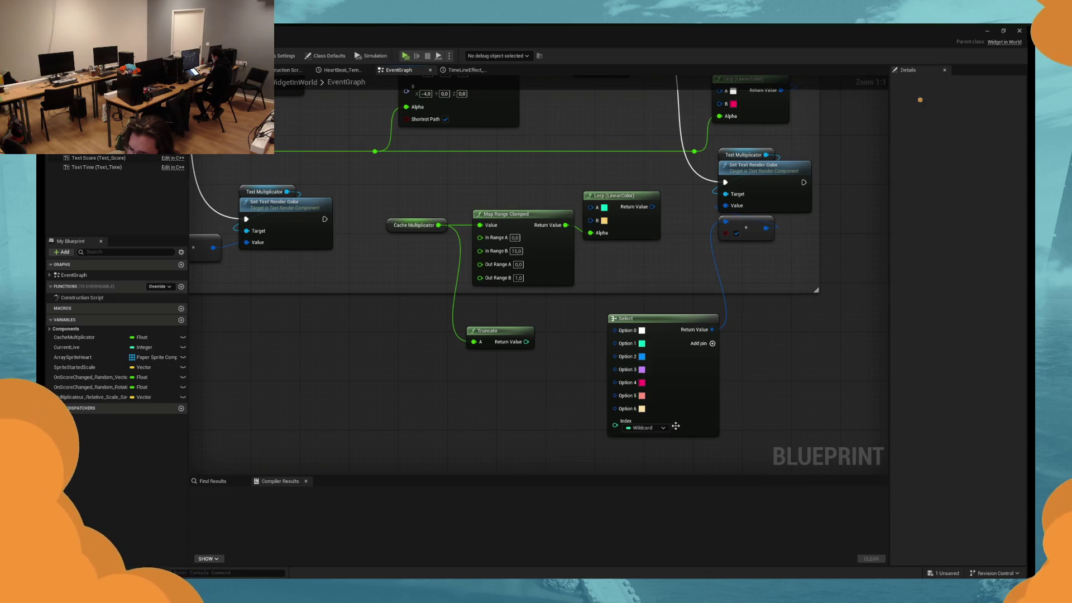
{"action": "left_click", "coordinate": [643, 356]}
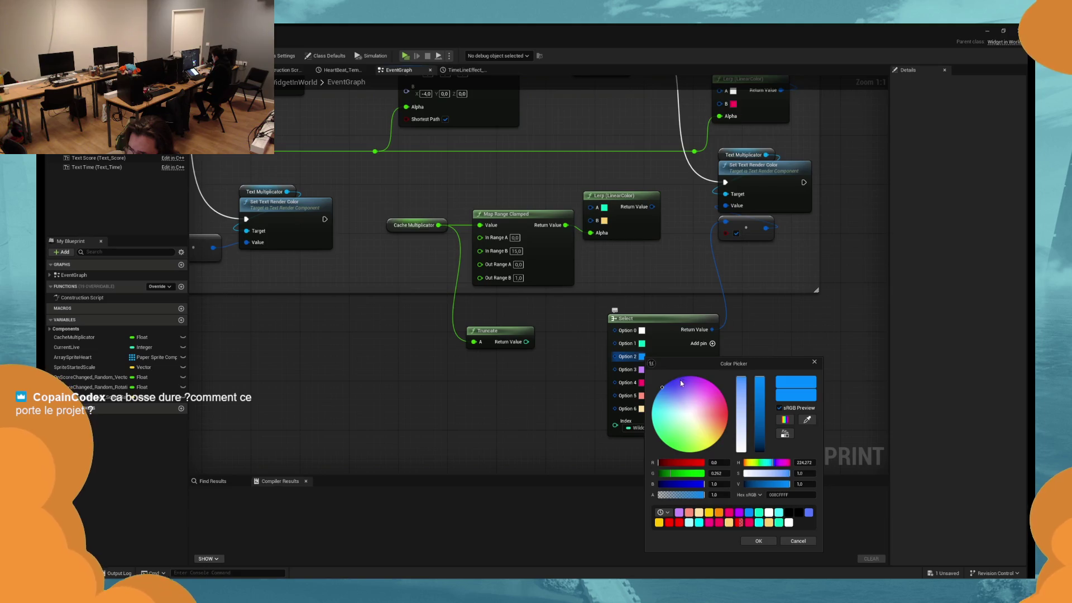
{"action": "left_click", "coordinate": [757, 541]}
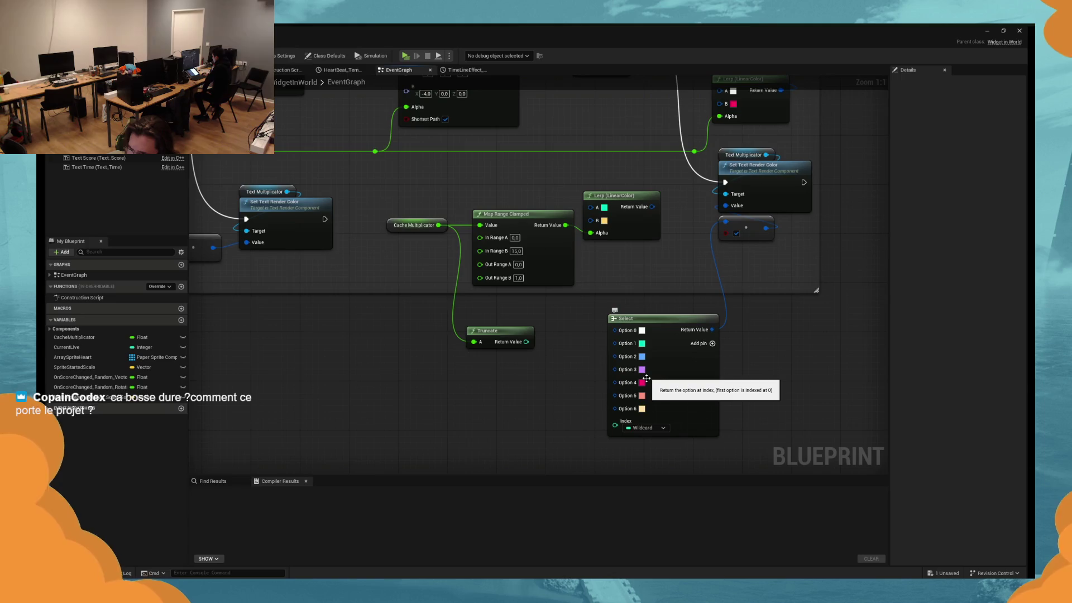
Set Option 6 to the pink sampled from Option 4, leaving Option 5 unchanged.
{"action": "left_click", "coordinate": [641, 409]}
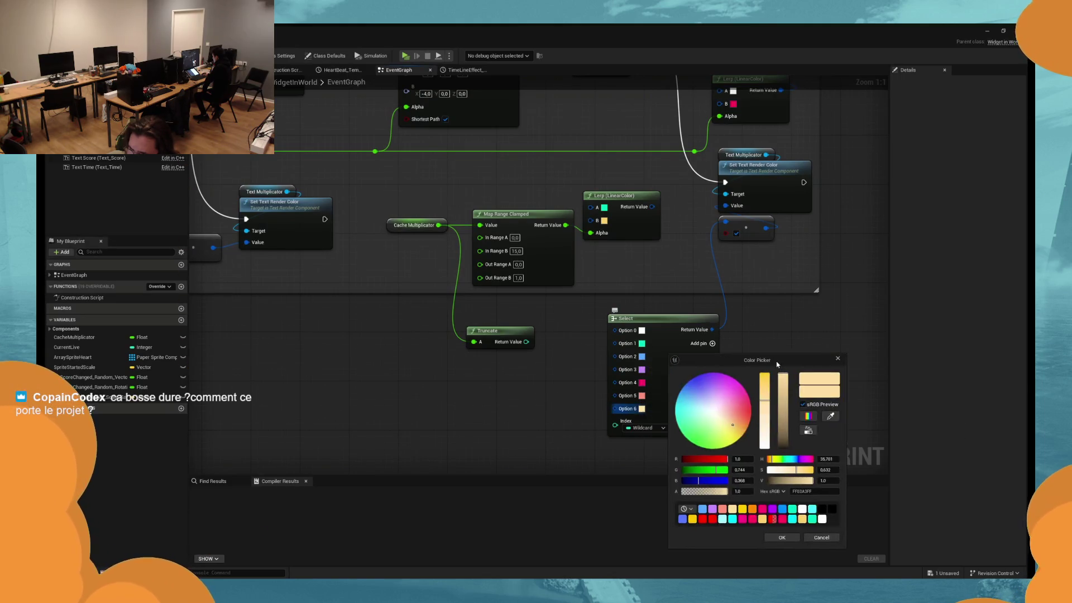
{"action": "left_click", "coordinate": [854, 409]}
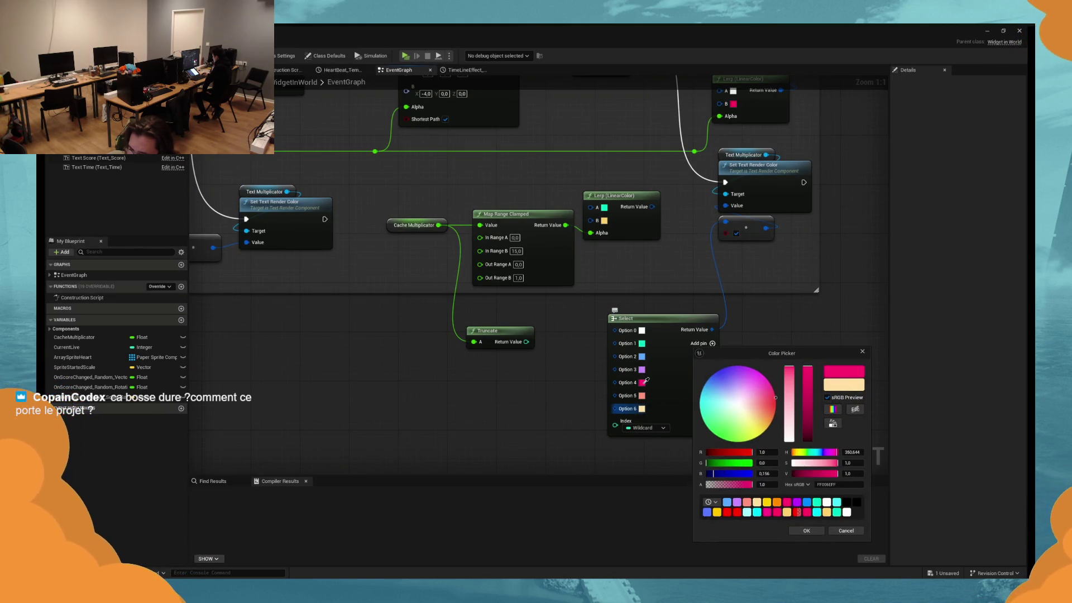
{"action": "left_click", "coordinate": [642, 382]}
{"action": "left_click", "coordinate": [806, 530]}
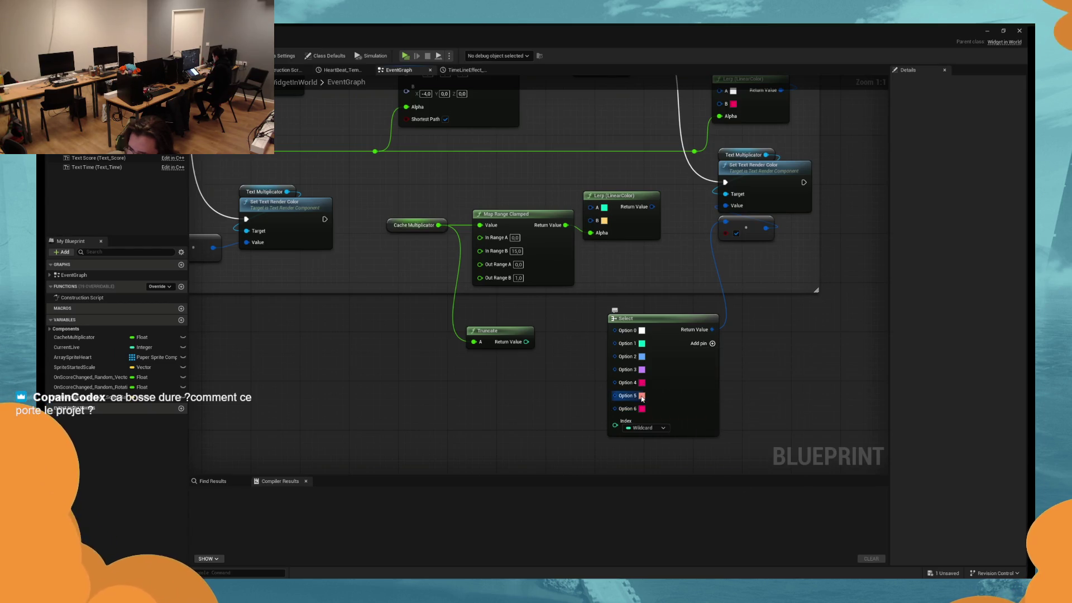
{"action": "left_click", "coordinate": [642, 396]}
{"action": "left_click", "coordinate": [811, 364]}
Shift Option 4 to a pinker shade and make Option 5 a saturated orange.
{"action": "left_click", "coordinate": [642, 382]}
{"action": "left_click", "coordinate": [714, 406]}
{"action": "left_click", "coordinate": [705, 396]}
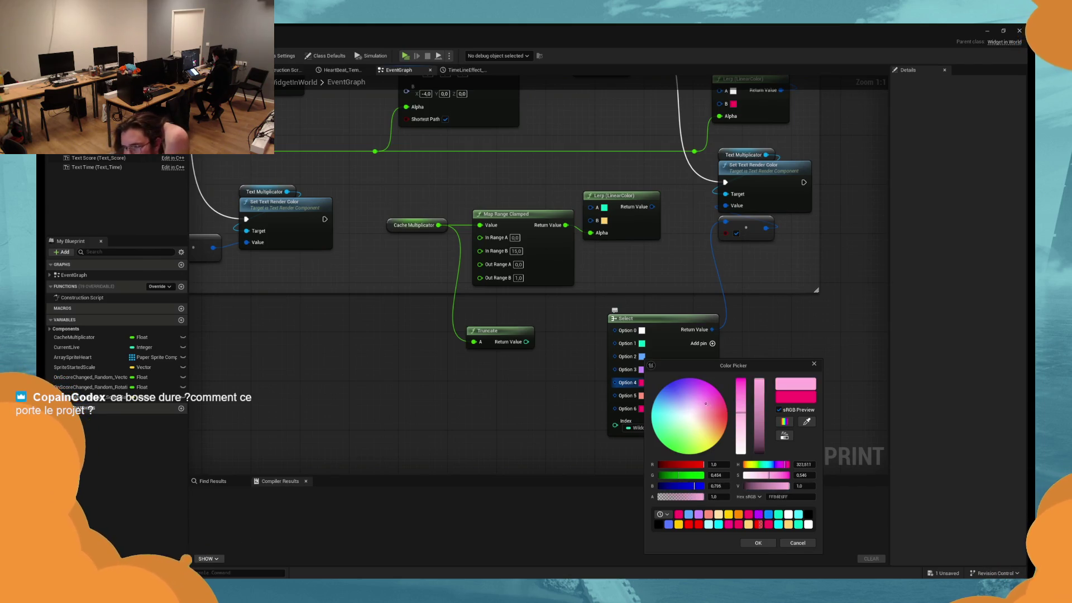
{"action": "left_click", "coordinate": [758, 543]}
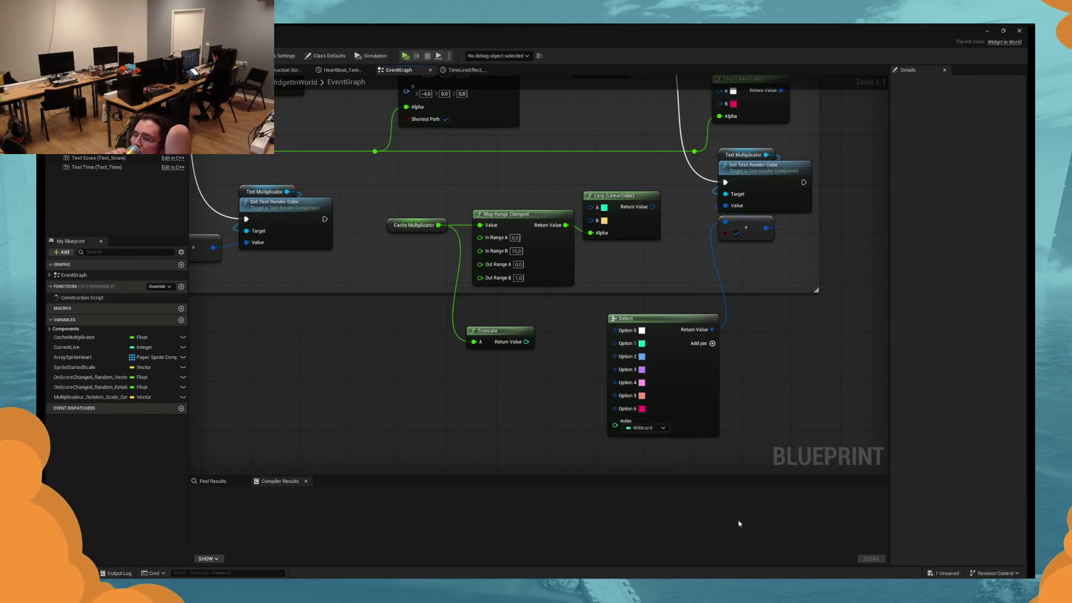
{"action": "left_click", "coordinate": [642, 383]}
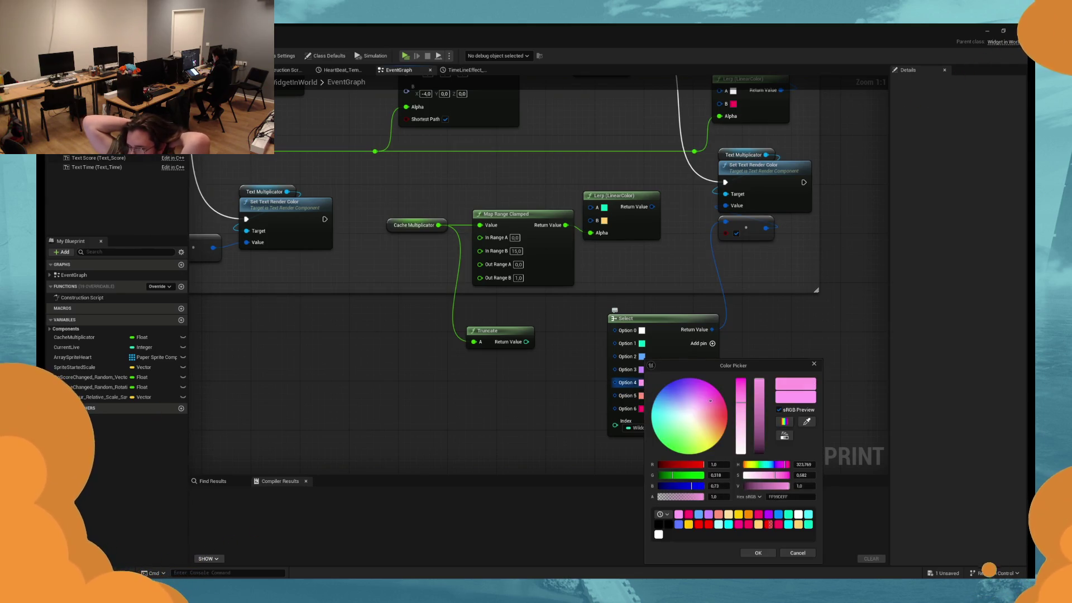
{"action": "left_click", "coordinate": [758, 552]}
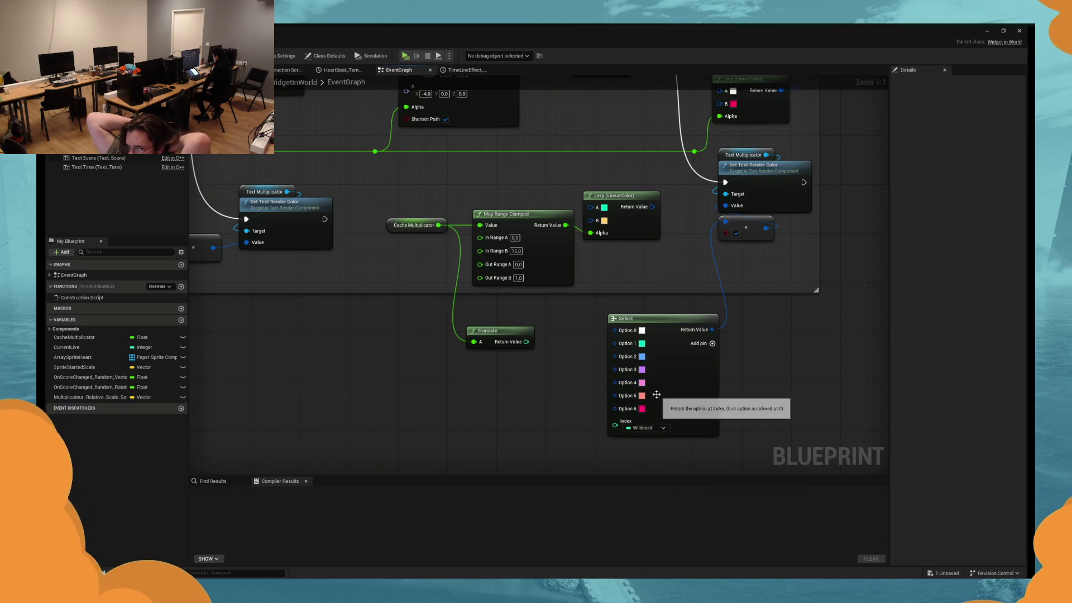
{"action": "left_click", "coordinate": [642, 395]}
{"action": "left_click_drag", "start_coordinate": [716, 416], "coordinate": [724, 423]}
{"action": "left_click", "coordinate": [757, 553]}
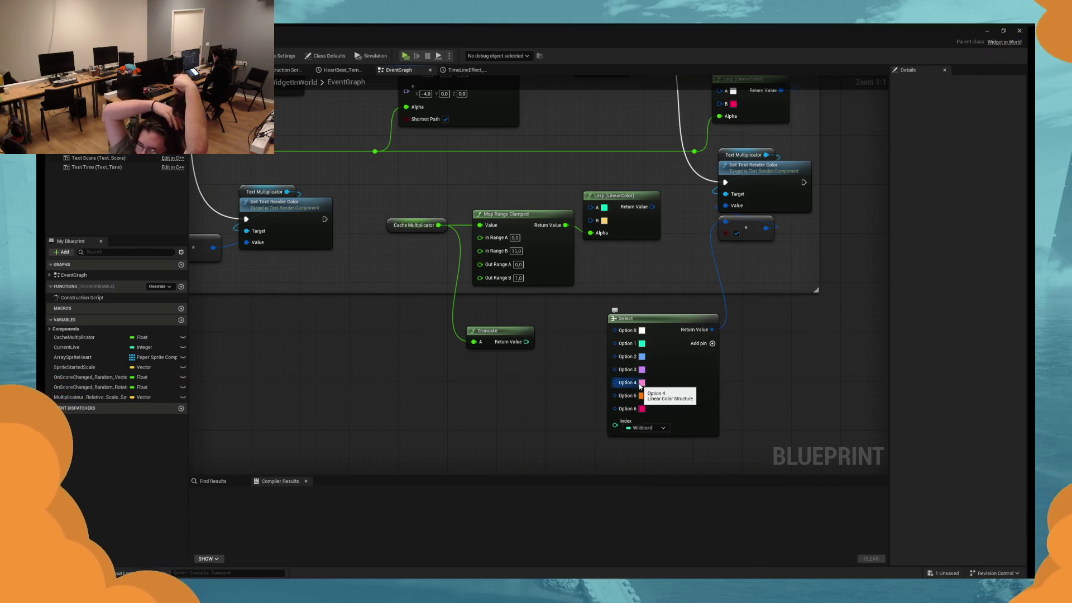
Turn Option 4 warm yellow, soften Option 3's purple, and move Truncate near Select.
{"action": "left_click", "coordinate": [642, 383]}
{"action": "left_click_drag", "start_coordinate": [711, 427], "coordinate": [718, 435]}
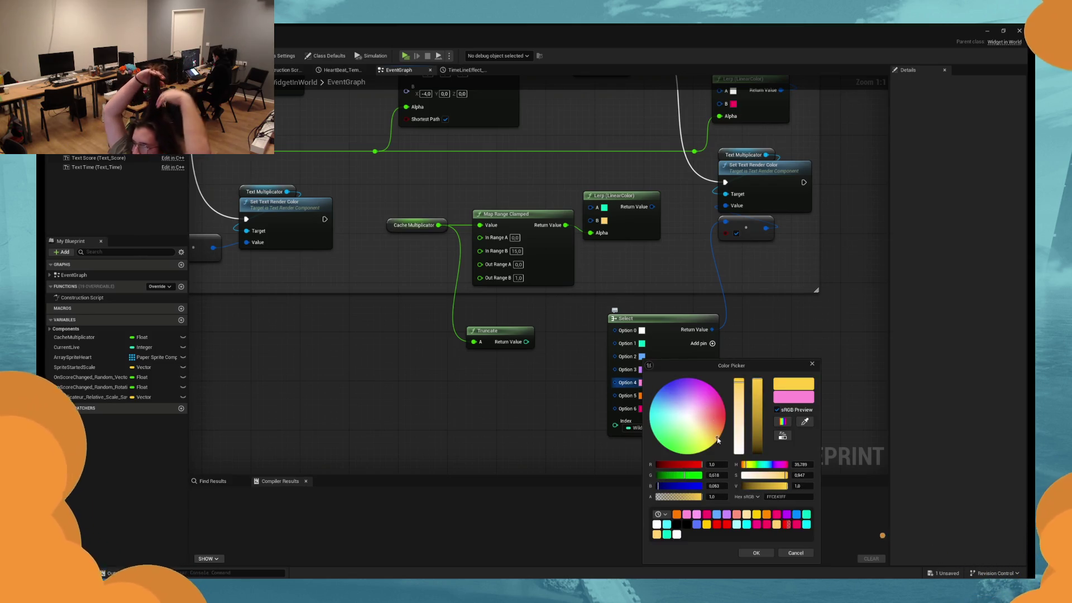
{"action": "left_click", "coordinate": [755, 552]}
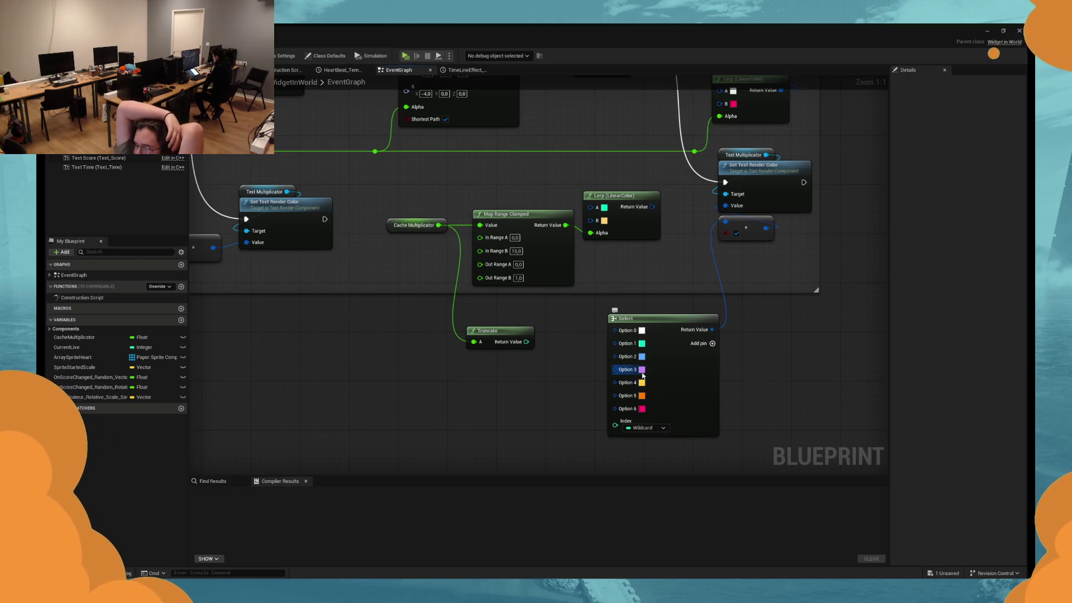
{"action": "left_click", "coordinate": [642, 370]}
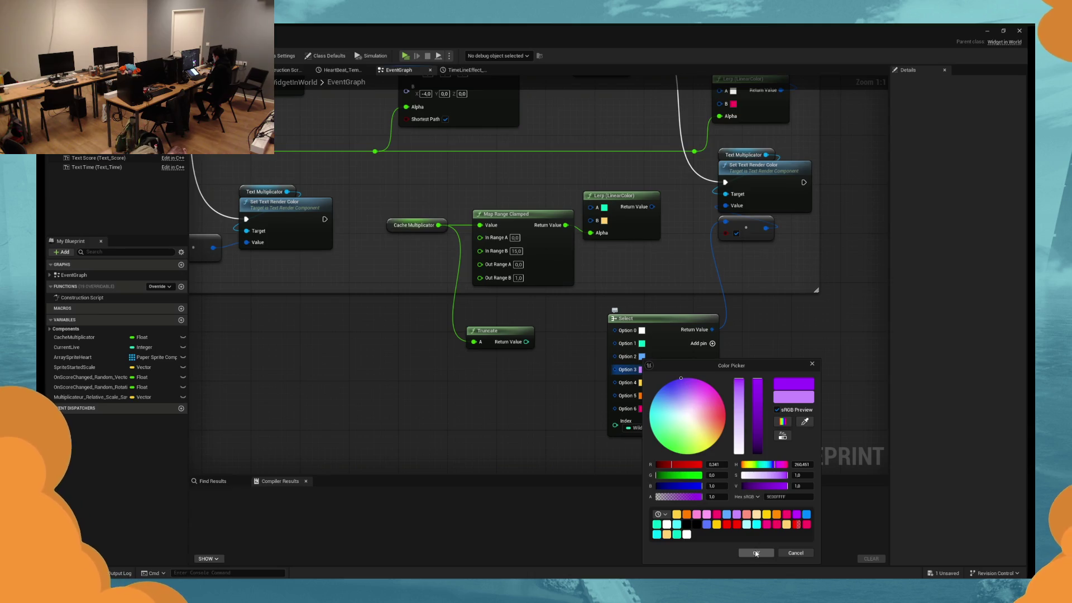
{"action": "left_click_drag", "start_coordinate": [680, 380], "coordinate": [682, 383]}
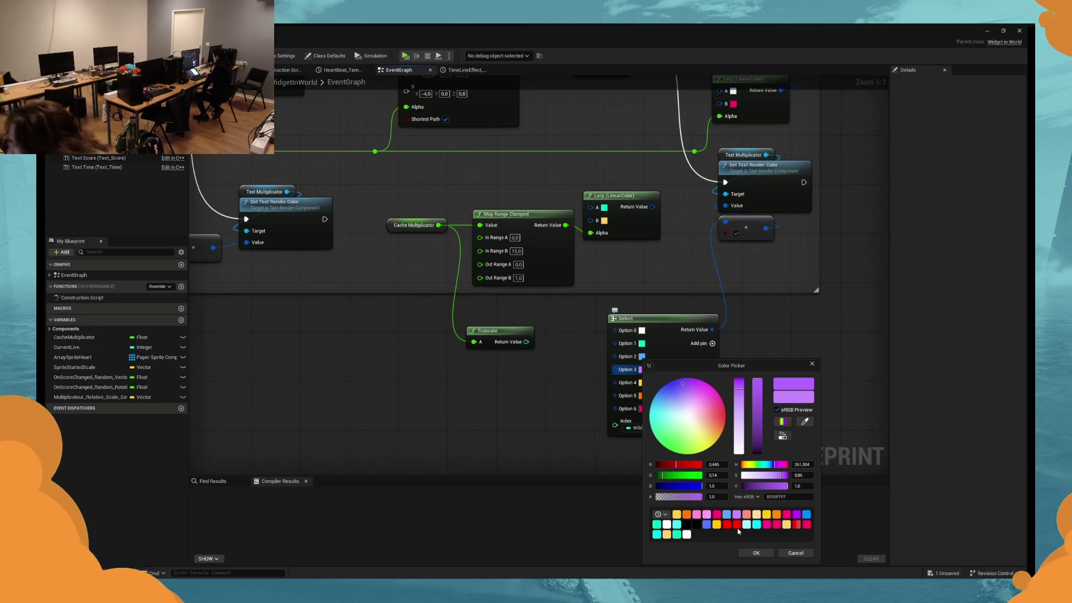
{"action": "left_click", "coordinate": [756, 553]}
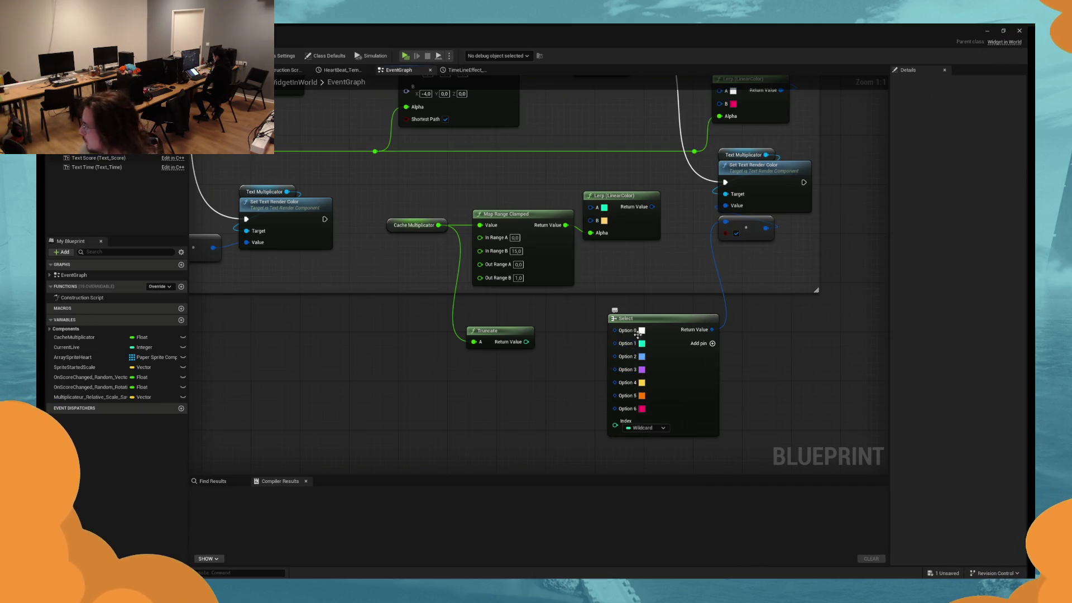
{"action": "mouse_move", "coordinate": [513, 337]}
{"action": "left_mouse_down"}
{"action": "mouse_move", "coordinate": [478, 349]}
{"action": "mouse_move", "coordinate": [476, 423]}
{"action": "mouse_move", "coordinate": [549, 423]}
{"action": "mouse_move", "coordinate": [538, 425]}
{"action": "left_mouse_up"}
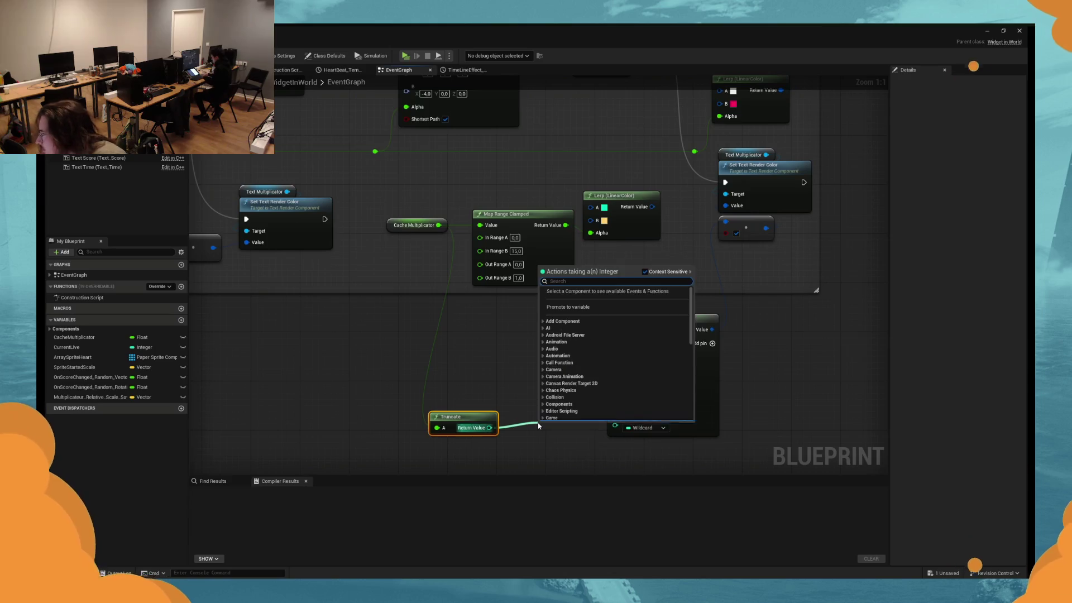
Add a Divide node after the Truncate output with 2 as the divisor.
{"action": "type", "text": "/"}
{"action": "key", "text": "Return"}
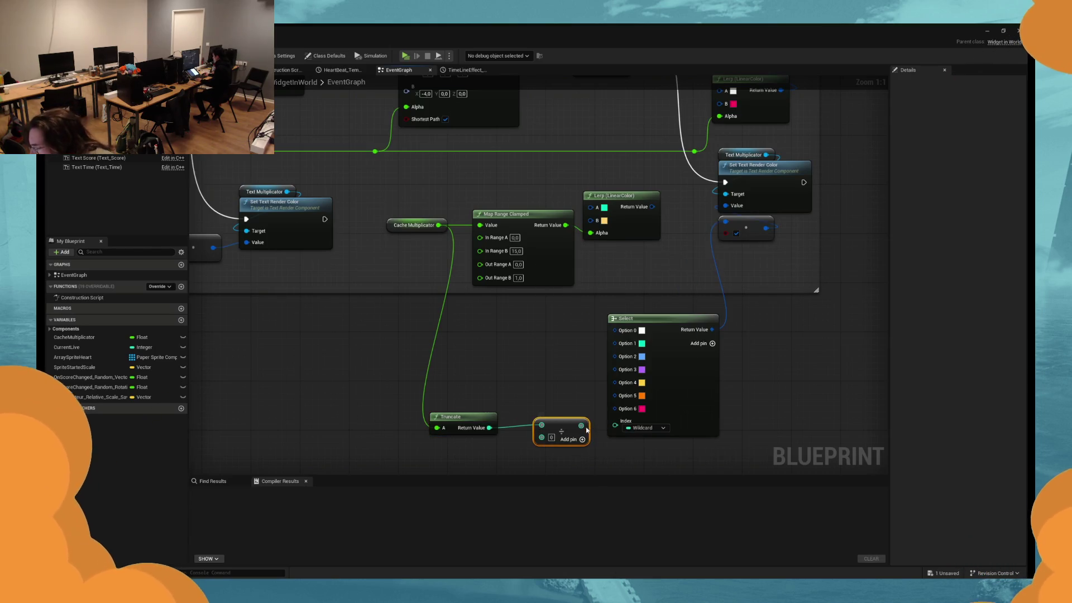
{"action": "type", "text": "2"}
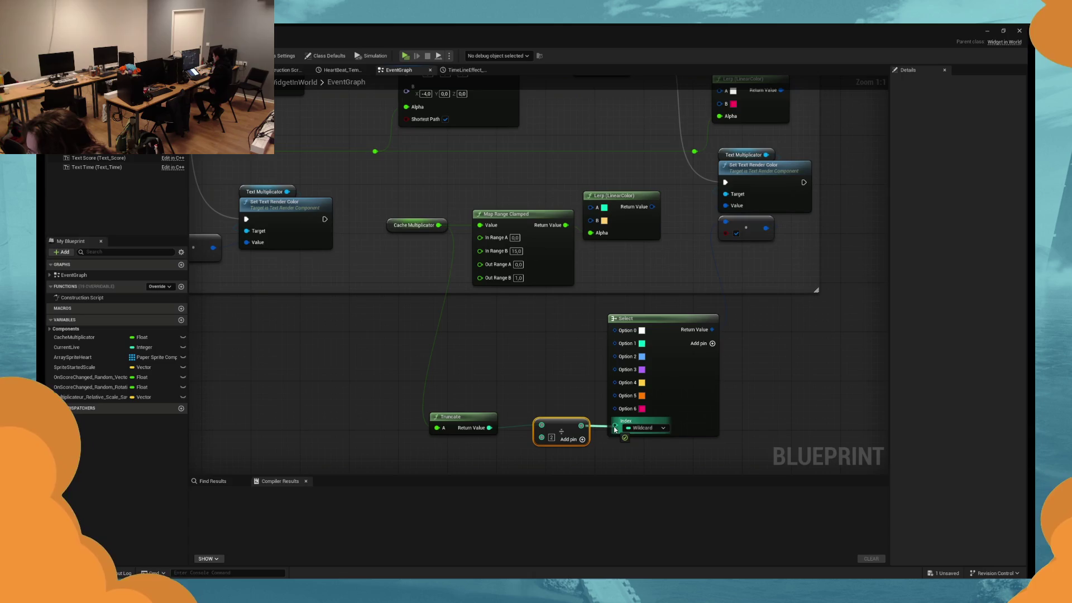